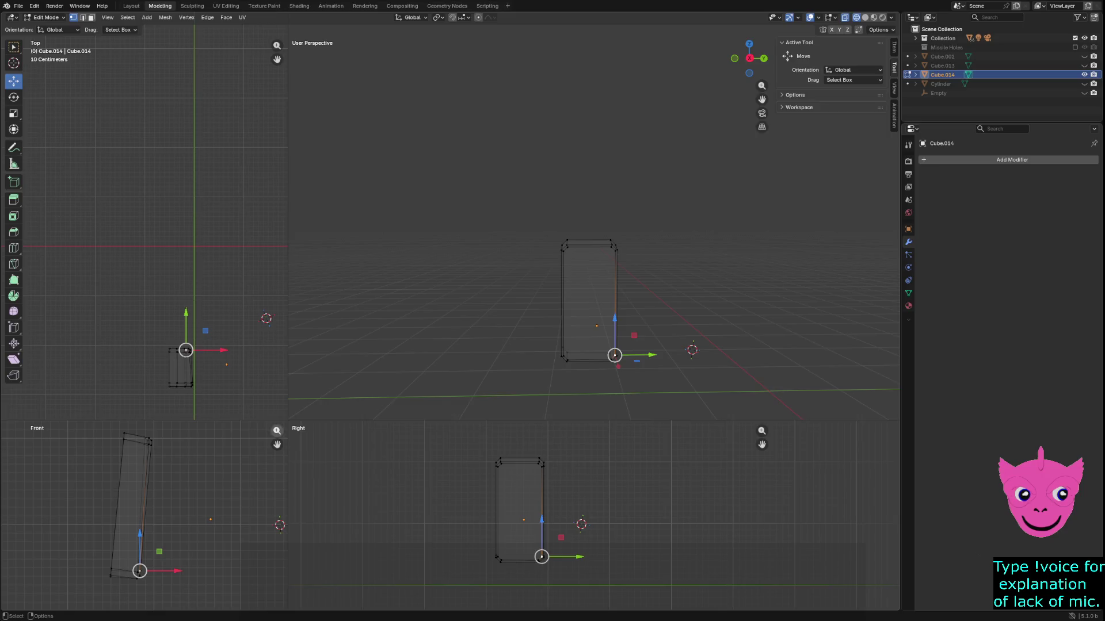
# Knife a vertical Cut Through edge down the full height of the Cube.014 panel.
pyautogui.moveTo(288, 420)
pyautogui.mouseDown()
pyautogui.moveTo(392, 156)
pyautogui.moveTo(349, 131)
pyautogui.mouseUp()
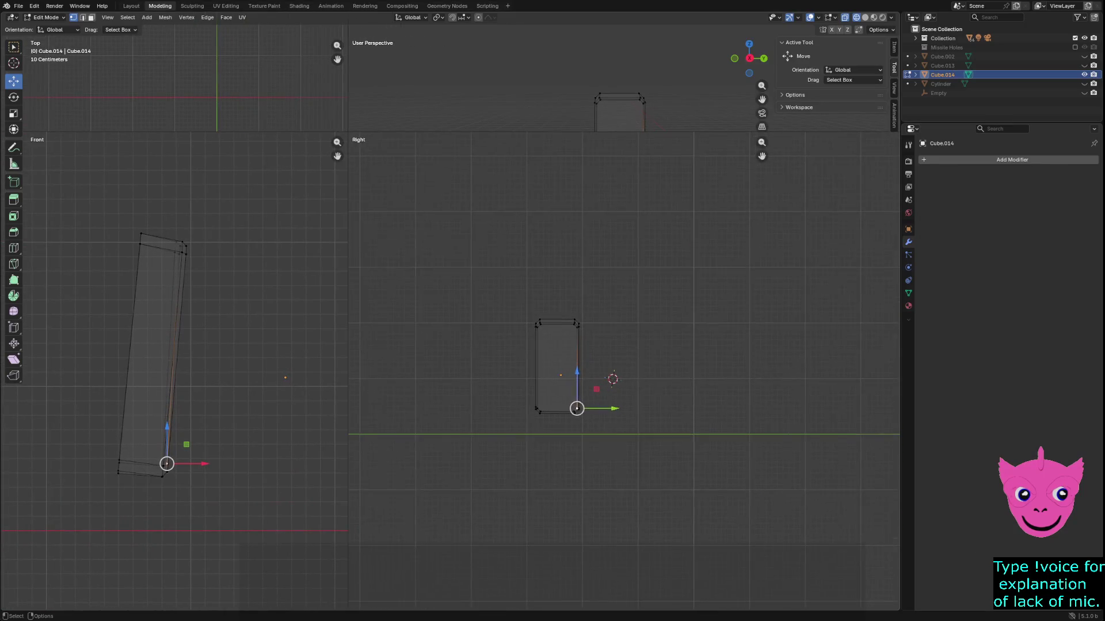
pyautogui.scroll(7, 653, 388)
pyautogui.keyDown('shift'); pyautogui.moveTo(653, 387); pyautogui.dragTo(834, 408, button='middle'); pyautogui.keyUp('shift')
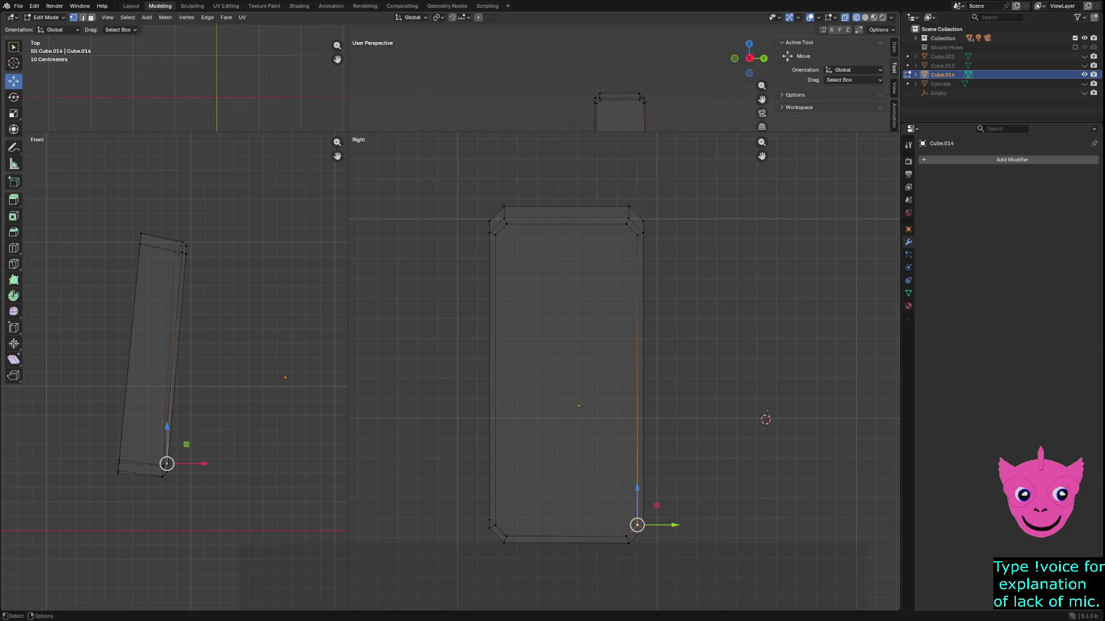
pyautogui.press('k')
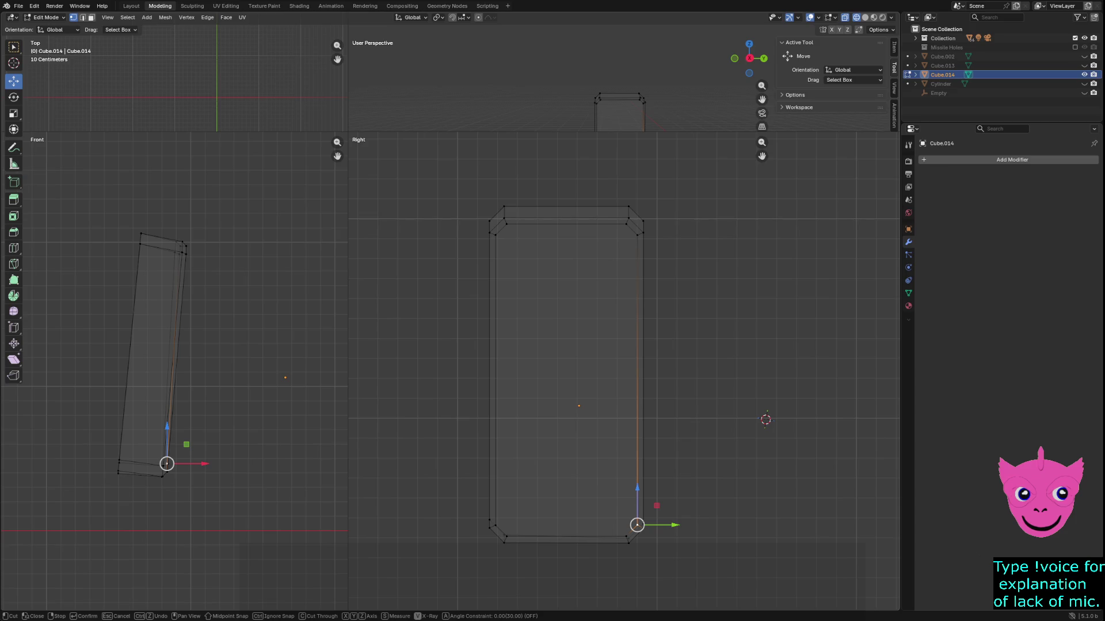
pyautogui.click(565, 195)
pyautogui.press('c')
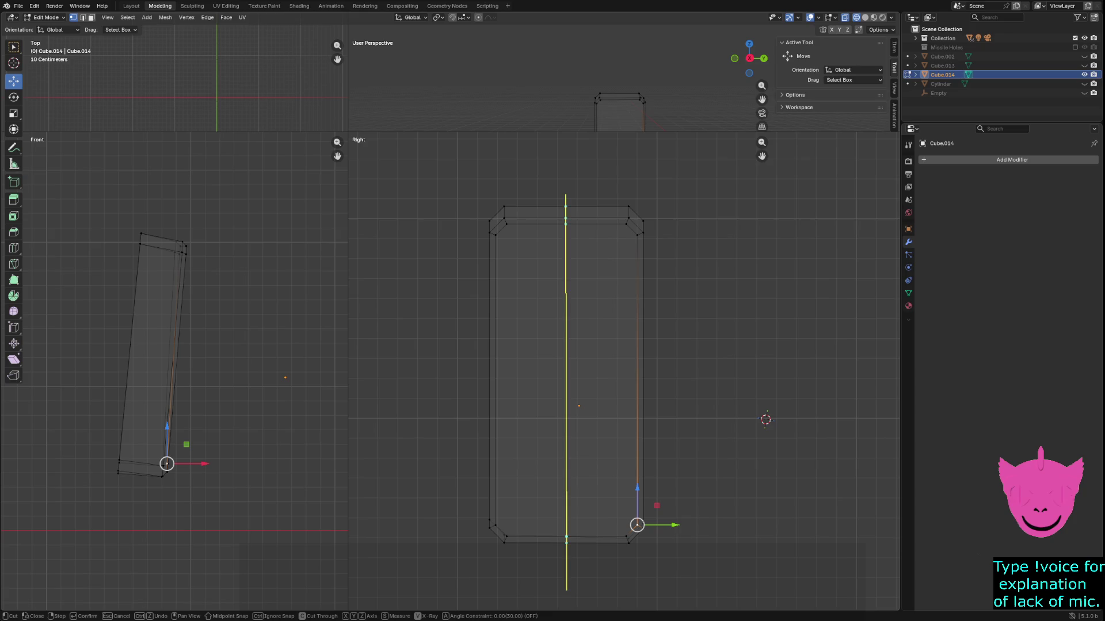
pyautogui.click(566, 590)
pyautogui.press('Return')
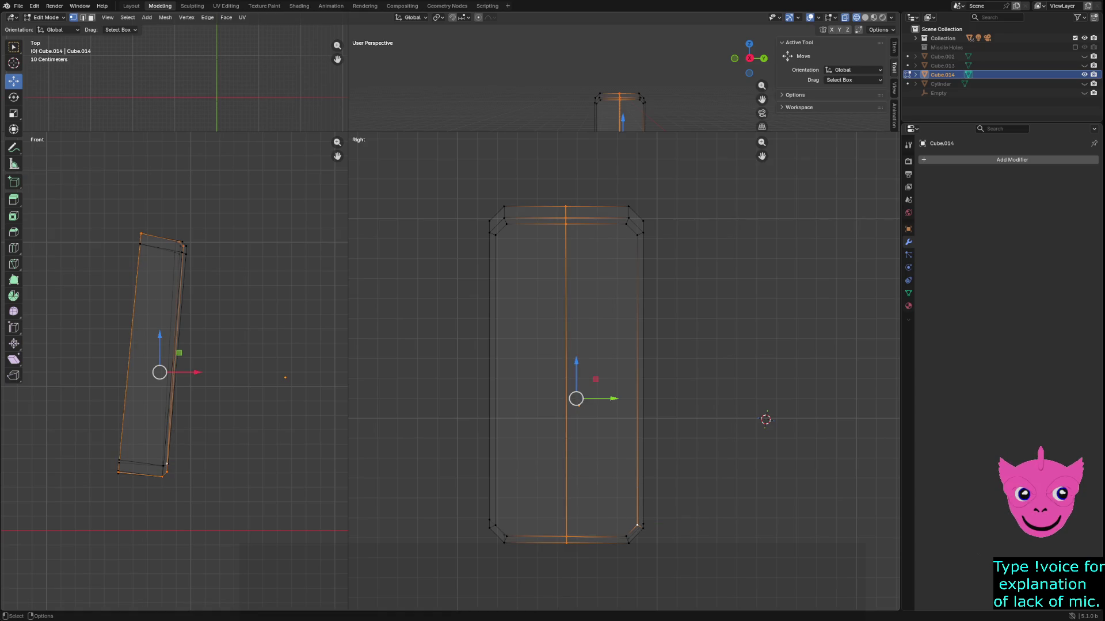
# Slide the new centre edge slightly right of centre.
pyautogui.moveTo(550, 183); pyautogui.dragTo(587, 601)
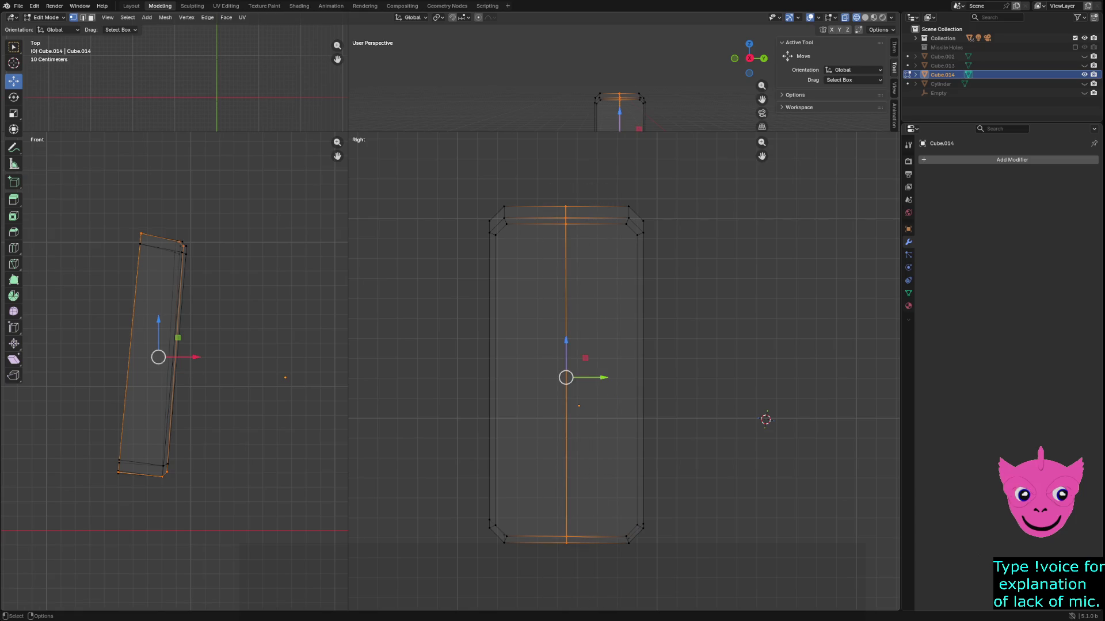
pyautogui.moveTo(601, 378); pyautogui.dragTo(606, 378)
pyautogui.hotkey('alt', 'a')
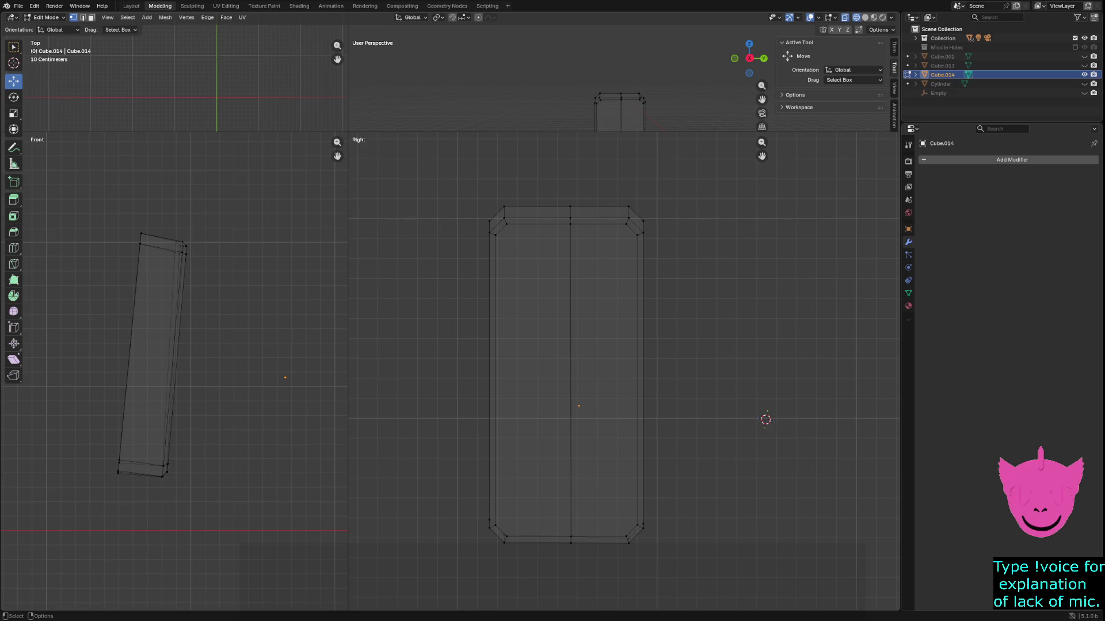
pyautogui.moveTo(545, 159); pyautogui.dragTo(607, 538)
# Move the vertical loop further right and knife a horizontal cut from it to the right side.
pyautogui.moveTo(610, 378)
pyautogui.mouseDown()
pyautogui.moveTo(631, 377)
pyautogui.moveTo(614, 377)
pyautogui.mouseUp()
pyautogui.hotkey('alt', 'a')
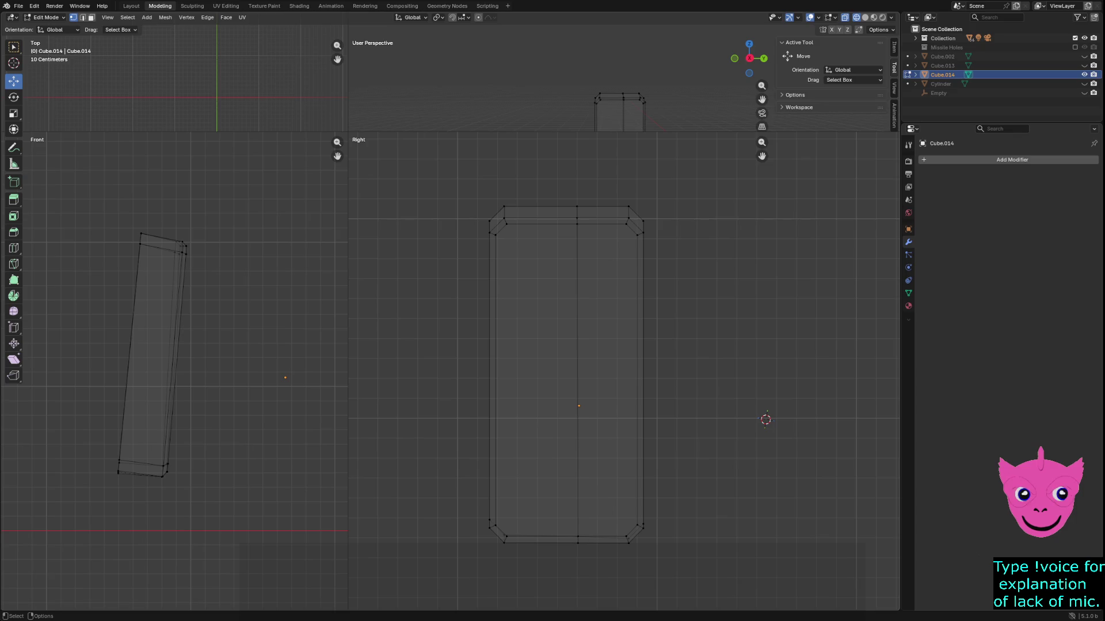
pyautogui.press('k')
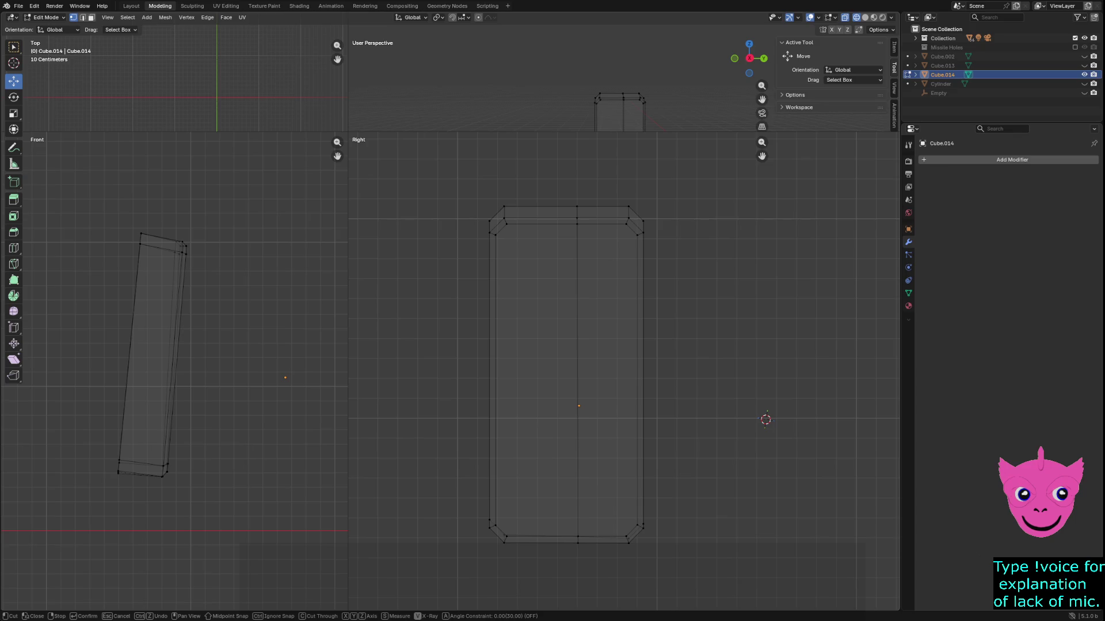
pyautogui.click(577, 279)
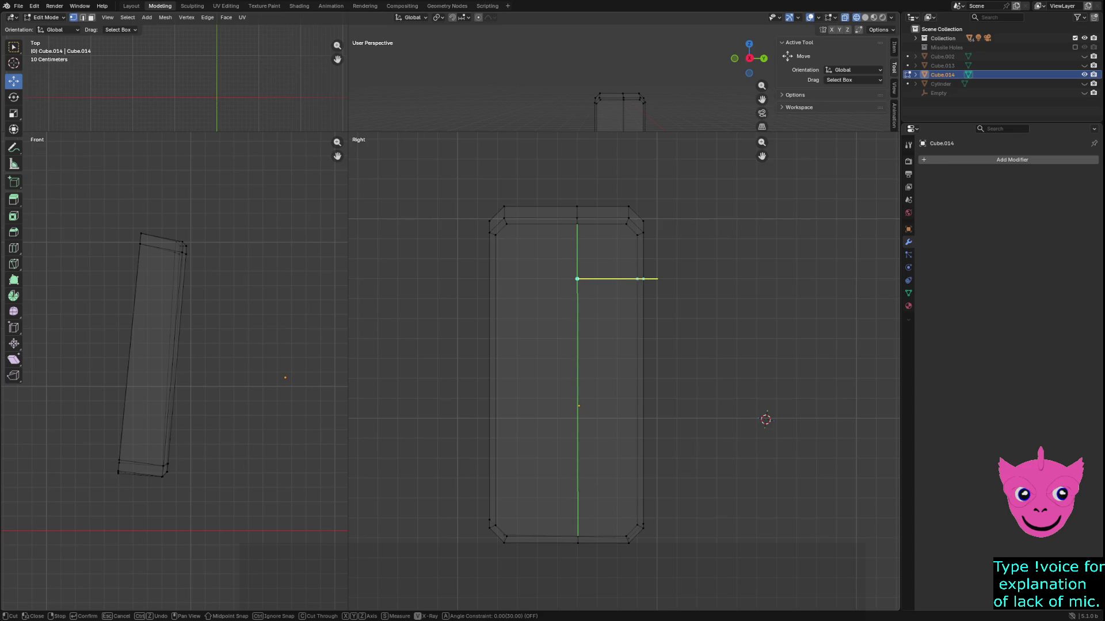
pyautogui.click(658, 279)
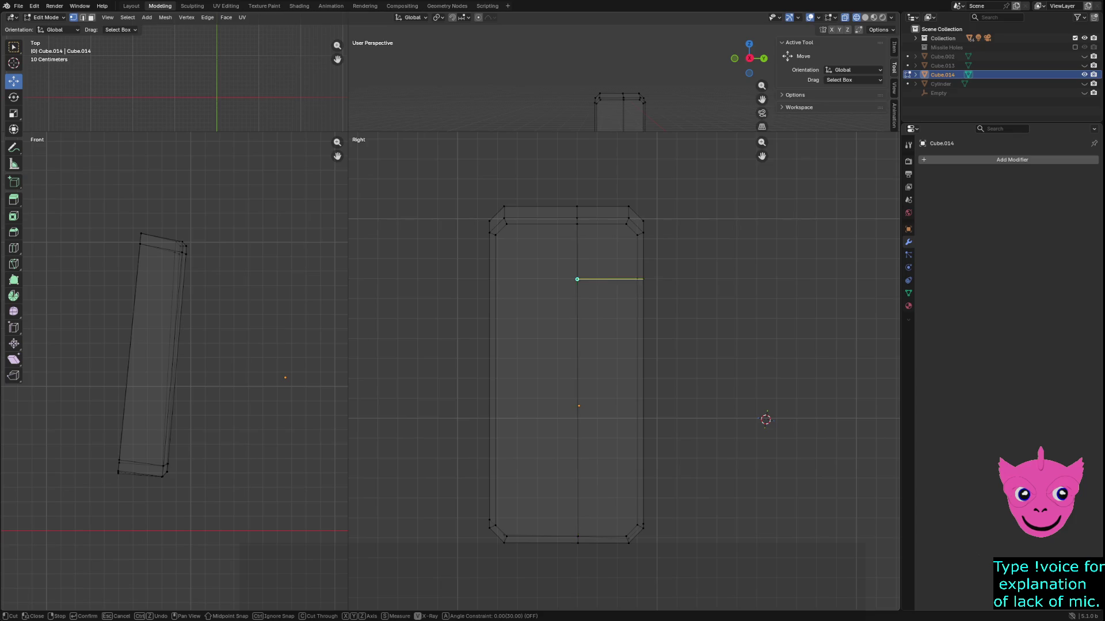
pyautogui.press('Return')
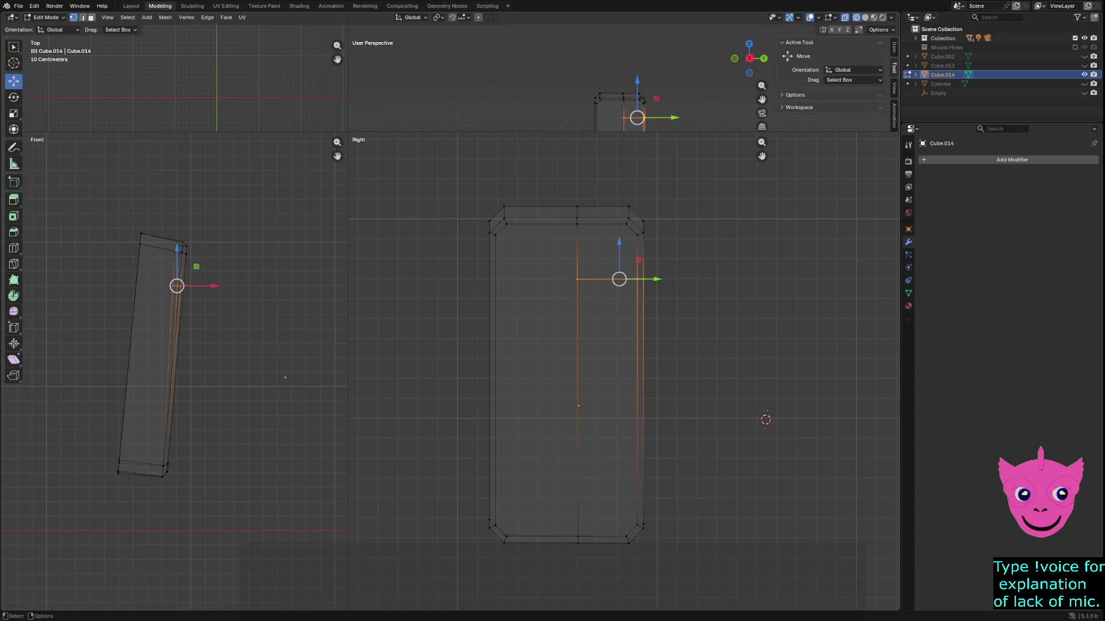
# Add a second horizontal cut just below the first to form a narrow slot strip.
pyautogui.press('k')
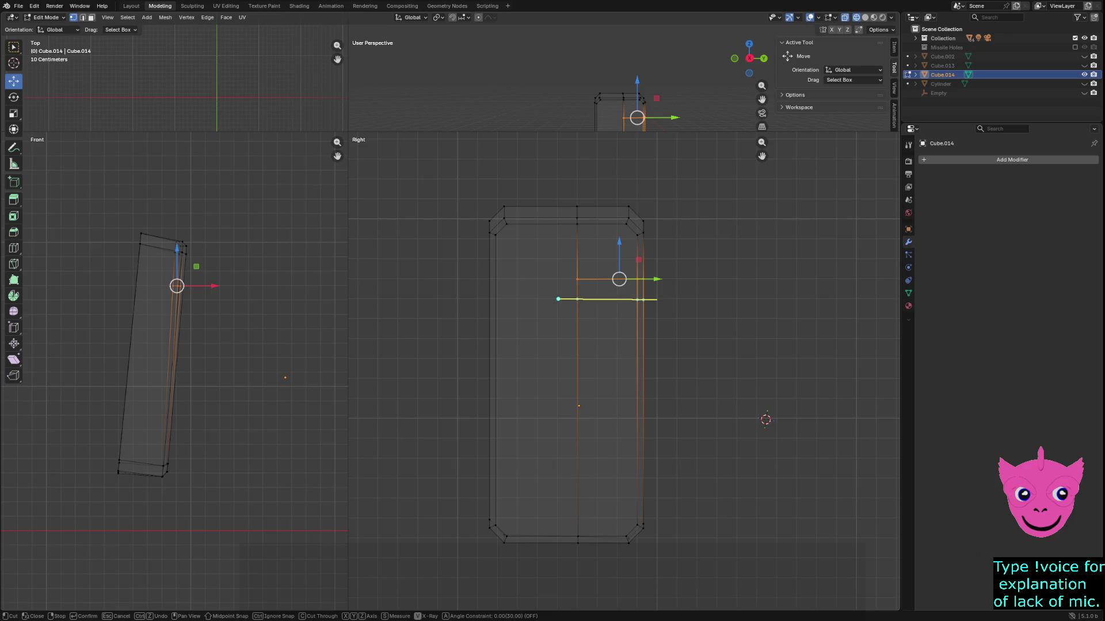
pyautogui.click(577, 299)
pyautogui.click(641, 299)
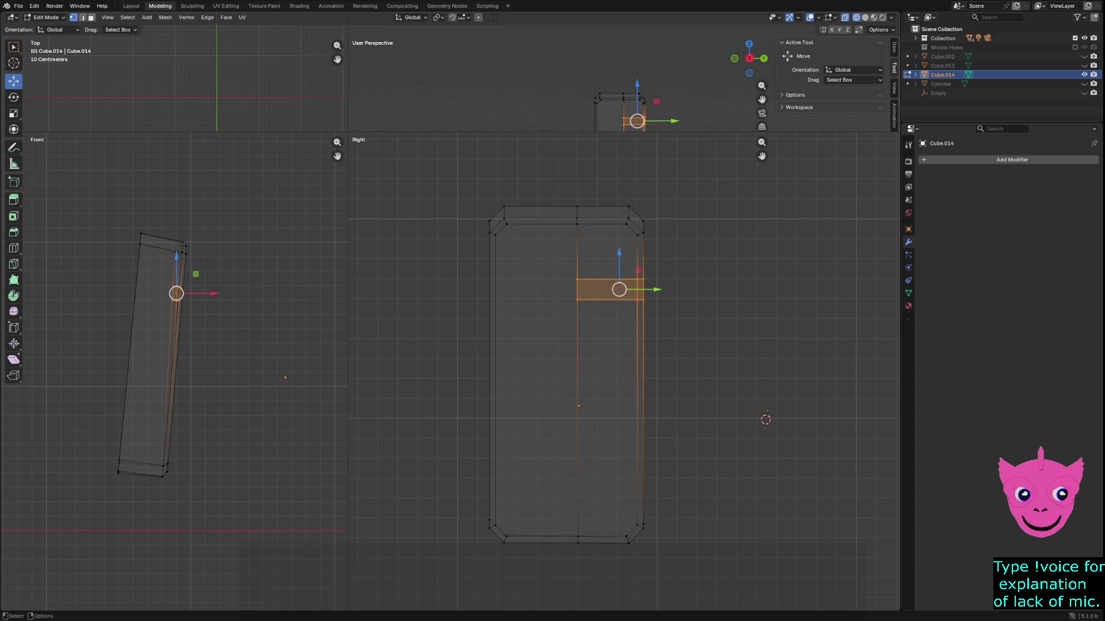
pyautogui.press('Return')
pyautogui.moveTo(564, 452); pyautogui.dragTo(610, 587)
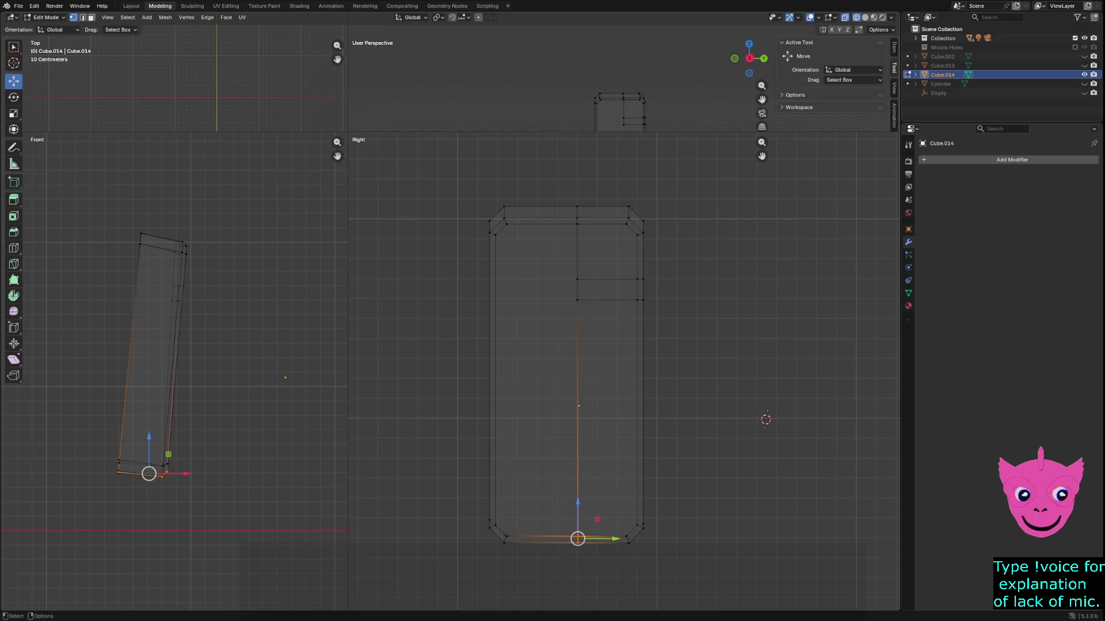
# Try moving the bottom vertices along Y and Z, then undo the change.
pyautogui.press('g')
pyautogui.press('y')
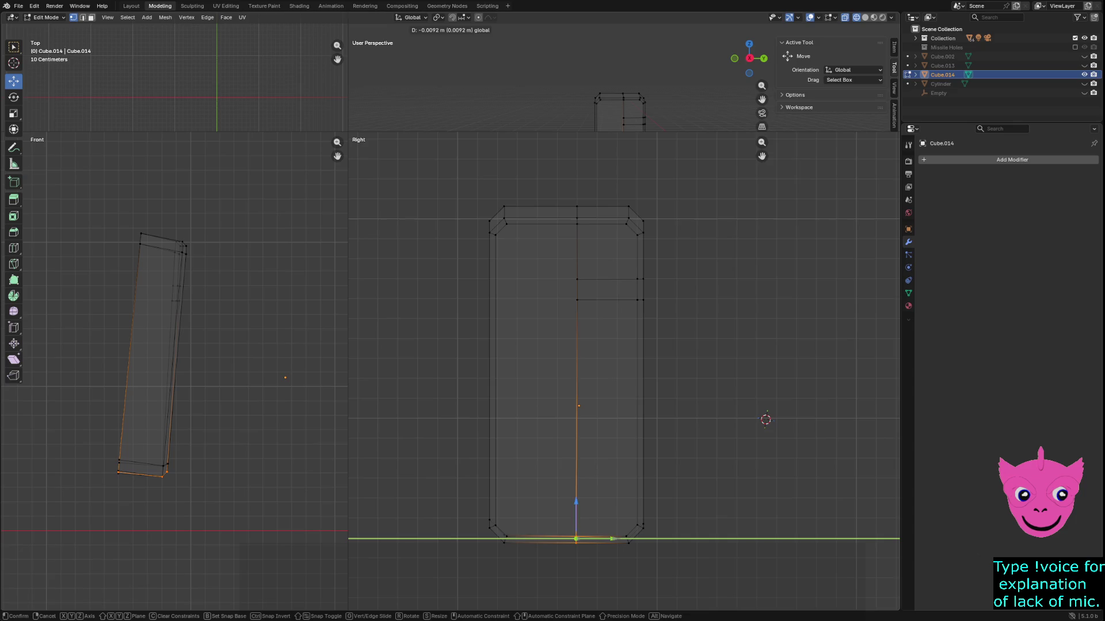
pyautogui.press('Return')
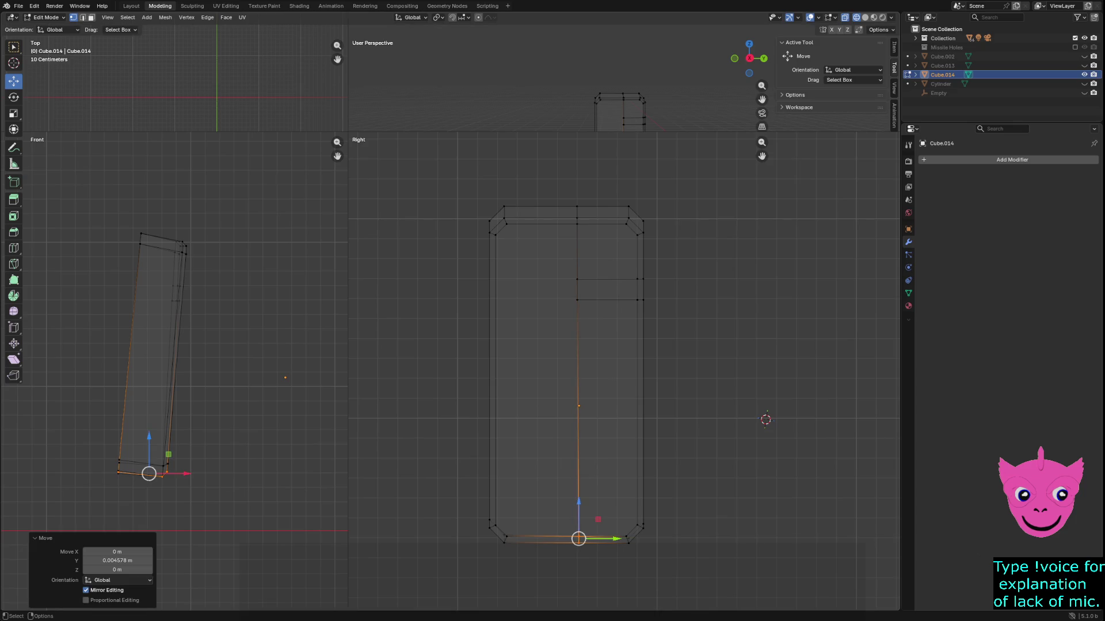
pyautogui.press('g')
pyautogui.press('z')
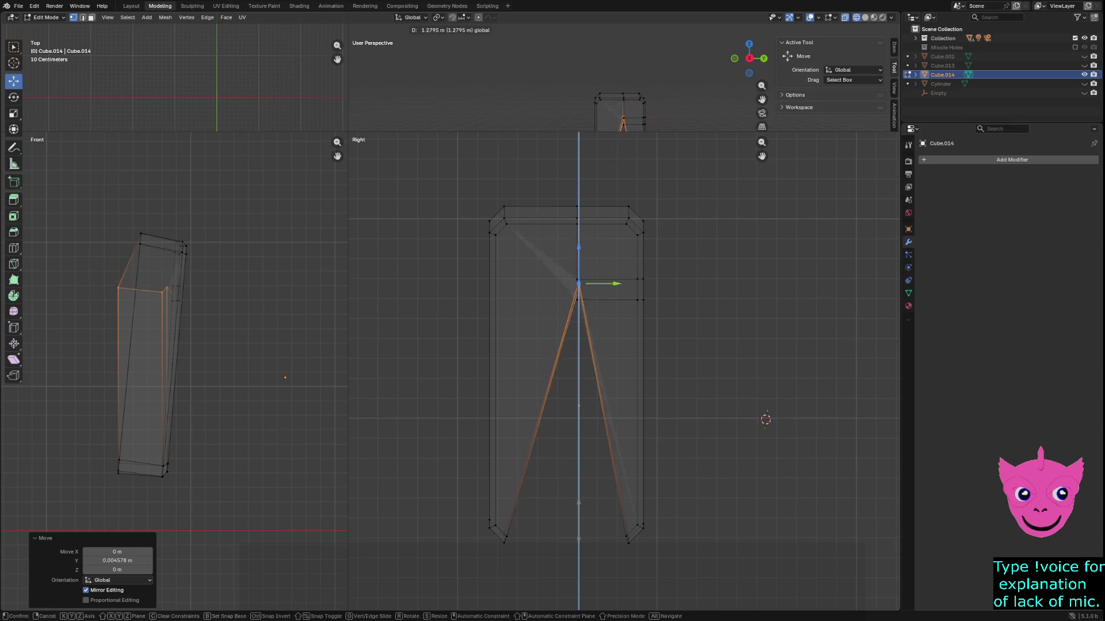
pyautogui.press('Return')
pyautogui.hotkey('ctrl', 'z')
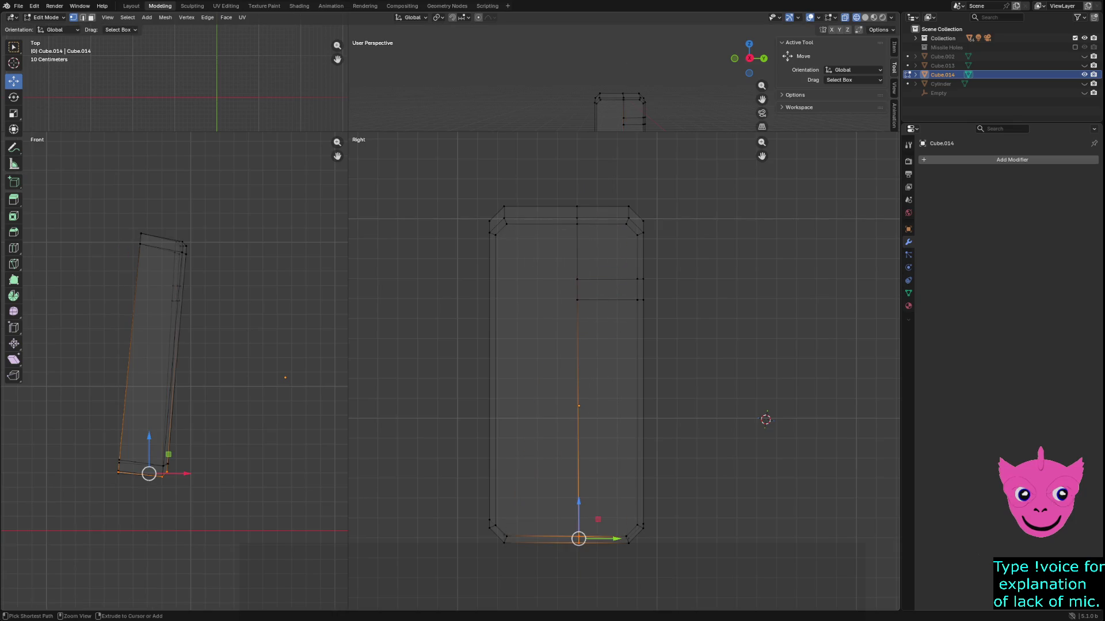
pyautogui.hotkey('ctrl', 'z')
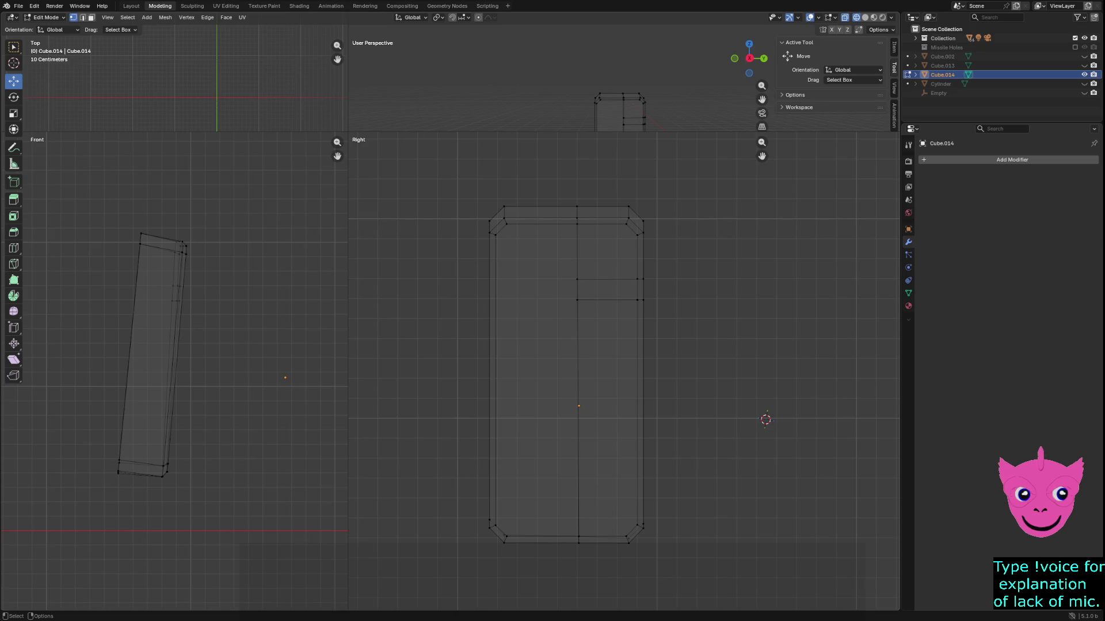
# Raise the bottom vertex loop 0.54434 m along Z to shorten the panel.
pyautogui.keyDown('alt'); pyautogui.click(598, 299); pyautogui.keyUp('alt')
pyautogui.moveTo(619, 262); pyautogui.dragTo(619, 254)
pyautogui.hotkey('alt', 'a')
pyautogui.scroll(-3, 623, 371)
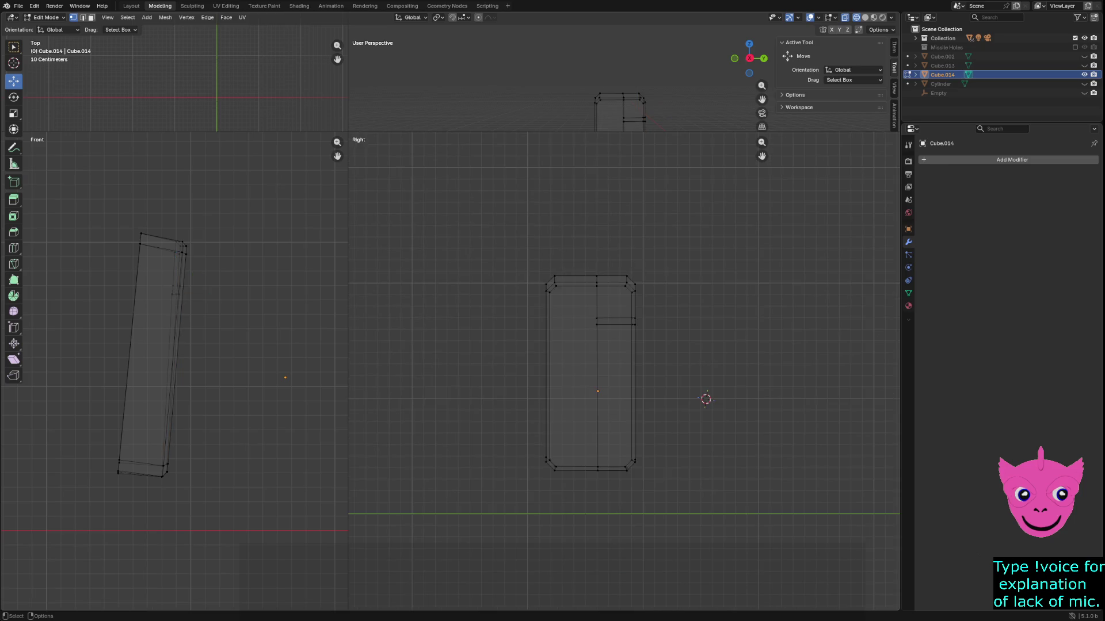
pyautogui.moveTo(525, 454); pyautogui.dragTo(655, 530)
pyautogui.moveTo(591, 429)
pyautogui.mouseDown()
pyautogui.moveTo(592, 353)
pyautogui.moveTo(592, 404)
pyautogui.mouseUp()
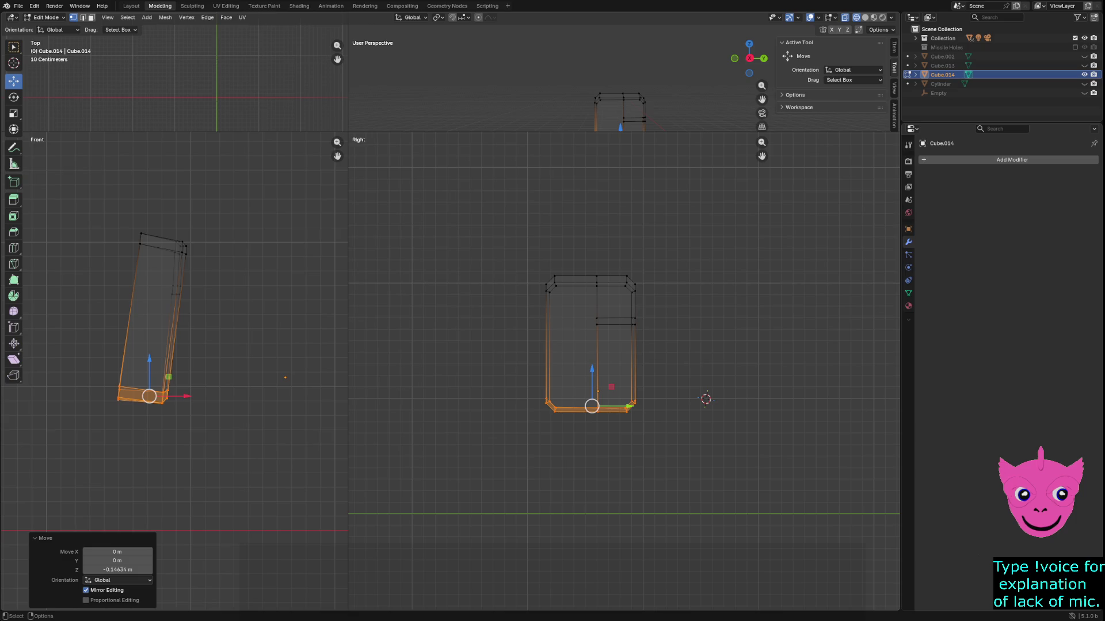
# Knife two more horizontal cuts below the first slot, forming a second slot strip.
pyautogui.hotkey('alt', 'a')
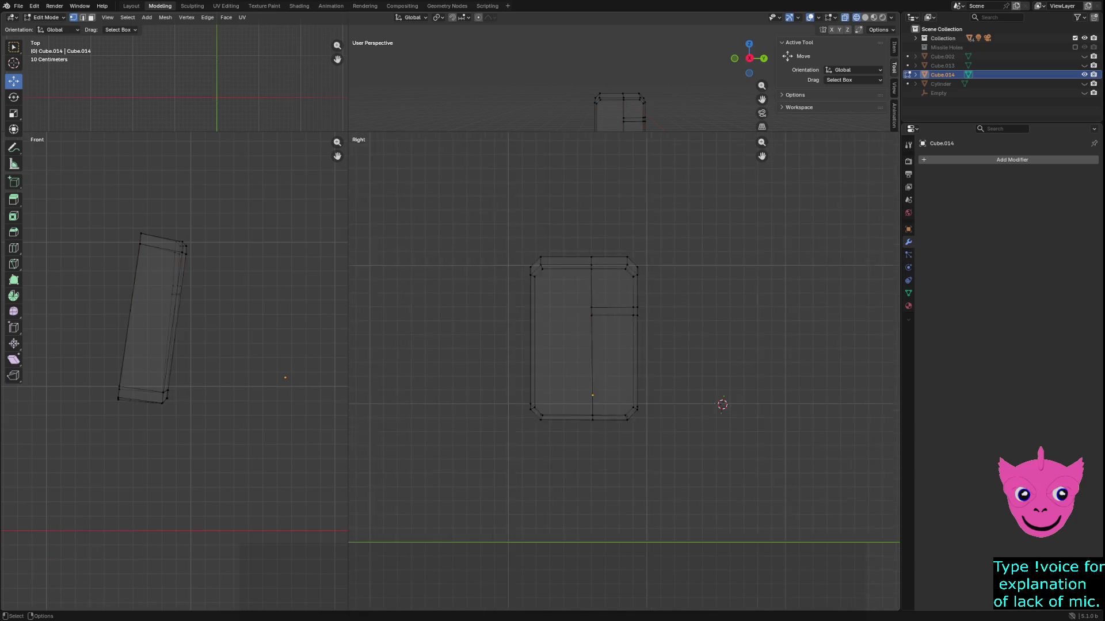
pyautogui.scroll(2, 624, 373)
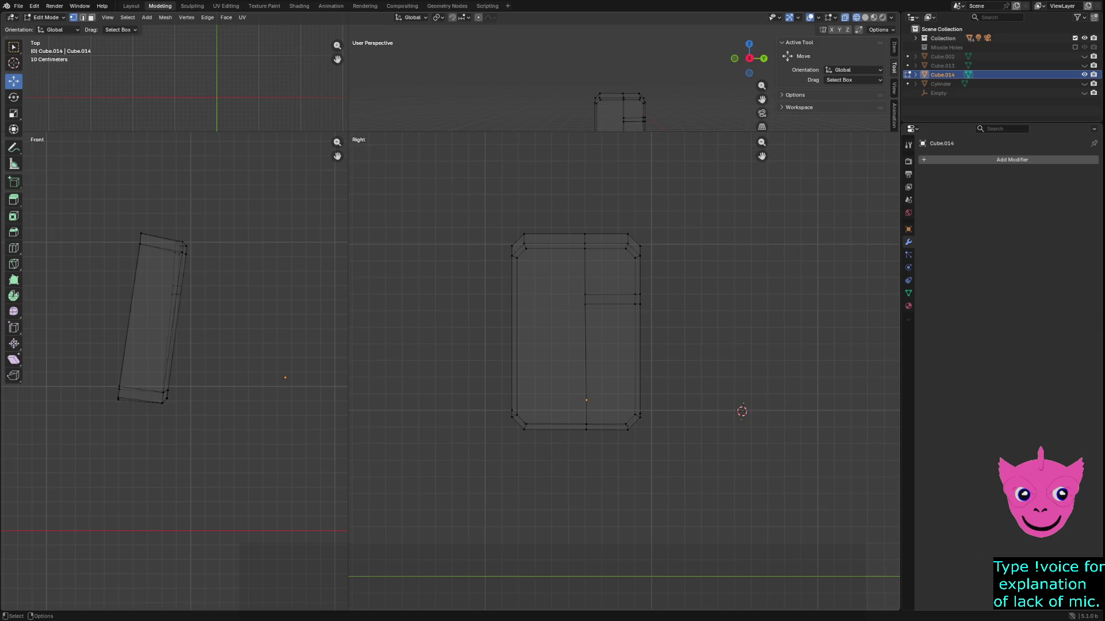
pyautogui.press('k')
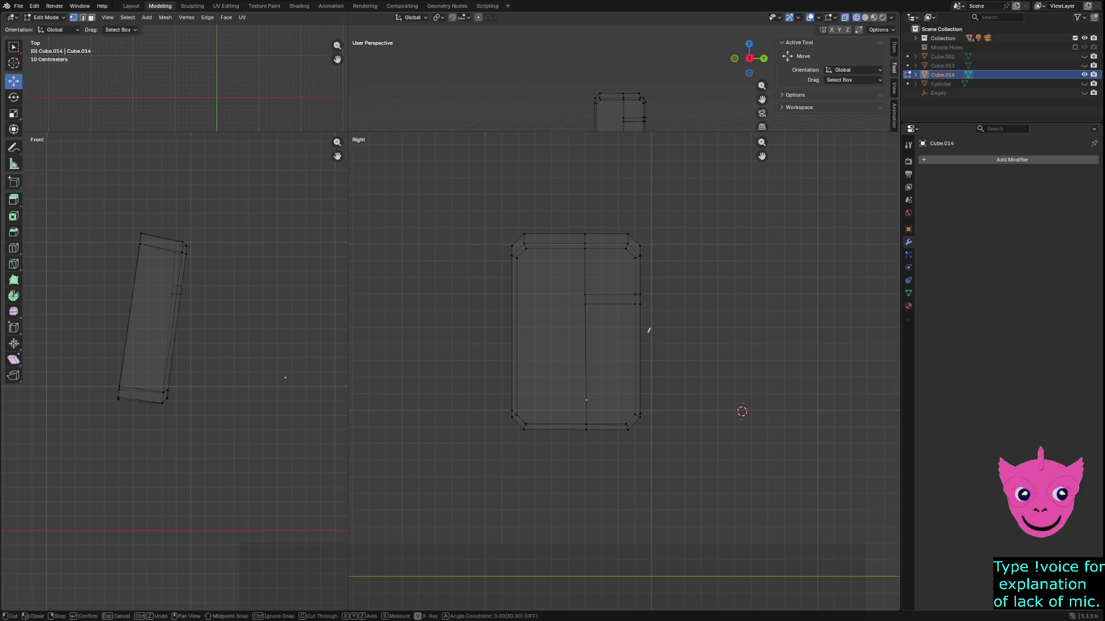
pyautogui.click(585, 329)
pyautogui.click(639, 328)
pyautogui.press('Return')
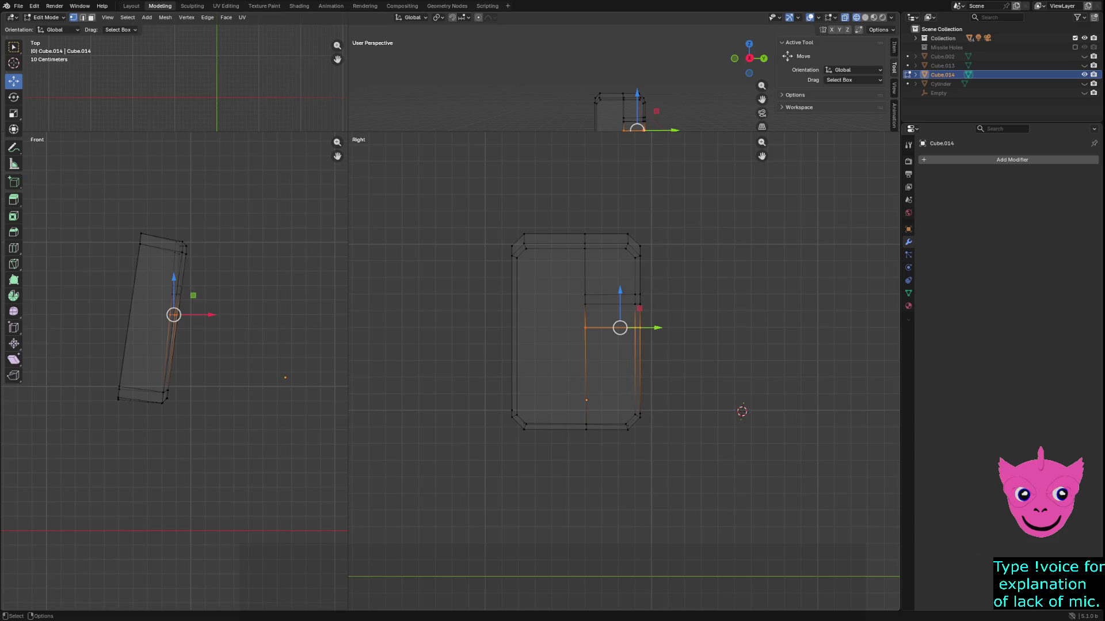
pyautogui.press('k')
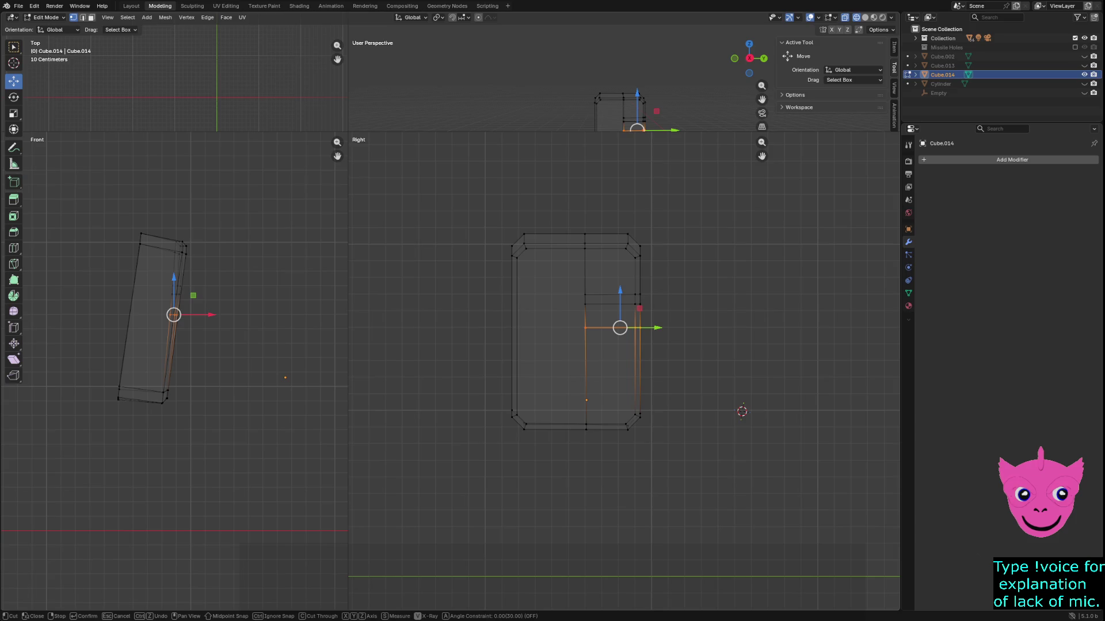
pyautogui.click(586, 345)
pyautogui.press('Return')
# Lower the middle horizontal edges by 0.038453 m along Z.
pyautogui.click(575, 343)
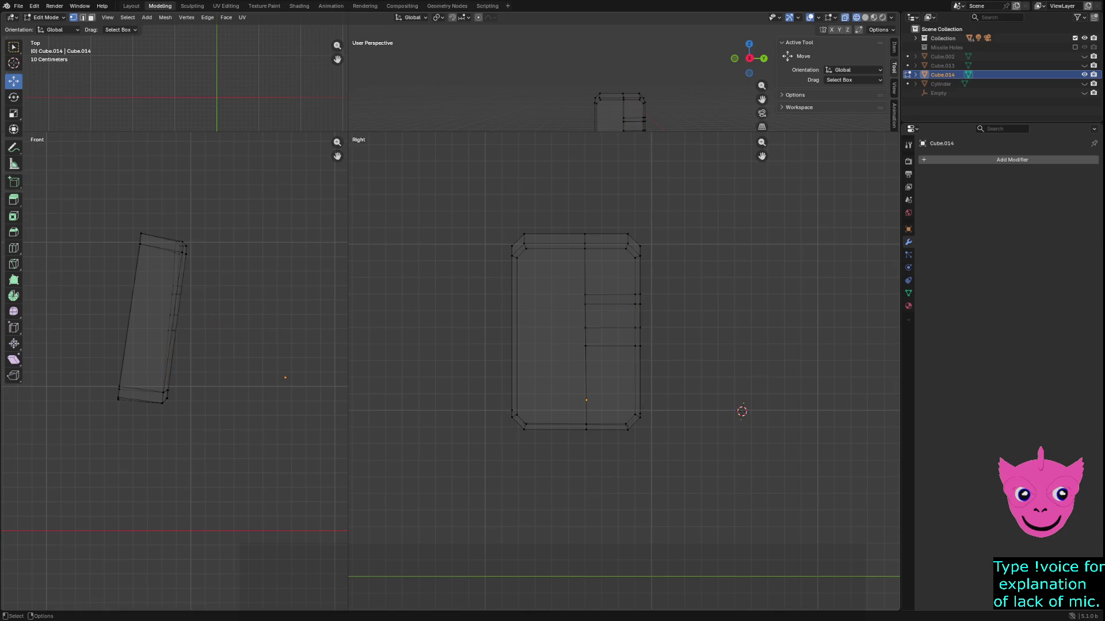
pyautogui.moveTo(575, 344)
pyautogui.mouseDown()
pyautogui.moveTo(636, 352)
pyautogui.moveTo(656, 328)
pyautogui.mouseUp()
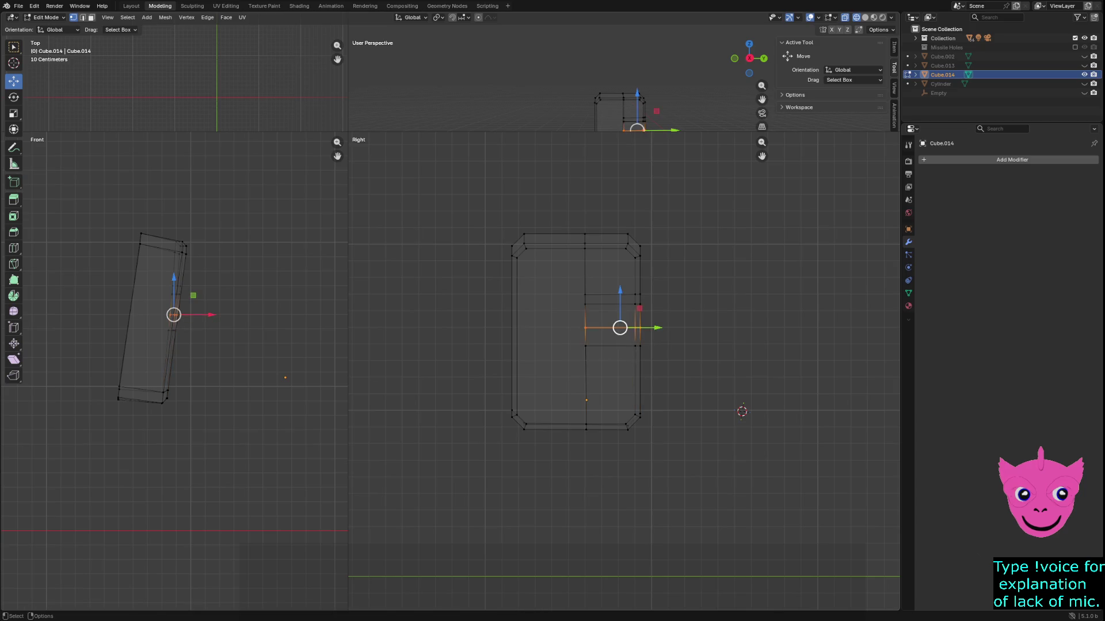
pyautogui.moveTo(620, 294); pyautogui.dragTo(619, 299)
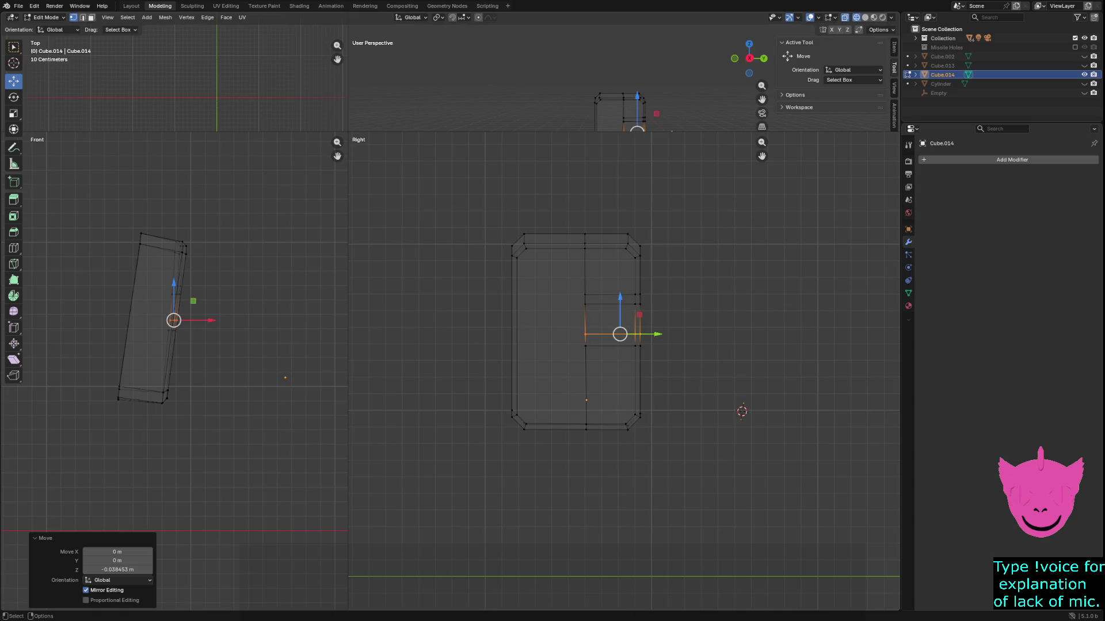
pyautogui.hotkey('alt', 'a')
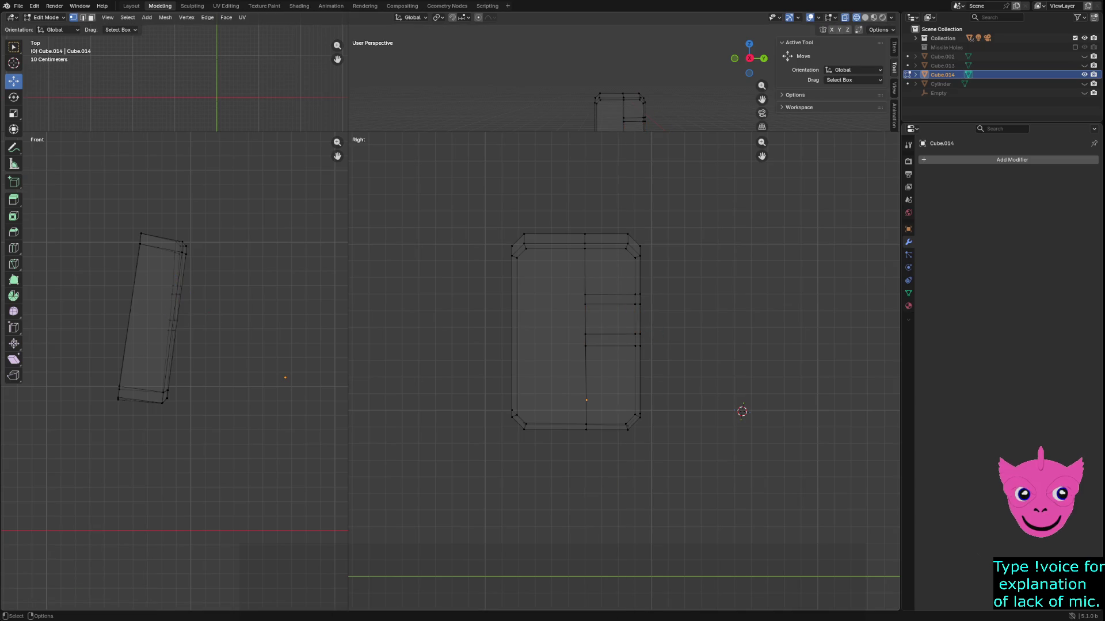
# Enlarge the User Perspective view and orbit to a three-quarter angle on the panel.
pyautogui.scroll(2, 624, 373)
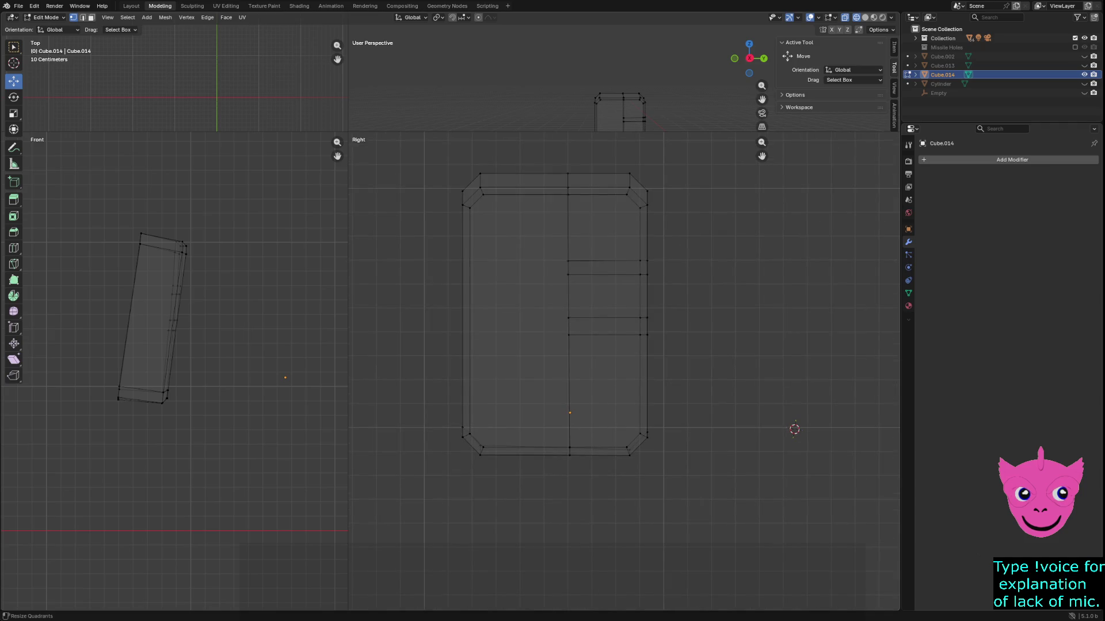
pyautogui.moveTo(348, 131)
pyautogui.mouseDown()
pyautogui.moveTo(239, 346)
pyautogui.moveTo(173, 429)
pyautogui.mouseUp()
pyautogui.moveTo(535, 259)
pyautogui.mouseDown(button='middle')
pyautogui.moveTo(576, 253)
pyautogui.moveTo(575, 227)
pyautogui.mouseUp(button='middle')
pyautogui.scroll(4, 564, 334)
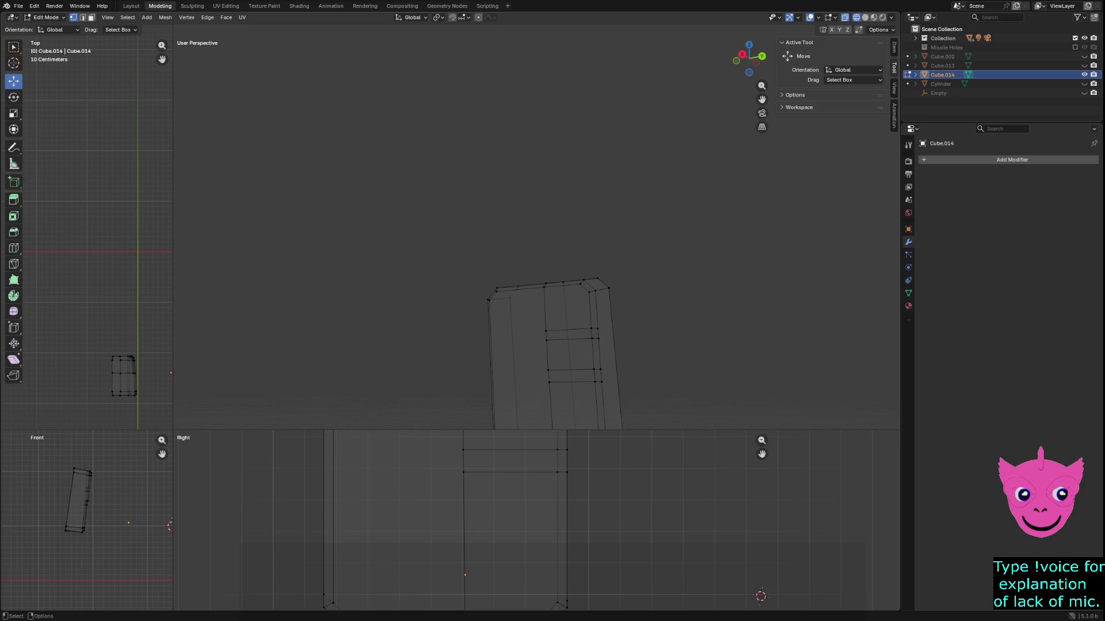
# Select both slot strip faces and extrude them sideways along X into two tabs.
pyautogui.keyDown('shift'); pyautogui.moveTo(599, 381); pyautogui.dragTo(626, 382, button='middle'); pyautogui.keyUp('shift')
pyautogui.click(626, 382)
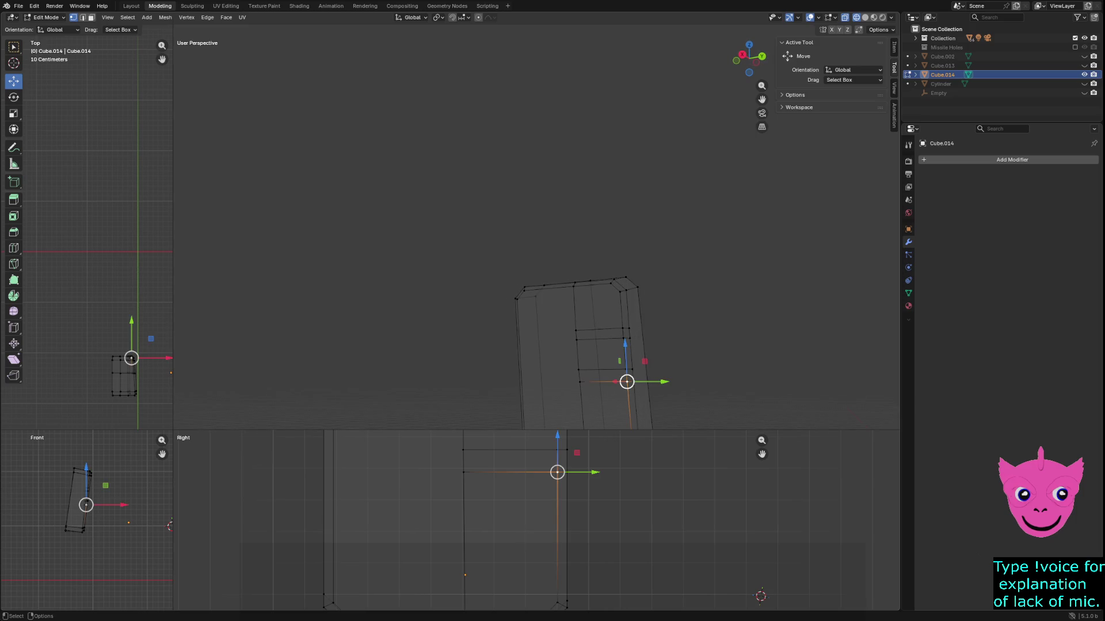
pyautogui.press('3')
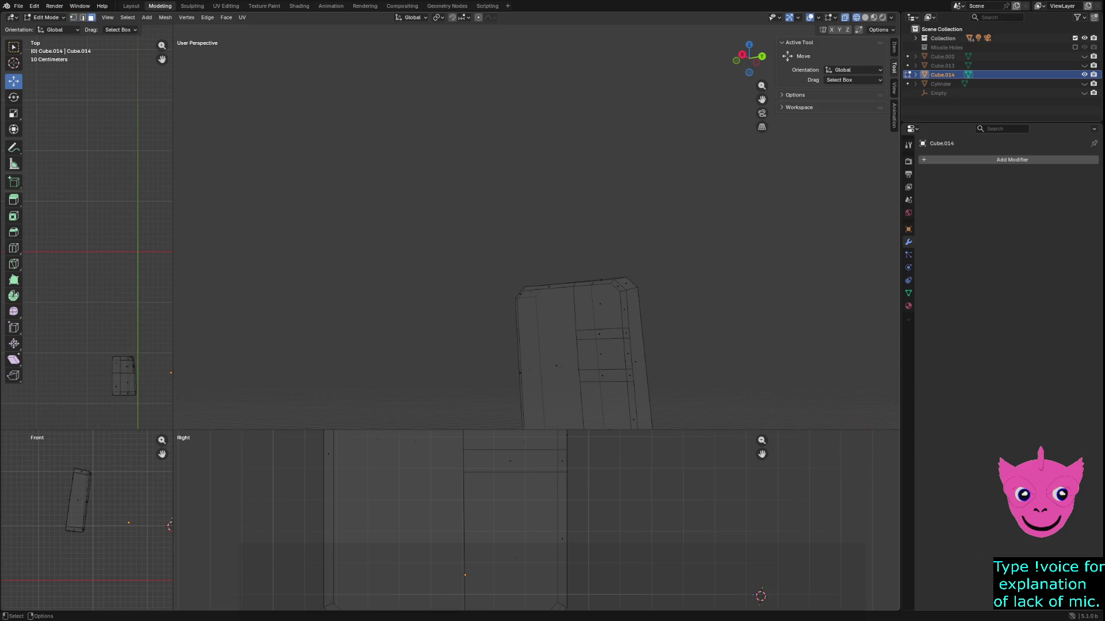
pyautogui.click(629, 376)
pyautogui.keyDown('shift'); pyautogui.click(601, 375); pyautogui.keyUp('shift')
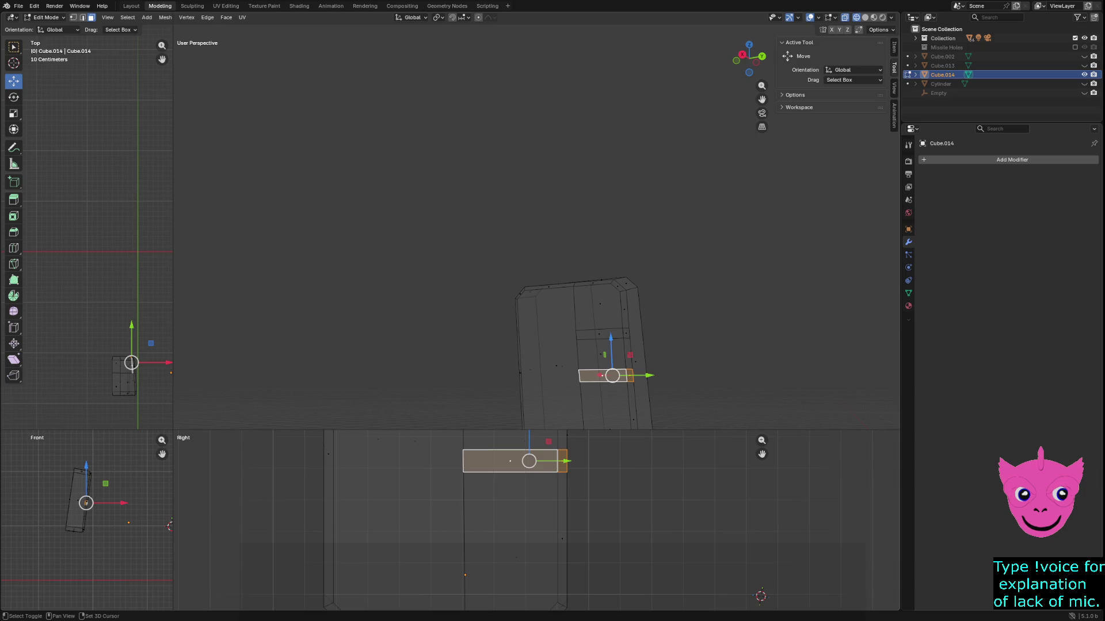
pyautogui.press('e')
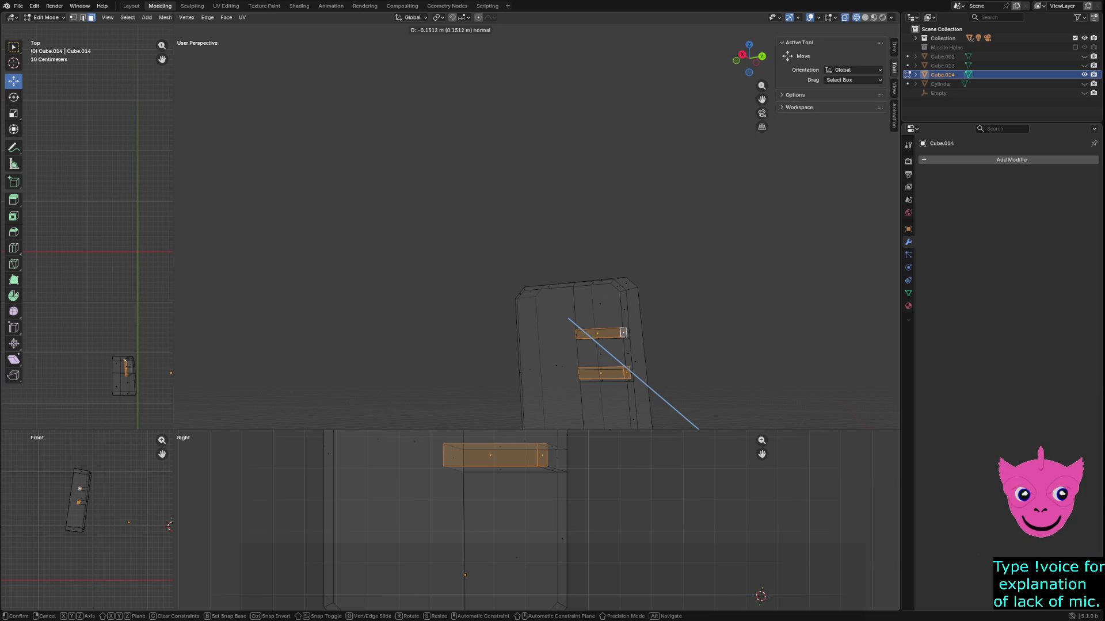
pyautogui.press('z')
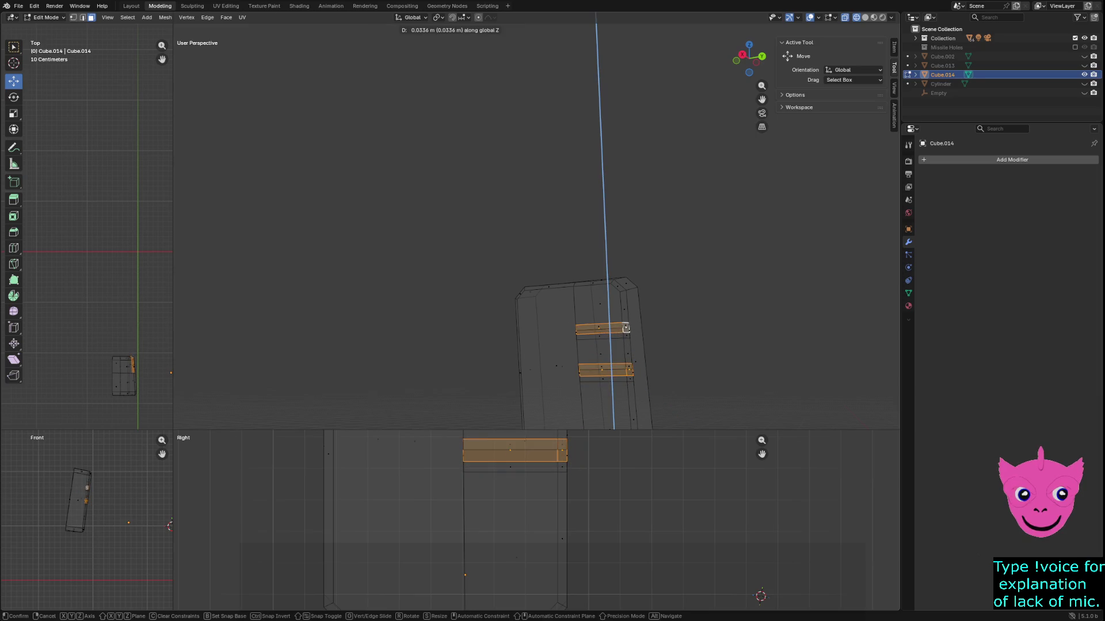
pyautogui.press('y')
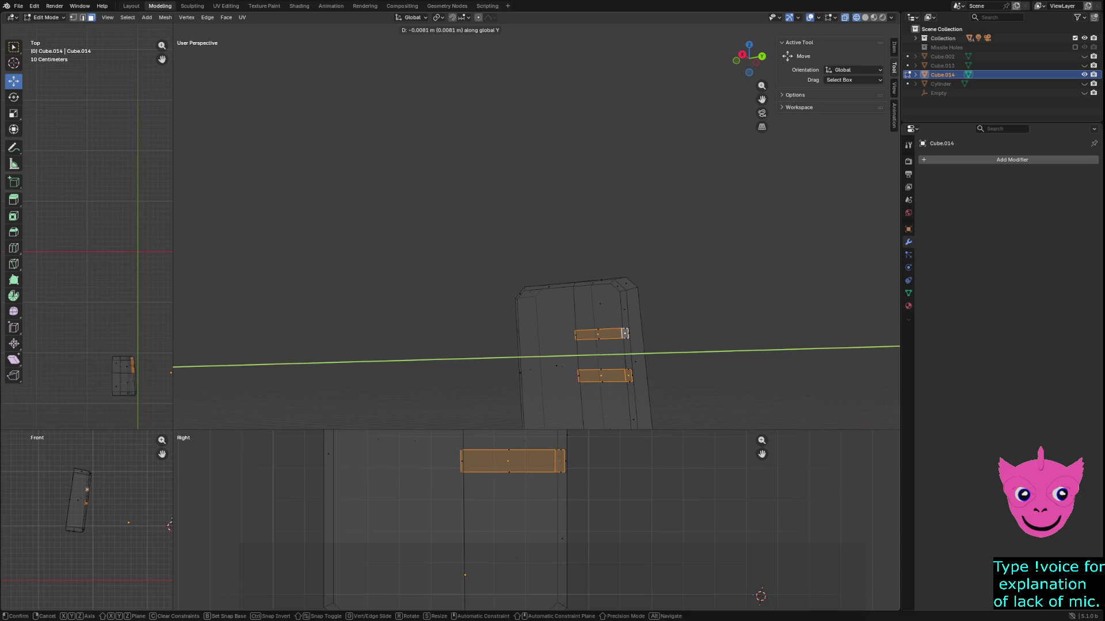
pyautogui.press('x')
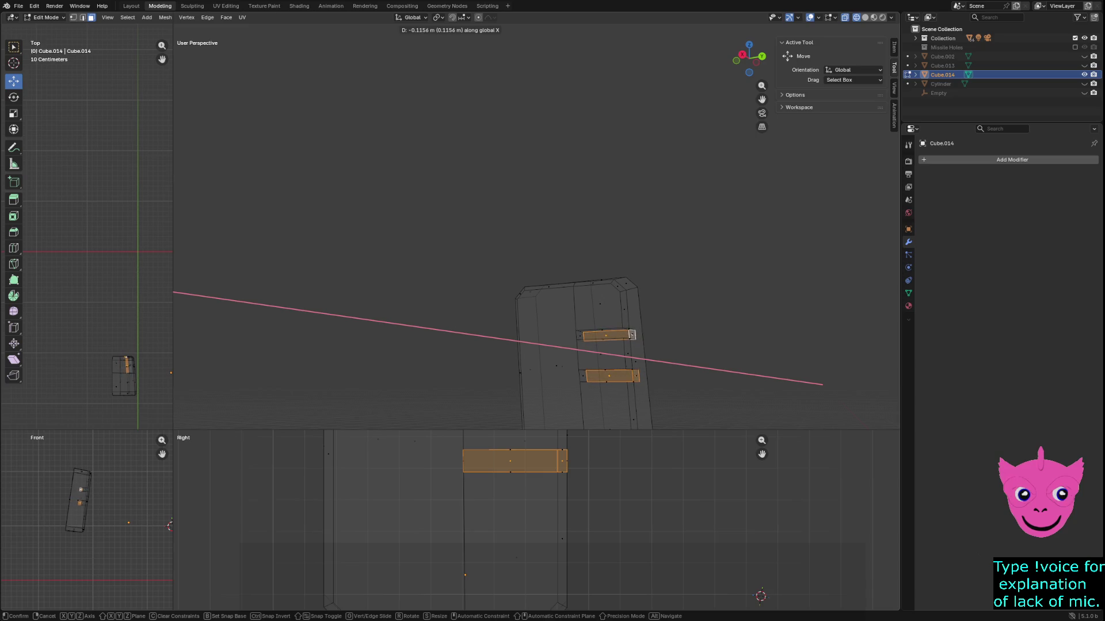
pyautogui.click(632, 335)
pyautogui.hotkey('alt', 'a')
pyautogui.moveTo(632, 334)
pyautogui.mouseDown(button='middle')
pyautogui.moveTo(602, 363)
pyautogui.moveTo(603, 343)
pyautogui.moveTo(616, 332)
pyautogui.moveTo(604, 377)
pyautogui.mouseUp(button='middle')
# Switch to Solid shading and delete one slot's small end face to open it.
pyautogui.press('z')
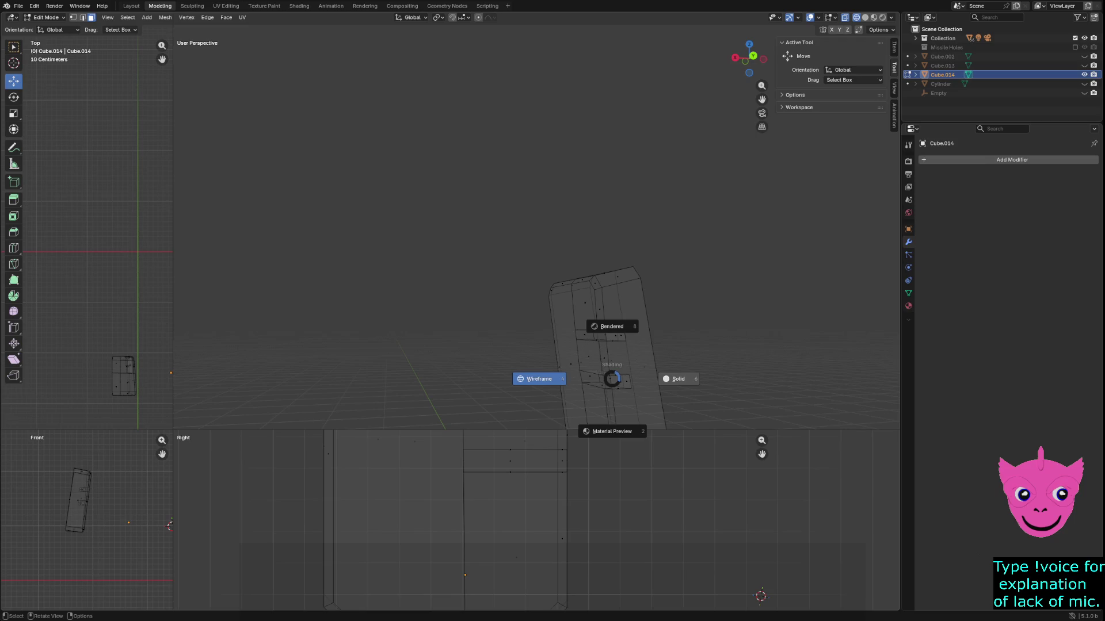
pyautogui.click(673, 377)
pyautogui.click(609, 368)
pyautogui.click(612, 333)
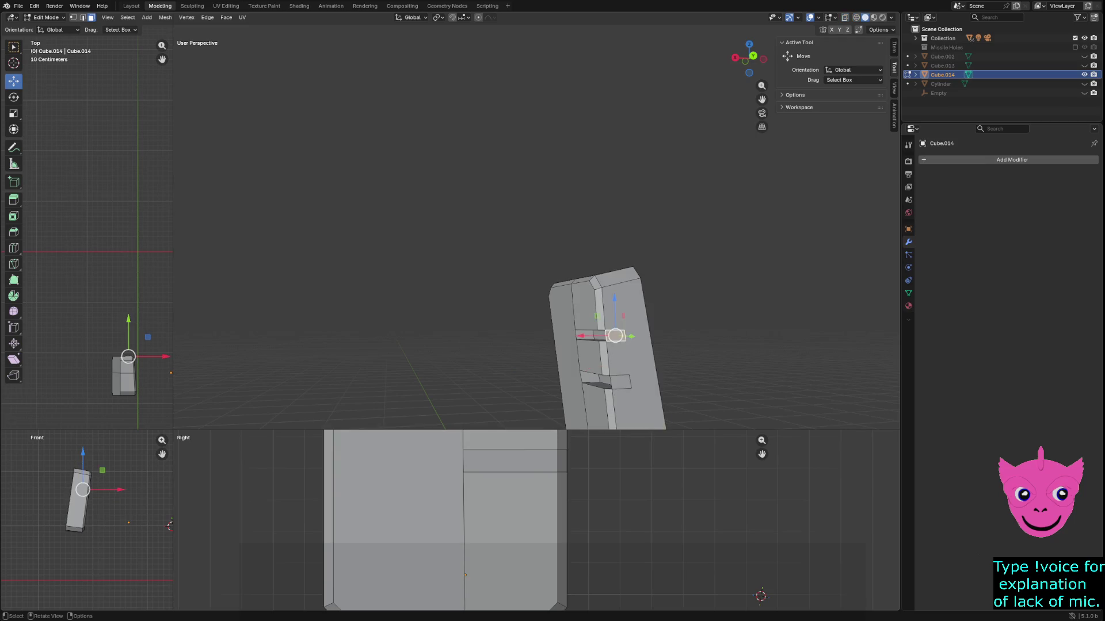
pyautogui.moveTo(613, 334); pyautogui.dragTo(633, 346, button='middle')
pyautogui.press('x')
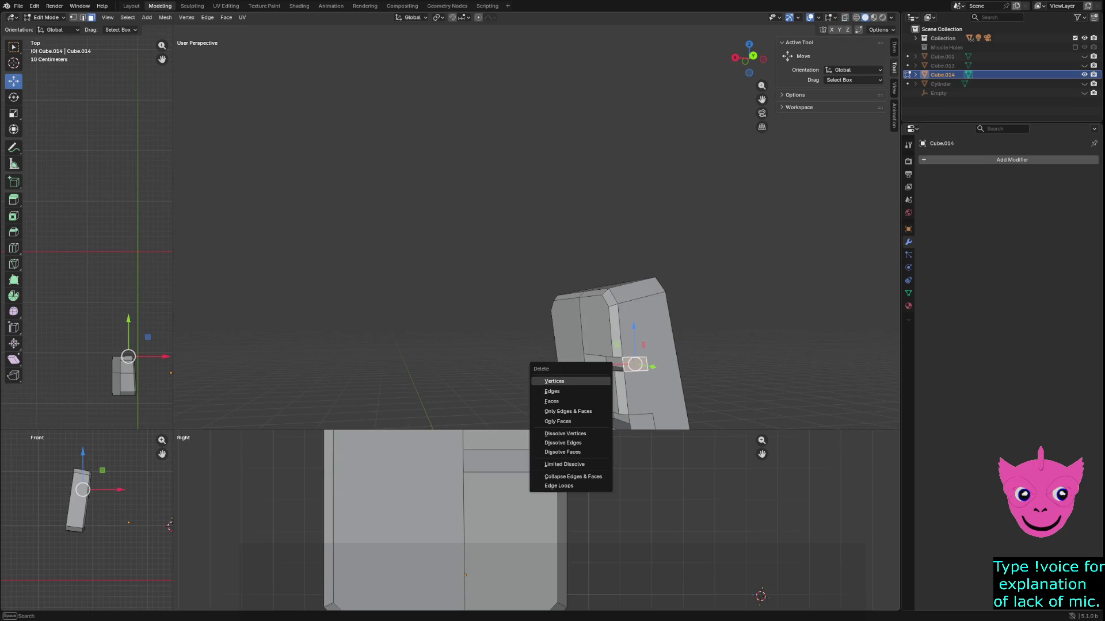
pyautogui.click(576, 401)
pyautogui.click(633, 368)
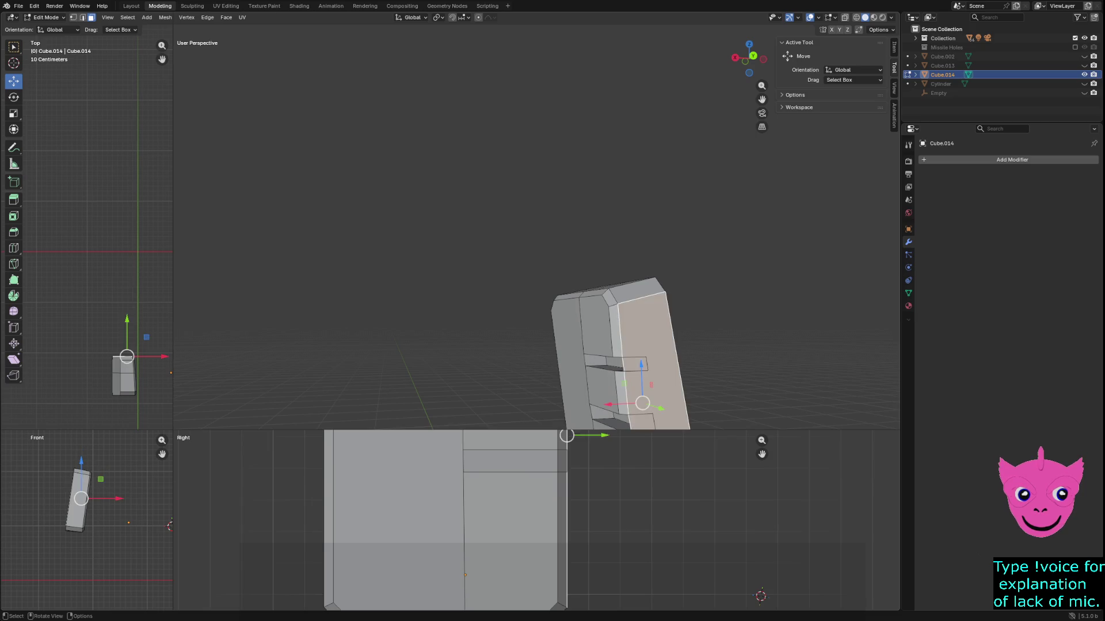
pyautogui.press('x')
pyautogui.press('Escape')
pyautogui.moveTo(632, 345); pyautogui.dragTo(403, 345, button='middle')
pyautogui.scroll(3, 518, 294)
pyautogui.click(450, 276)
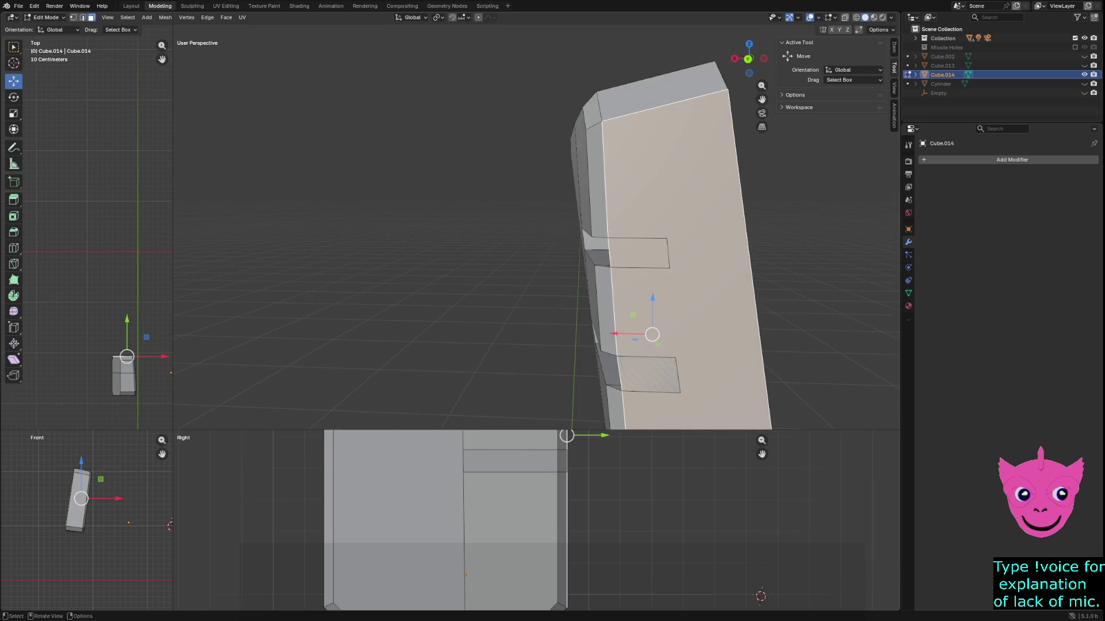
pyautogui.moveTo(621, 334); pyautogui.dragTo(627, 333)
pyautogui.hotkey('ctrl', 'z')
pyautogui.hotkey('ctrl', 'z')
pyautogui.hotkey('ctrl', 'shift', 'z')
pyautogui.hotkey('ctrl', 'z')
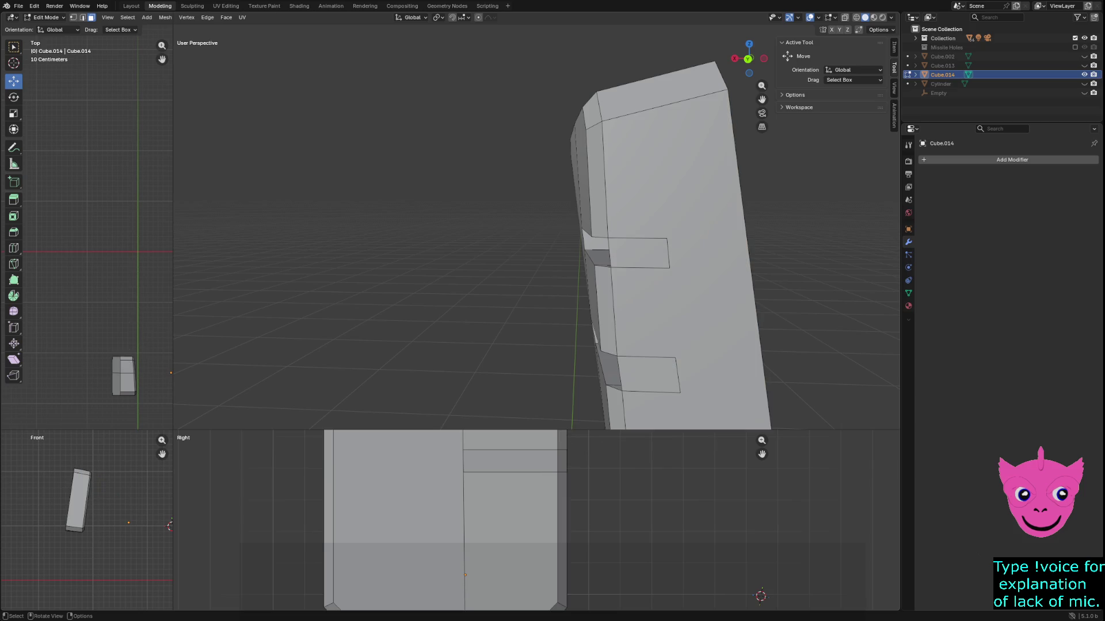
pyautogui.scroll(-3, 535, 520)
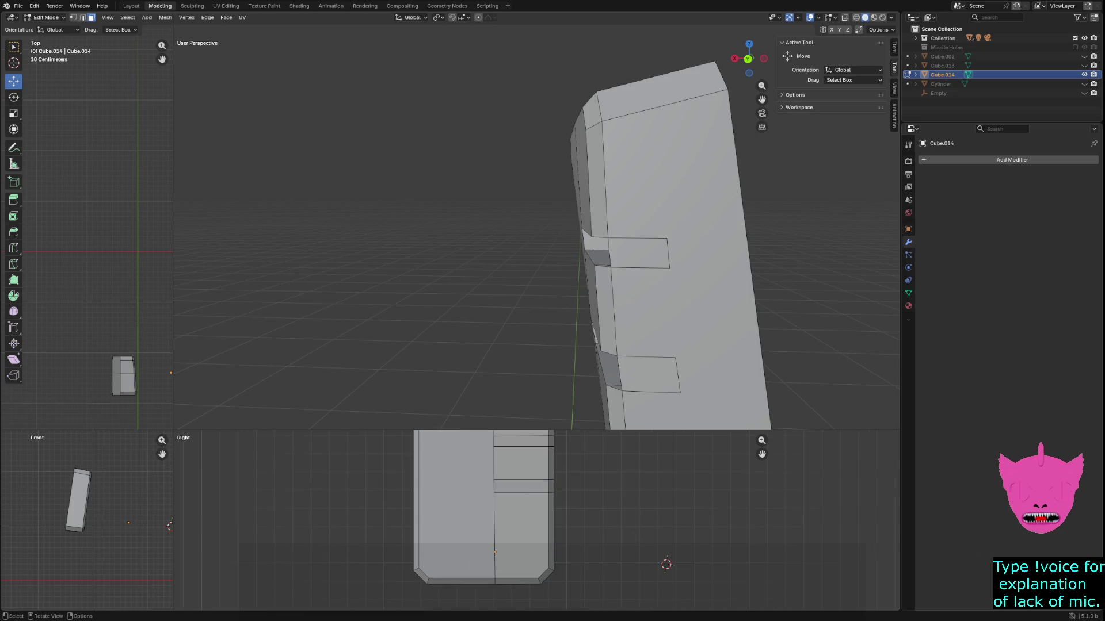
pyautogui.click(455, 506)
pyautogui.click(521, 463)
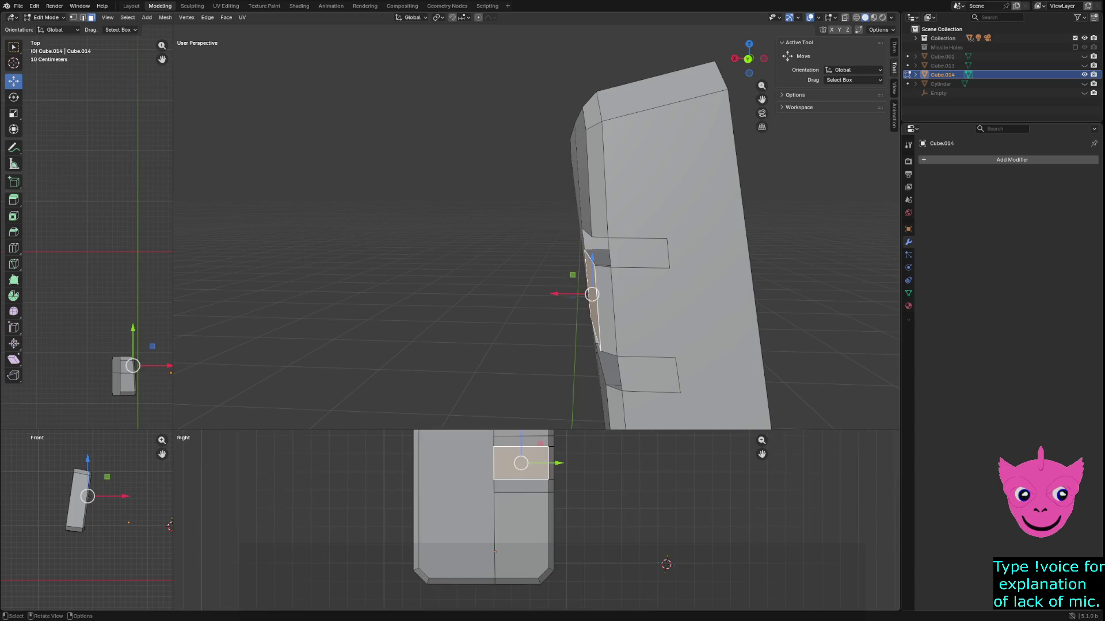
pyautogui.scroll(-3, 536, 520)
pyautogui.click(486, 506)
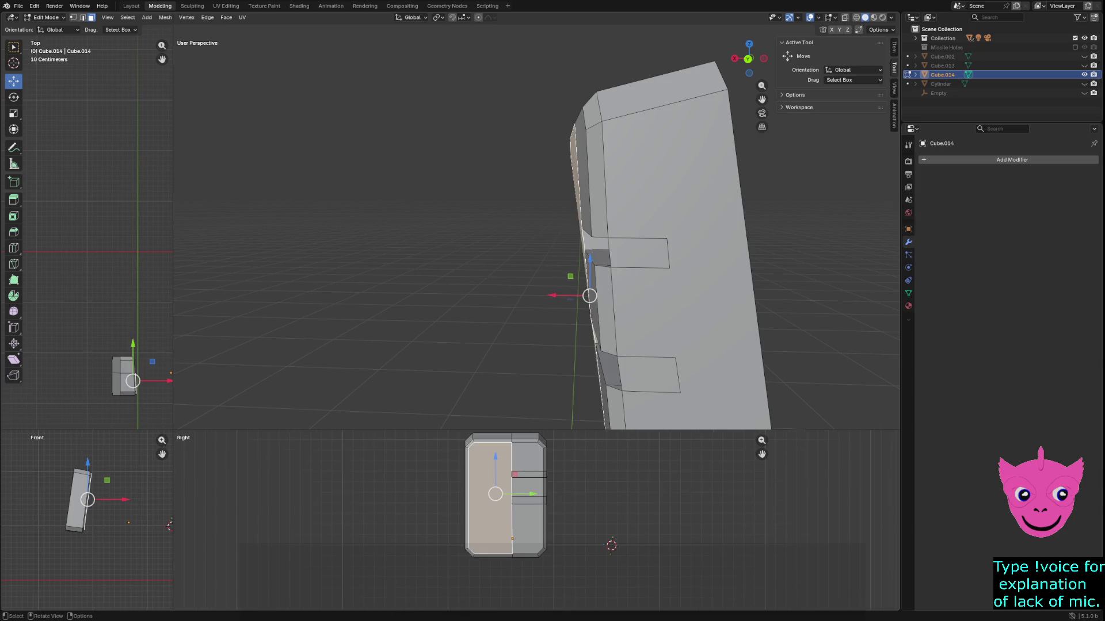
pyautogui.scroll(1, 486, 506)
pyautogui.moveTo(575, 259)
pyautogui.mouseDown(button='middle')
pyautogui.moveTo(662, 241)
pyautogui.moveTo(633, 247)
pyautogui.mouseUp(button='middle')
pyautogui.moveTo(535, 230); pyautogui.dragTo(586, 230, button='middle')
pyautogui.click(498, 265)
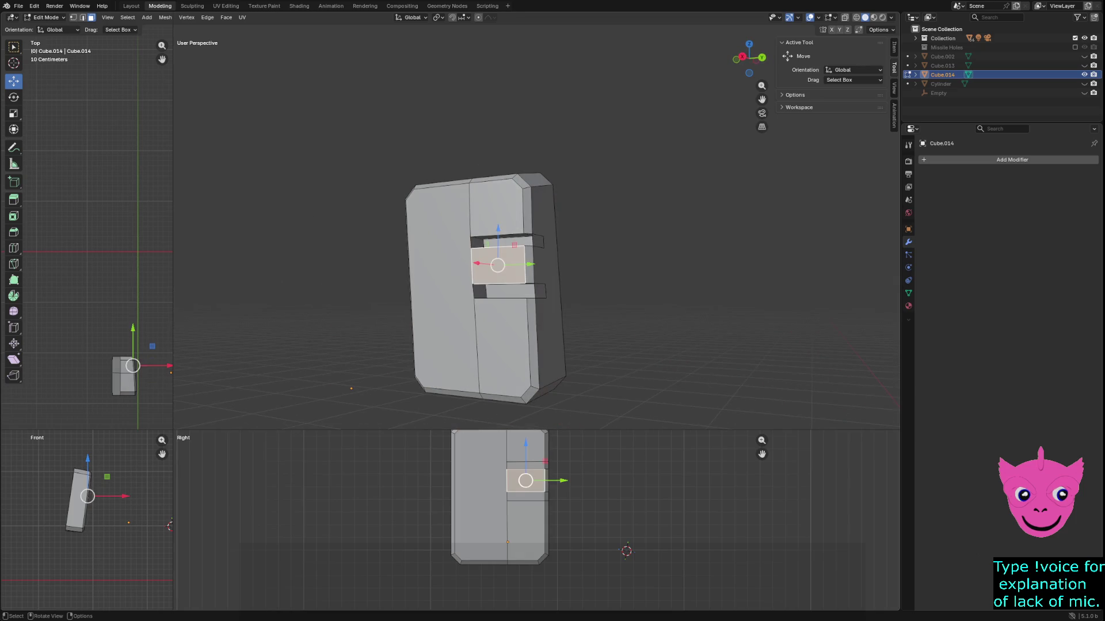
pyautogui.scroll(1, 534, 520)
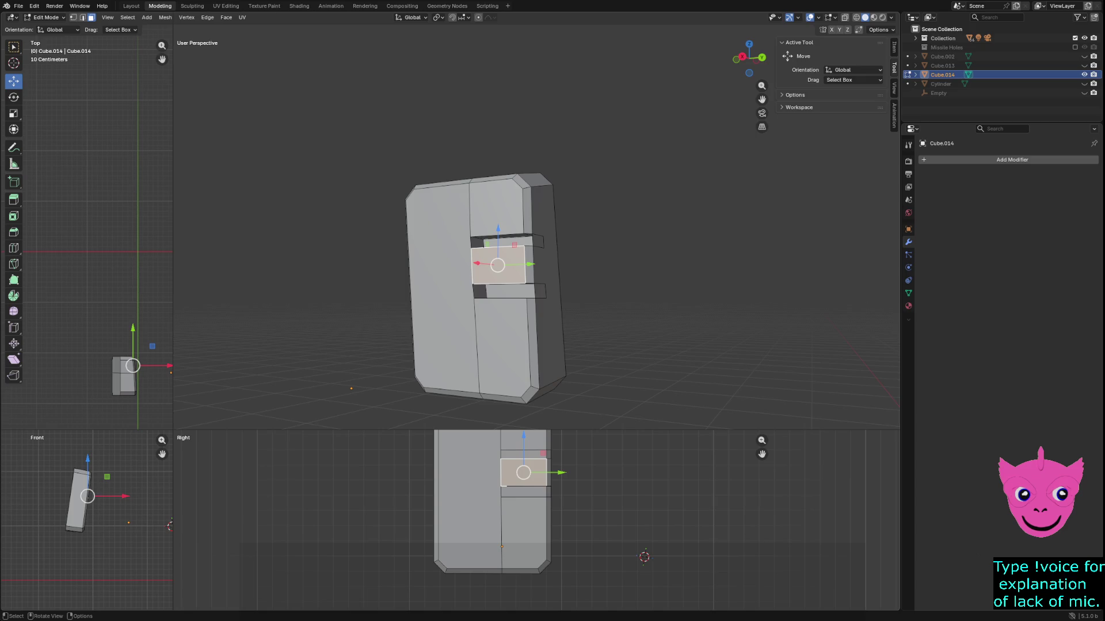
pyautogui.click(547, 323)
pyautogui.moveTo(546, 323); pyautogui.dragTo(517, 322, button='middle')
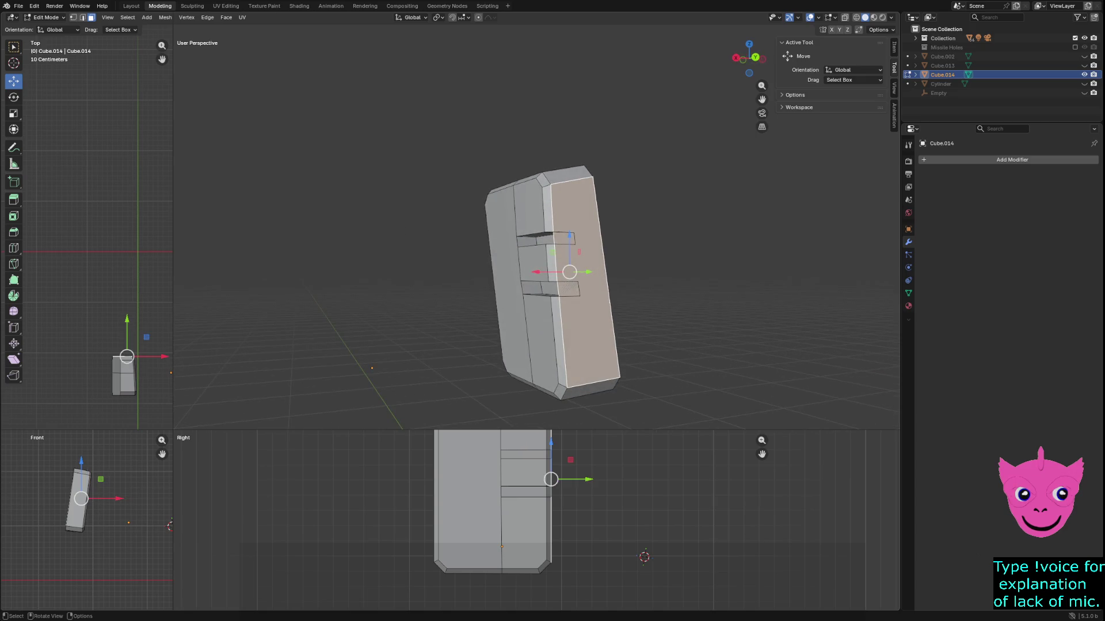
pyautogui.scroll(2, 537, 232)
pyautogui.hotkey('alt', 'a')
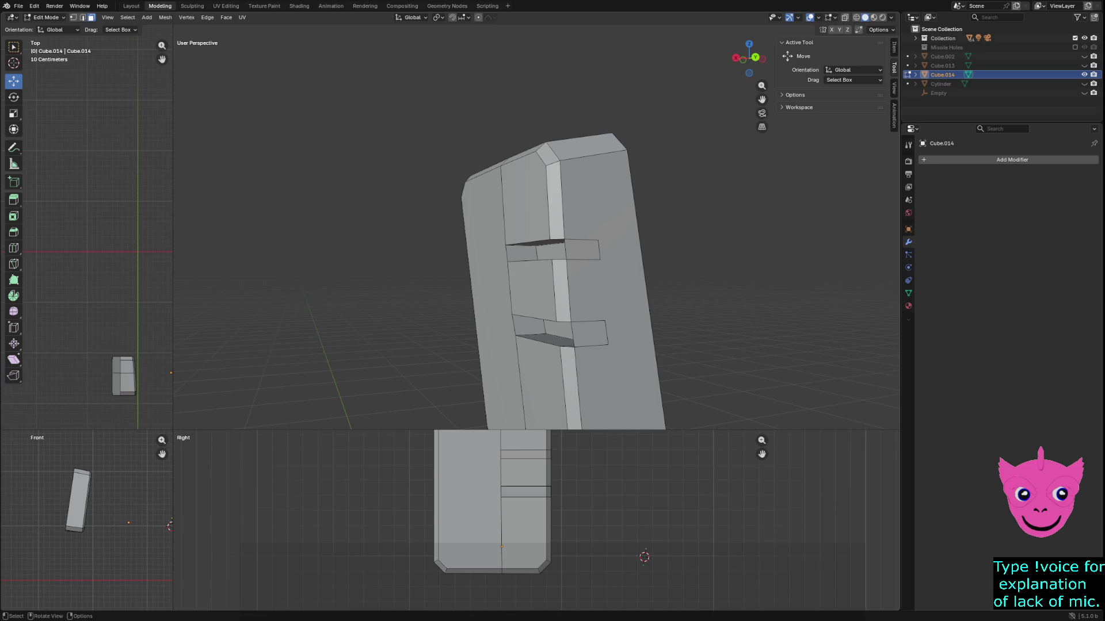
pyautogui.press('k')
# Finish a knife cut from the panel's edge up to the upper edge vertex.
pyautogui.click(605, 320)
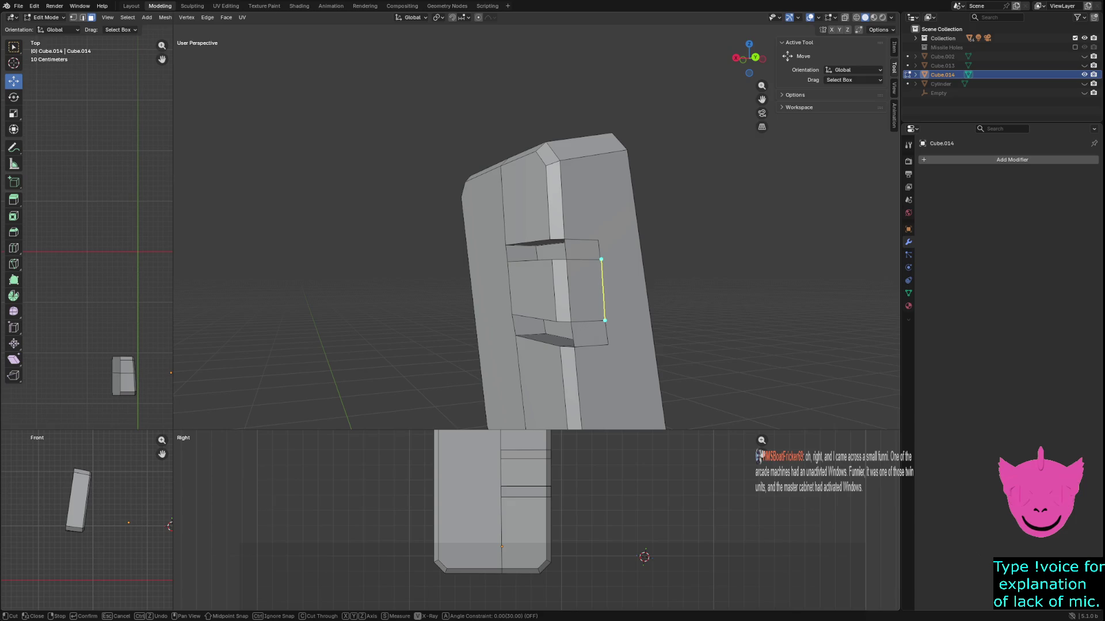
pyautogui.scroll(2, 603, 260)
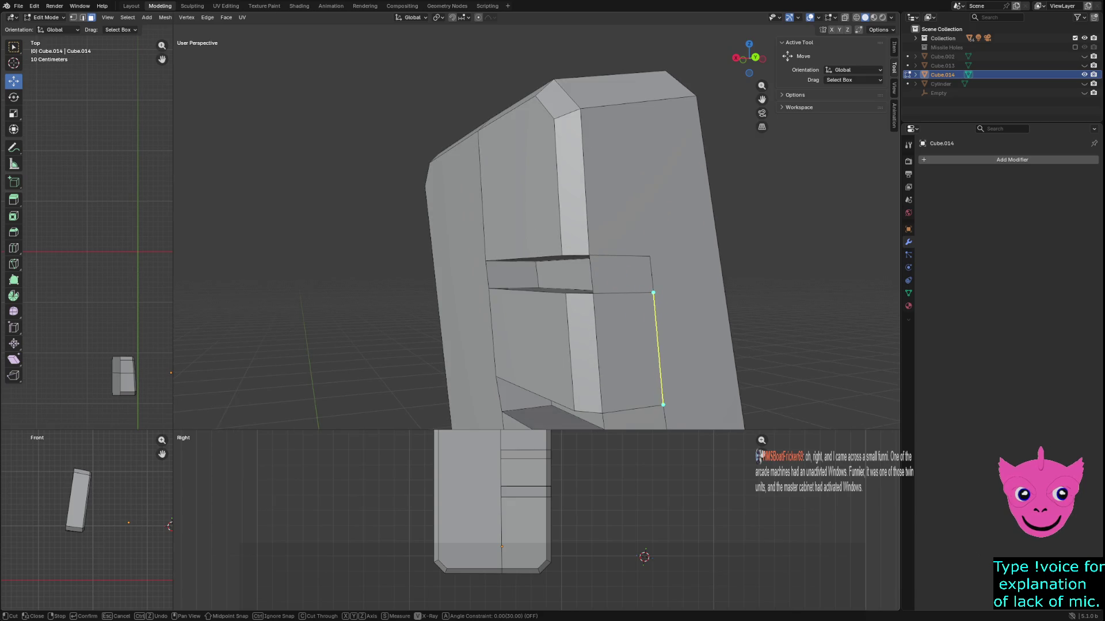
pyautogui.click(652, 292)
pyautogui.press('Return')
# Switch to wireframe shading and vertex select mode.
pyautogui.press('KP_6')
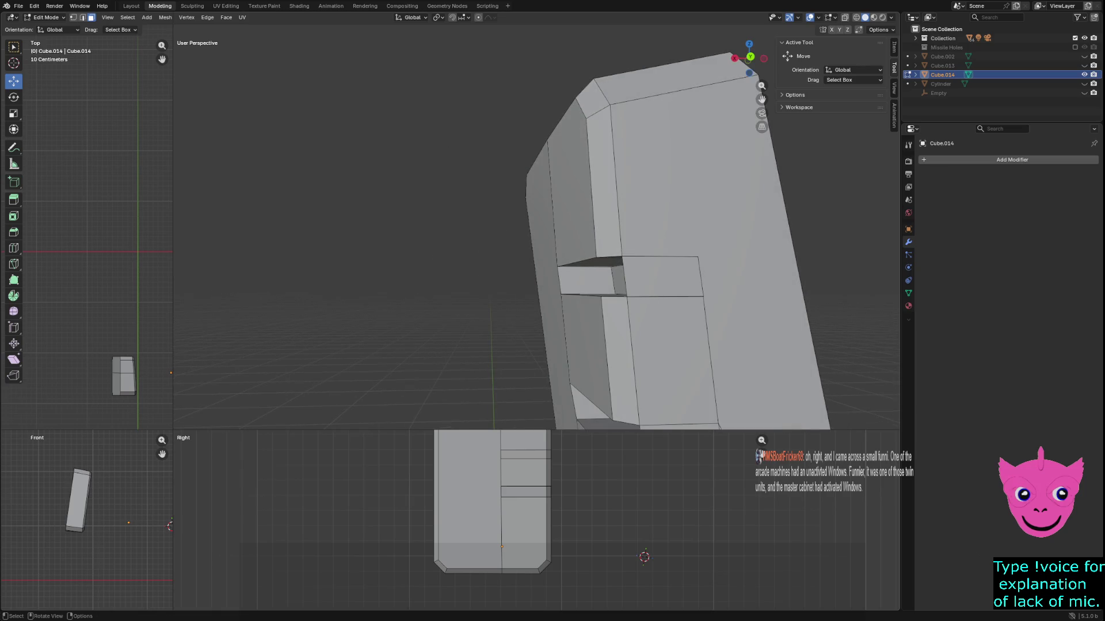
pyautogui.click(748, 231)
pyautogui.press('z')
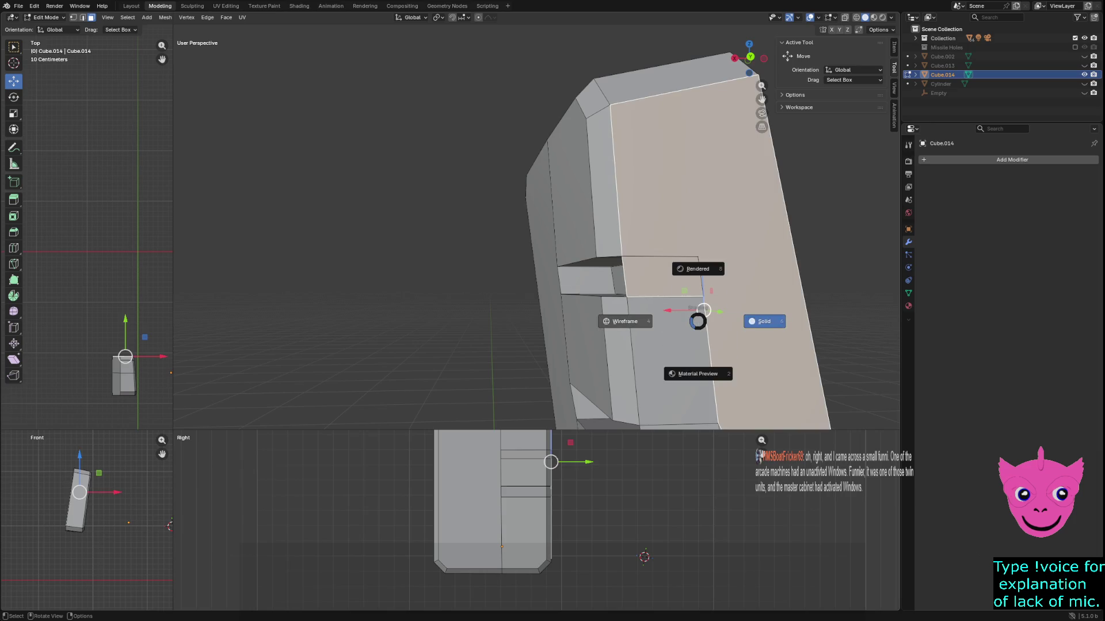
pyautogui.click(624, 318)
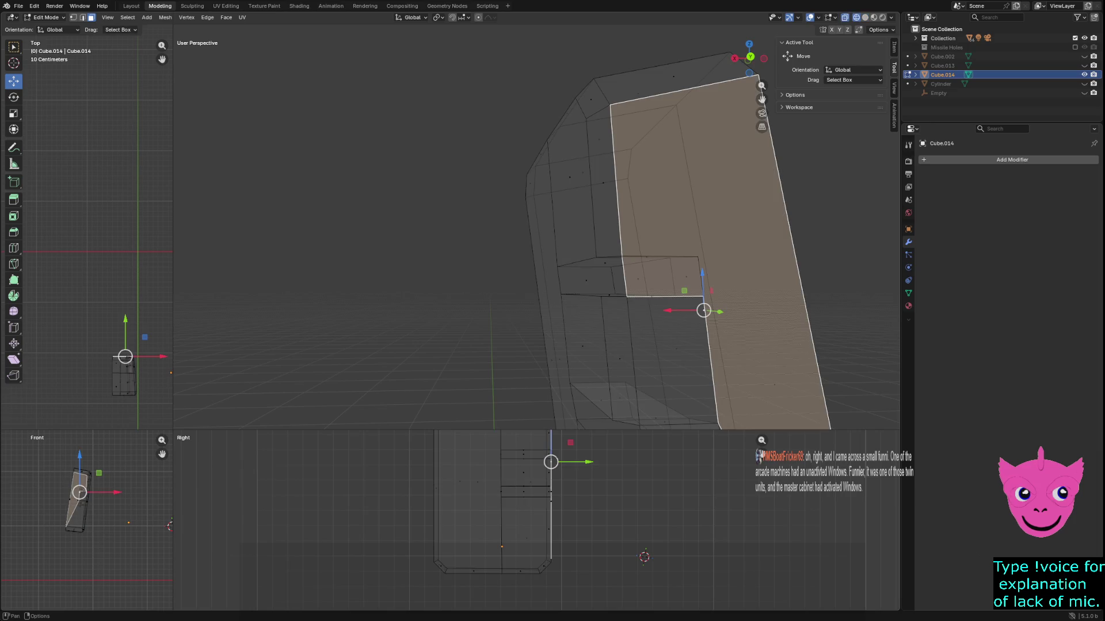
pyautogui.press('1')
pyautogui.hotkey('alt', 'a')
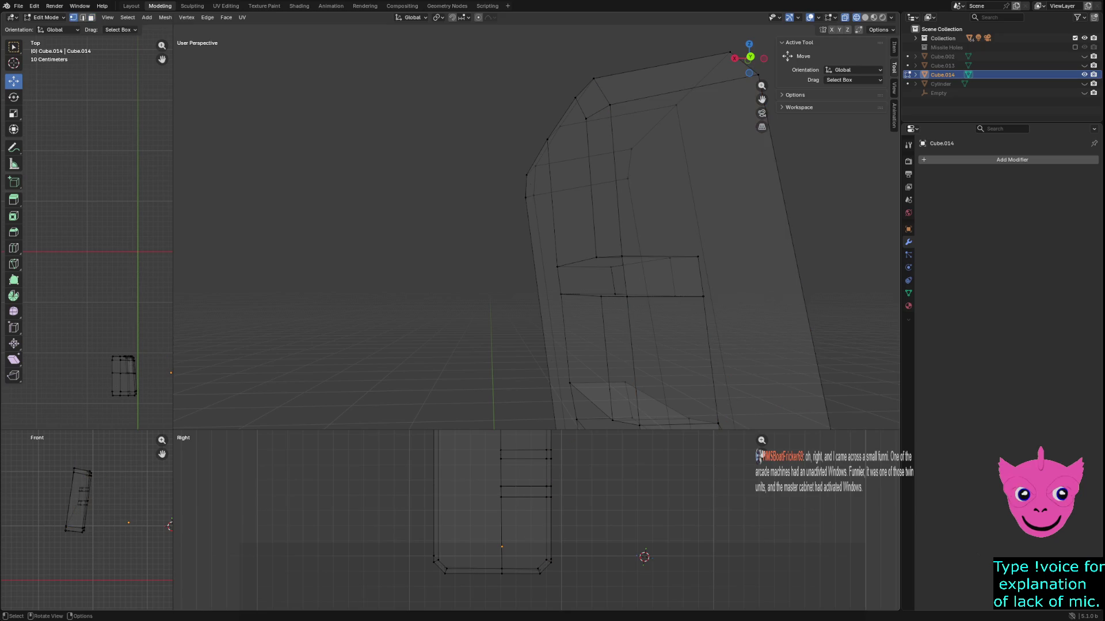
# Merge the lower slot's vertex pairs At Center to join the slot ends.
pyautogui.click(702, 297)
pyautogui.moveTo(703, 296)
pyautogui.mouseDown(button='middle')
pyautogui.moveTo(725, 295)
pyautogui.moveTo(765, 352)
pyautogui.mouseUp(button='middle')
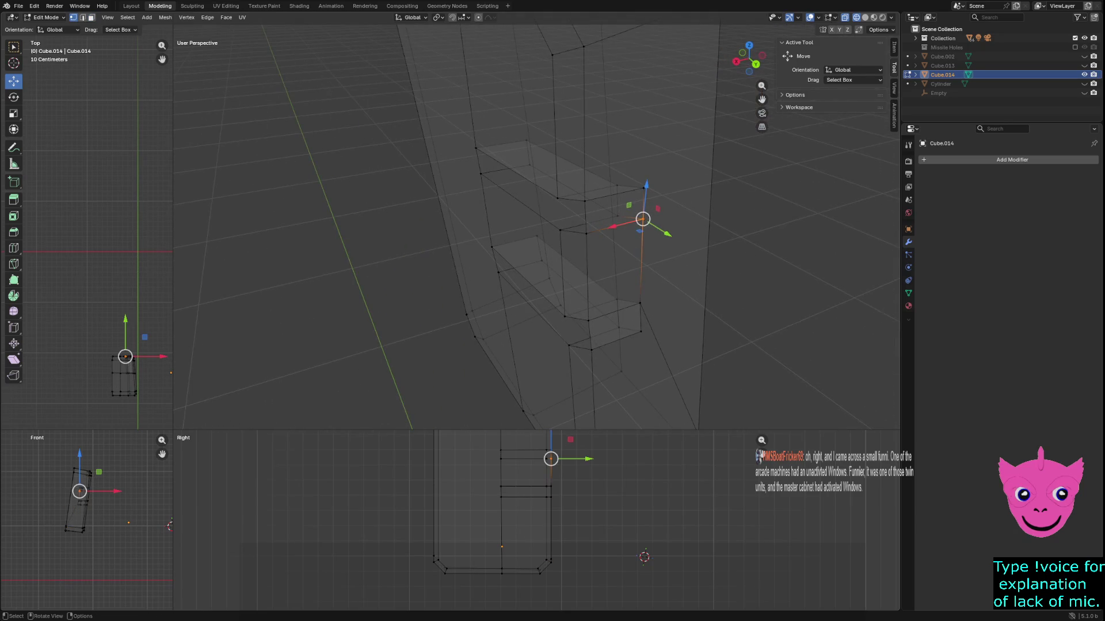
pyautogui.press('z')
pyautogui.press('4')
pyautogui.press('m')
pyautogui.press('Return')
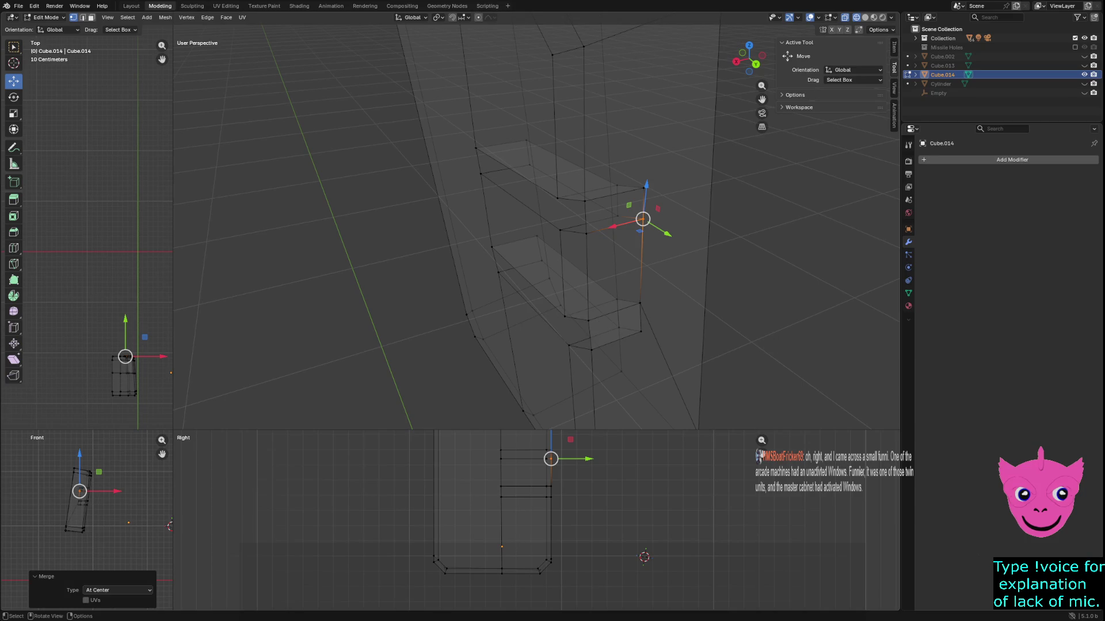
pyautogui.click(640, 302)
pyautogui.press('m')
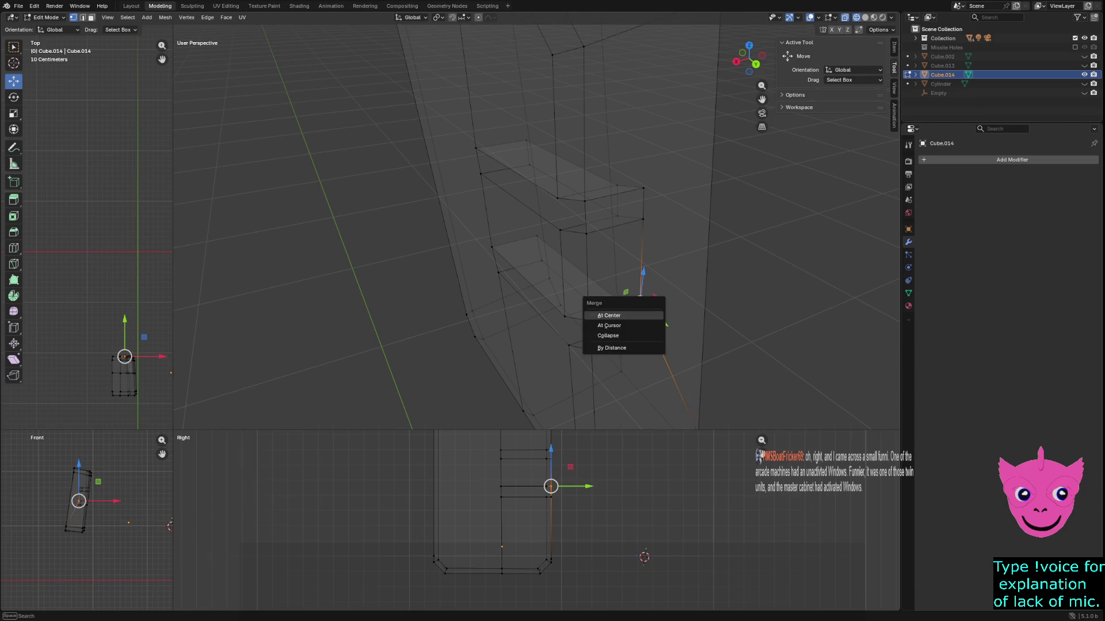
pyautogui.press('Return')
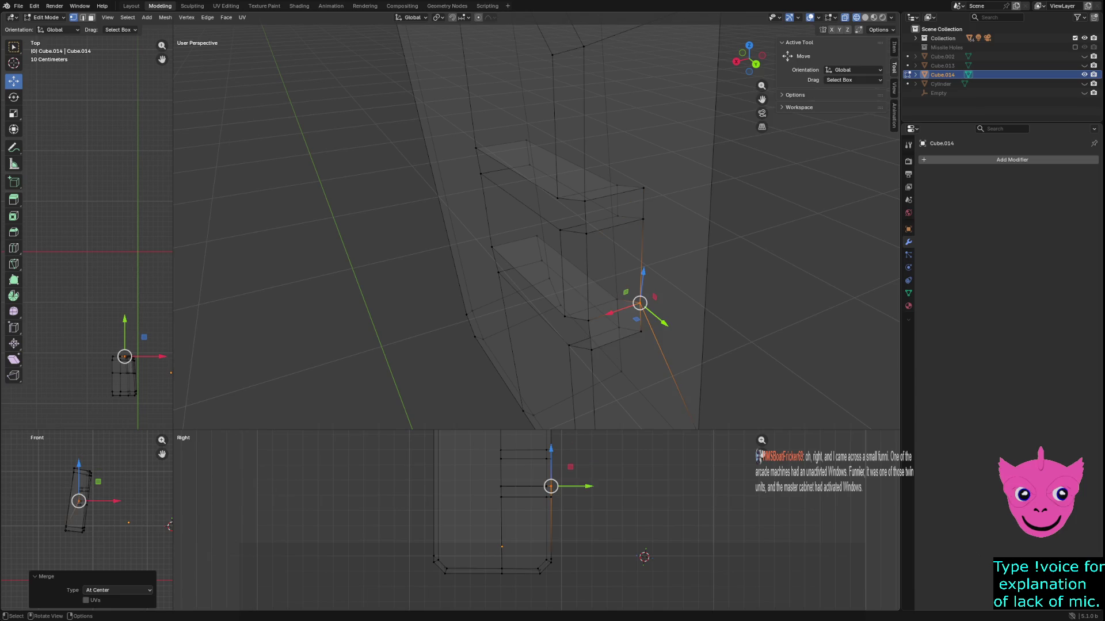
pyautogui.hotkey('alt', 'a')
pyautogui.moveTo(640, 302); pyautogui.dragTo(690, 328, button='middle')
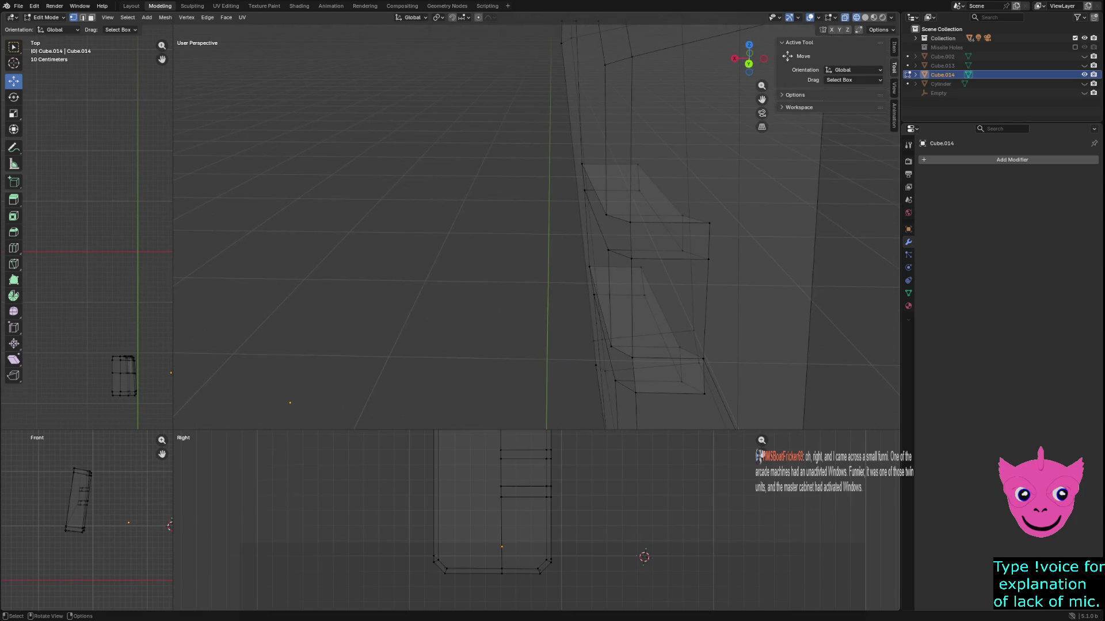
pyautogui.click(693, 331)
# Return to Solid shading and delete the face spanning the slot's four corner vertices.
pyautogui.press('z')
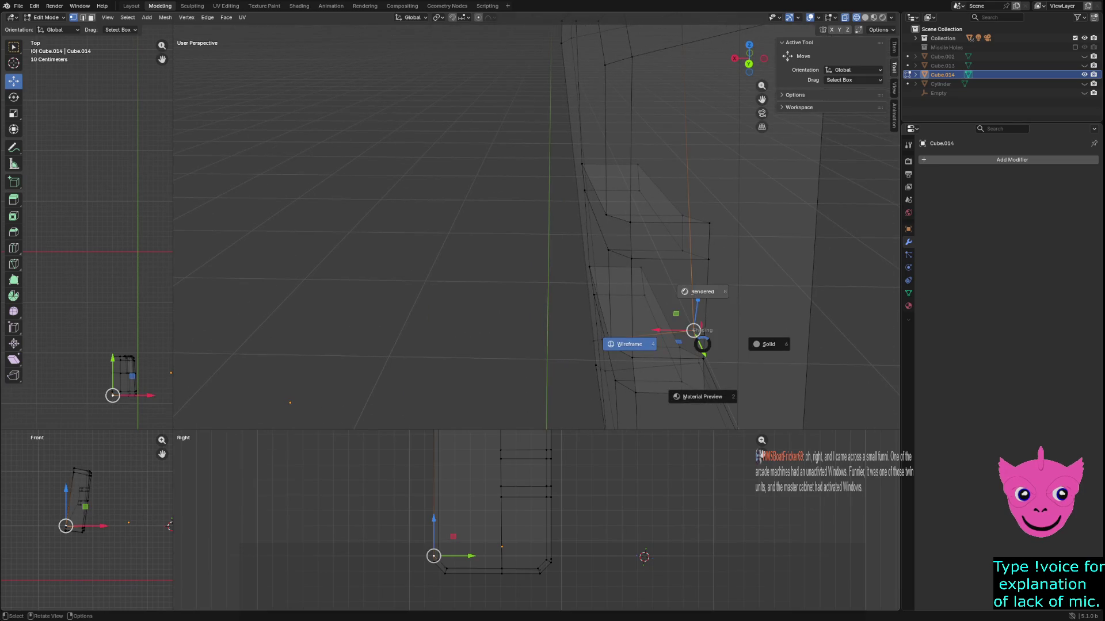
pyautogui.click(690, 341)
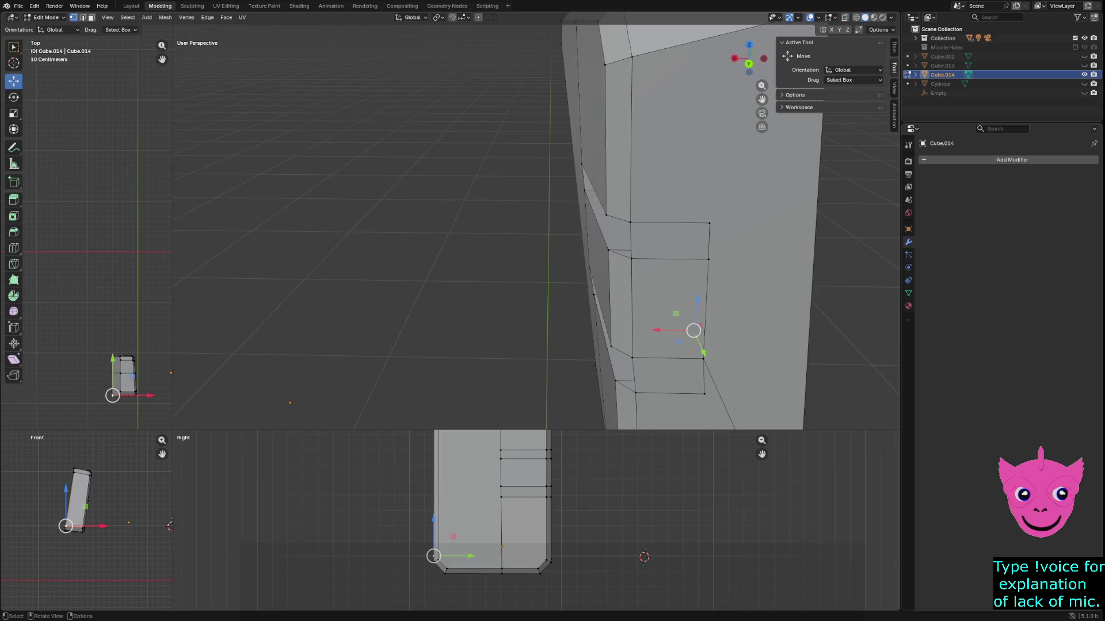
pyautogui.click(630, 222)
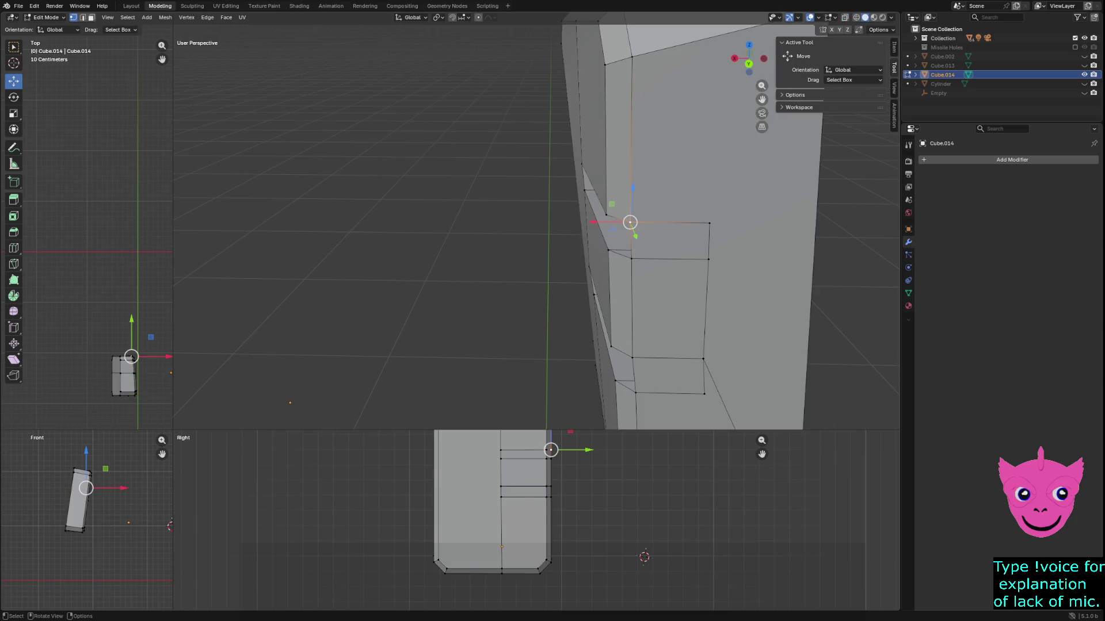
pyautogui.keyDown('shift'); pyautogui.click(631, 258); pyautogui.keyUp('shift')
pyautogui.keyDown('shift'); pyautogui.click(708, 259); pyautogui.keyUp('shift')
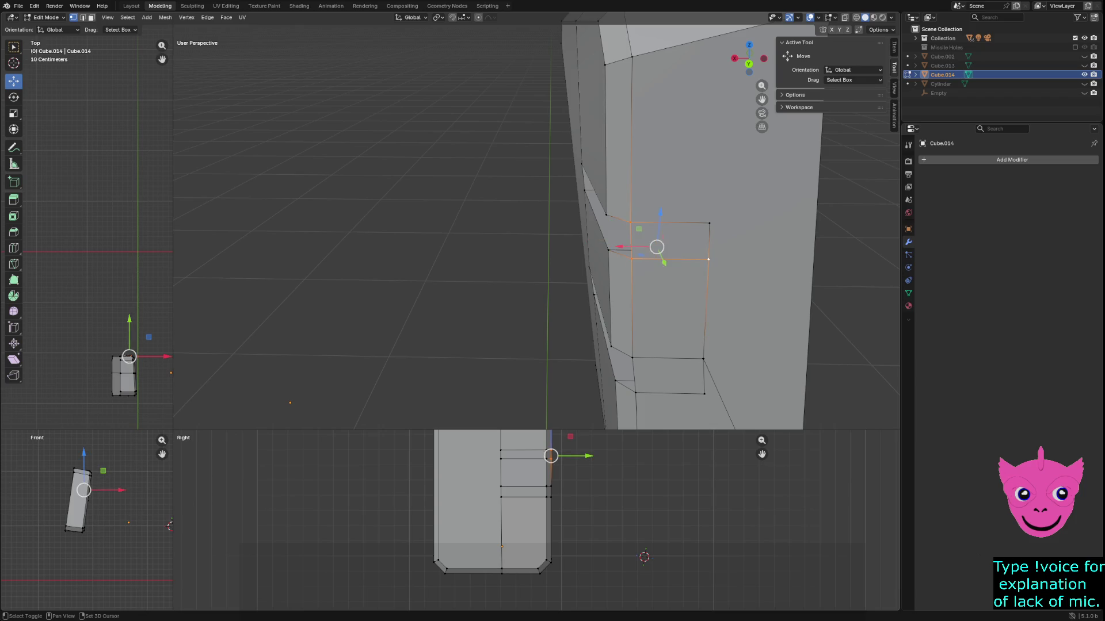
pyautogui.keyDown('shift'); pyautogui.click(709, 223); pyautogui.keyUp('shift')
pyautogui.press('x')
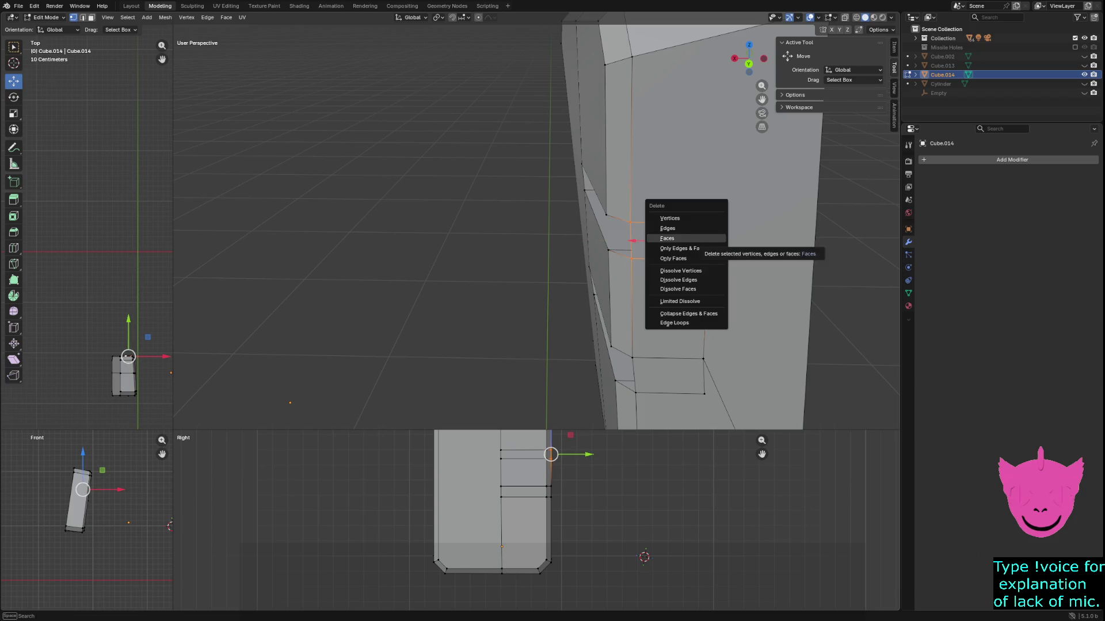
pyautogui.click(668, 238)
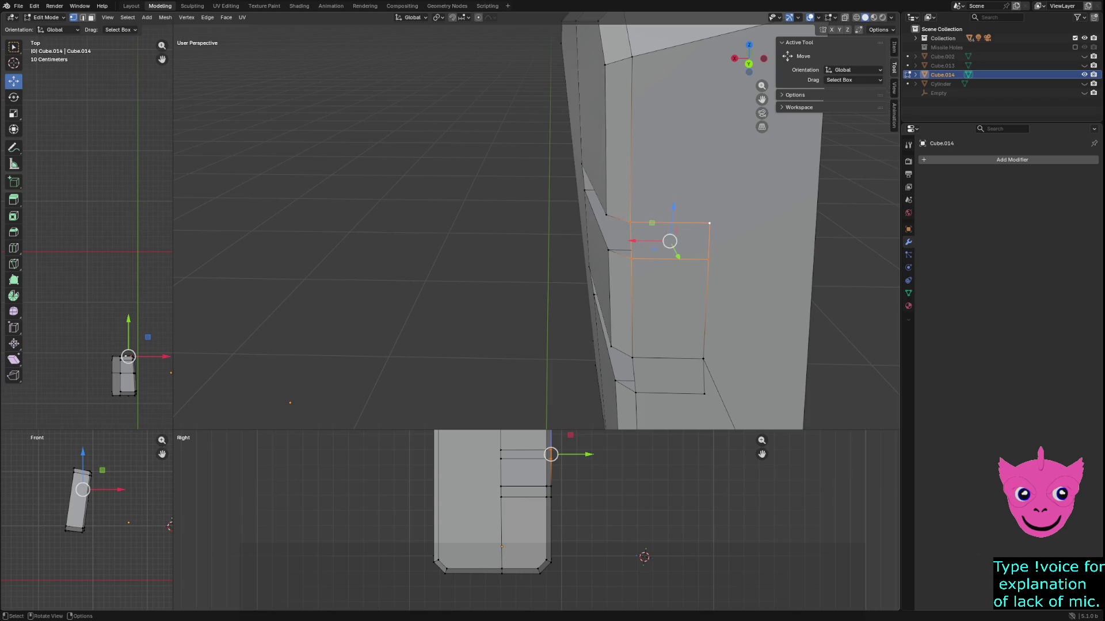
pyautogui.hotkey('alt', 'a')
# Delete the large right side faces with Only Faces, leaving that side open.
pyautogui.moveTo(670, 241); pyautogui.dragTo(727, 259, button='middle')
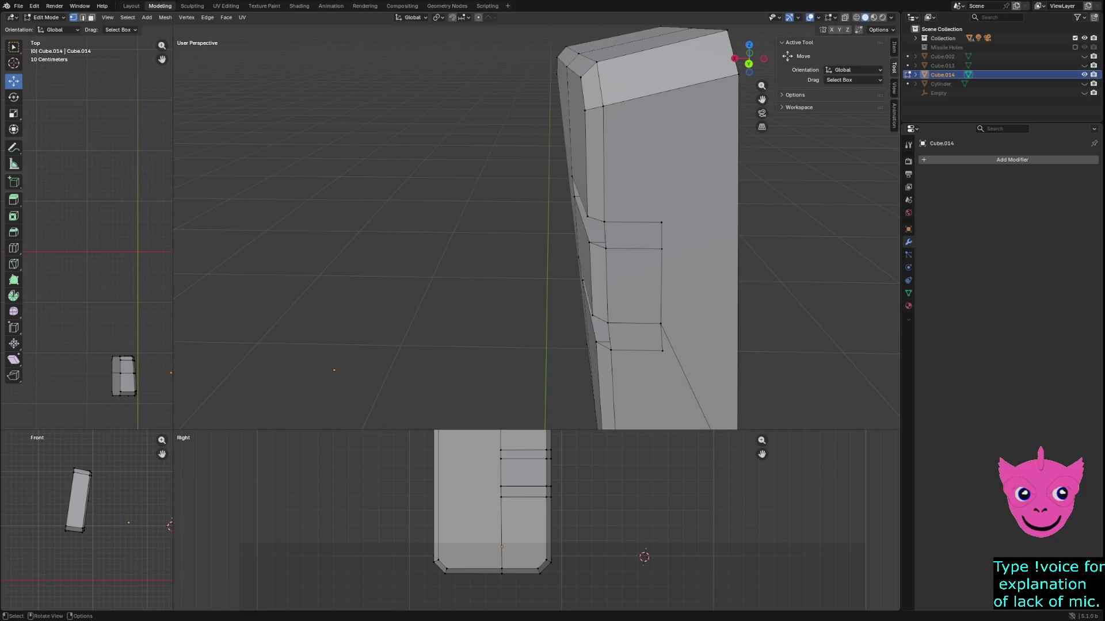
pyautogui.press('3')
pyautogui.click(690, 259)
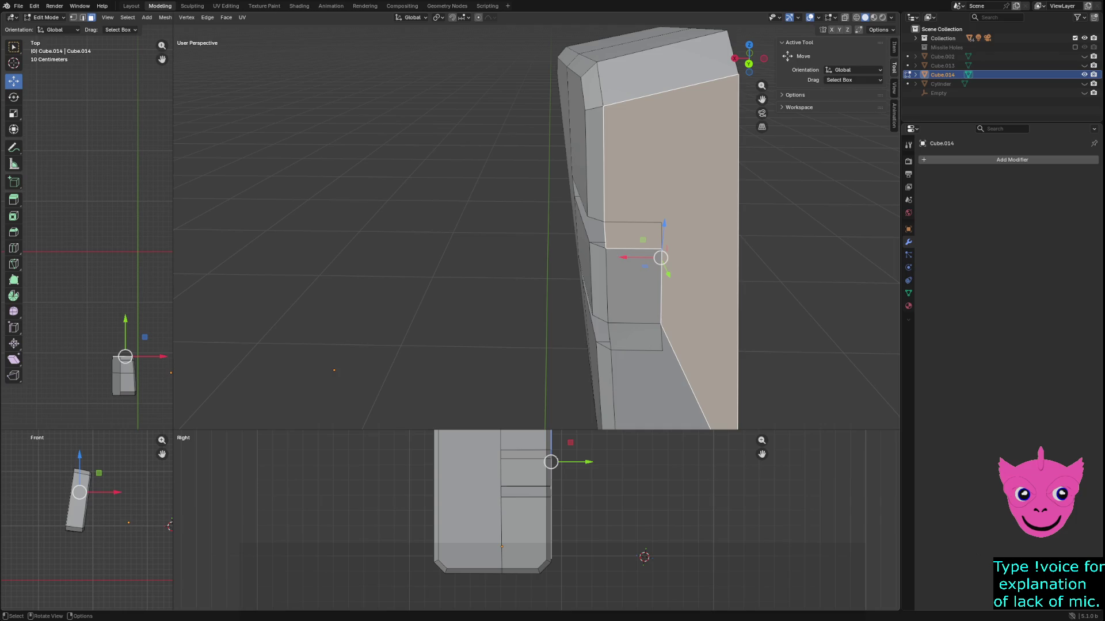
pyautogui.press('x')
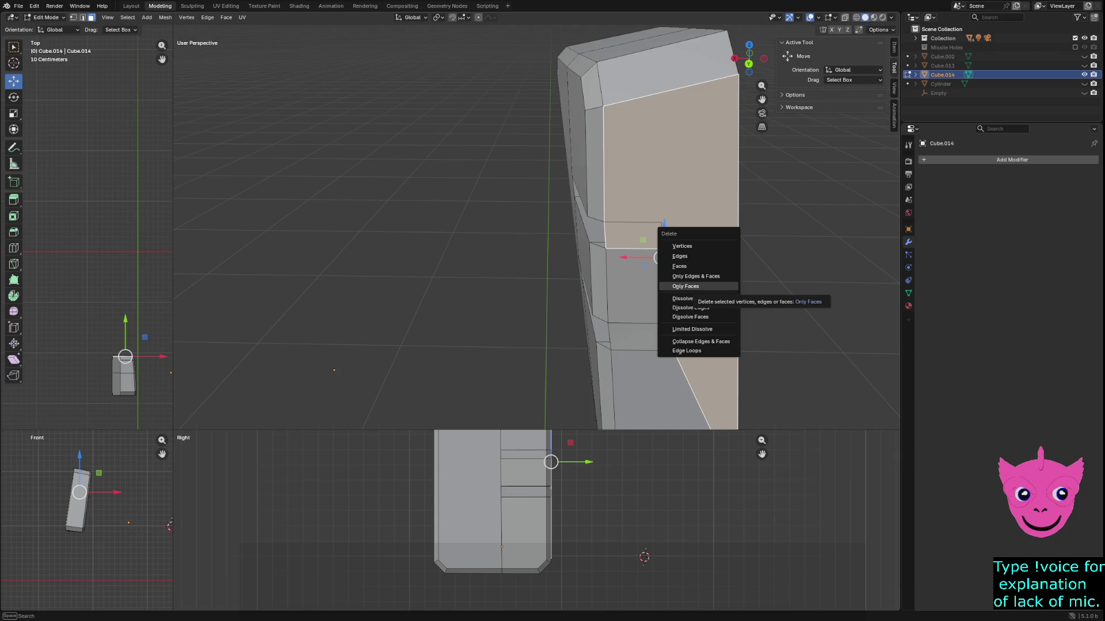
pyautogui.click(686, 286)
pyautogui.moveTo(518, 230); pyautogui.dragTo(473, 221, button='middle')
pyautogui.hotkey('ctrl', 'z')
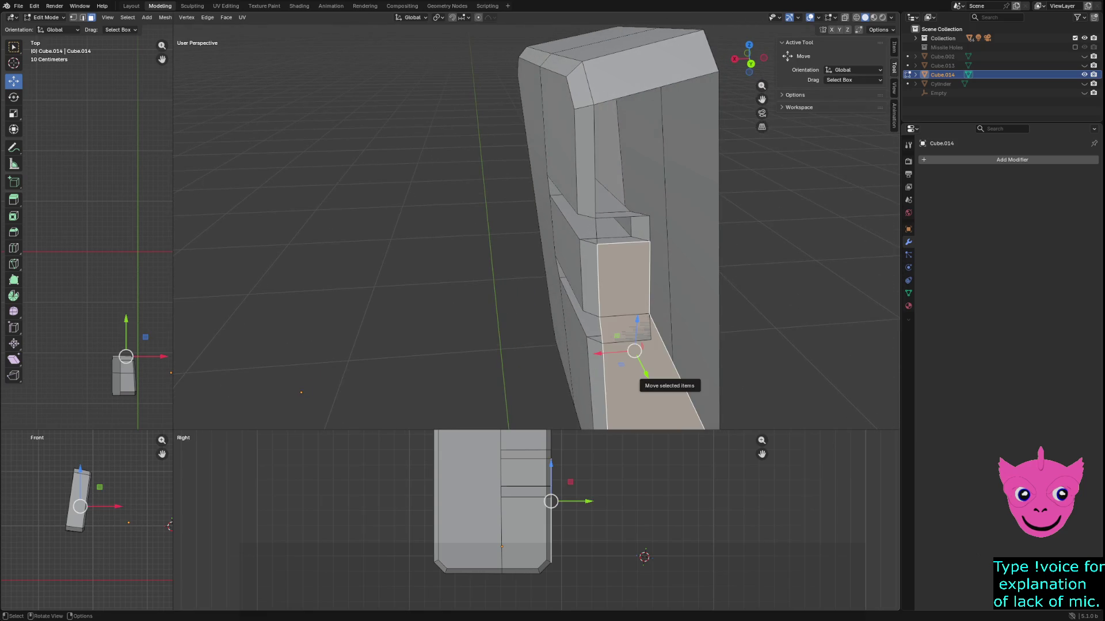
pyautogui.press('x')
pyautogui.click(630, 380)
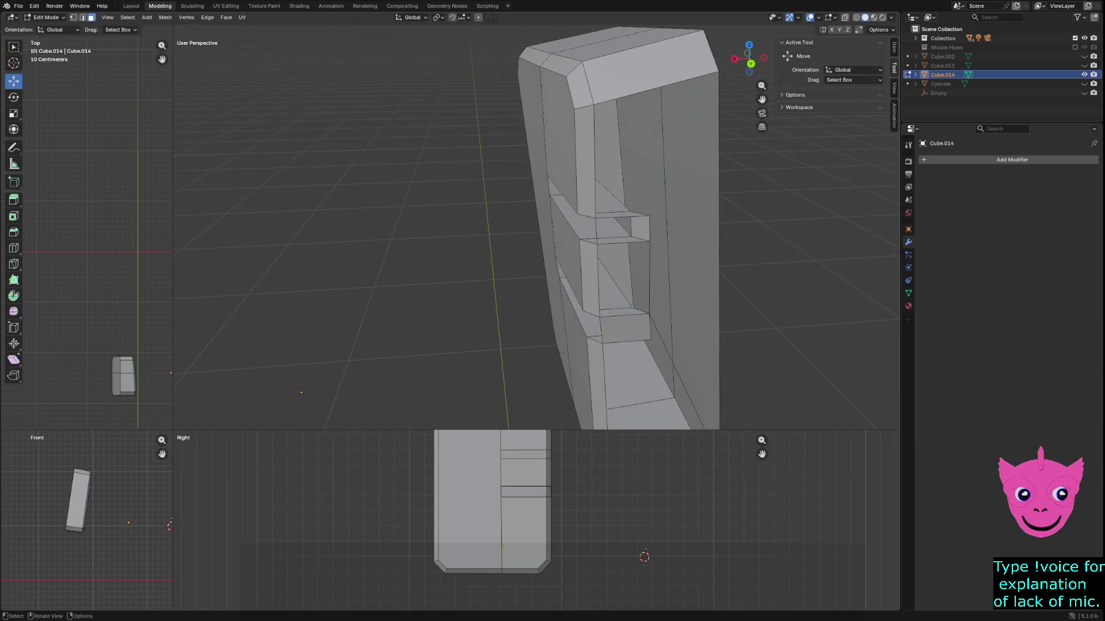
pyautogui.moveTo(473, 221)
pyautogui.mouseDown(button='middle')
pyautogui.moveTo(454, 221)
pyautogui.moveTo(469, 221)
pyautogui.mouseUp(button='middle')
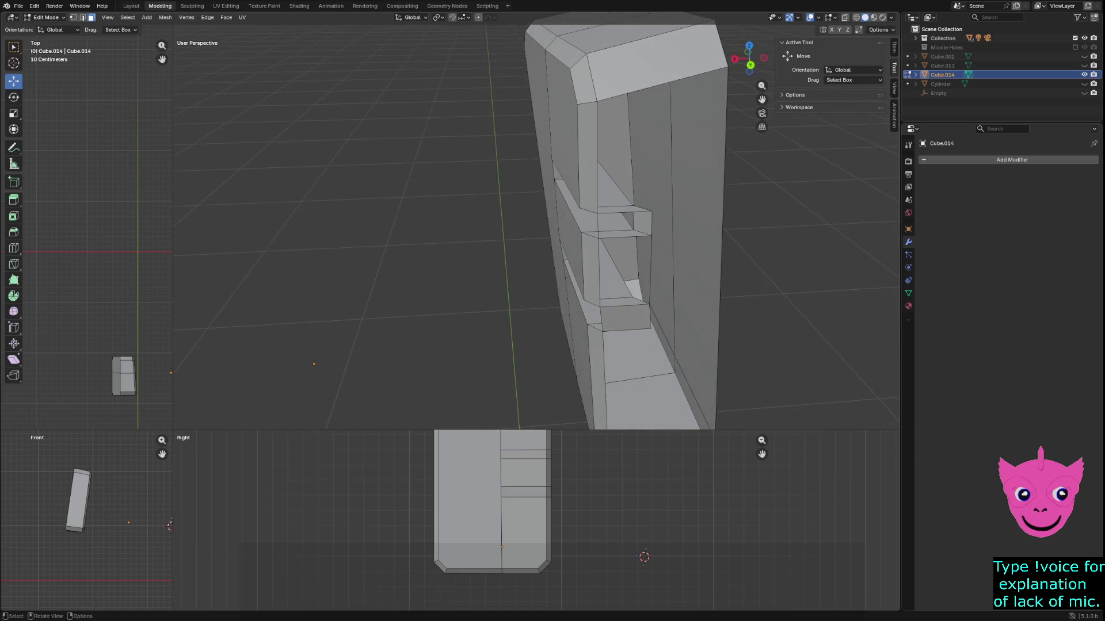
pyautogui.click(590, 270)
pyautogui.click(618, 268)
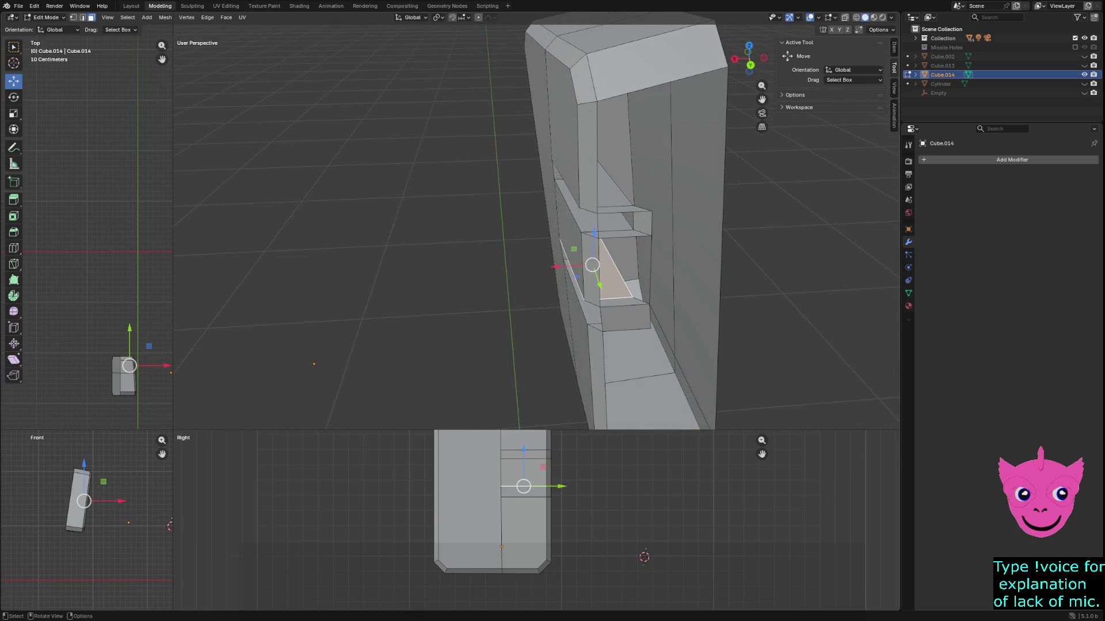
pyautogui.moveTo(618, 267)
pyautogui.mouseDown(button='middle')
pyautogui.moveTo(587, 259)
pyautogui.moveTo(648, 336)
pyautogui.mouseUp(button='middle')
pyautogui.press('z')
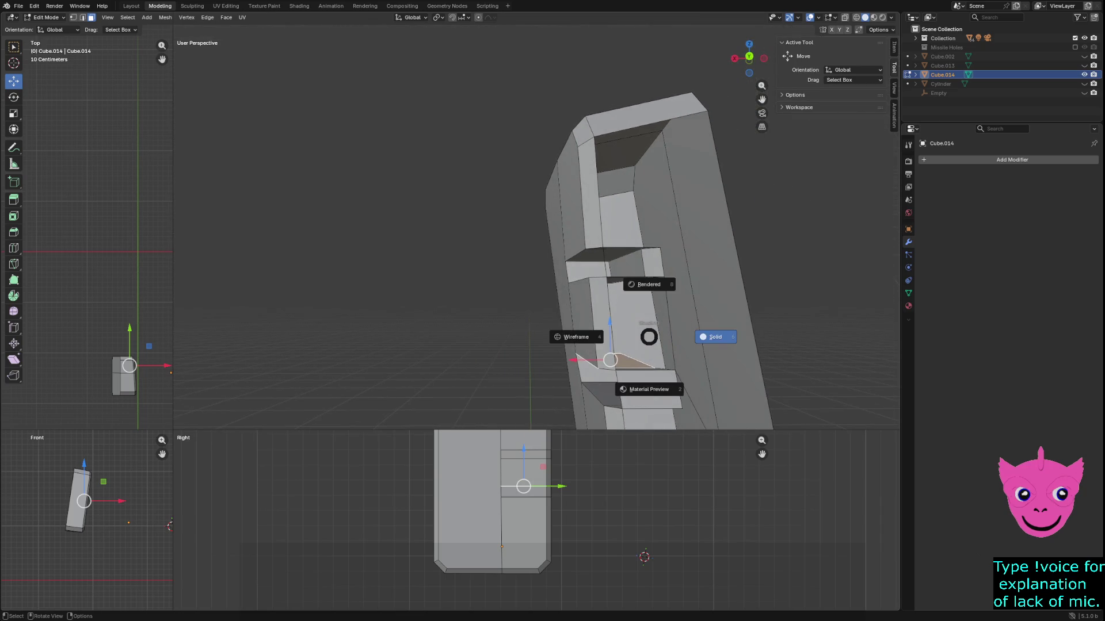
pyautogui.click(575, 336)
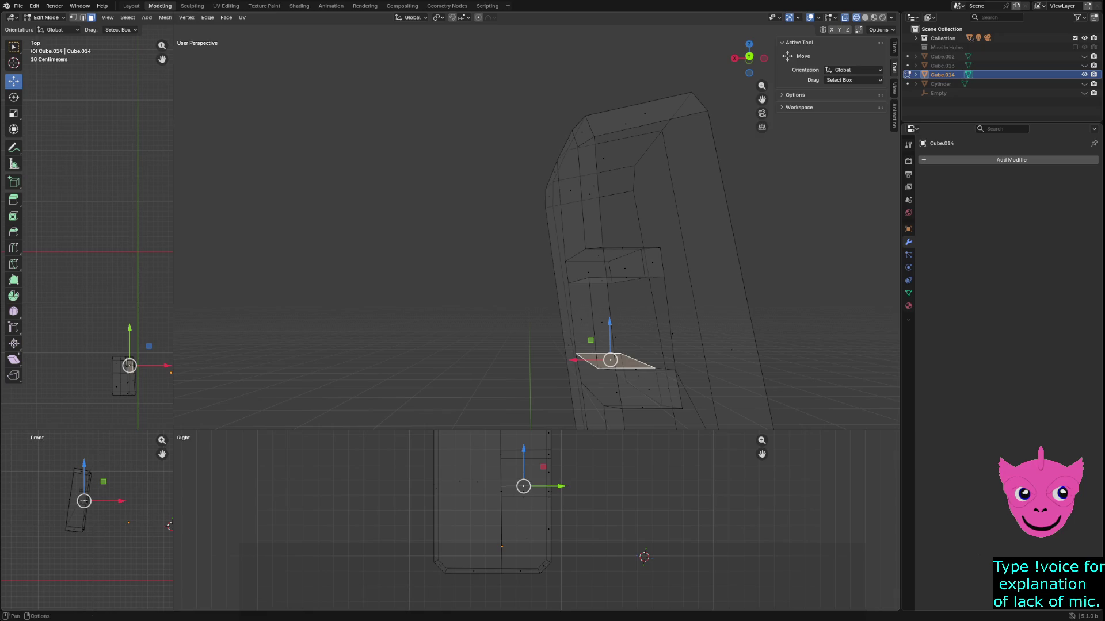
pyautogui.click(82, 18)
pyautogui.click(645, 370)
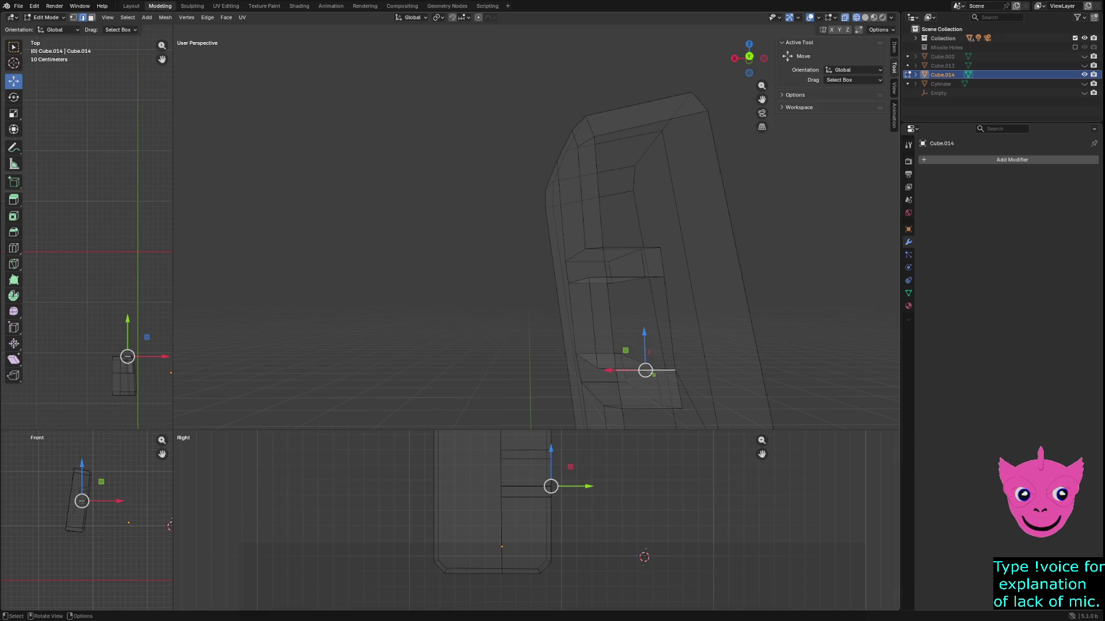
pyautogui.keyDown('shift'); pyautogui.click(669, 326); pyautogui.keyUp('shift')
pyautogui.keyDown('shift'); pyautogui.click(635, 277); pyautogui.keyUp('shift')
pyautogui.moveTo(636, 278); pyautogui.dragTo(471, 267, button='middle')
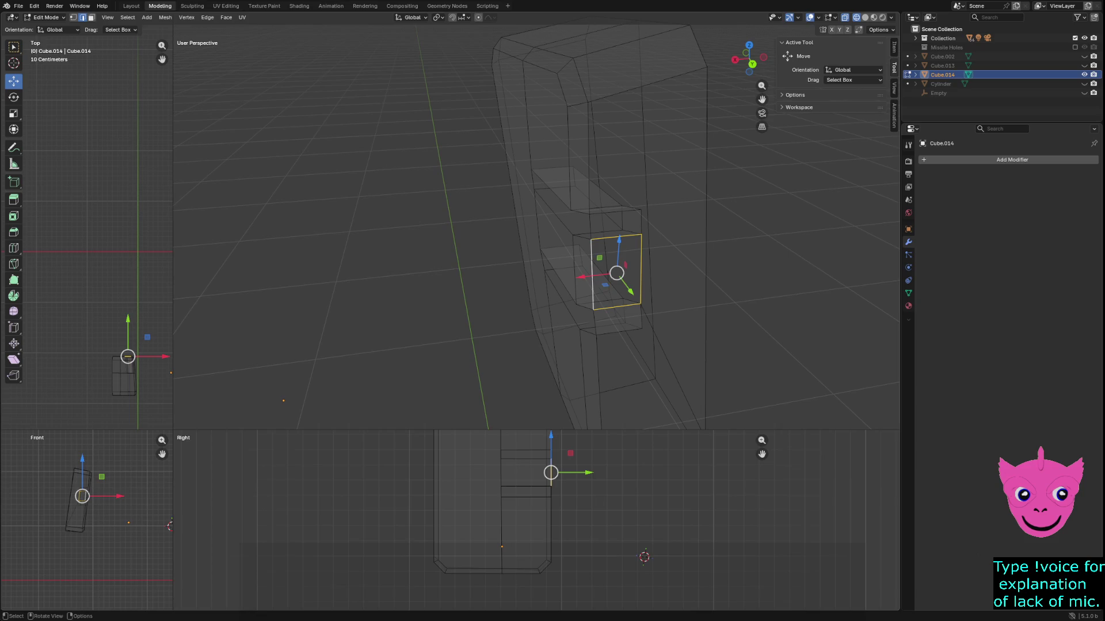
pyautogui.press('z')
pyautogui.click(718, 390)
pyautogui.click(665, 357)
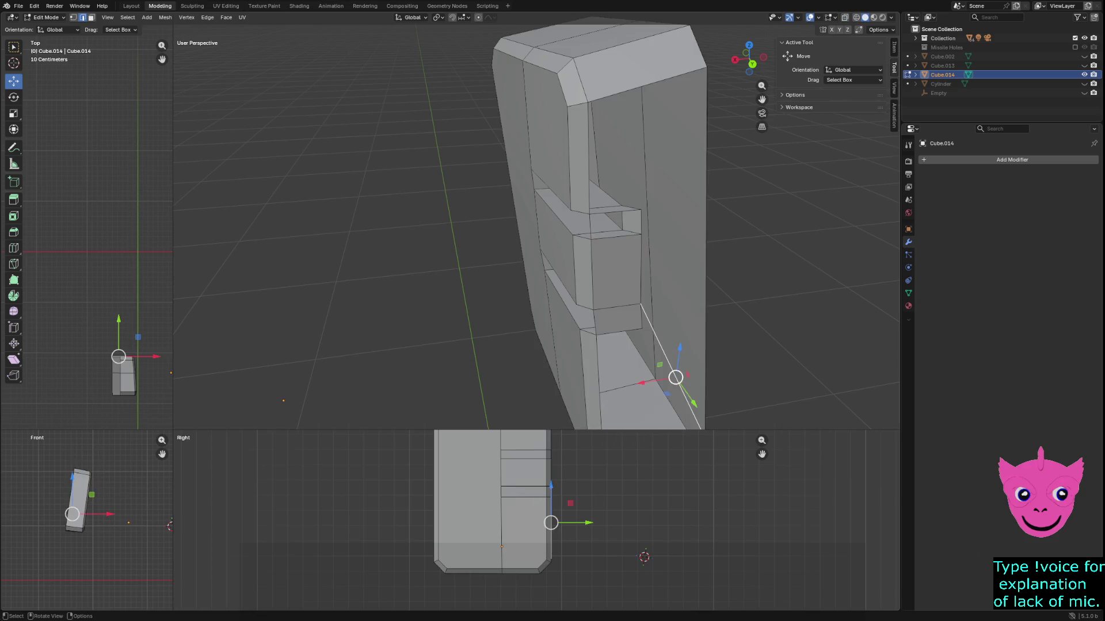
pyautogui.moveTo(666, 357); pyautogui.dragTo(703, 354, button='middle')
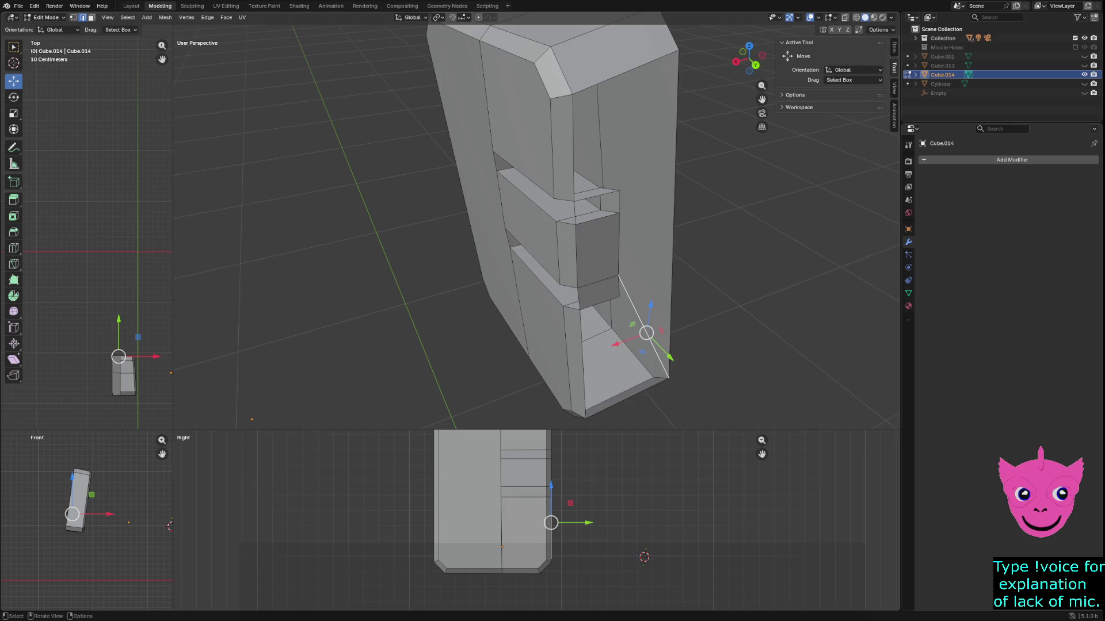
pyautogui.click(575, 217)
pyautogui.scroll(2, 575, 219)
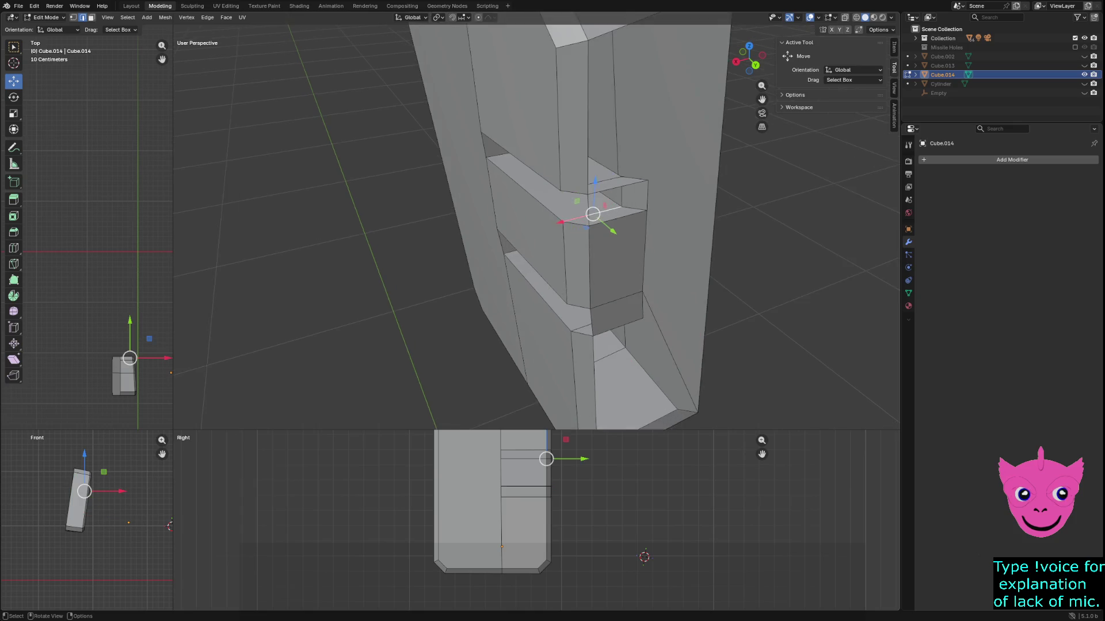
pyautogui.moveTo(575, 219)
pyautogui.mouseDown(button='middle')
pyautogui.moveTo(622, 231)
pyautogui.moveTo(507, 230)
pyautogui.mouseUp(button='middle')
pyautogui.click(627, 236)
# Delete the leftover stray and diagonal edges inside the lower slot one by one.
pyautogui.rightClick(633, 296)
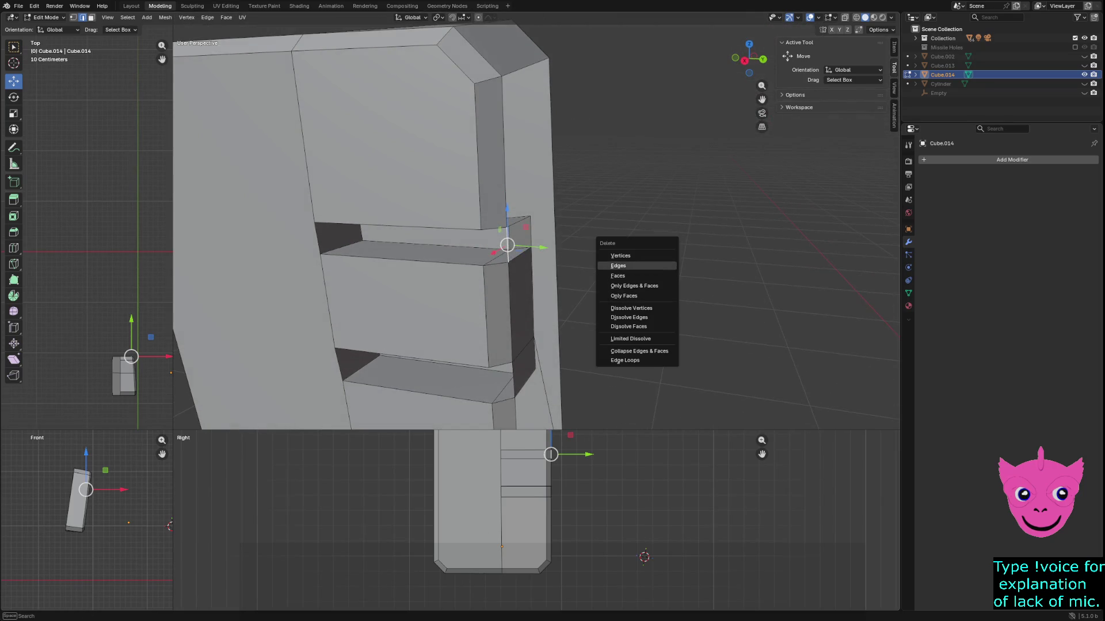
pyautogui.click(633, 266)
pyautogui.moveTo(633, 265)
pyautogui.mouseDown(button='middle')
pyautogui.moveTo(592, 256)
pyautogui.moveTo(650, 253)
pyautogui.mouseUp(button='middle')
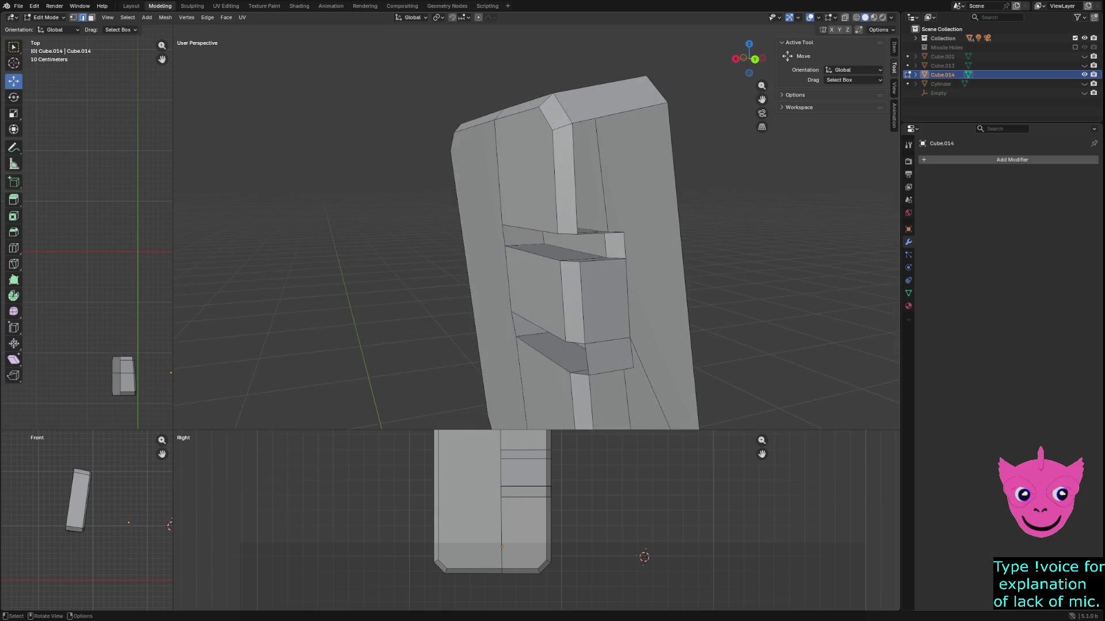
pyautogui.click(586, 359)
pyautogui.press('x')
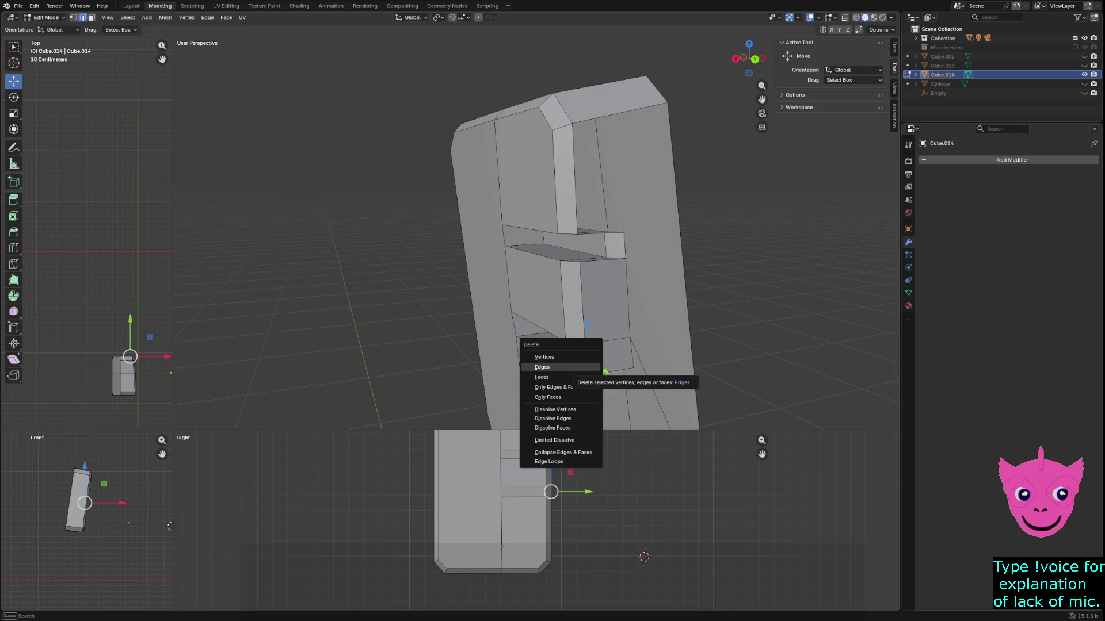
pyautogui.click(541, 367)
pyautogui.moveTo(541, 367); pyautogui.dragTo(650, 369, button='middle')
pyautogui.click(662, 374)
pyautogui.press('x')
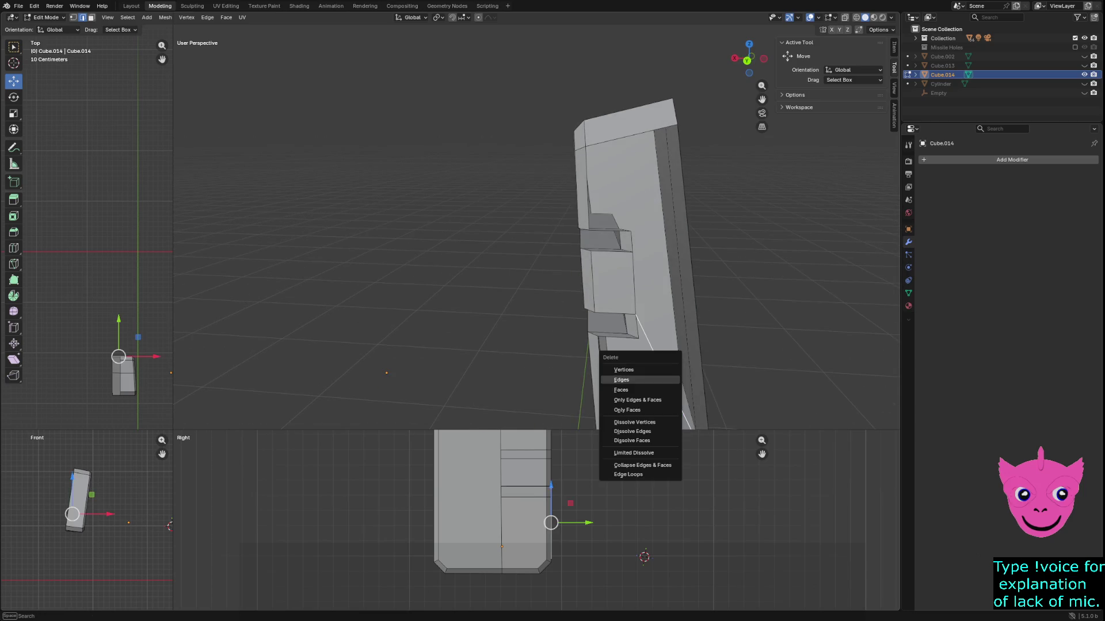
pyautogui.click(633, 380)
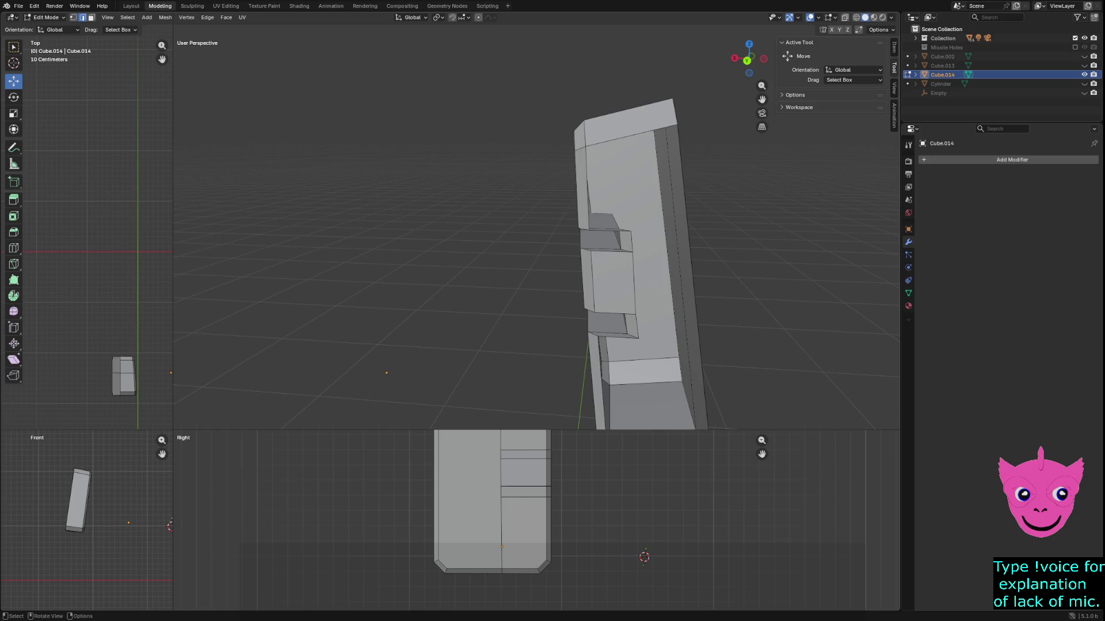
pyautogui.moveTo(581, 310)
pyautogui.mouseDown(button='middle')
pyautogui.moveTo(624, 317)
pyautogui.moveTo(667, 276)
pyautogui.moveTo(645, 282)
pyautogui.mouseUp(button='middle')
pyautogui.click(594, 303)
pyautogui.click(621, 368)
pyautogui.click(649, 270)
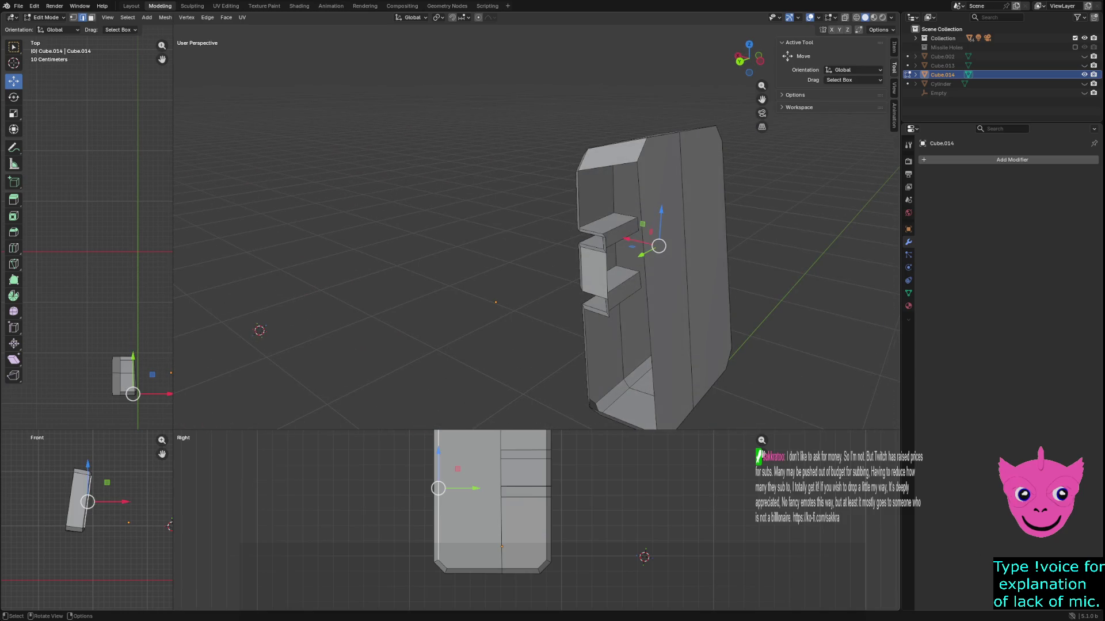
pyautogui.scroll(1, 537, 232)
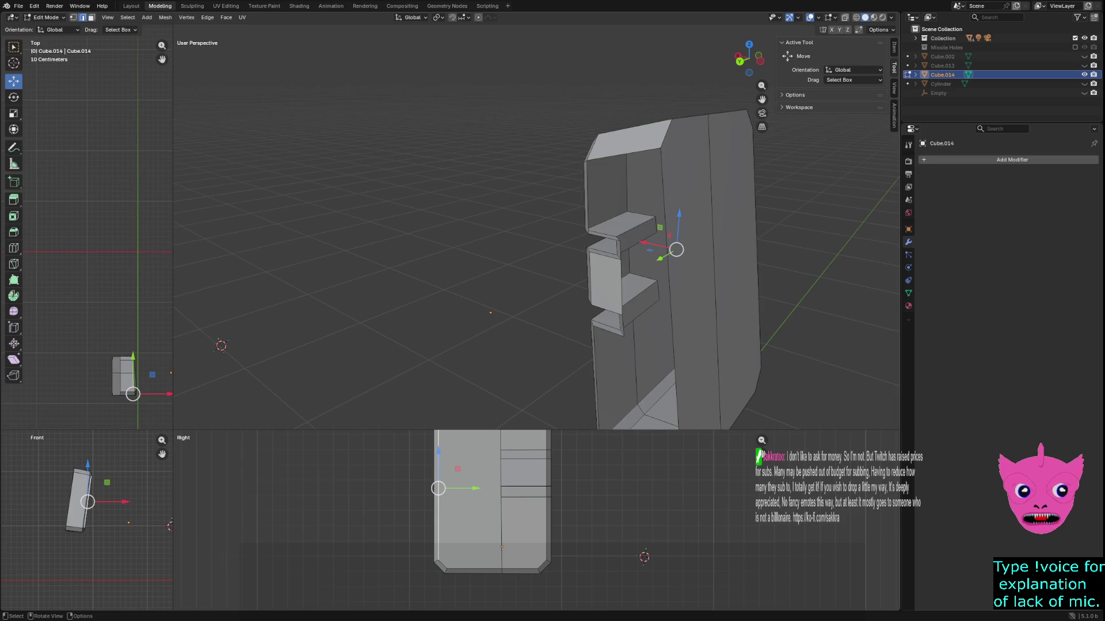
pyautogui.moveTo(662, 259); pyautogui.dragTo(628, 255, button='middle')
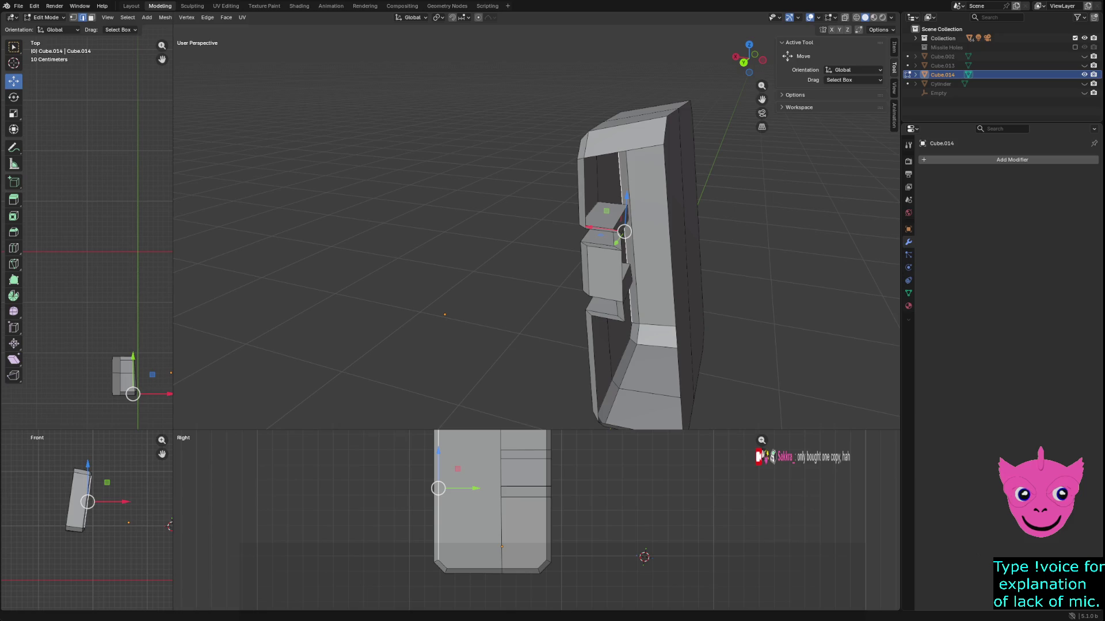
# Clear the selection and knife-cut a new edge across the panel's outer side face.
pyautogui.hotkey('alt', 'a')
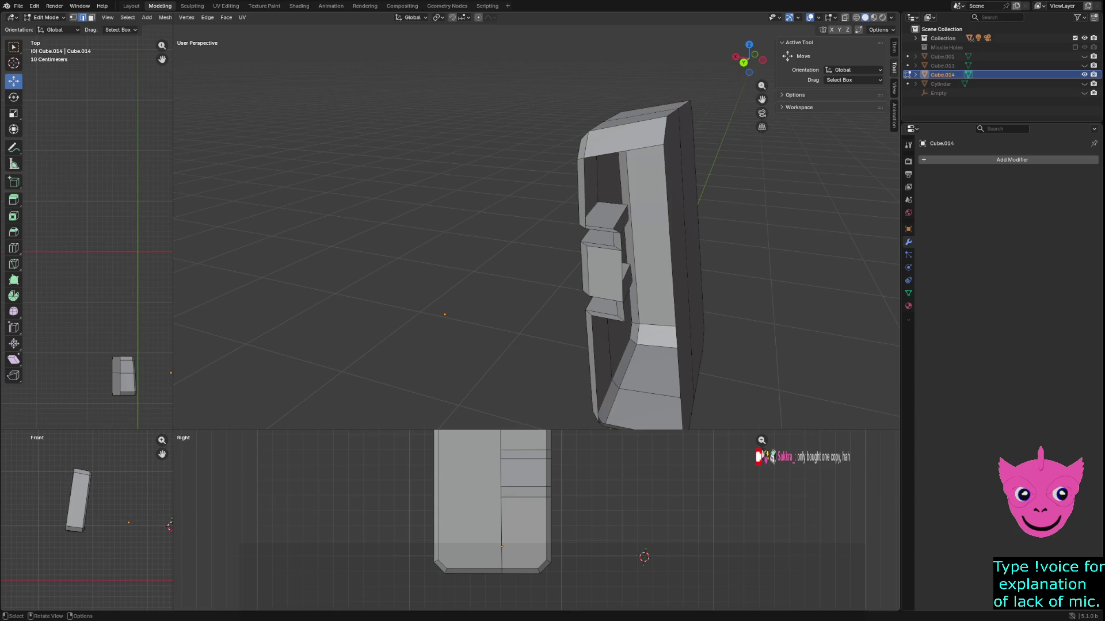
pyautogui.press('k')
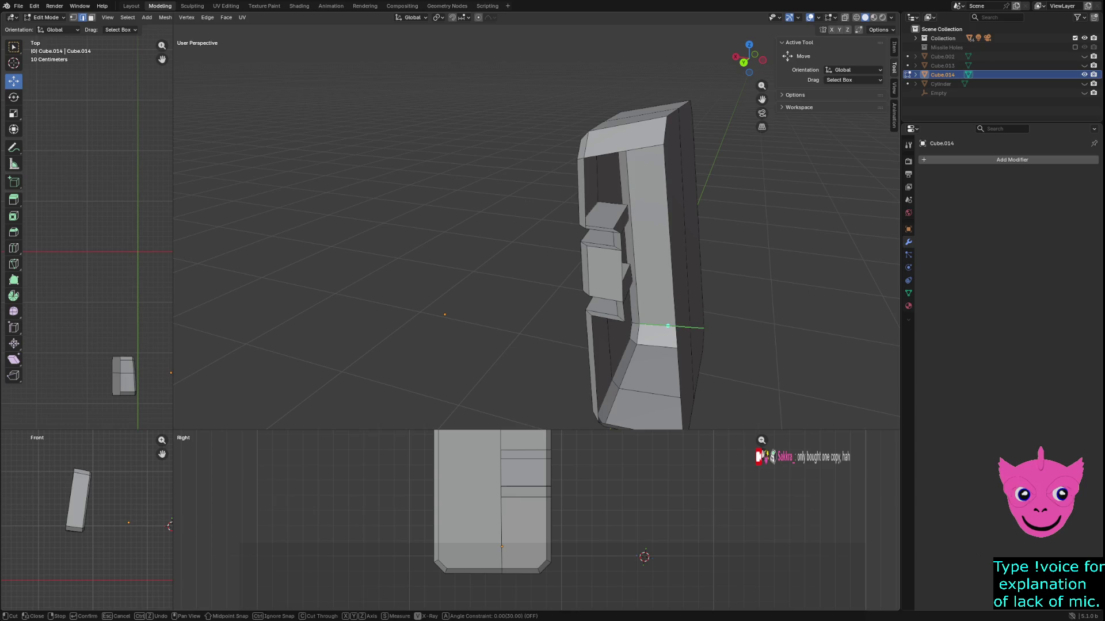
pyautogui.moveTo(675, 320); pyautogui.dragTo(743, 349, button='middle')
pyautogui.click(744, 349)
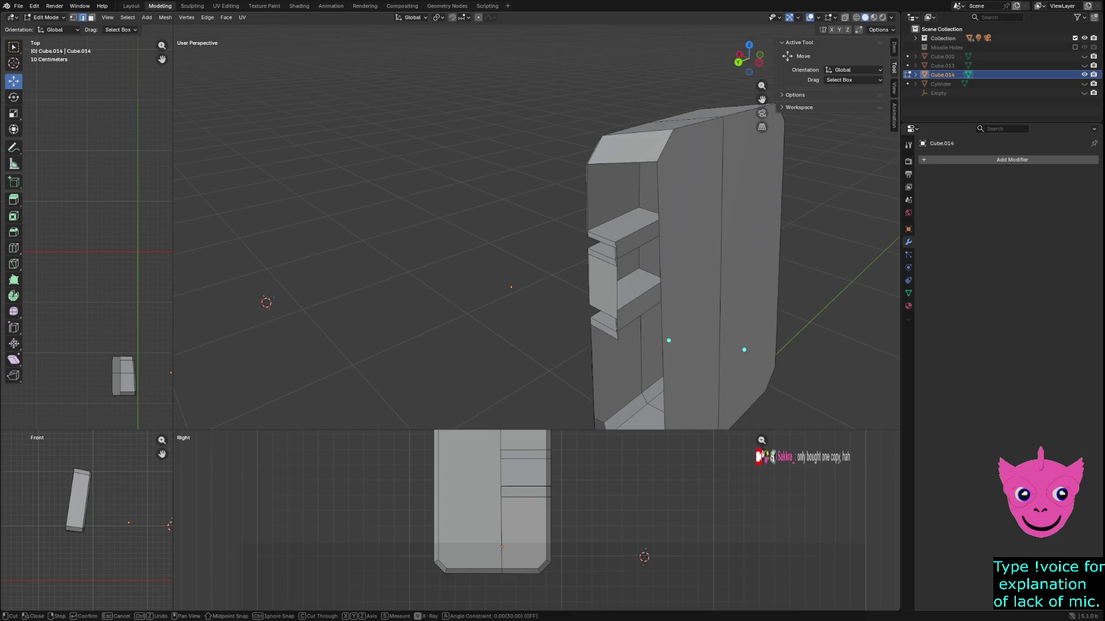
pyautogui.press('Escape')
pyautogui.press('k')
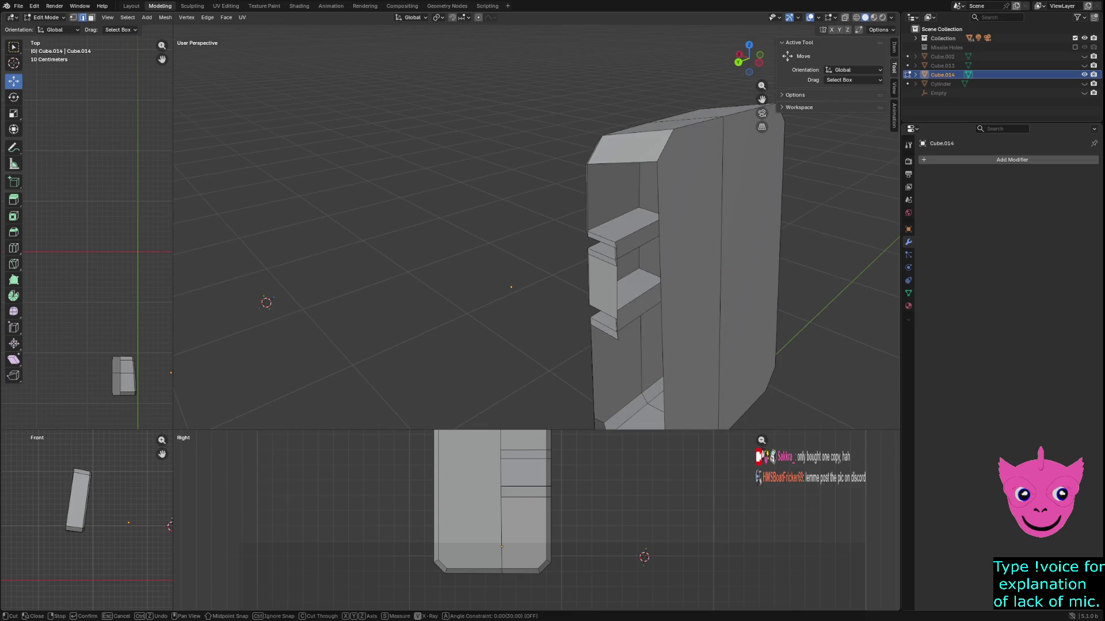
pyautogui.click(663, 343)
pyautogui.press('Return')
pyautogui.moveTo(778, 285); pyautogui.dragTo(702, 295, button='middle')
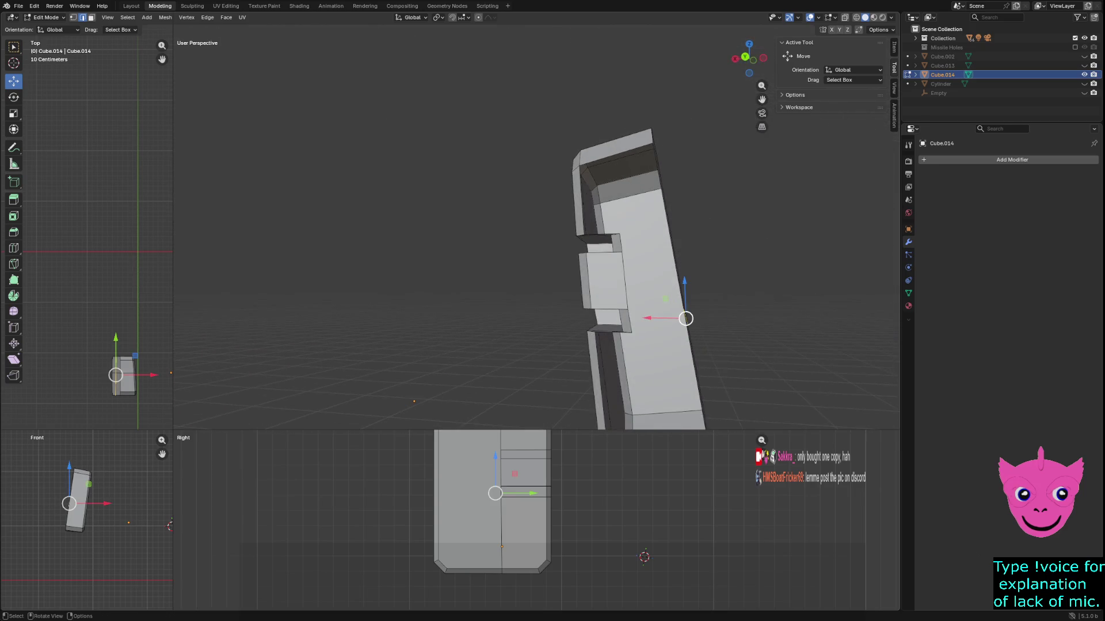
pyautogui.click(698, 391)
pyautogui.moveTo(697, 391); pyautogui.dragTo(645, 395, button='middle')
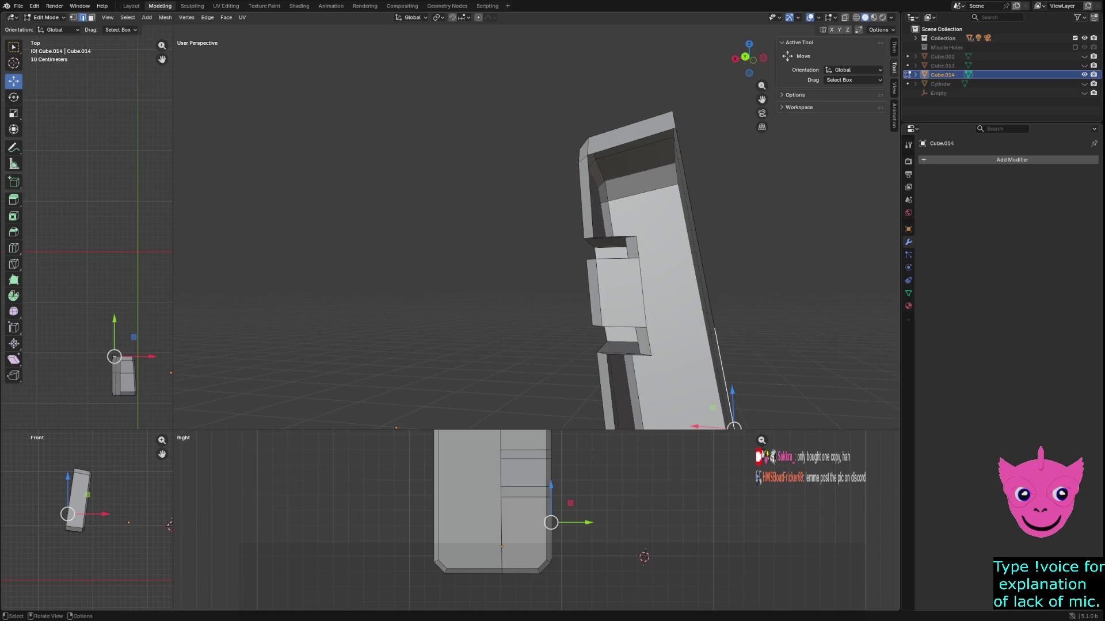
# Show the model as see-through wireframe and nudge one bottom vertex of the panel slightly.
pyautogui.press('z')
pyautogui.click(345, 511)
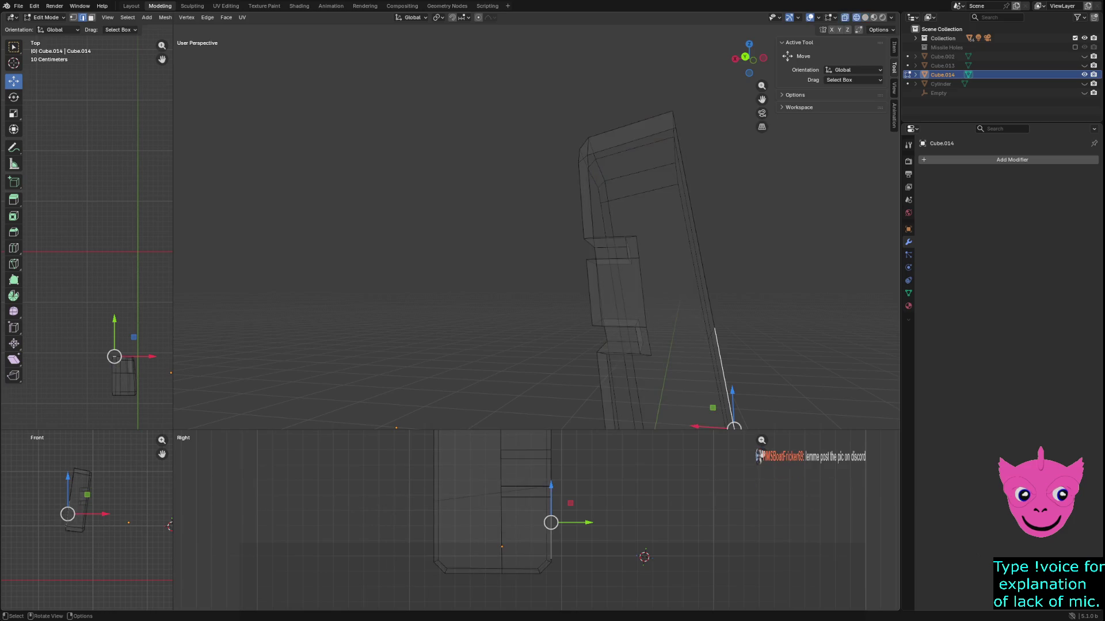
pyautogui.press('1')
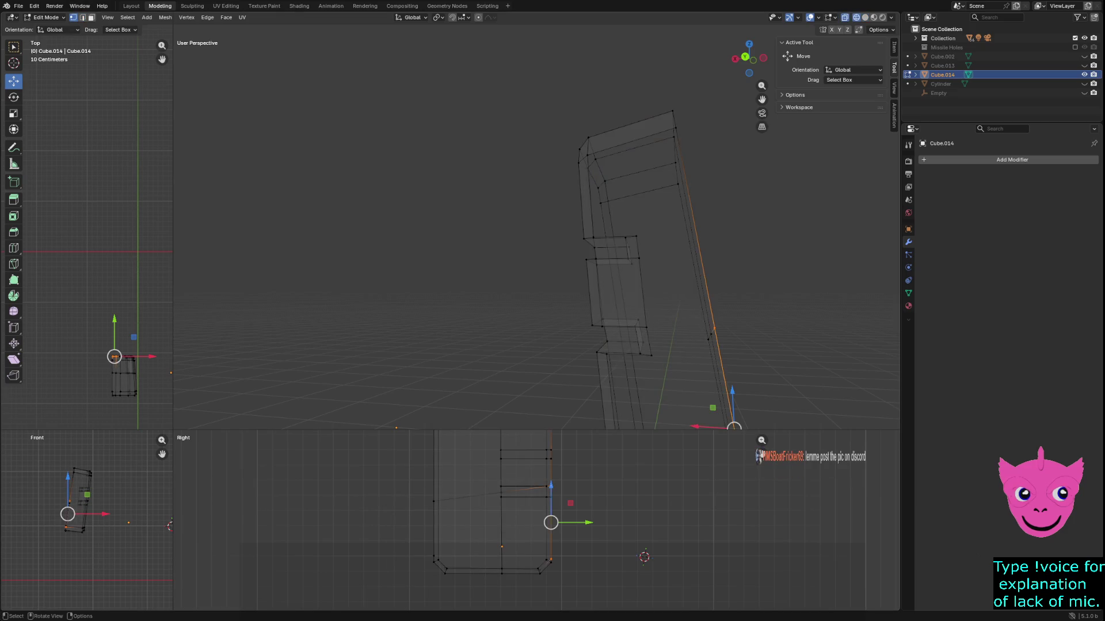
pyautogui.scroll(3, 52, 529)
pyautogui.click(50, 530)
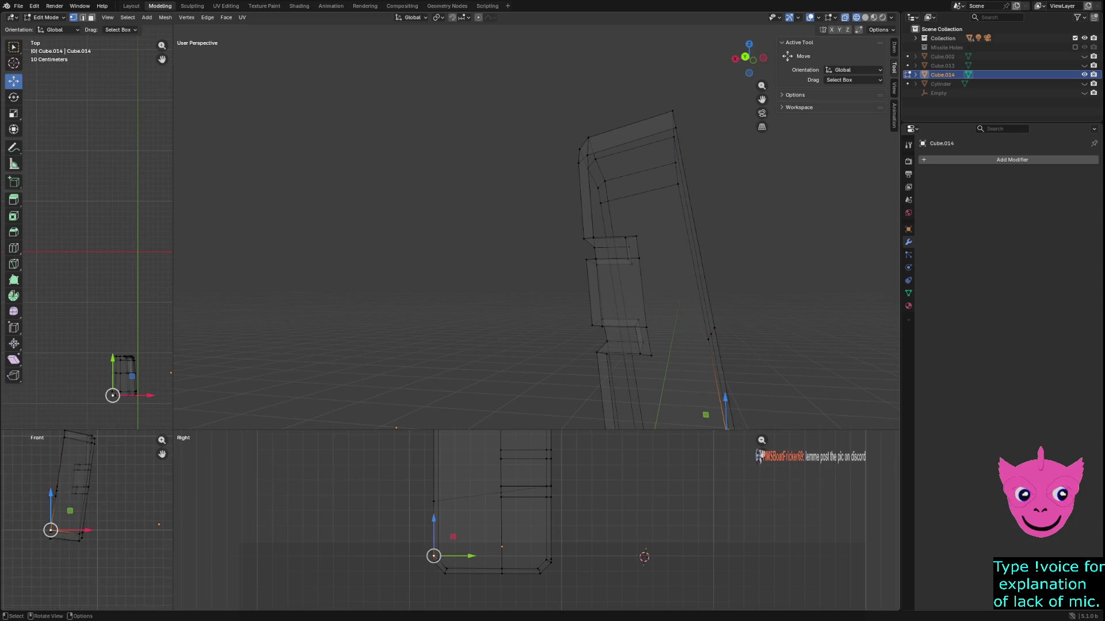
pyautogui.scroll(3, 51, 530)
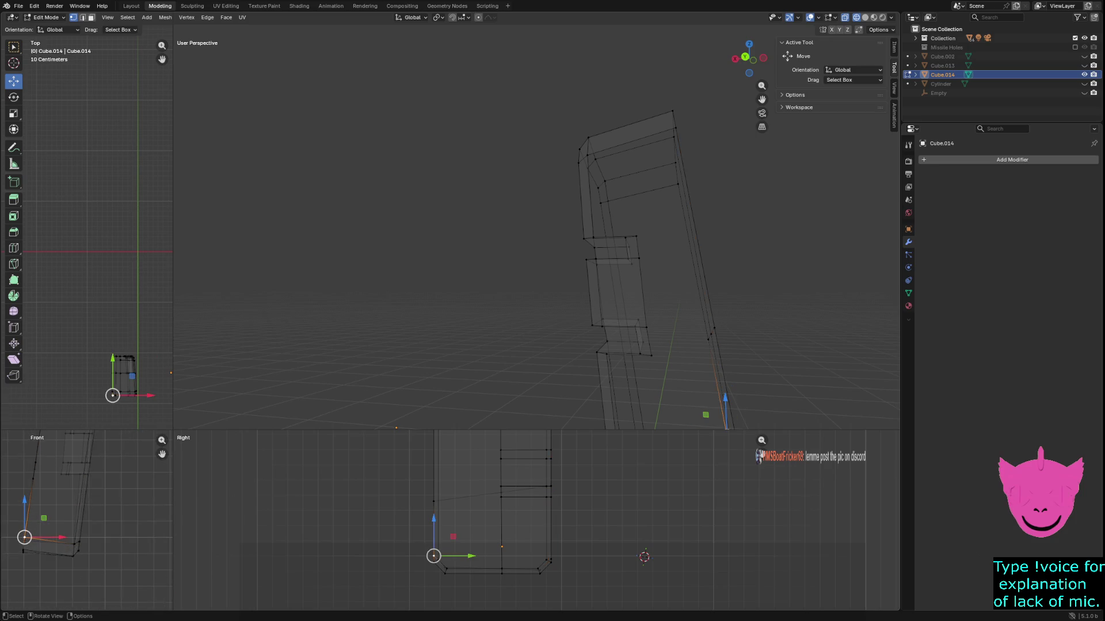
pyautogui.moveTo(726, 428); pyautogui.dragTo(721, 426)
# Select three long side edges and enlarge the front and right views.
pyautogui.moveTo(721, 426); pyautogui.dragTo(702, 374, button='middle')
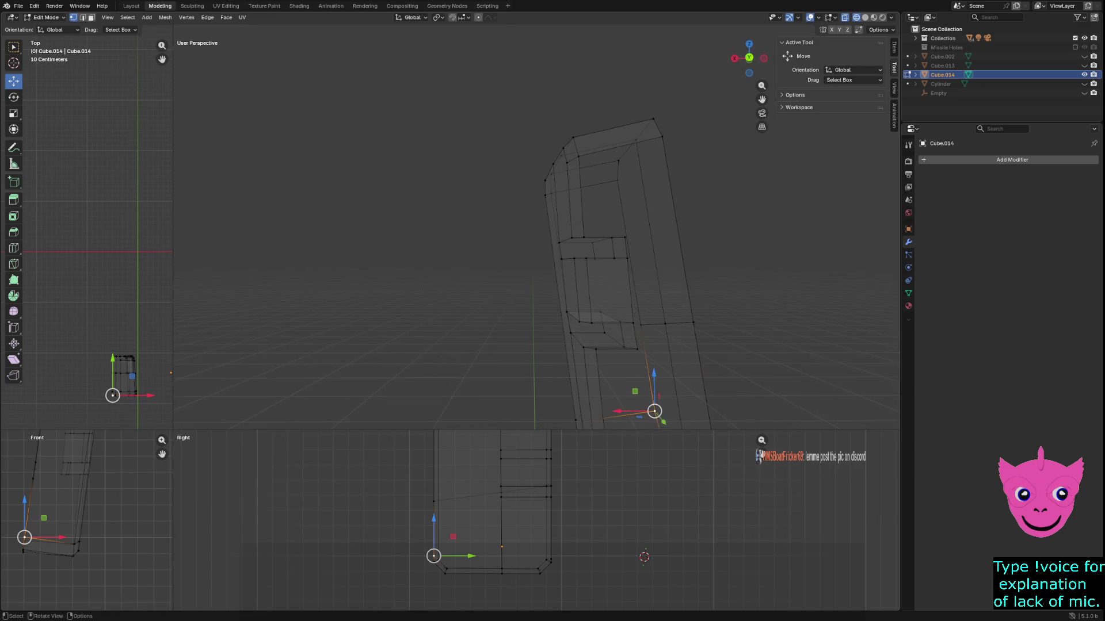
pyautogui.click(693, 320)
pyautogui.keyDown('shift'); pyautogui.click(666, 322); pyautogui.keyUp('shift')
pyautogui.keyDown('shift'); pyautogui.click(640, 322); pyautogui.keyUp('shift')
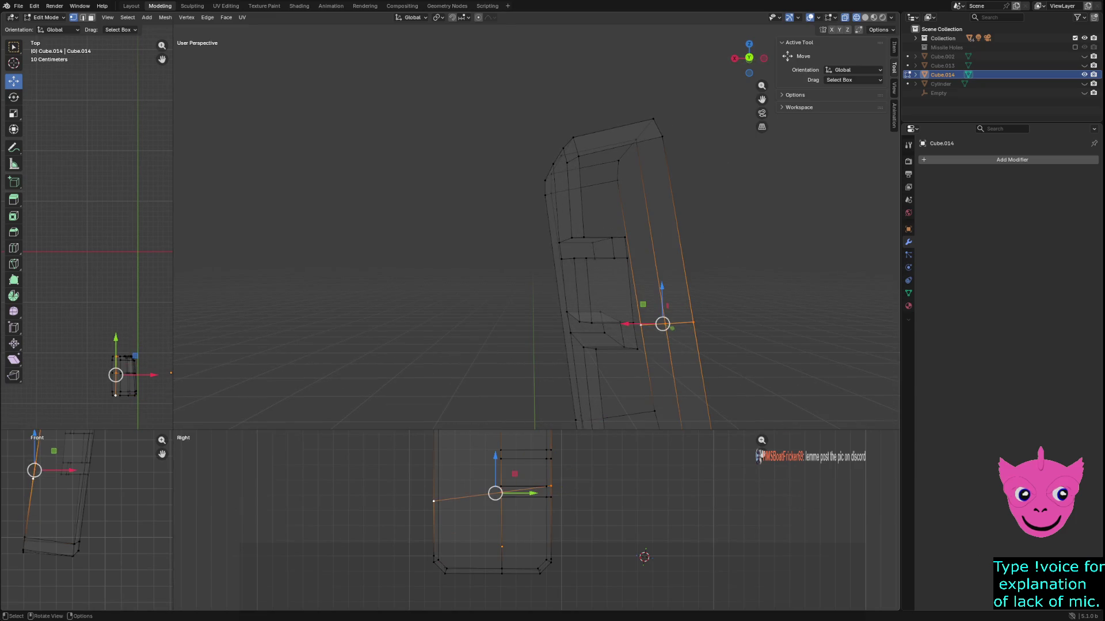
pyautogui.scroll(5, 87, 518)
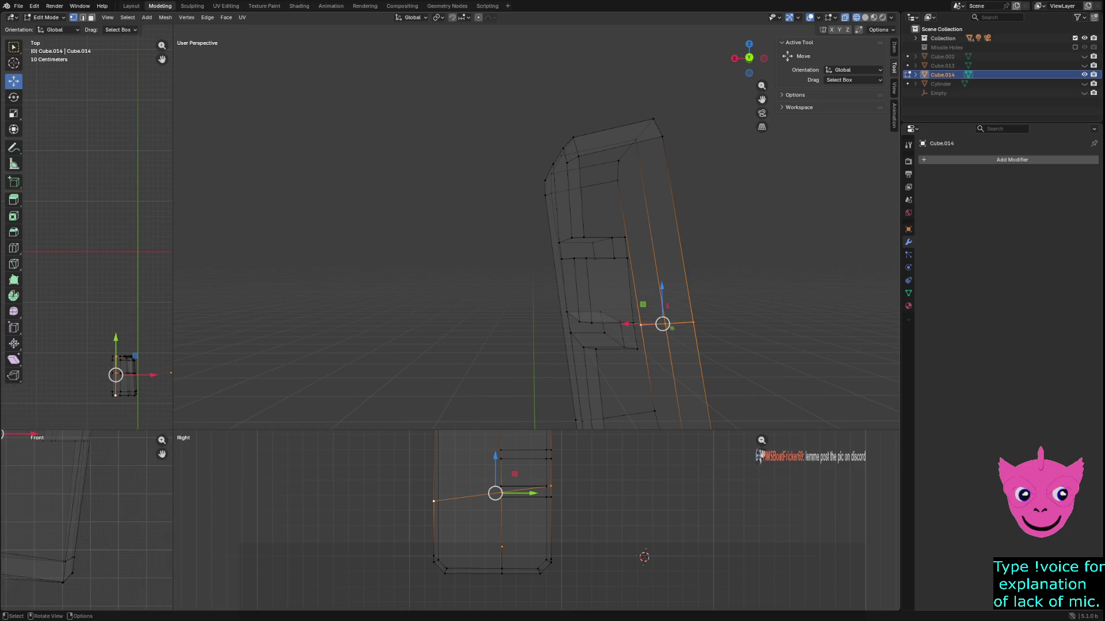
pyautogui.scroll(1, 536, 513)
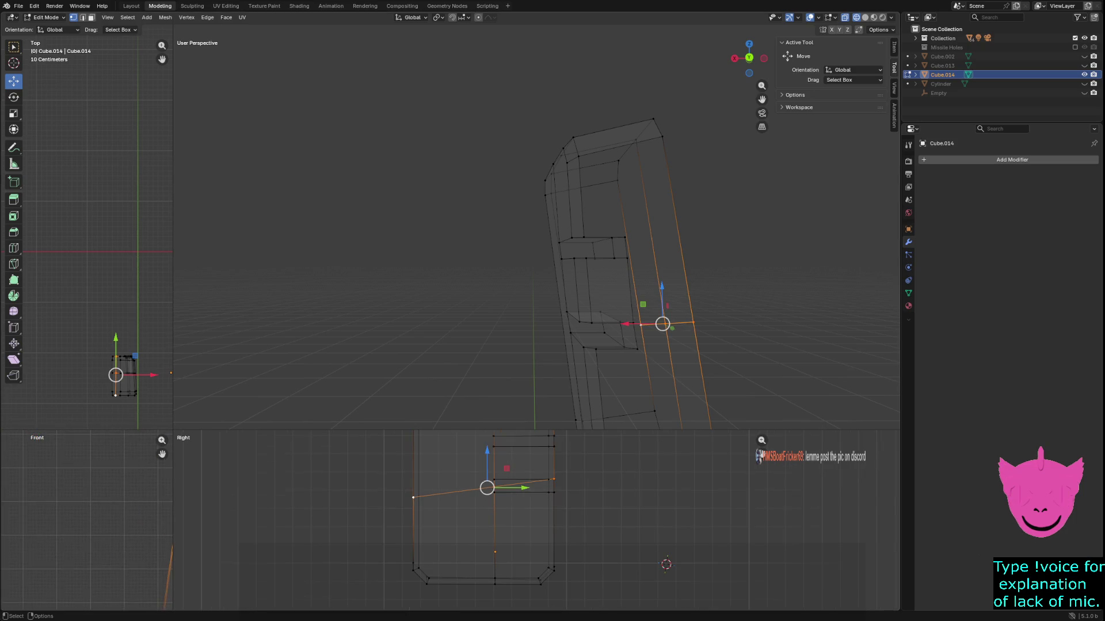
pyautogui.moveTo(173, 429)
pyautogui.mouseDown()
pyautogui.moveTo(347, 278)
pyautogui.moveTo(372, 214)
pyautogui.mouseUp()
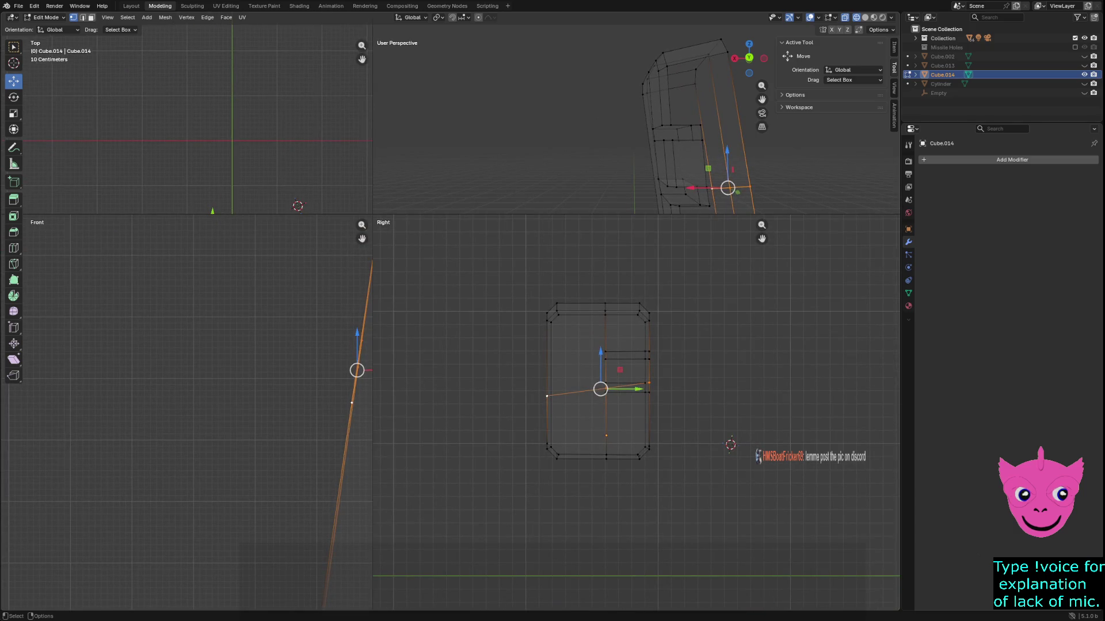
# Move the cut vertex up and to the right in the front view.
pyautogui.moveTo(343, 396)
pyautogui.mouseDown()
pyautogui.moveTo(357, 409)
pyautogui.moveTo(334, 390)
pyautogui.mouseUp()
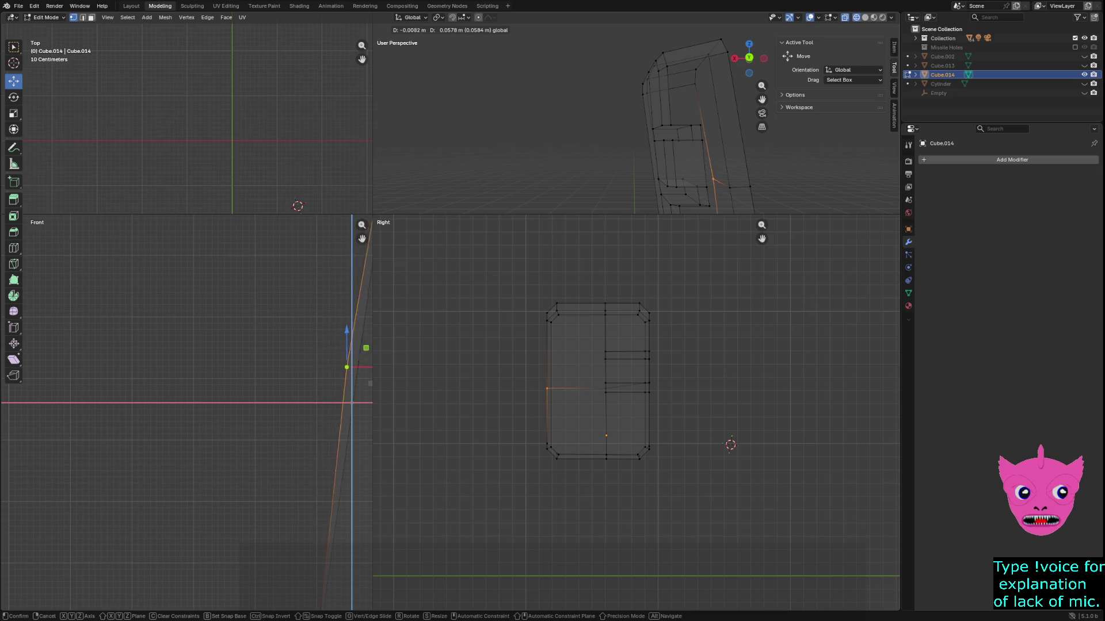
pyautogui.press('Return')
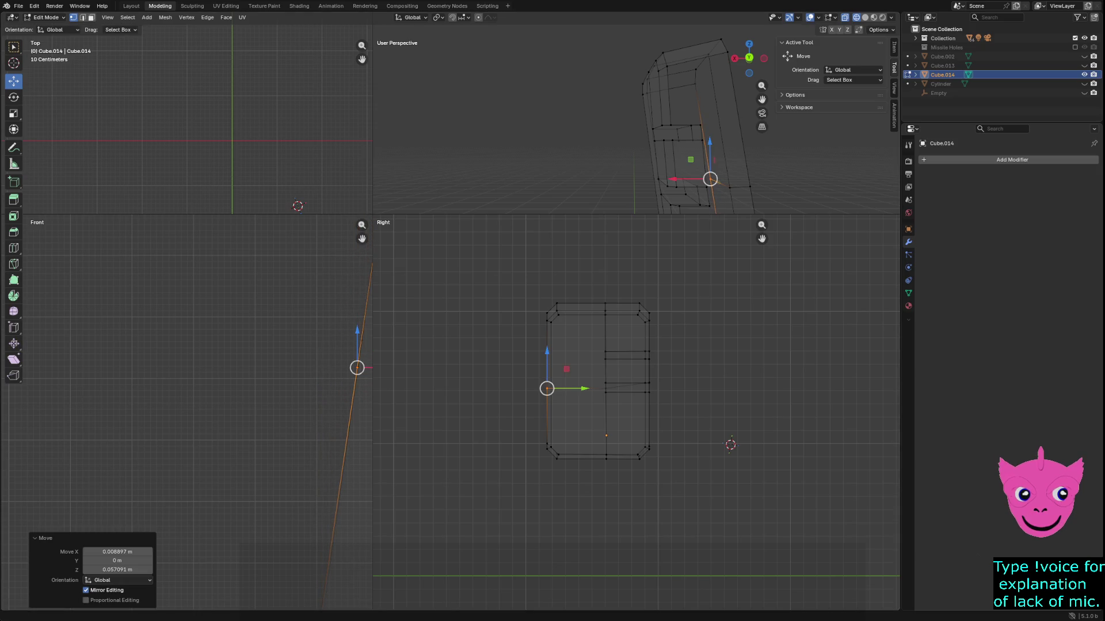
pyautogui.hotkey('alt', 'a')
pyautogui.scroll(-1, 187, 412)
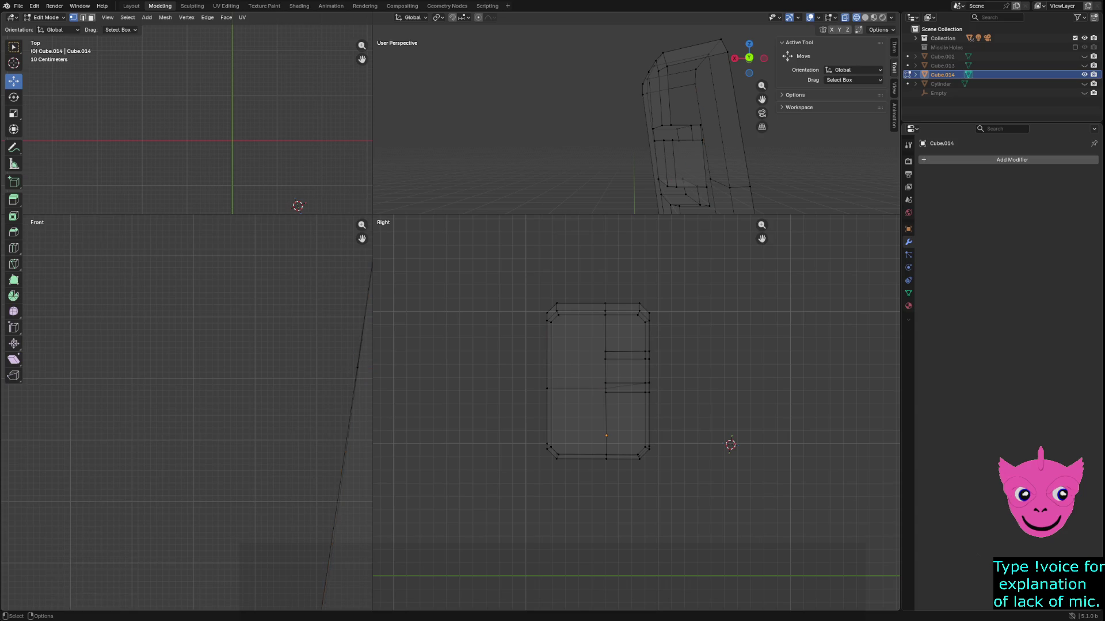
# Lower the side and horizontal edge loops about 0.0445 m, then enlarge the perspective view.
pyautogui.keyDown('alt'); pyautogui.click(331, 356); pyautogui.keyUp('alt')
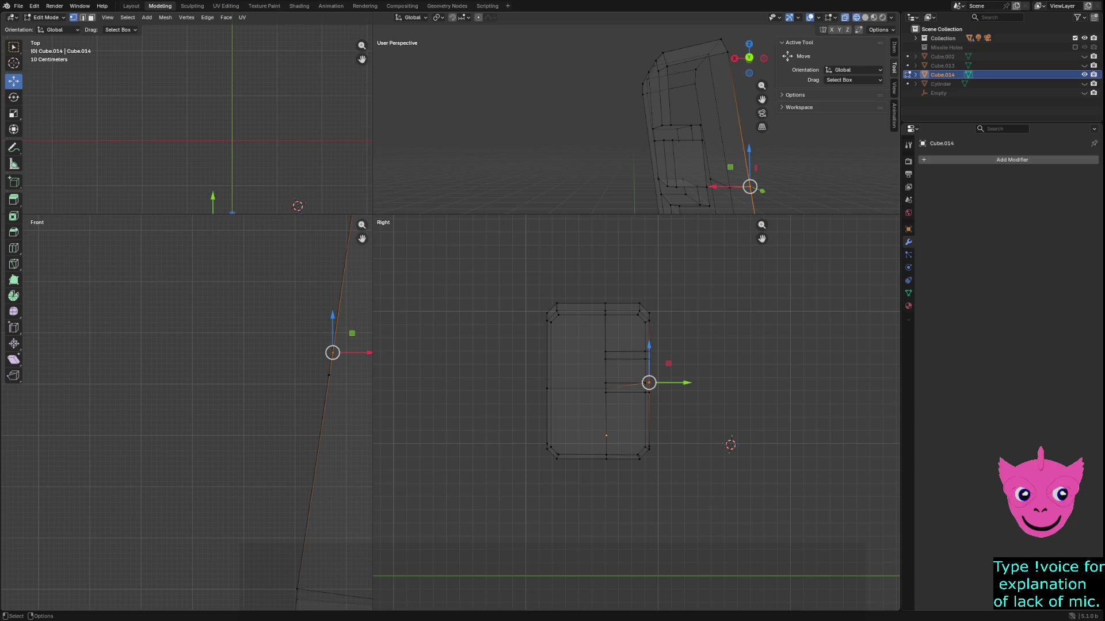
pyautogui.moveTo(333, 353); pyautogui.dragTo(329, 375)
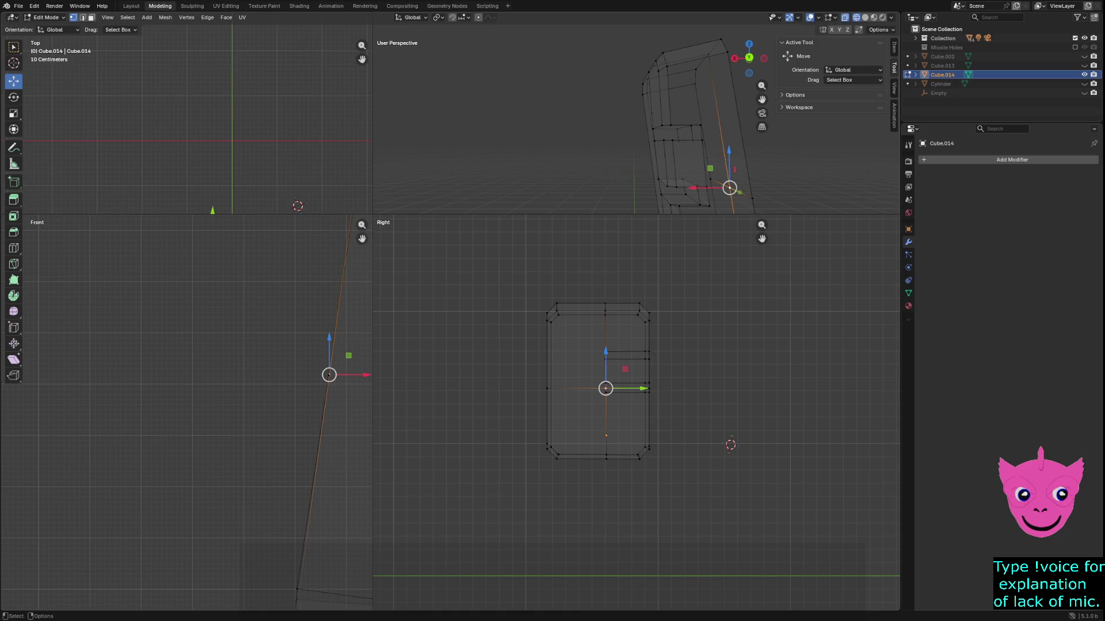
pyautogui.scroll(2, 635, 413)
pyautogui.keyDown('alt'); pyautogui.keyDown('shift'); pyautogui.click(329, 375); pyautogui.keyUp('shift'); pyautogui.keyUp('alt')
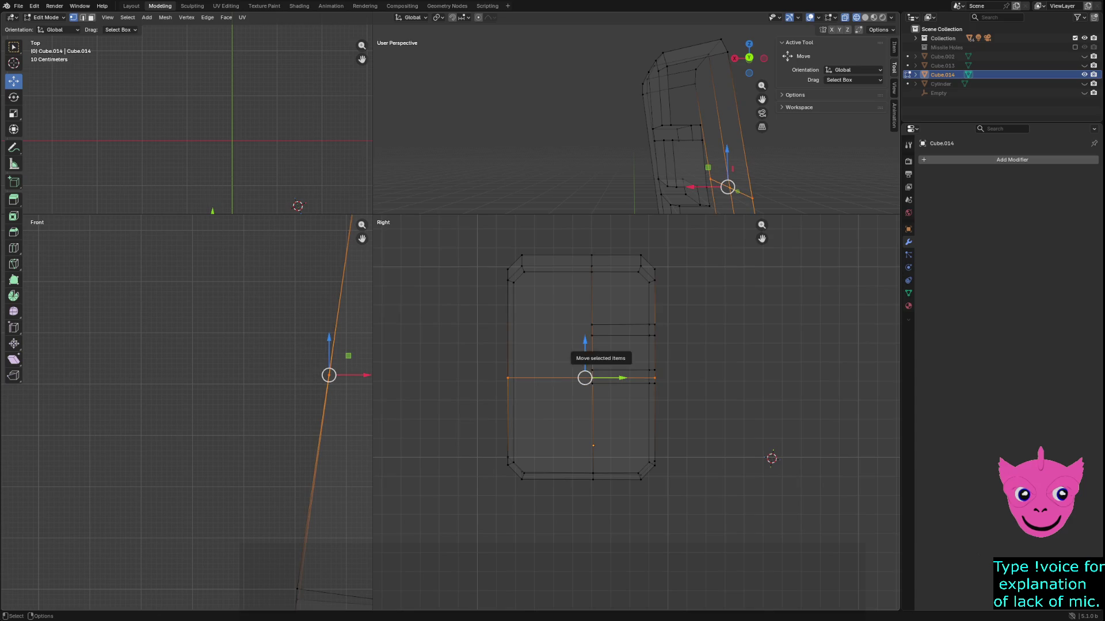
pyautogui.moveTo(584, 348); pyautogui.dragTo(585, 353)
pyautogui.hotkey('alt', 'a')
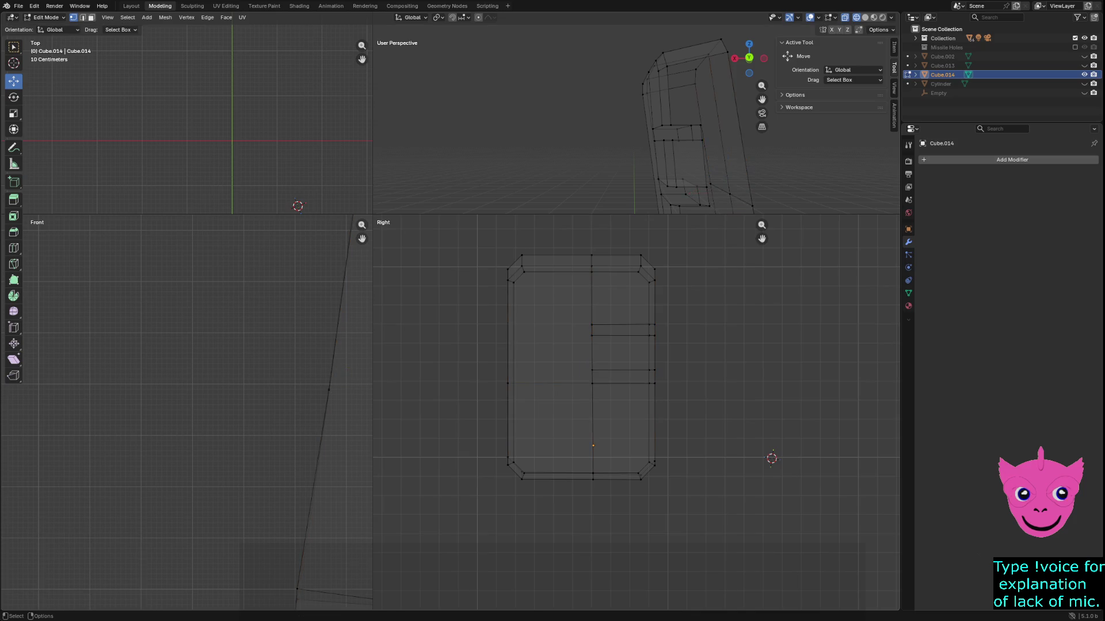
pyautogui.click(655, 383)
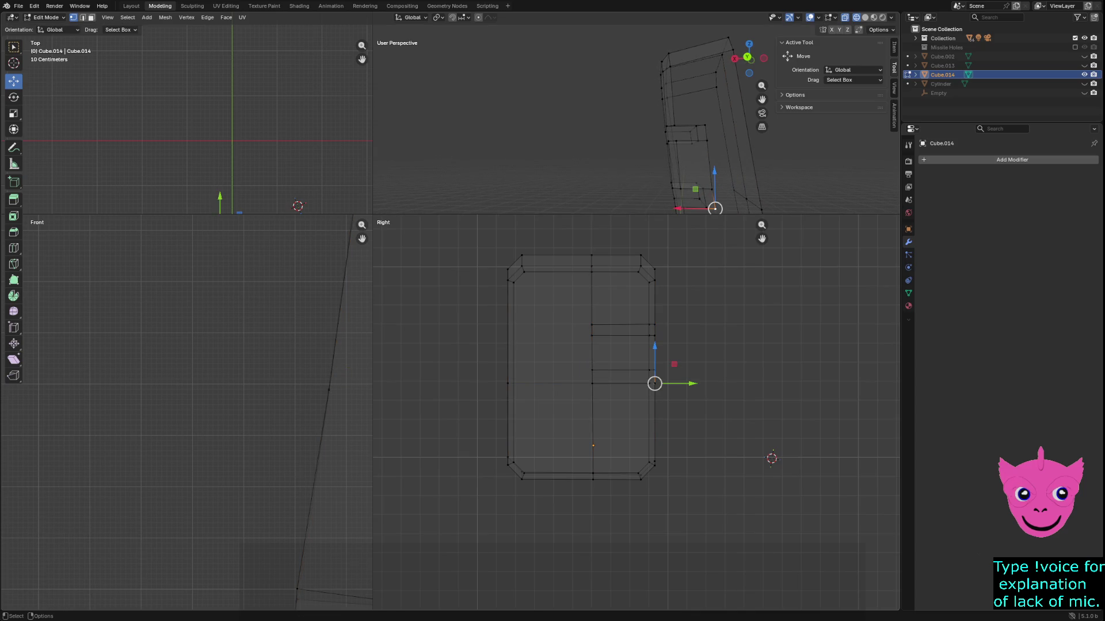
pyautogui.moveTo(373, 214); pyautogui.dragTo(91, 491)
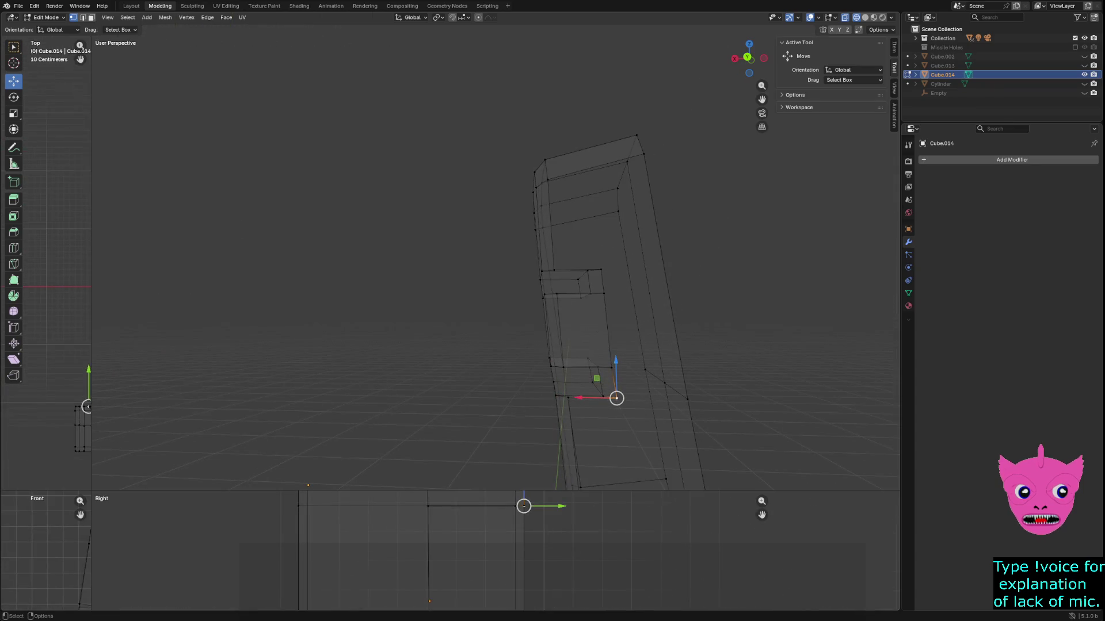
# Return to solid shading and fill four selected vertices of the open quad with a face.
pyautogui.hotkey('shift', 'z')
pyautogui.moveTo(495, 288); pyautogui.dragTo(582, 287, button='middle')
pyautogui.keyDown('shift'); pyautogui.click(558, 315); pyautogui.keyUp('shift')
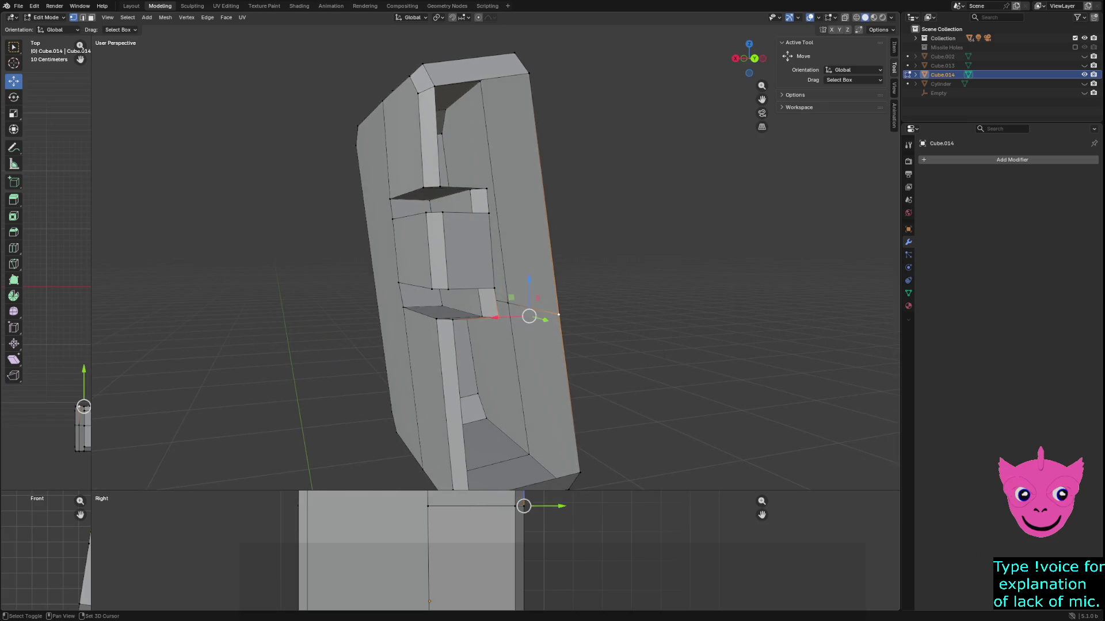
pyautogui.keyDown('shift'); pyautogui.click(579, 473); pyautogui.keyUp('shift')
pyautogui.scroll(-1, 575, 469)
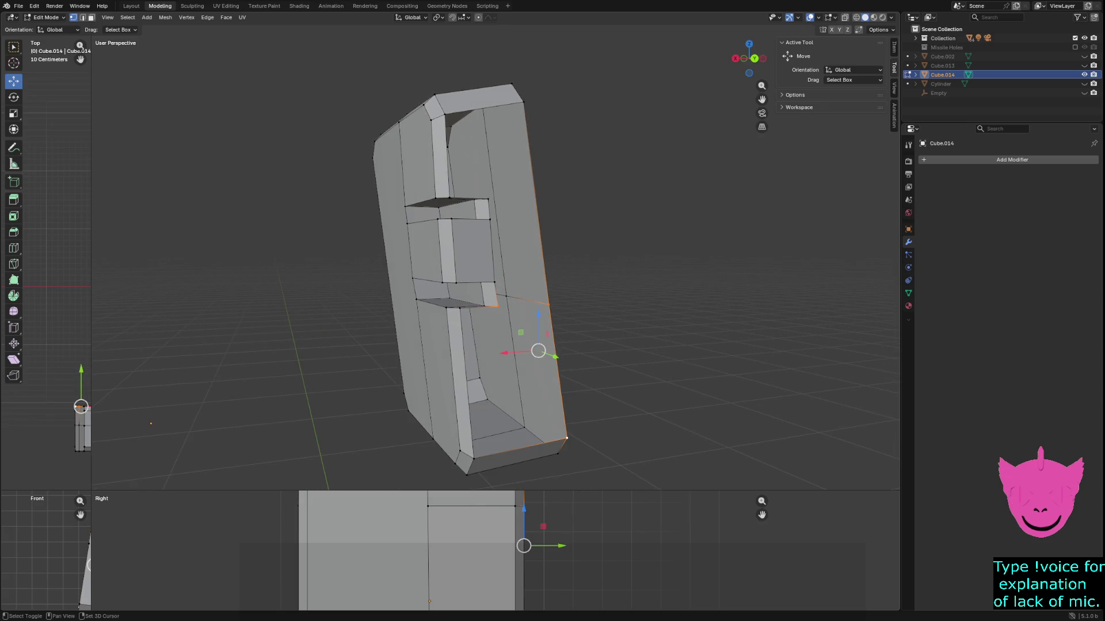
pyautogui.keyDown('shift'); pyautogui.click(473, 459); pyautogui.keyUp('shift')
pyautogui.moveTo(518, 276); pyautogui.dragTo(520, 354, button='middle')
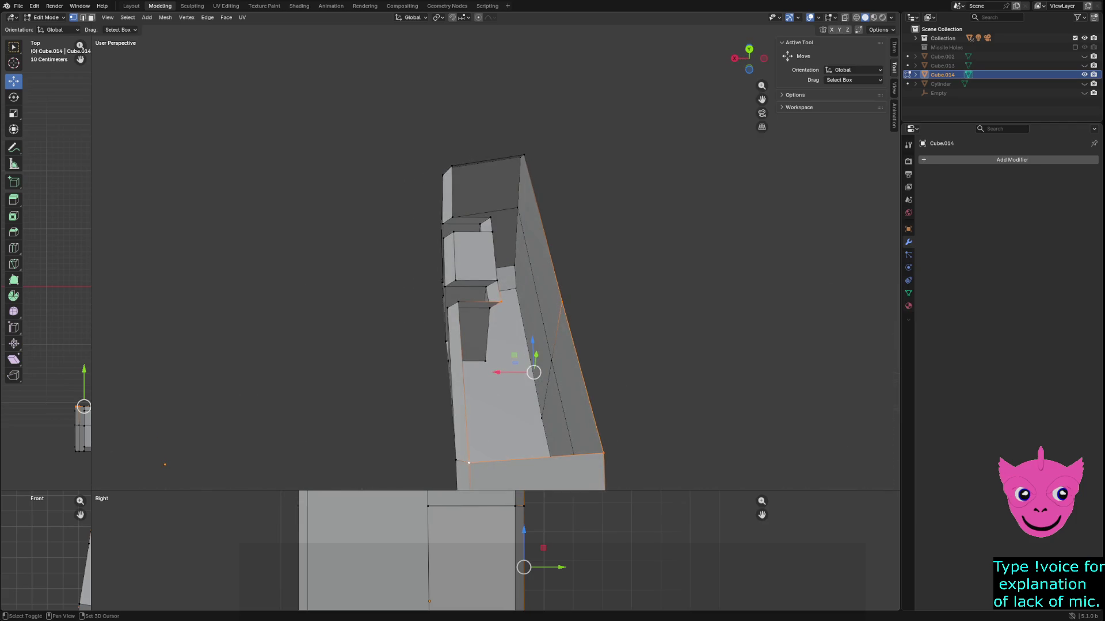
pyautogui.press('f')
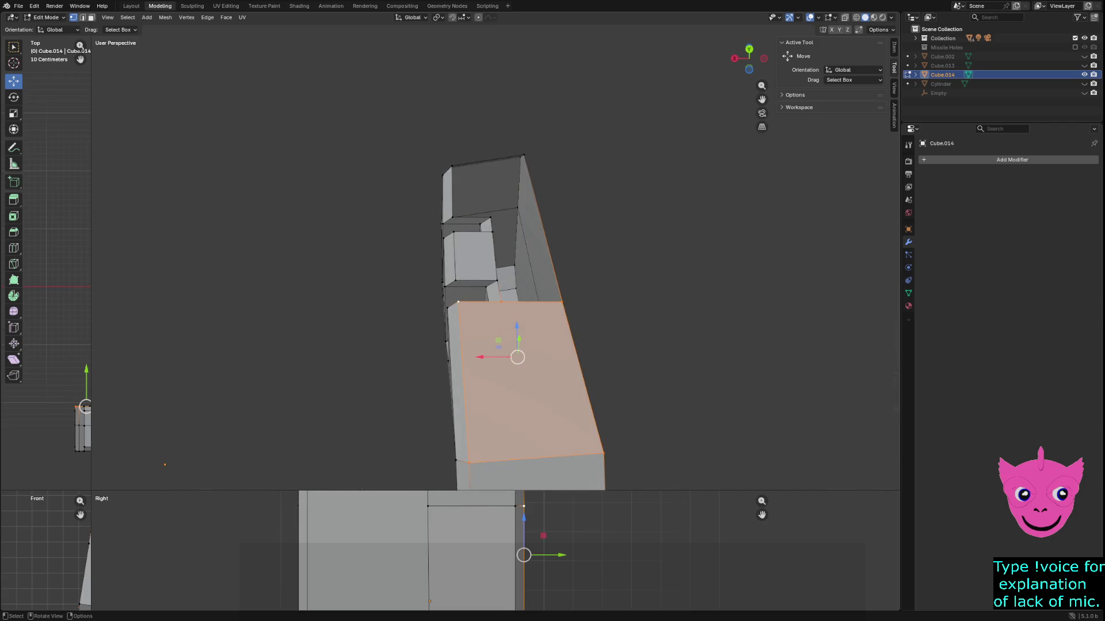
# Inspect the new face and the slot's small upper face from the side.
pyautogui.moveTo(518, 345)
pyautogui.mouseDown(button='middle')
pyautogui.moveTo(520, 265)
pyautogui.moveTo(509, 245)
pyautogui.mouseUp(button='middle')
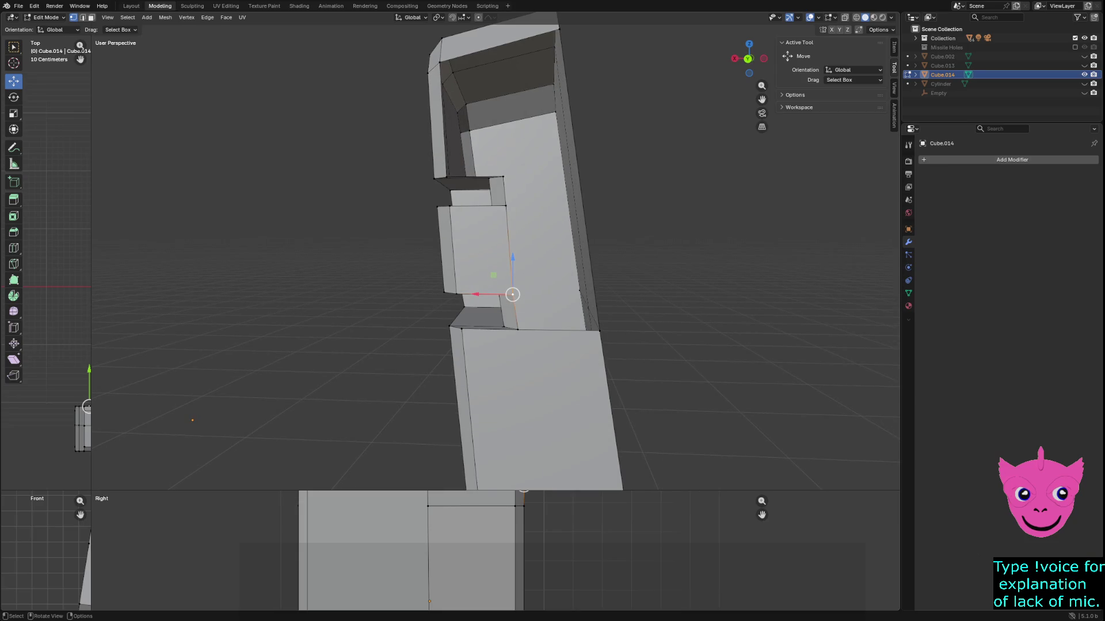
pyautogui.click(483, 191)
pyautogui.moveTo(509, 244); pyautogui.dragTo(495, 249, button='middle')
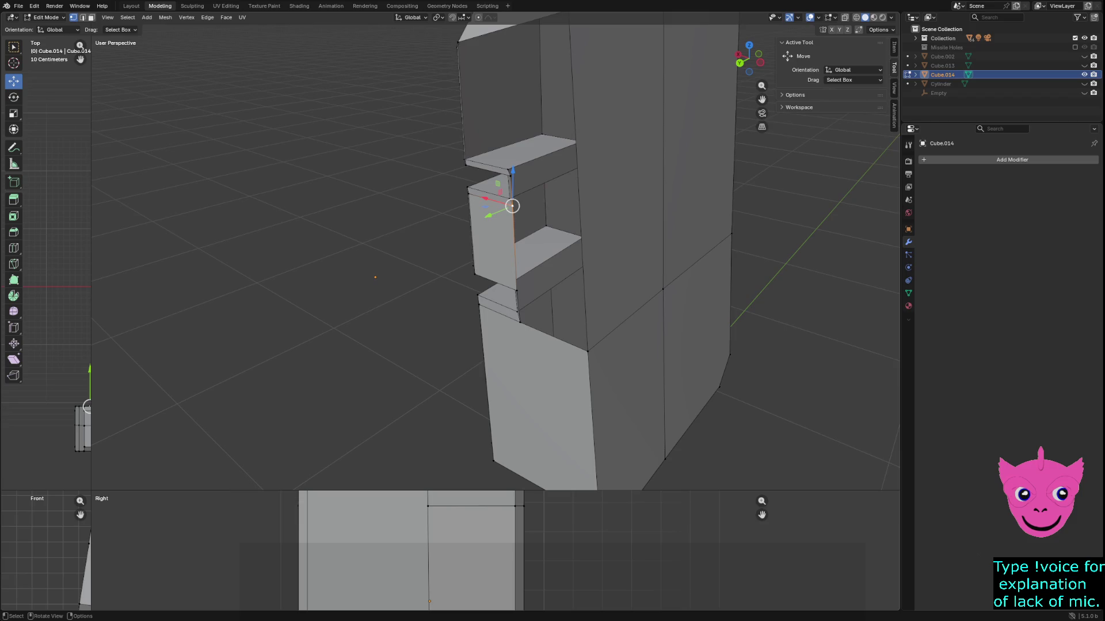
pyautogui.click(516, 291)
pyautogui.moveTo(516, 290)
pyautogui.mouseDown(button='middle')
pyautogui.moveTo(481, 290)
pyautogui.moveTo(515, 289)
pyautogui.mouseUp(button='middle')
pyautogui.hotkey('alt', 'a')
# Select the three shelf-corner vertices, then clear them and start the Knife tool facing the shelves.
pyautogui.click(518, 300)
pyautogui.keyDown('shift'); pyautogui.click(519, 323); pyautogui.keyUp('shift')
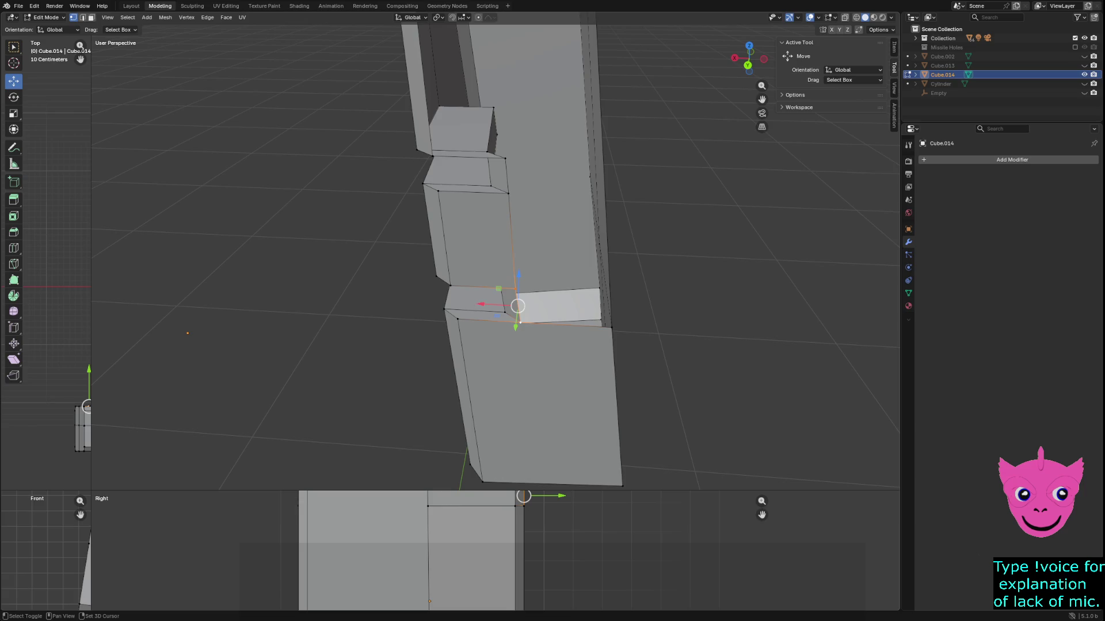
pyautogui.keyDown('shift'); pyautogui.click(601, 320); pyautogui.keyUp('shift')
pyautogui.moveTo(601, 320); pyautogui.dragTo(586, 314, button='middle')
pyautogui.hotkey('alt', 'a')
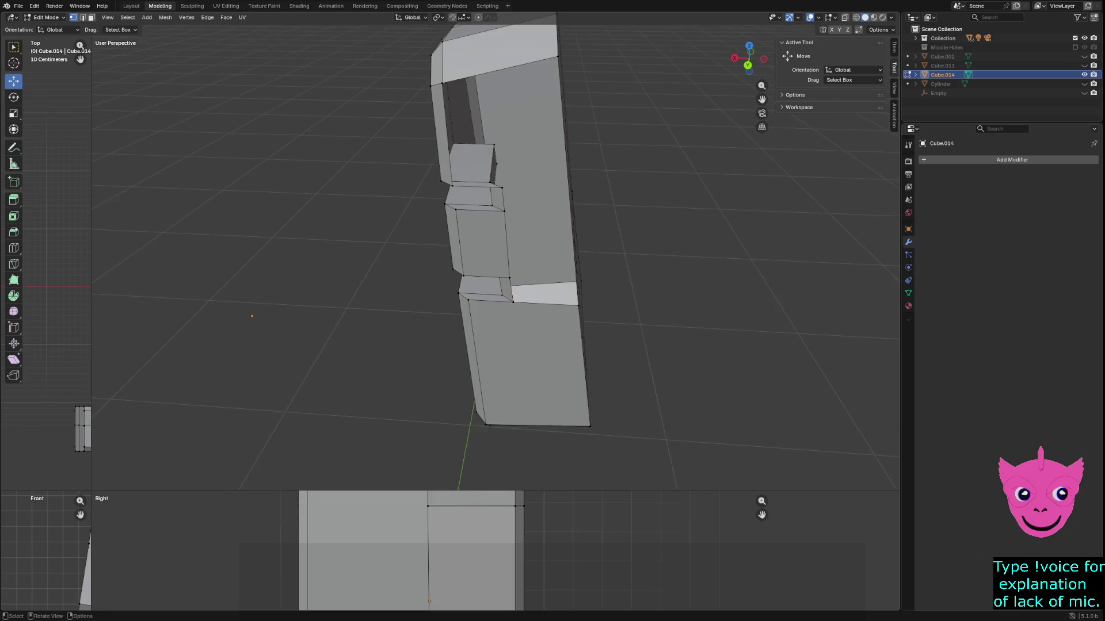
pyautogui.moveTo(518, 287); pyautogui.dragTo(604, 282, button='middle')
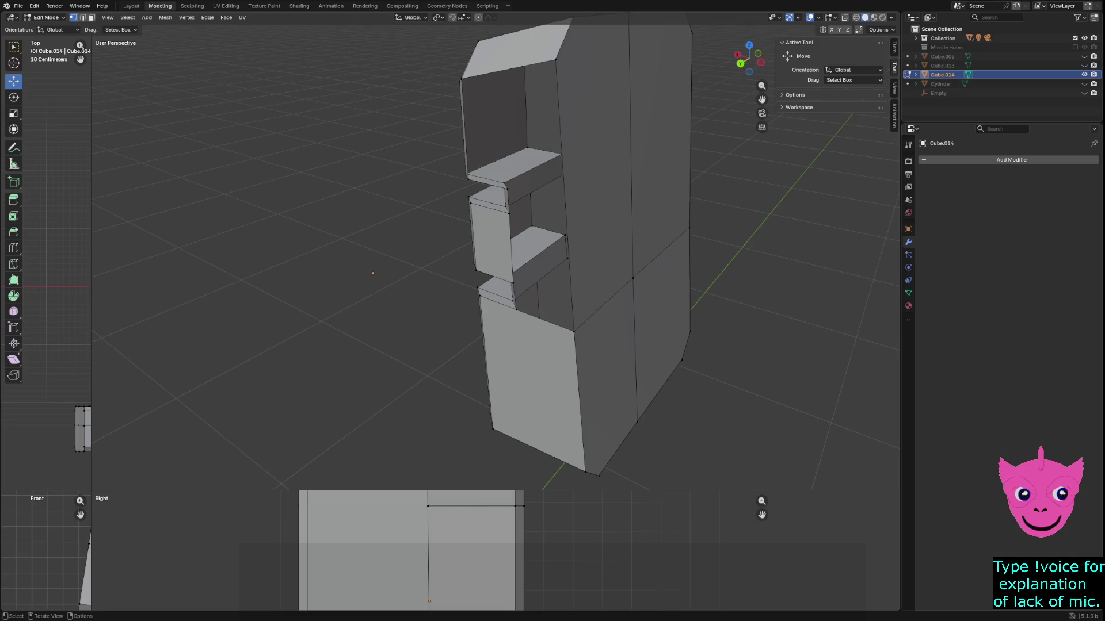
pyautogui.press('k')
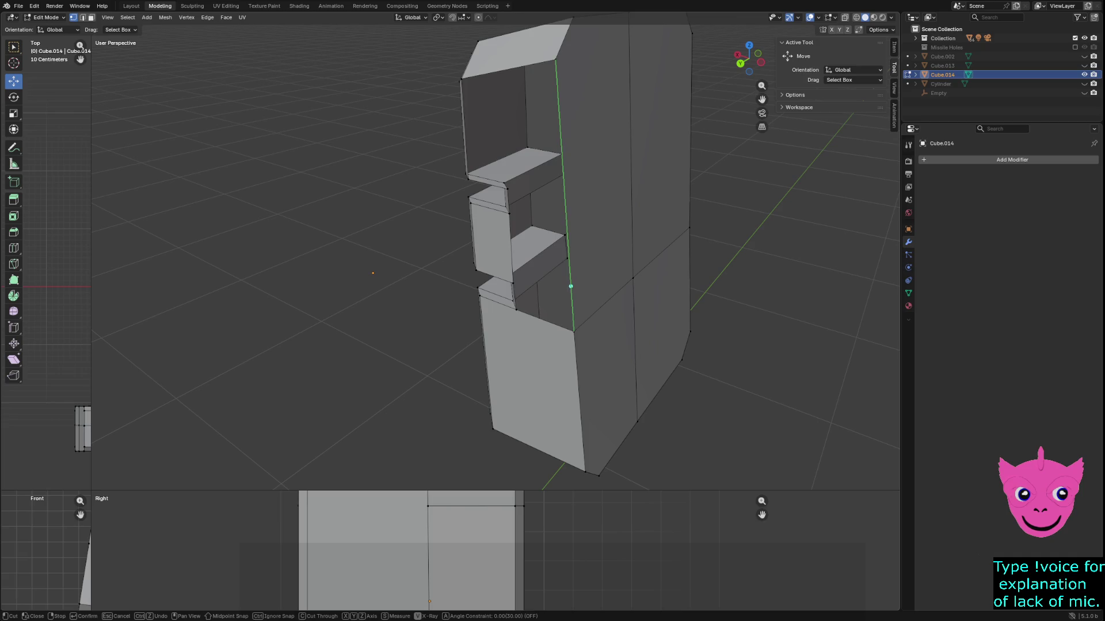
# Knife-cut an edge from the lower shelf corner to the panel's far edge, then switch to quad view.
pyautogui.click(571, 286)
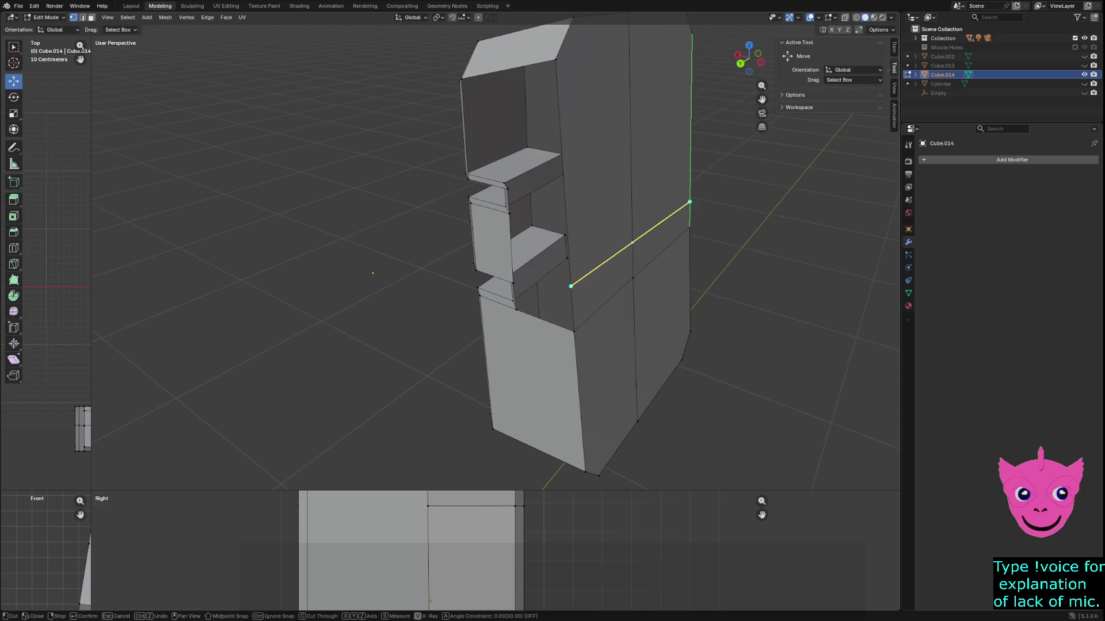
pyautogui.click(689, 202)
pyautogui.press('Return')
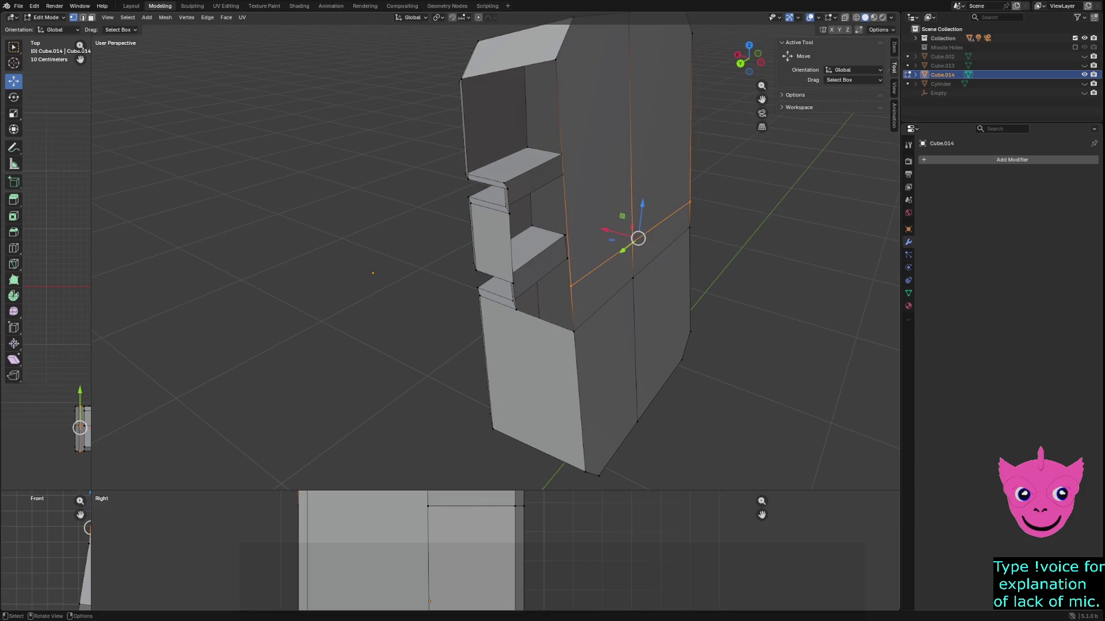
pyautogui.hotkey('ctrl', 'alt', 'q')
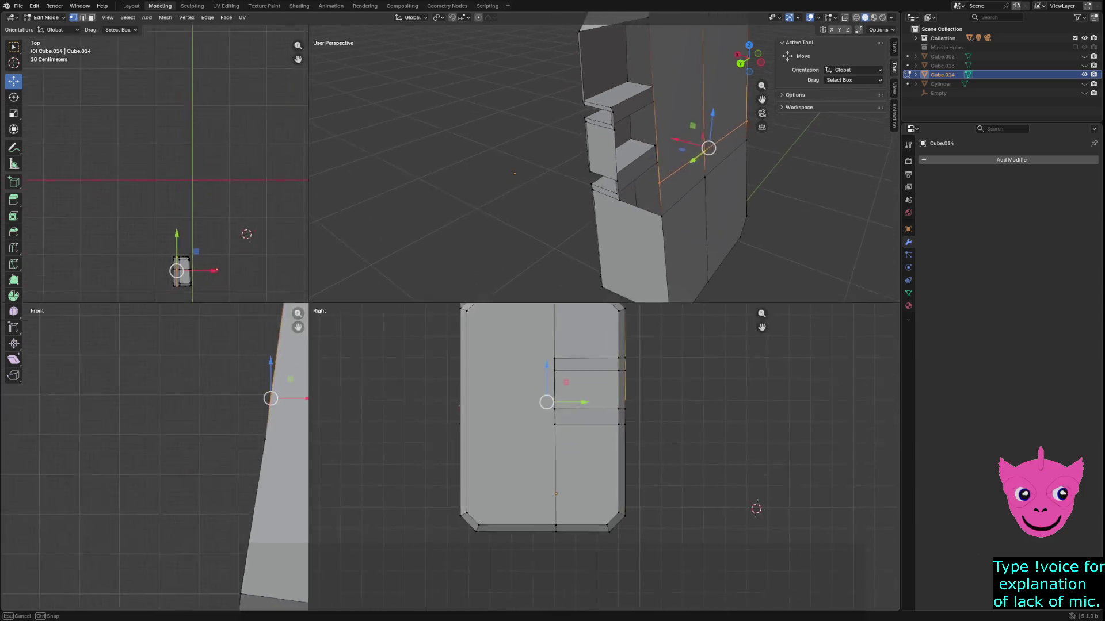
pyautogui.scroll(-3, 230, 403)
pyautogui.hotkey('alt', 'a')
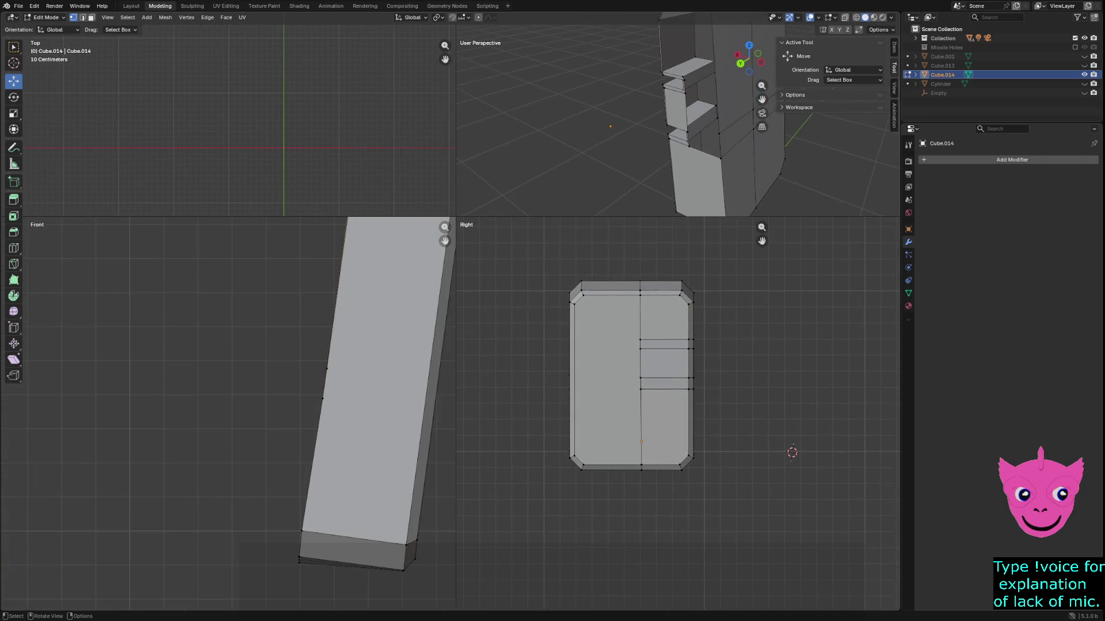
# Switch to wireframe and select three vertices along the new cut edge.
pyautogui.click(321, 402)
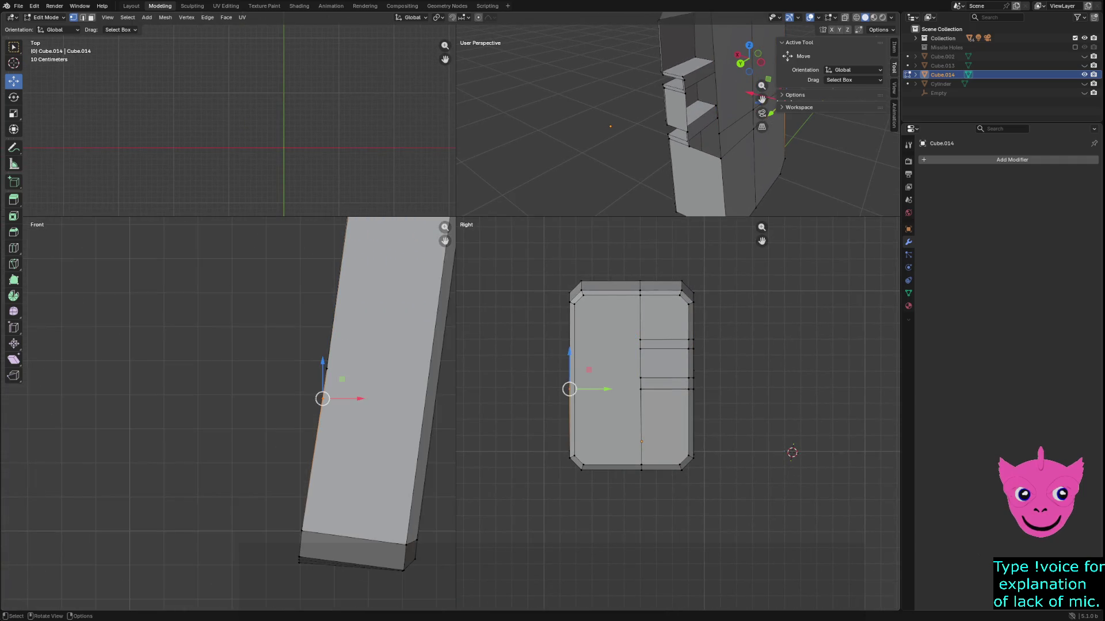
pyautogui.moveTo(632, 115); pyautogui.dragTo(675, 126, button='middle')
pyautogui.scroll(-2, 229, 413)
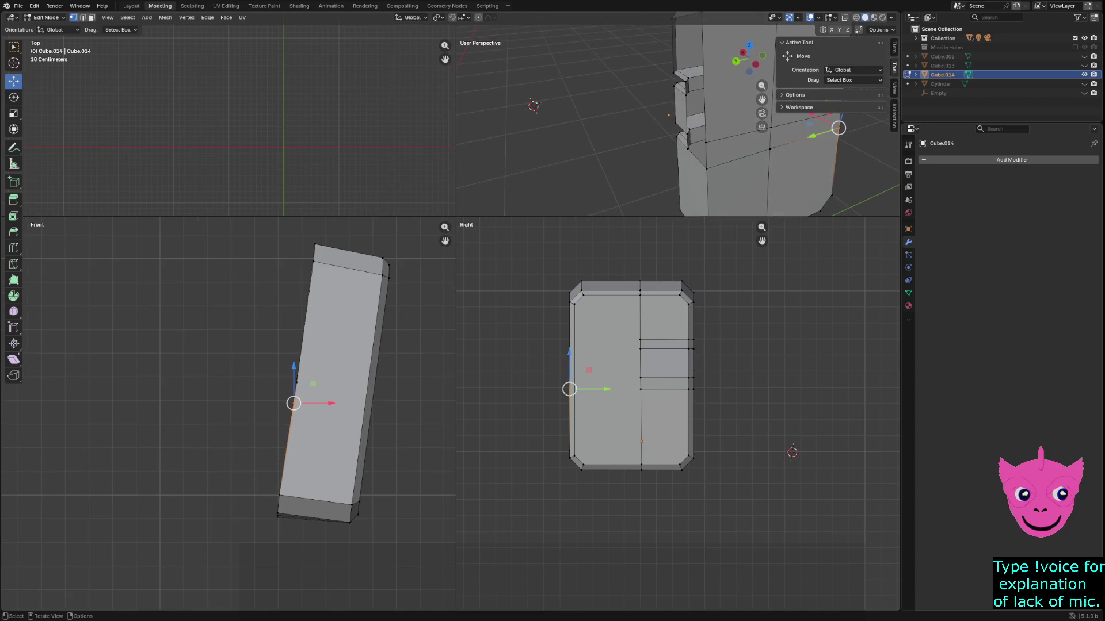
pyautogui.press('z')
pyautogui.click(259, 377)
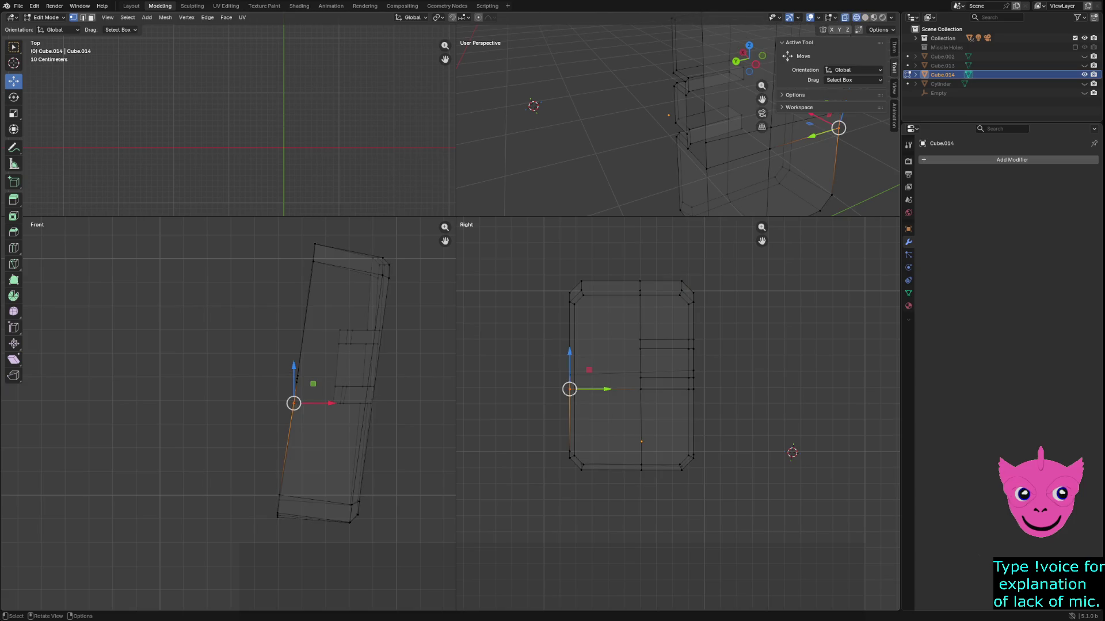
pyautogui.keyDown('shift'); pyautogui.moveTo(719, 133); pyautogui.dragTo(581, 150, button='middle'); pyautogui.keyUp('shift')
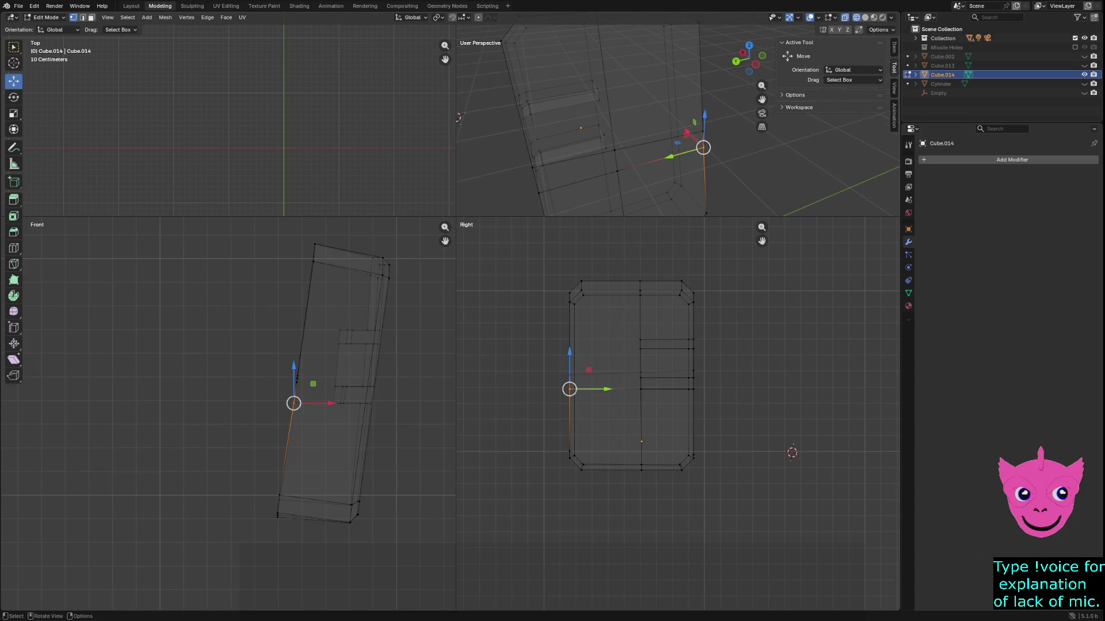
pyautogui.click(533, 167)
pyautogui.keyDown('shift'); pyautogui.click(614, 150); pyautogui.keyUp('shift')
pyautogui.keyDown('shift'); pyautogui.click(703, 131); pyautogui.keyUp('shift')
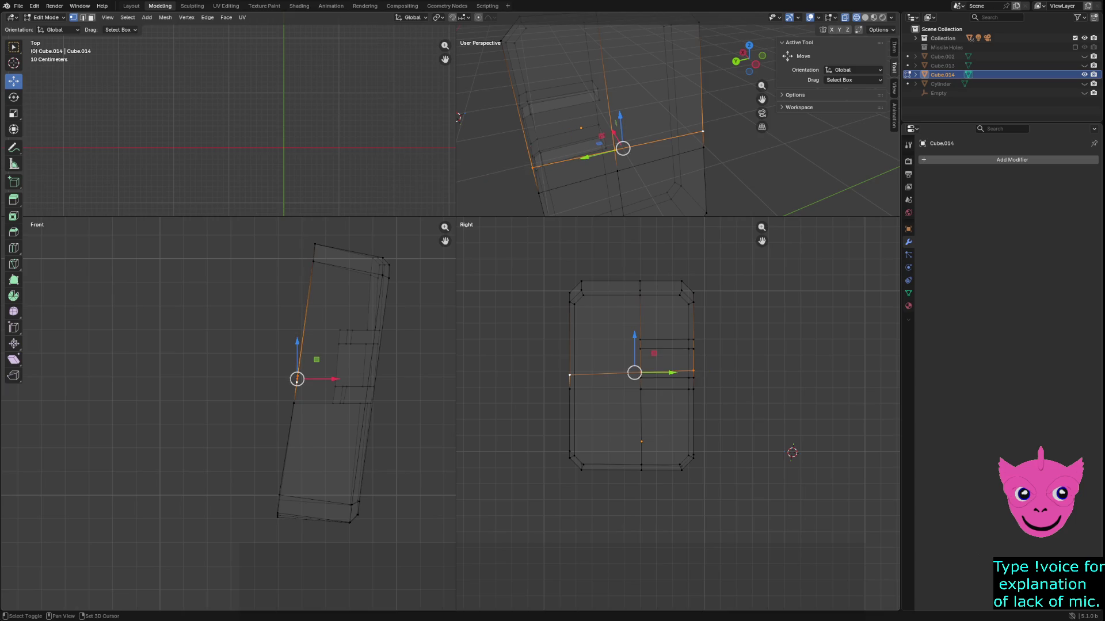
pyautogui.scroll(1, 202, 352)
pyautogui.scroll(5, 234, 411)
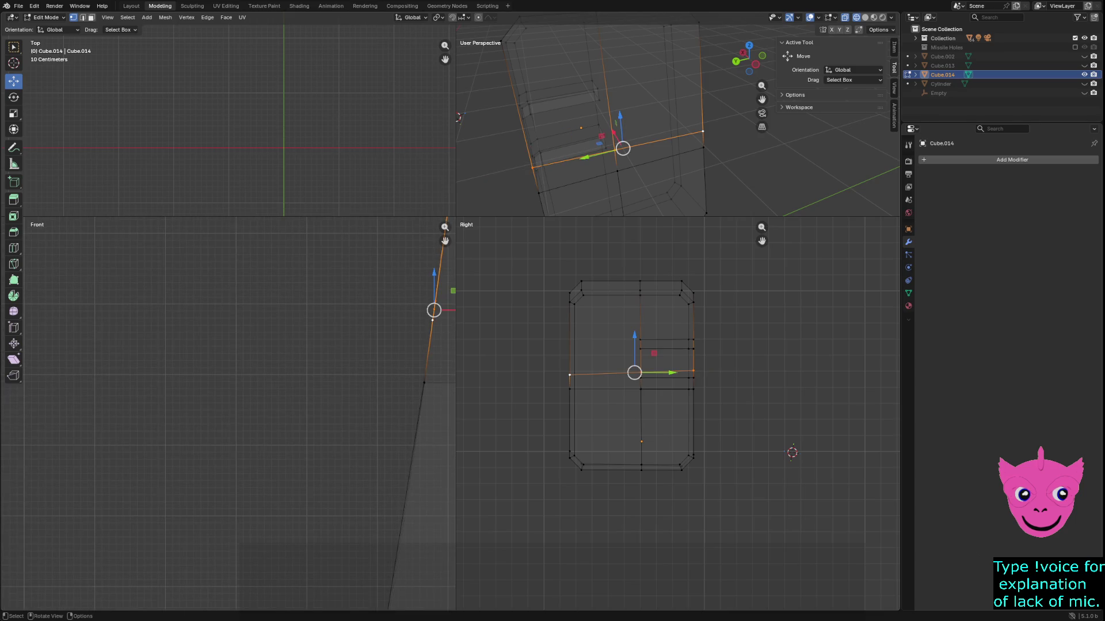
pyautogui.scroll(-1, 233, 412)
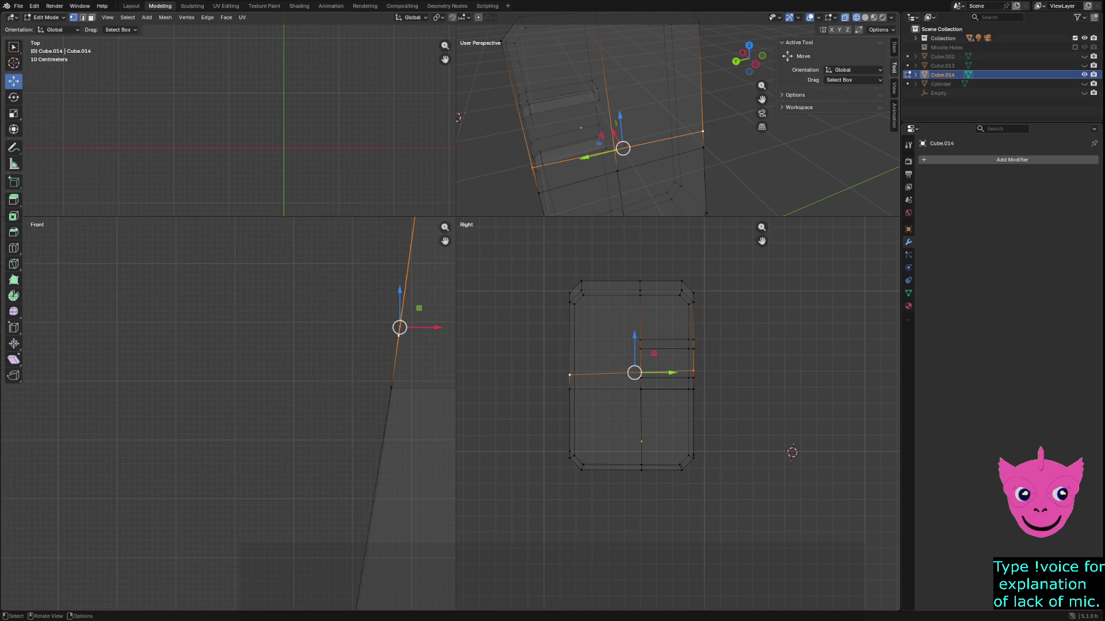
# Try a 0.696 Y scale on the selection, undo it, and return to solid shading.
pyautogui.press('s')
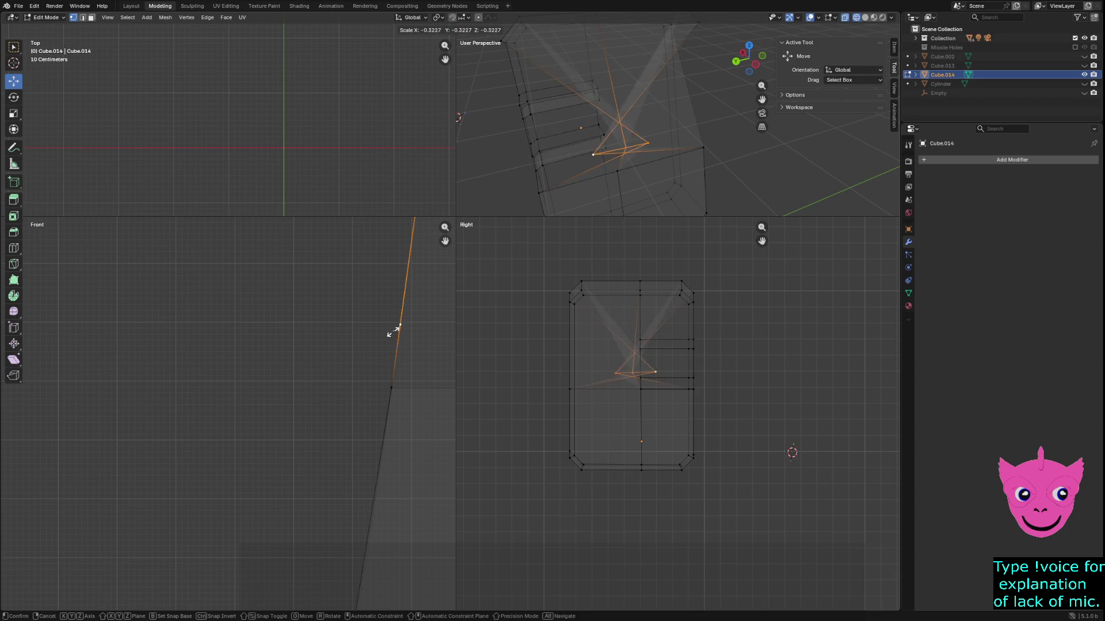
pyautogui.press('x')
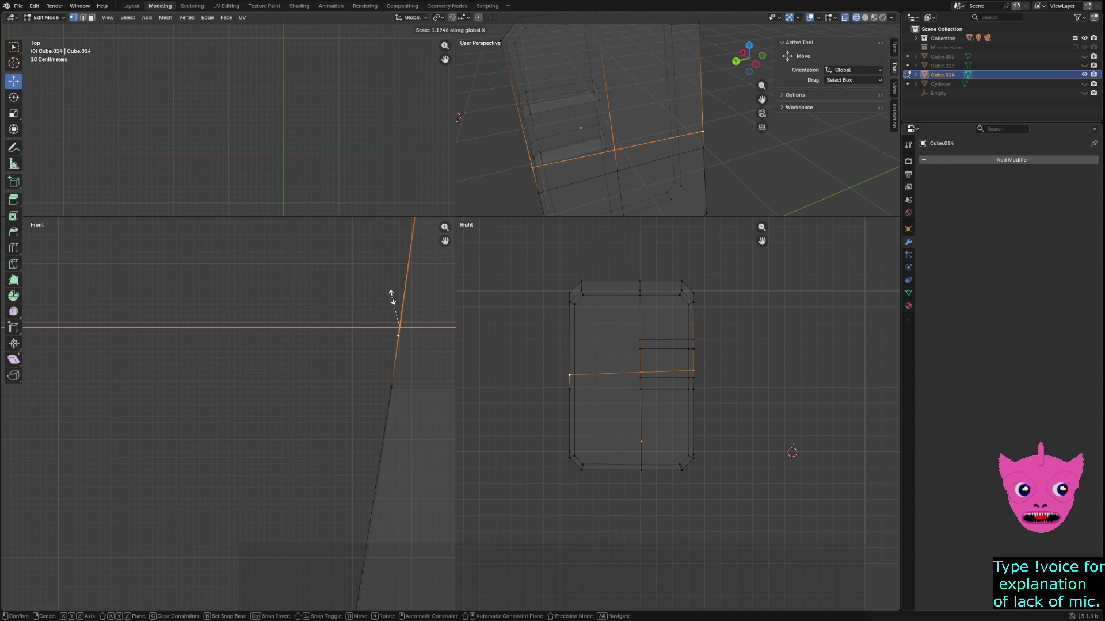
pyautogui.press('y')
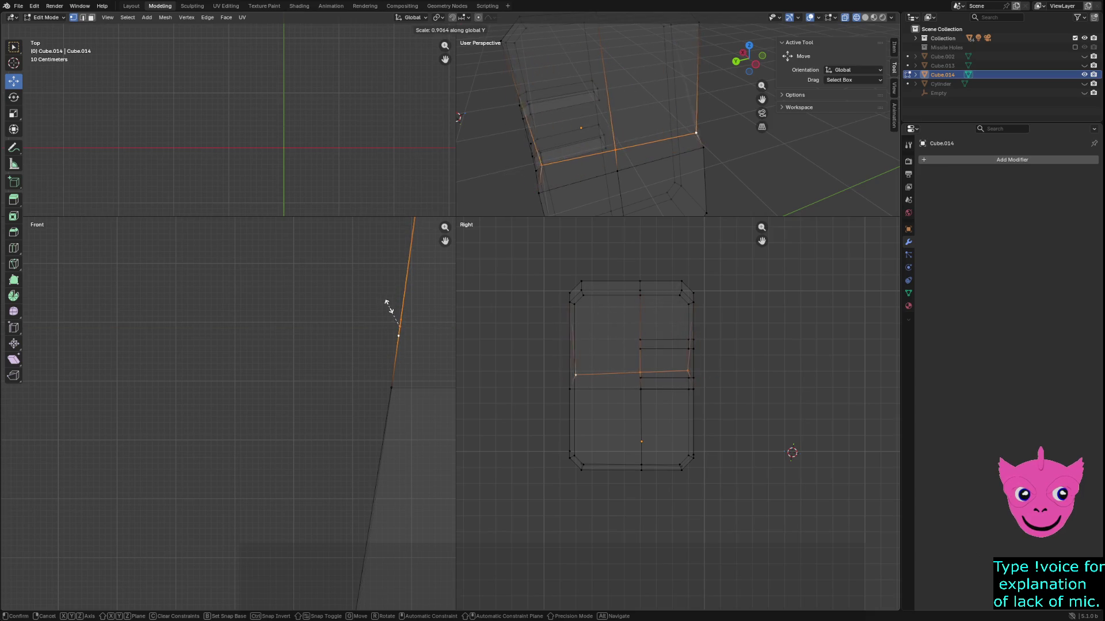
pyautogui.click(388, 306)
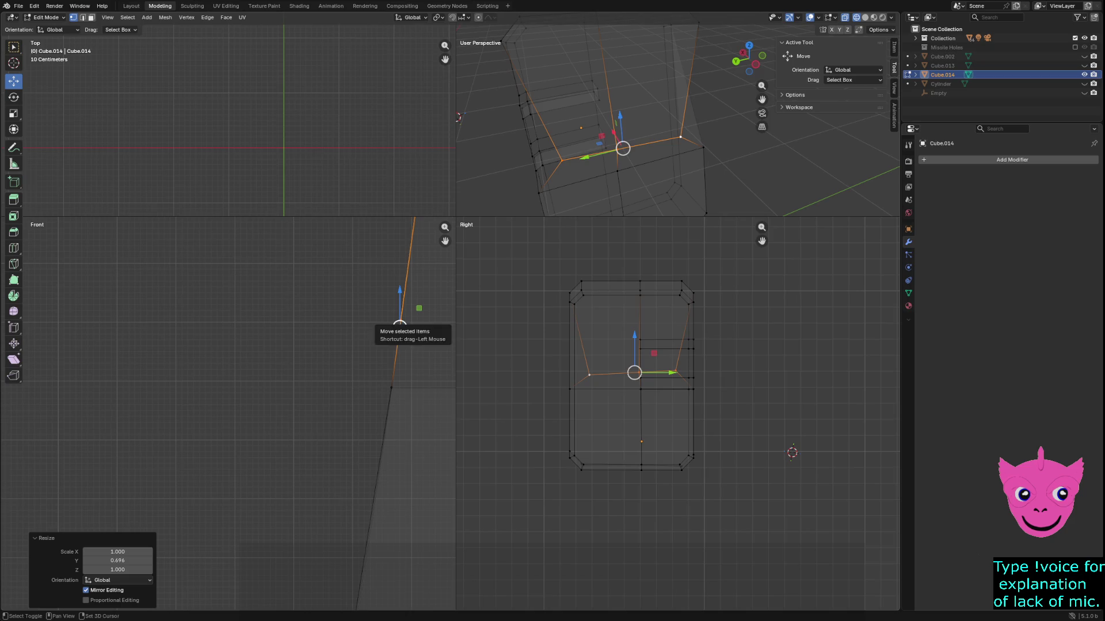
pyautogui.hotkey('ctrl', 'z')
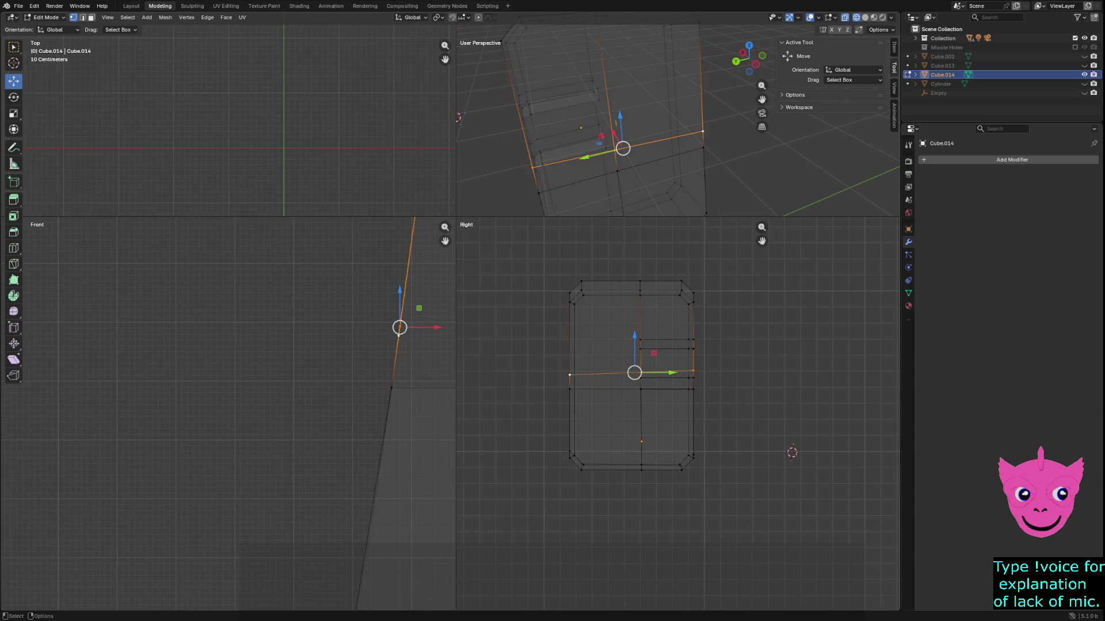
pyautogui.press('z')
pyautogui.press('z')
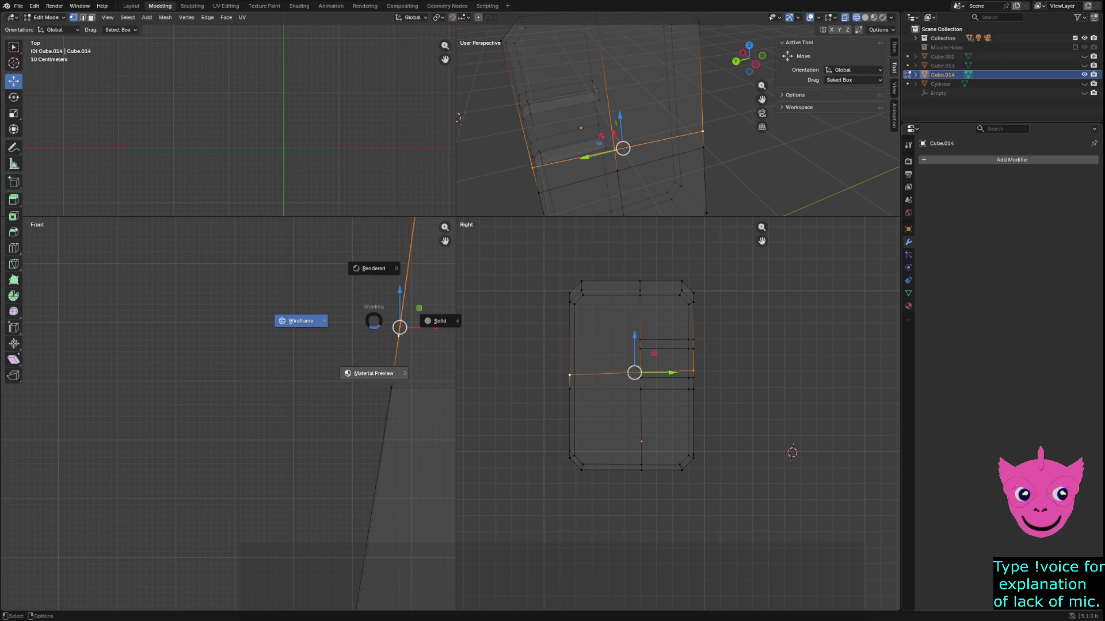
pyautogui.click(437, 318)
pyautogui.press('z')
pyautogui.click(270, 309)
pyautogui.press('z')
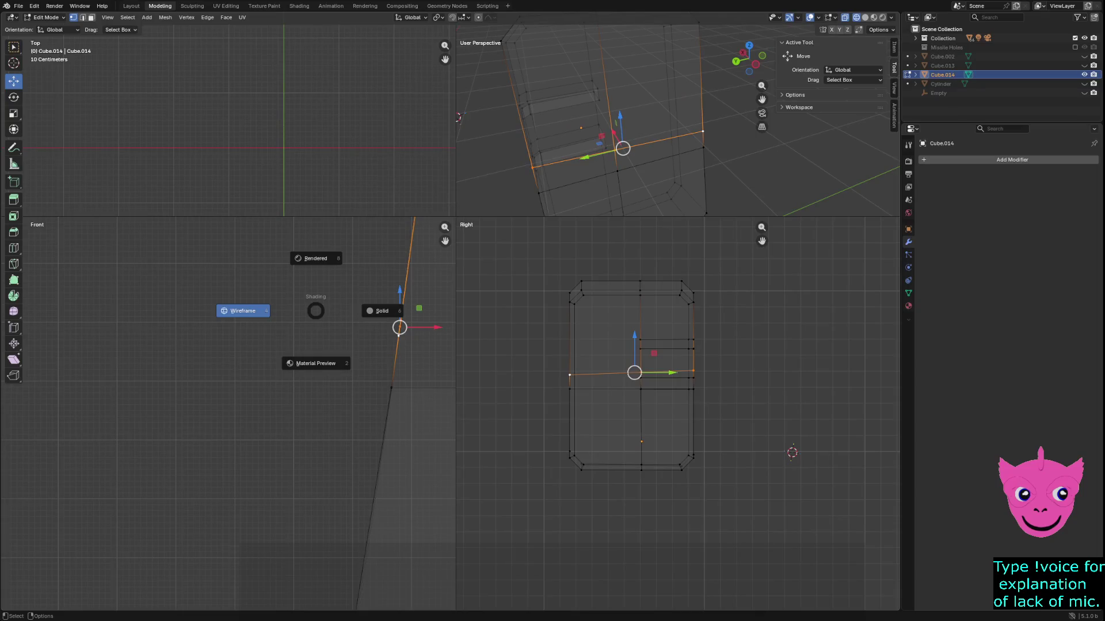
pyautogui.click(397, 311)
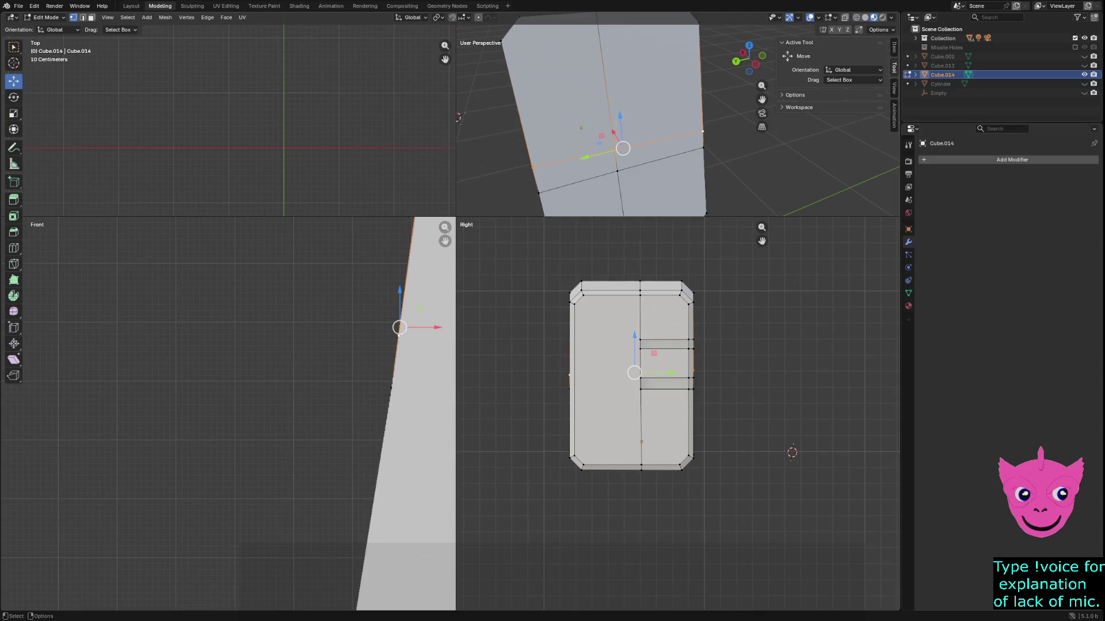
# In wireframe, scale the selection to 0.917 along Z and try a 0.906 uniform scale, then undo it.
pyautogui.press('z')
pyautogui.click(263, 335)
pyautogui.press('s')
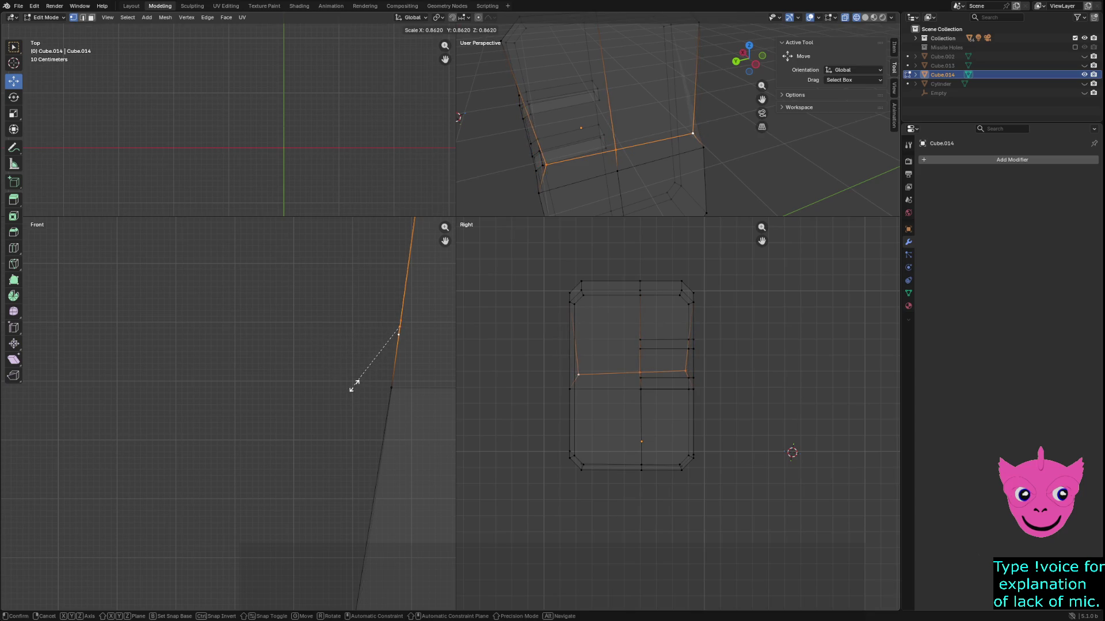
pyautogui.press('z')
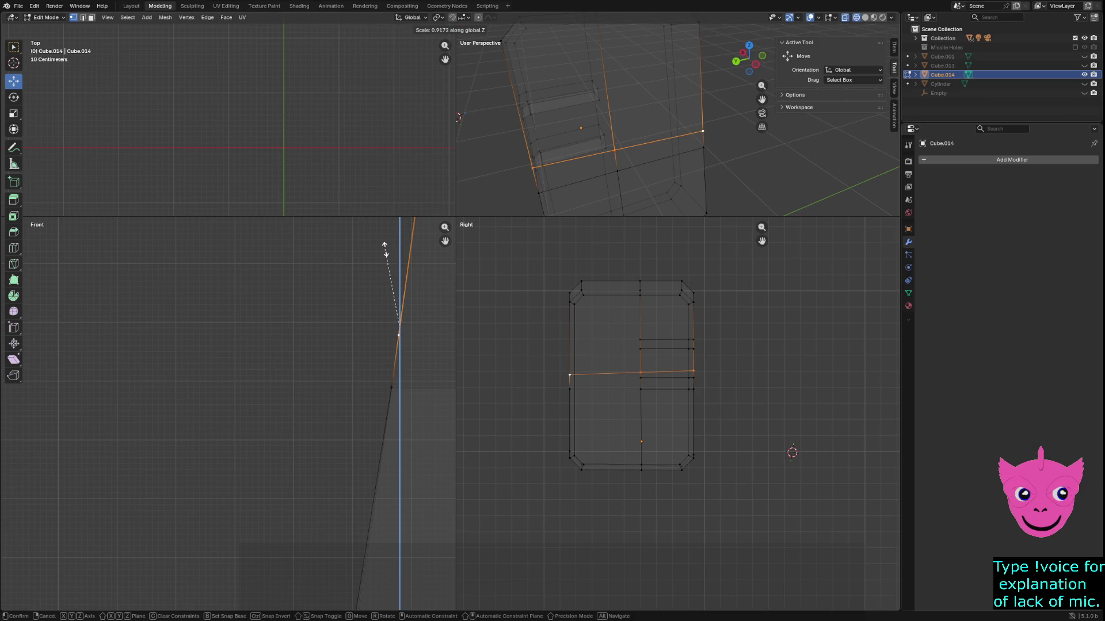
pyautogui.click(385, 249)
pyautogui.scroll(2, 677, 415)
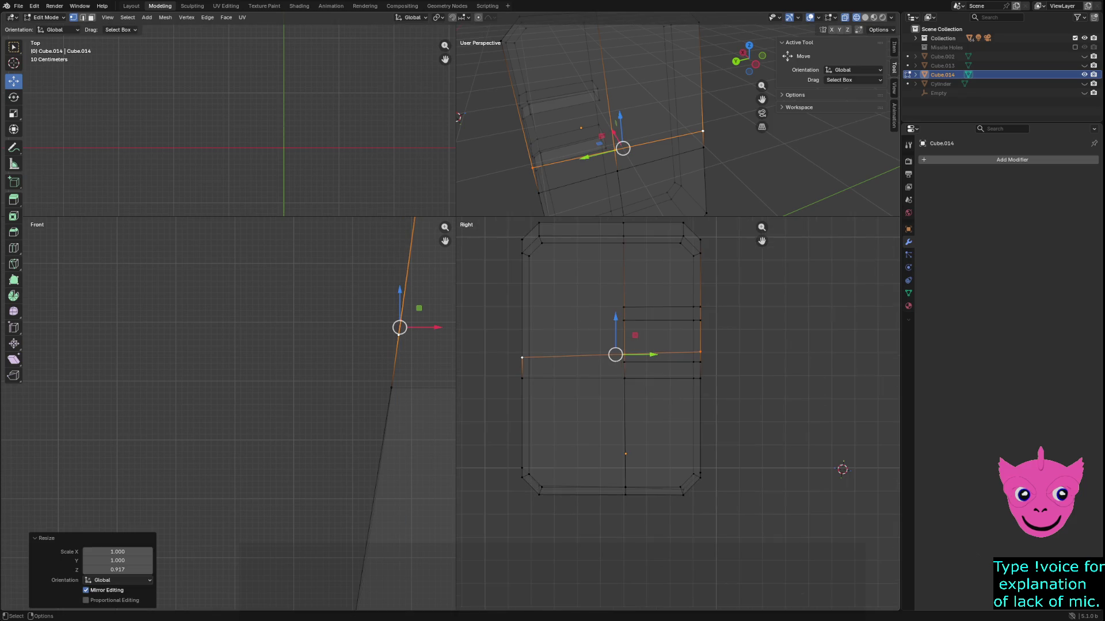
pyautogui.press('s')
pyautogui.click(614, 340)
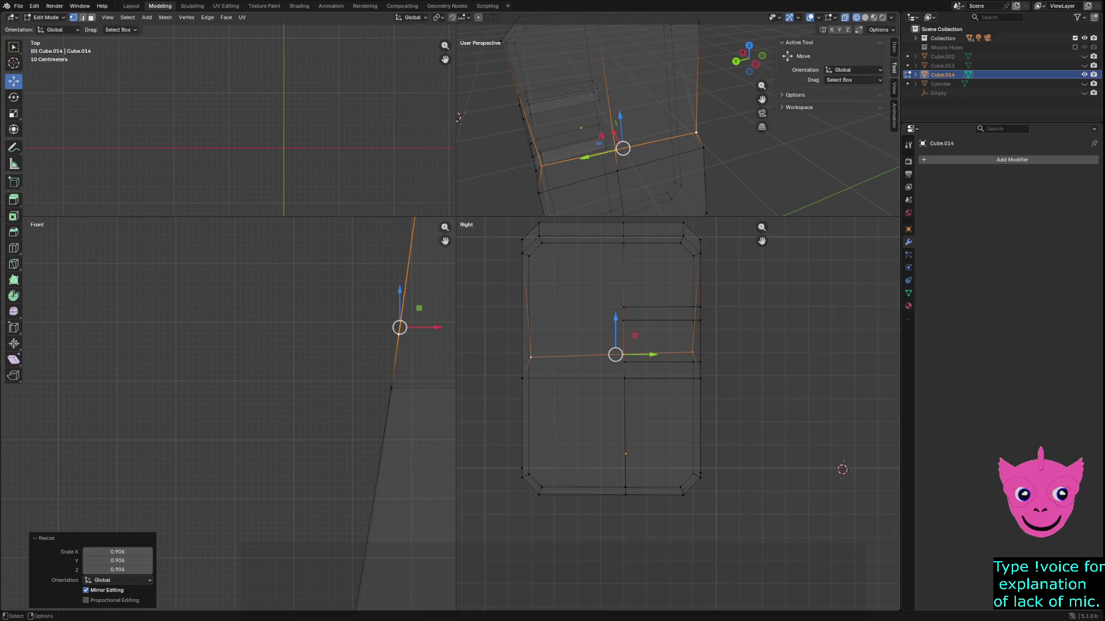
pyautogui.hotkey('ctrl', 'z')
# Raise a left-edge vertex 0.027979 m along Z.
pyautogui.scroll(1, 615, 352)
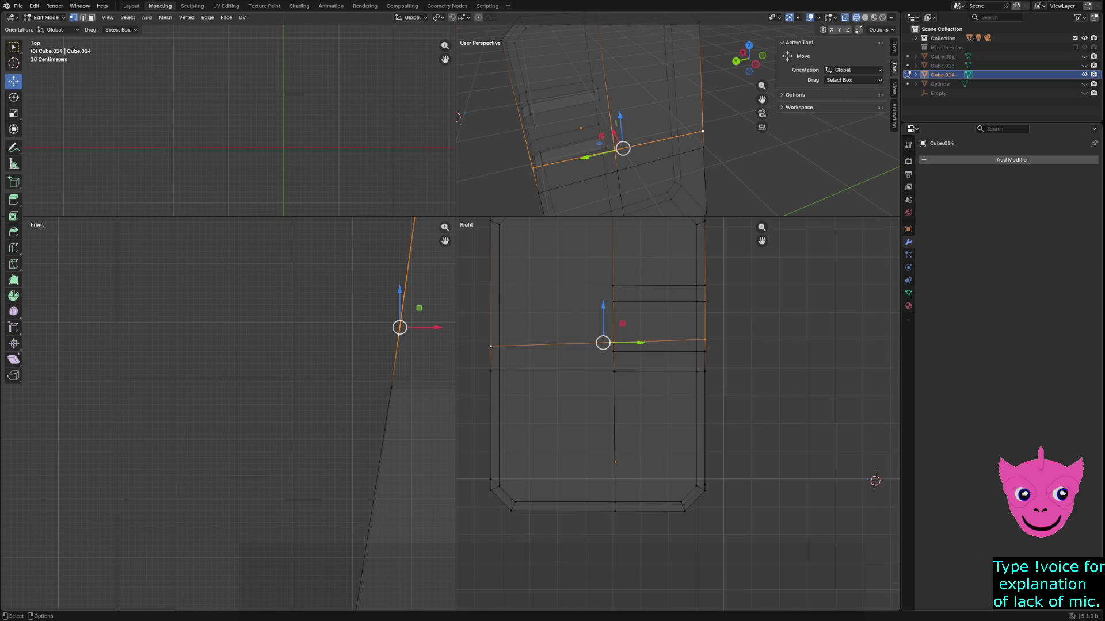
pyautogui.click(491, 346)
pyautogui.moveTo(493, 313); pyautogui.dragTo(492, 304)
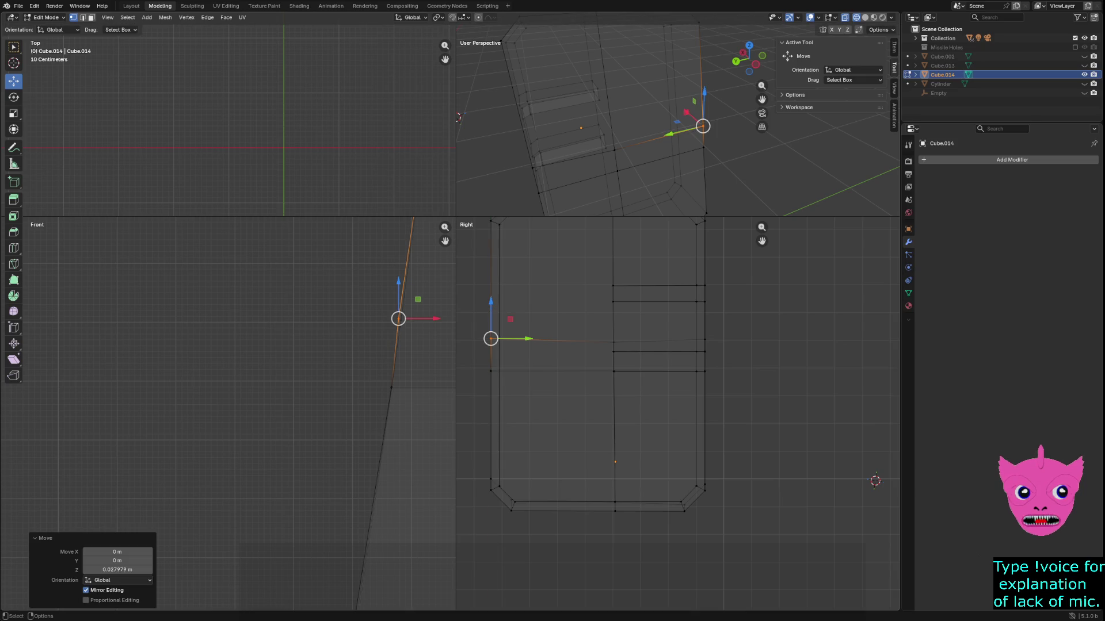
# Raise one edge-line vertex slightly and lower the next about 0.008 m along Z.
pyautogui.click(614, 341)
pyautogui.scroll(2, 613, 342)
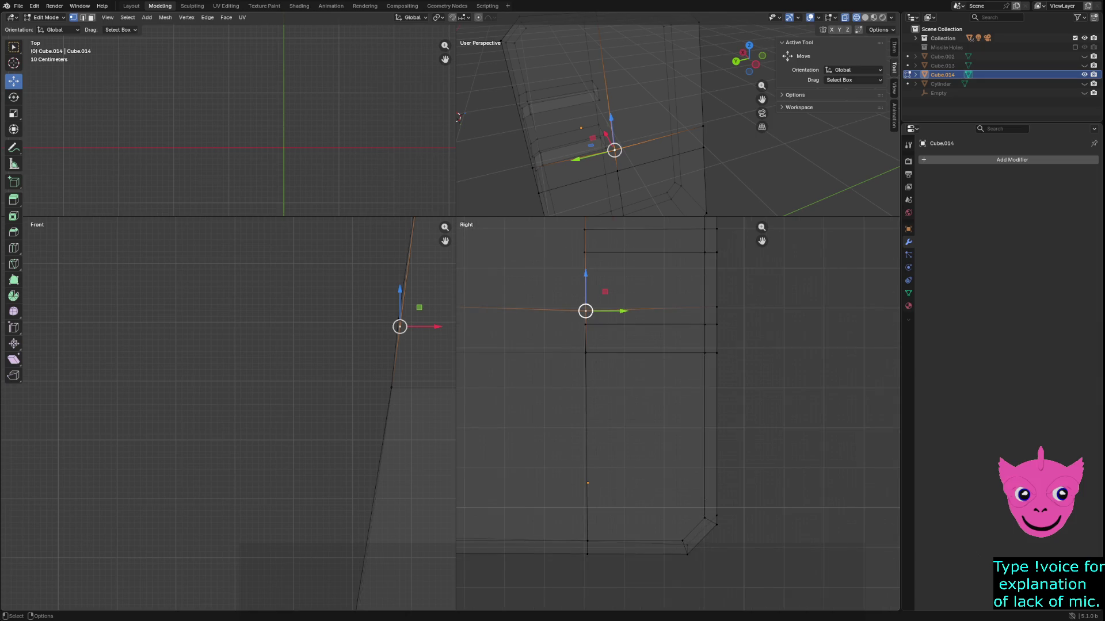
pyautogui.moveTo(585, 310); pyautogui.dragTo(585, 308)
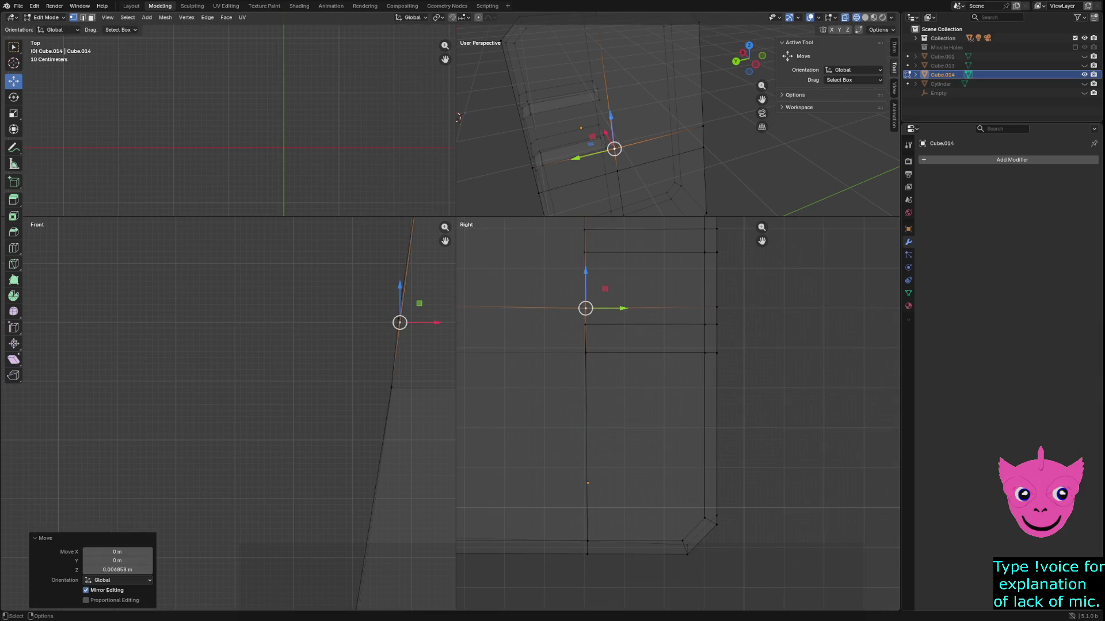
pyautogui.keyDown('shift'); pyautogui.moveTo(585, 308); pyautogui.dragTo(696, 319, button='middle'); pyautogui.keyUp('shift')
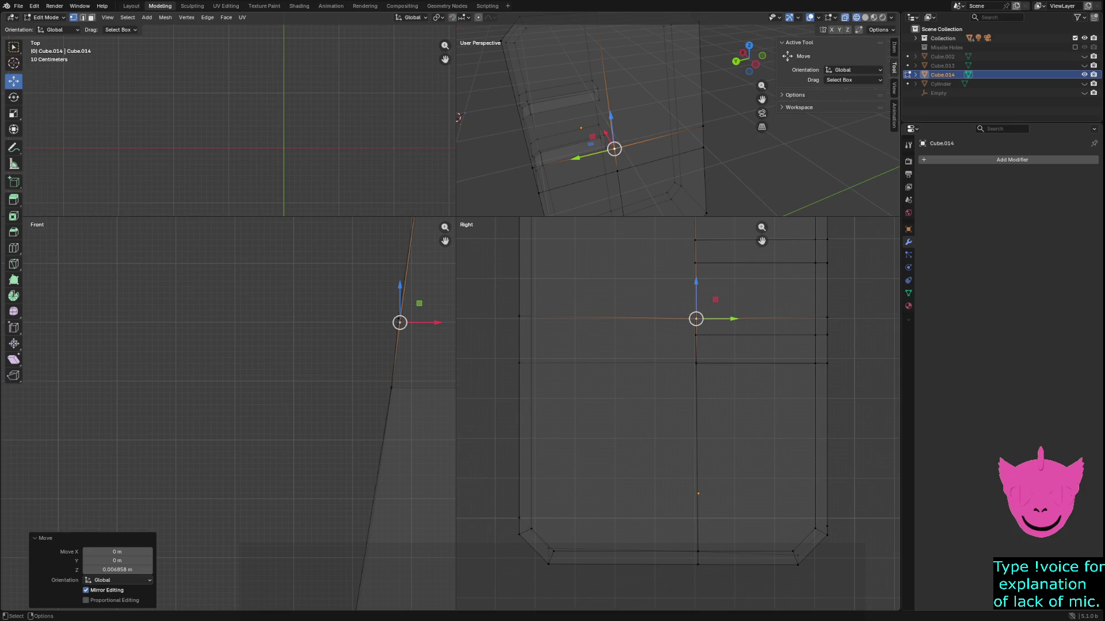
pyautogui.click(518, 316)
pyautogui.moveTo(519, 281); pyautogui.dragTo(519, 282)
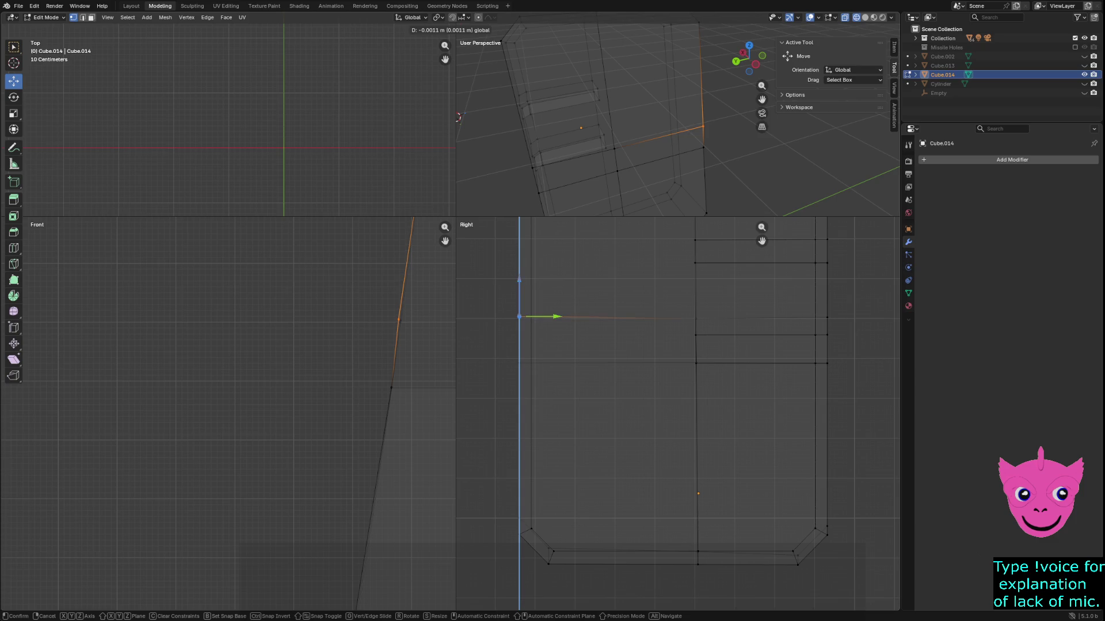
pyautogui.moveTo(519, 282); pyautogui.dragTo(519, 285)
# Lower the right-edge vertex along Z, then deselect and orbit around the panel.
pyautogui.moveTo(689, 307); pyautogui.dragTo(708, 323)
pyautogui.moveTo(790, 301); pyautogui.dragTo(849, 325)
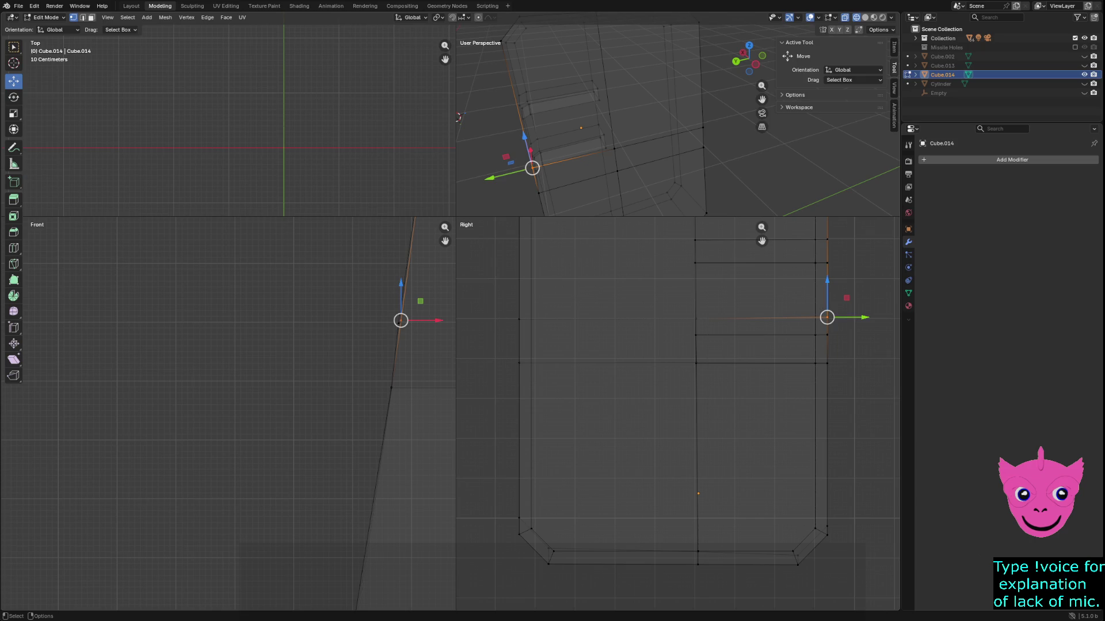
pyautogui.moveTo(827, 281); pyautogui.dragTo(827, 282)
pyautogui.click(748, 431)
pyautogui.moveTo(633, 115); pyautogui.dragTo(719, 124, button='middle')
pyautogui.keyDown('shift'); pyautogui.click(604, 155); pyautogui.keyUp('shift')
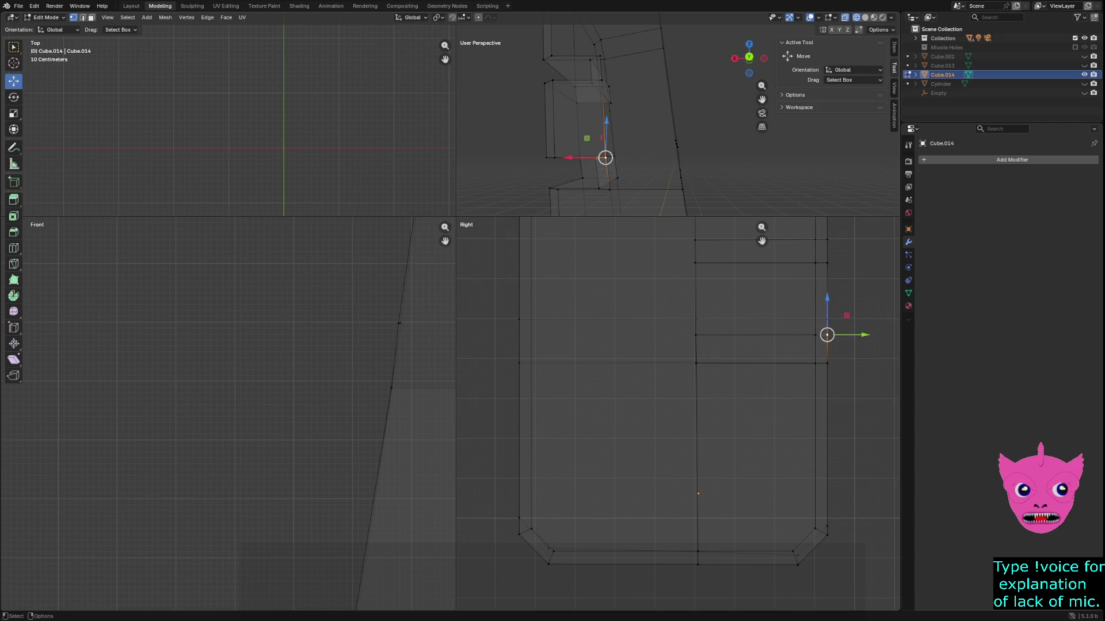
pyautogui.keyDown('shift'); pyautogui.moveTo(604, 155); pyautogui.dragTo(671, 166, button='middle'); pyautogui.keyUp('shift')
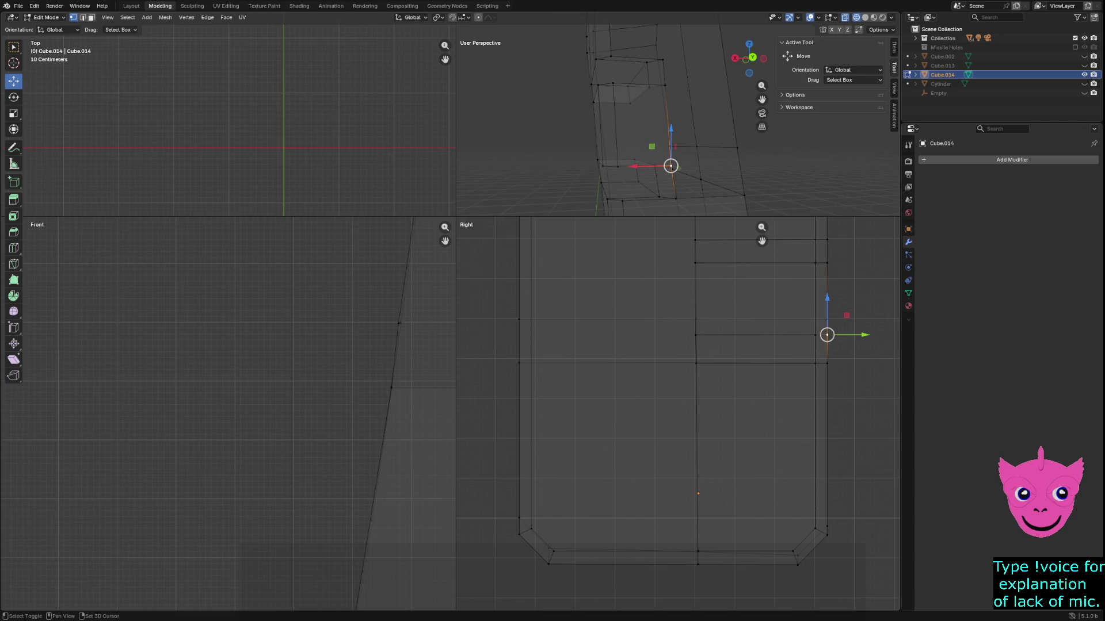
pyautogui.keyDown('shift'); pyautogui.click(737, 148); pyautogui.keyUp('shift')
pyautogui.keyDown('shift'); pyautogui.click(744, 195); pyautogui.keyUp('shift')
pyautogui.keyDown('shift'); pyautogui.click(675, 198); pyautogui.keyUp('shift')
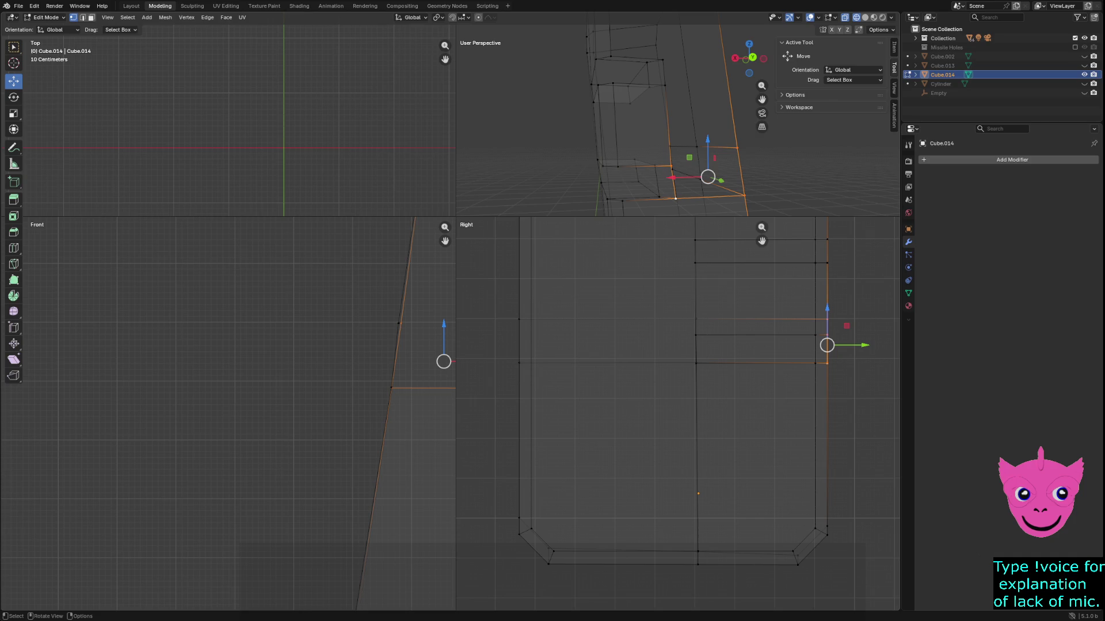
pyautogui.keyDown('shift'); pyautogui.click(671, 167); pyautogui.keyUp('shift')
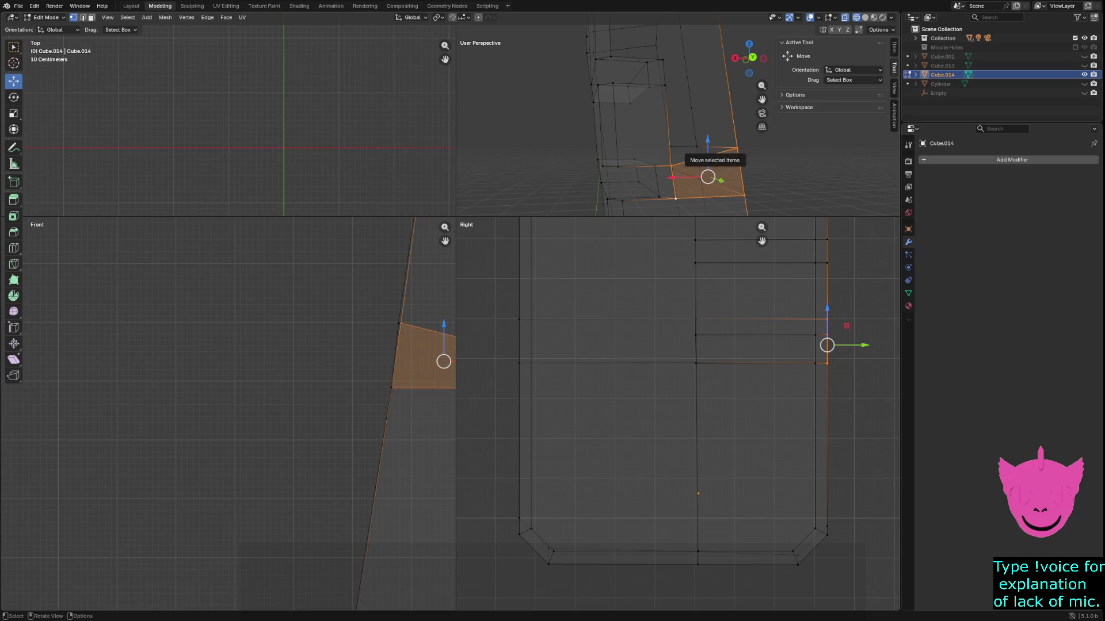
pyautogui.moveTo(707, 175)
pyautogui.mouseDown(button='middle')
pyautogui.moveTo(644, 173)
pyautogui.moveTo(653, 187)
pyautogui.mouseUp(button='middle')
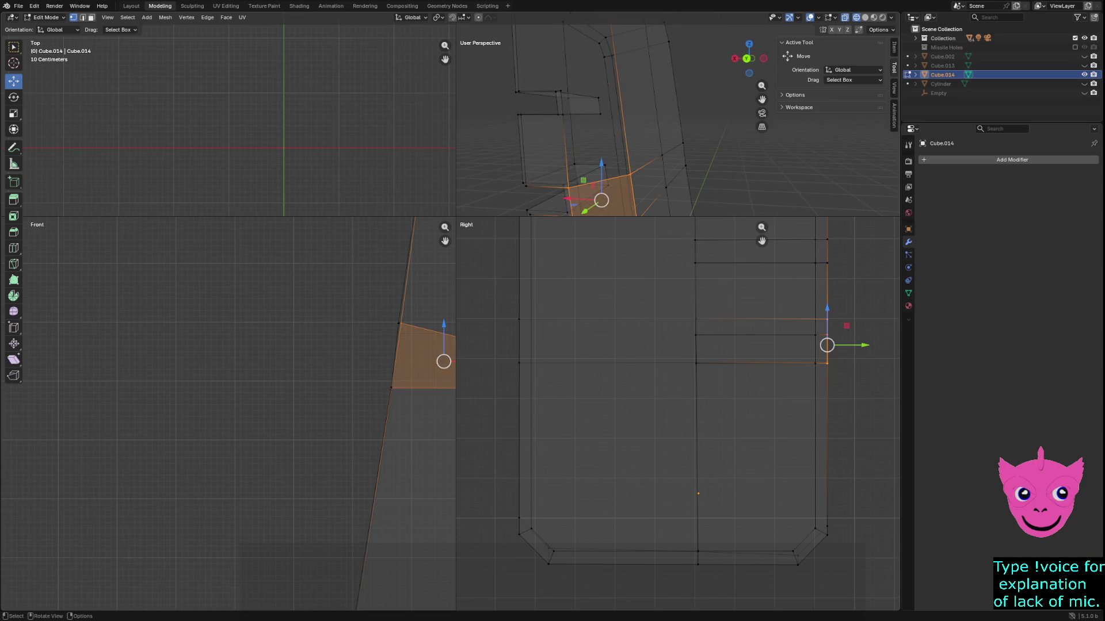
pyautogui.click(563, 115)
pyautogui.moveTo(633, 144)
pyautogui.mouseDown(button='middle')
pyautogui.moveTo(647, 196)
pyautogui.moveTo(662, 172)
pyautogui.moveTo(612, 190)
pyautogui.mouseUp(button='middle')
pyautogui.click(674, 157)
pyautogui.click(815, 240)
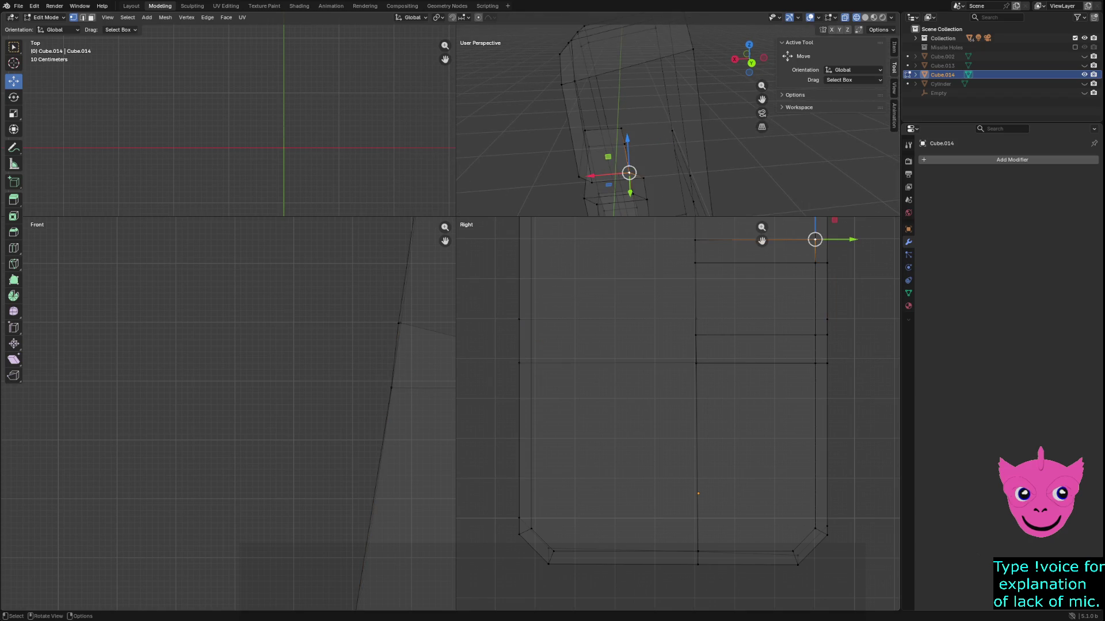
pyautogui.scroll(-1, 678, 414)
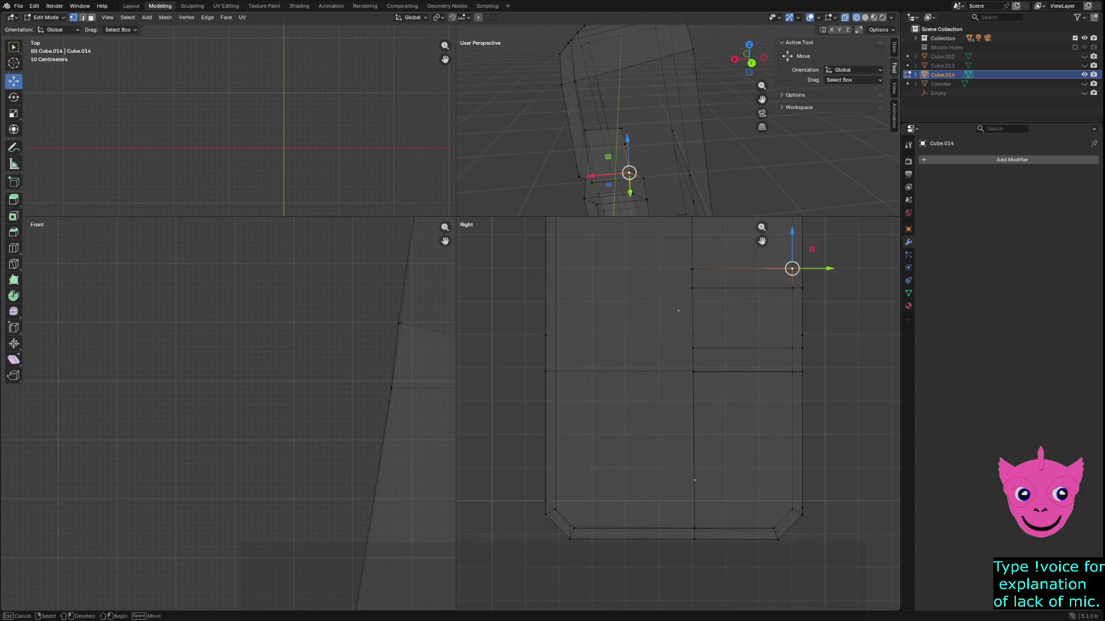
pyautogui.keyDown('shift'); pyautogui.moveTo(678, 414); pyautogui.dragTo(640, 502, button='middle'); pyautogui.keyUp('shift')
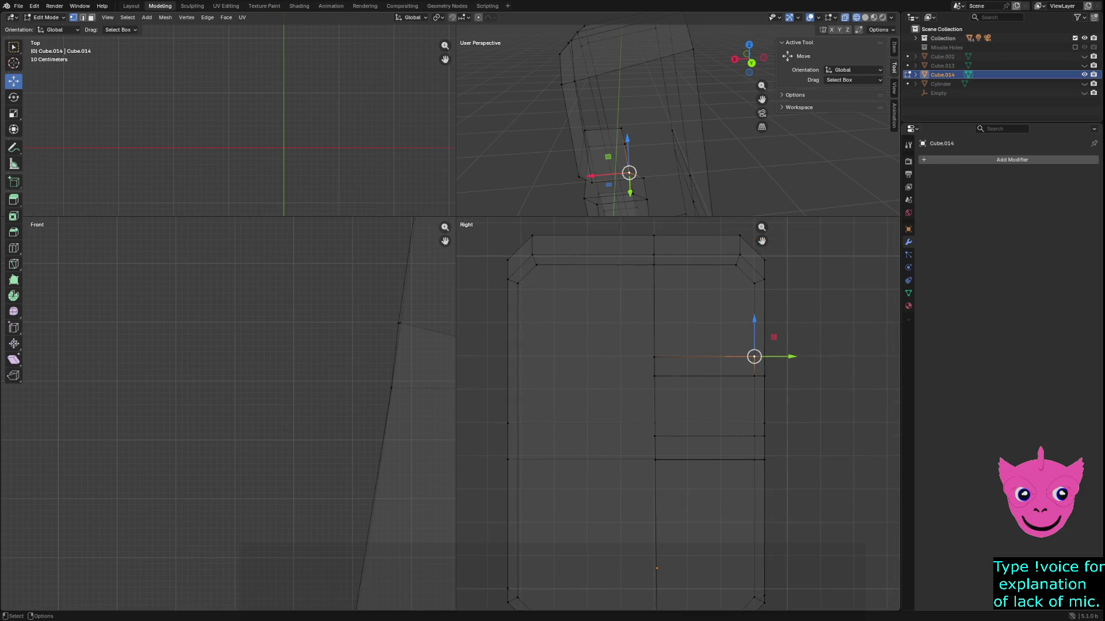
# Switch all views to solid shading and pick vertices around the panel's top corners.
pyautogui.press('z')
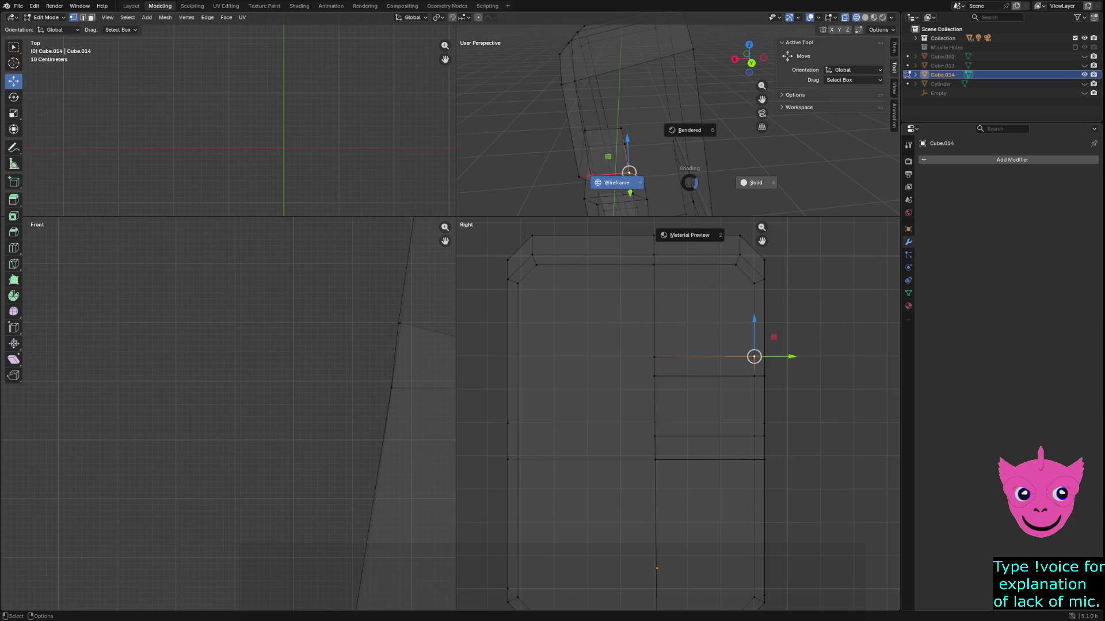
pyautogui.click(692, 234)
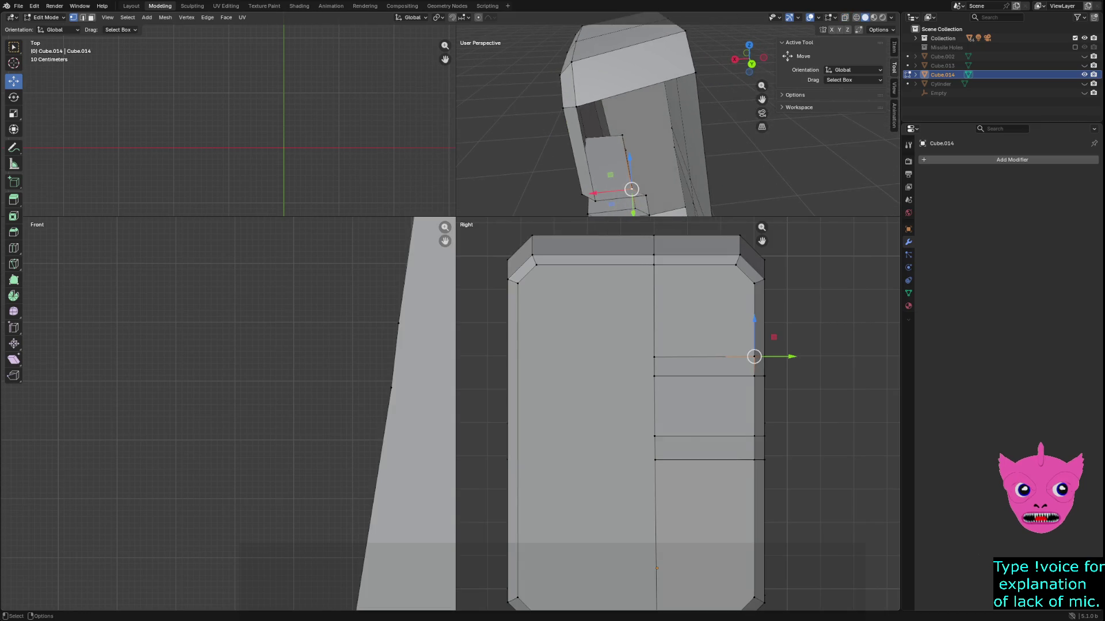
pyautogui.moveTo(661, 144)
pyautogui.mouseDown(button='middle')
pyautogui.moveTo(662, 95)
pyautogui.moveTo(656, 124)
pyautogui.moveTo(687, 118)
pyautogui.moveTo(665, 124)
pyautogui.mouseUp(button='middle')
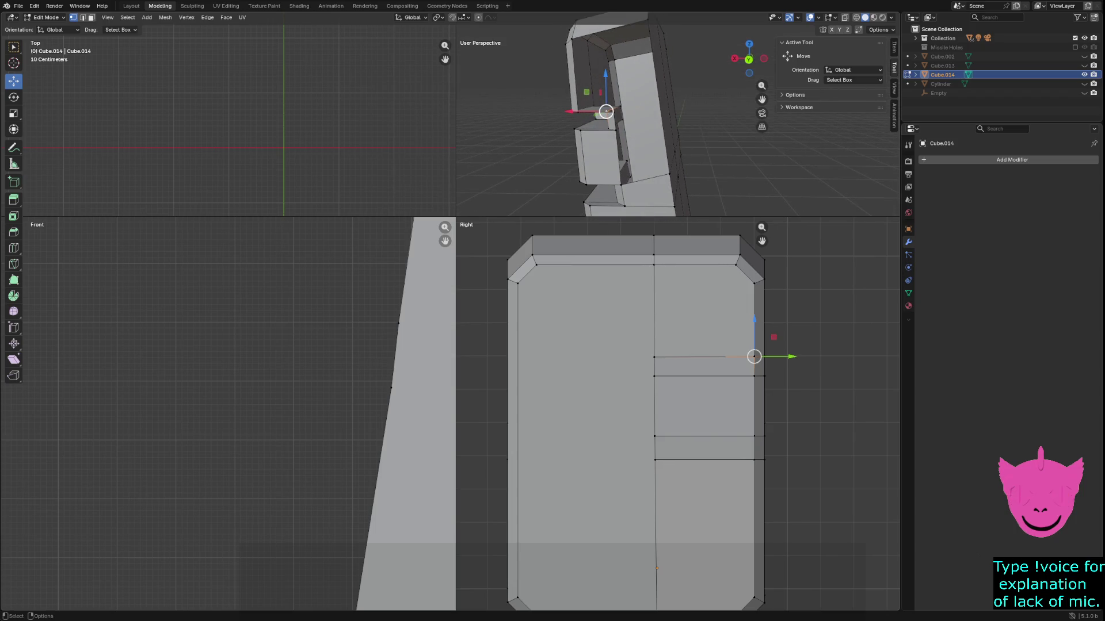
pyautogui.keyDown('shift'); pyautogui.click(764, 260); pyautogui.keyUp('shift')
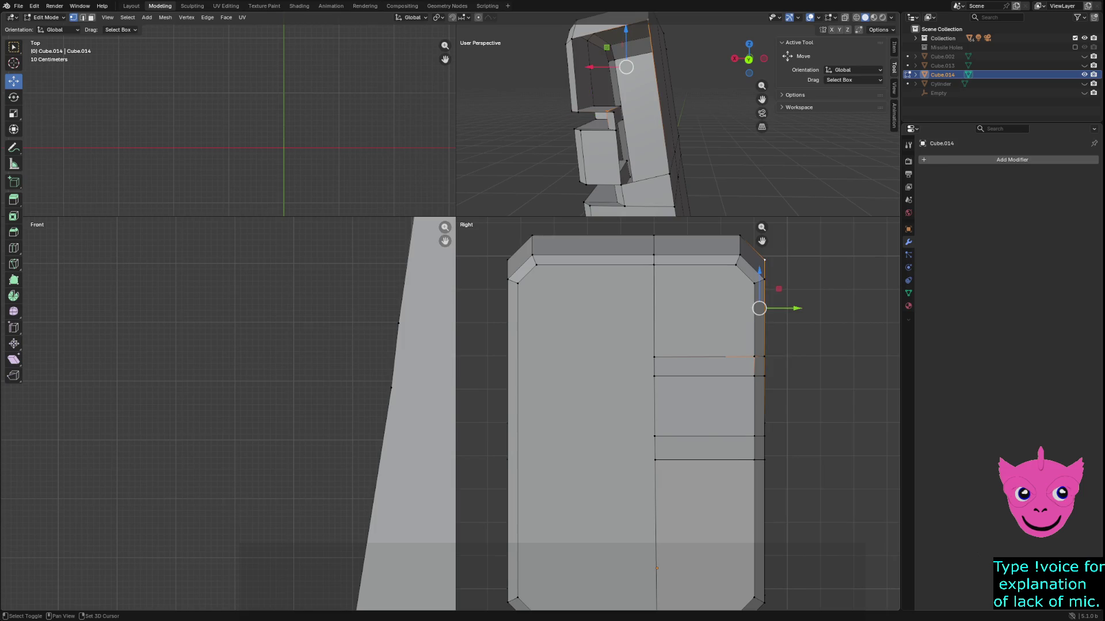
pyautogui.keyDown('shift'); pyautogui.click(572, 40); pyautogui.keyUp('shift')
pyautogui.keyDown('shift'); pyautogui.click(571, 111); pyautogui.keyUp('shift')
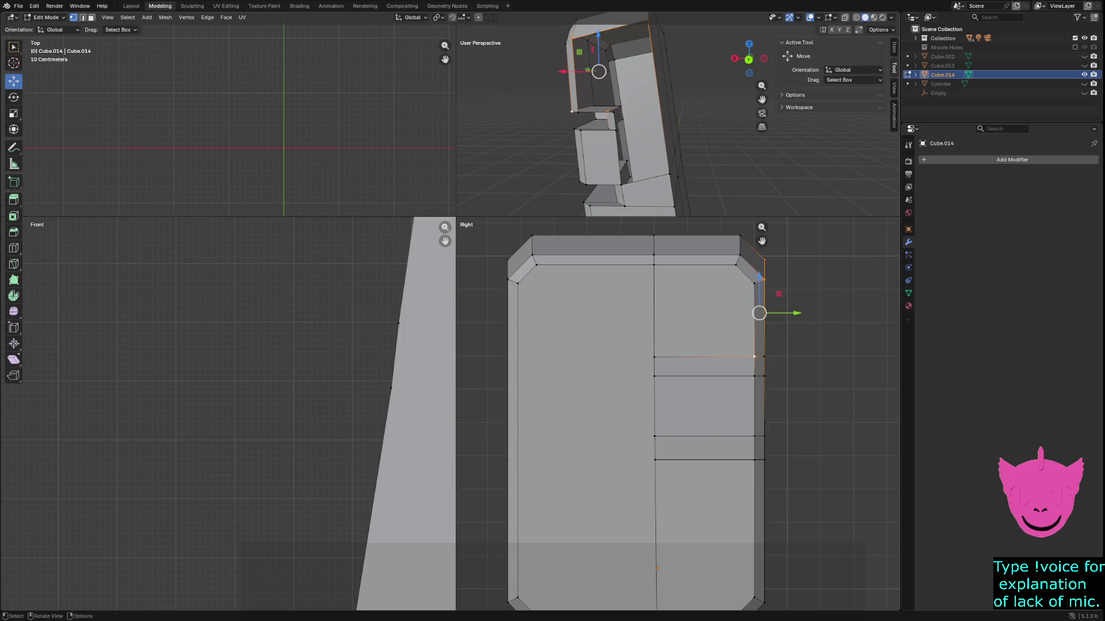
pyautogui.click(654, 357)
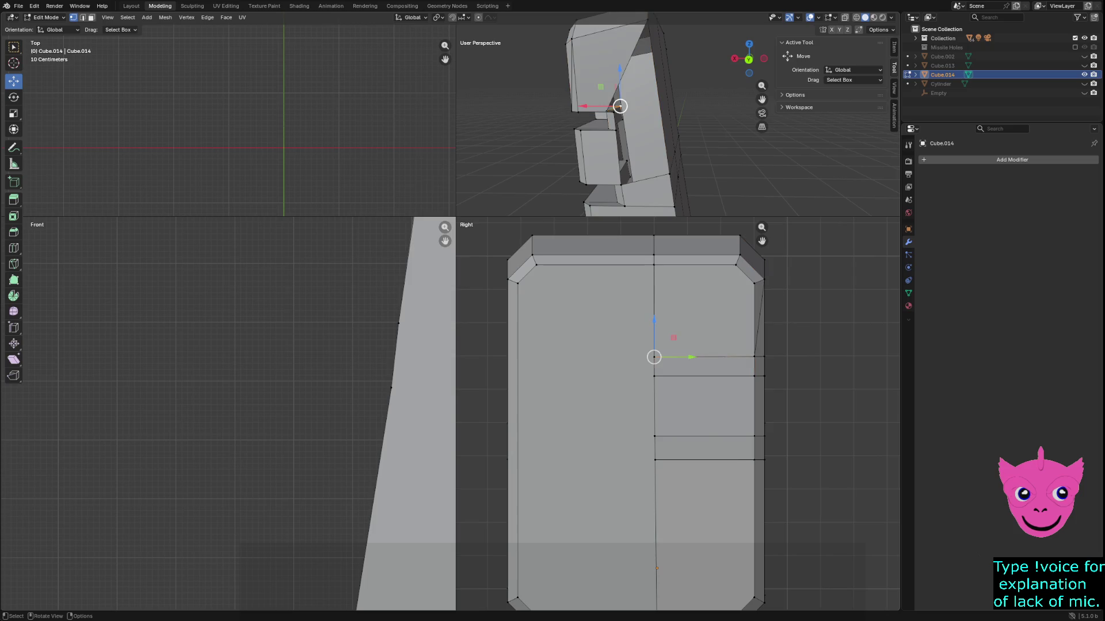
# Select the four vertices bordering the top gap, fill it with a face, and deselect.
pyautogui.moveTo(661, 144); pyautogui.dragTo(690, 144, button='middle')
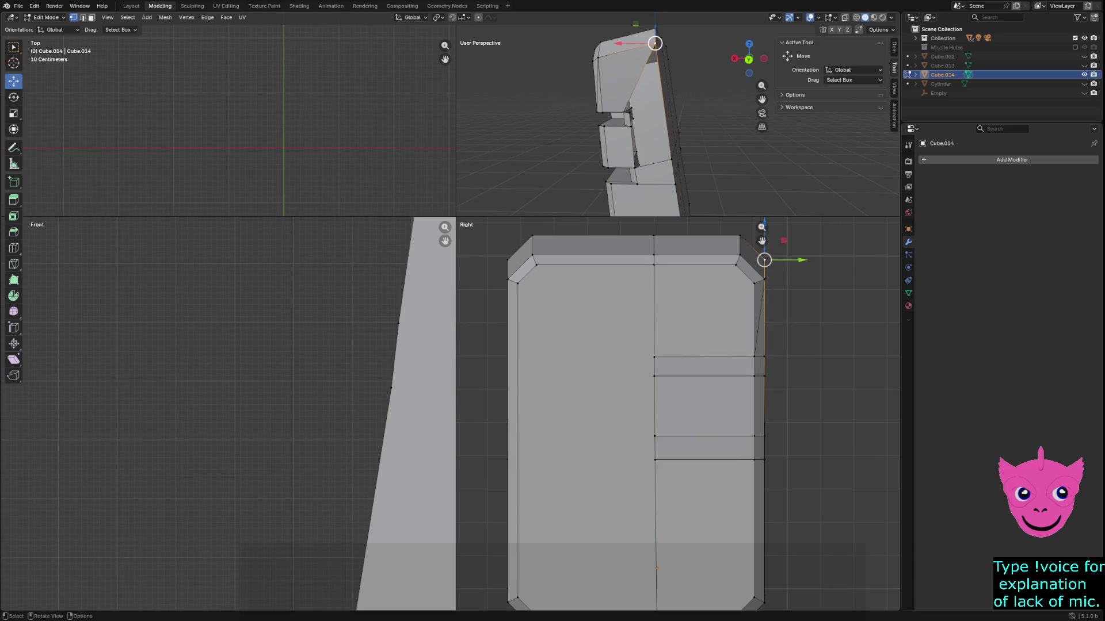
pyautogui.click(764, 258)
pyautogui.keyDown('shift'); pyautogui.click(754, 357); pyautogui.keyUp('shift')
pyautogui.moveTo(633, 115)
pyautogui.keyDown('shift'); pyautogui.mouseDown(button='middle')
pyautogui.moveTo(613, 110)
pyautogui.moveTo(638, 115)
pyautogui.mouseUp(button='middle'); pyautogui.keyUp('shift')
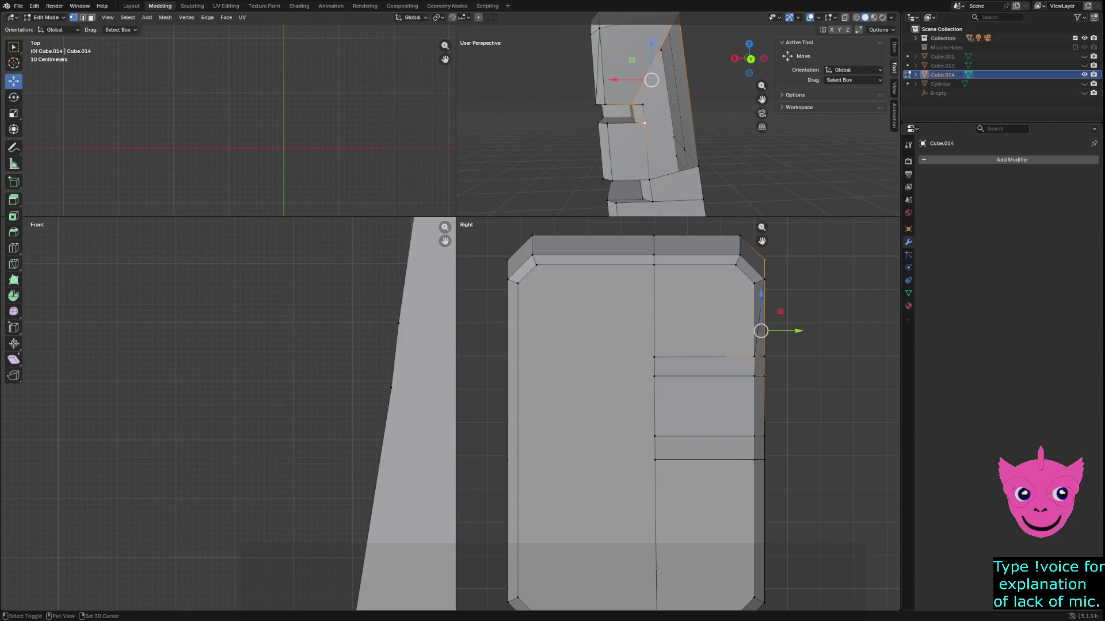
pyautogui.keyDown('shift'); pyautogui.click(649, 180); pyautogui.keyUp('shift')
pyautogui.keyDown('shift'); pyautogui.click(698, 166); pyautogui.keyUp('shift')
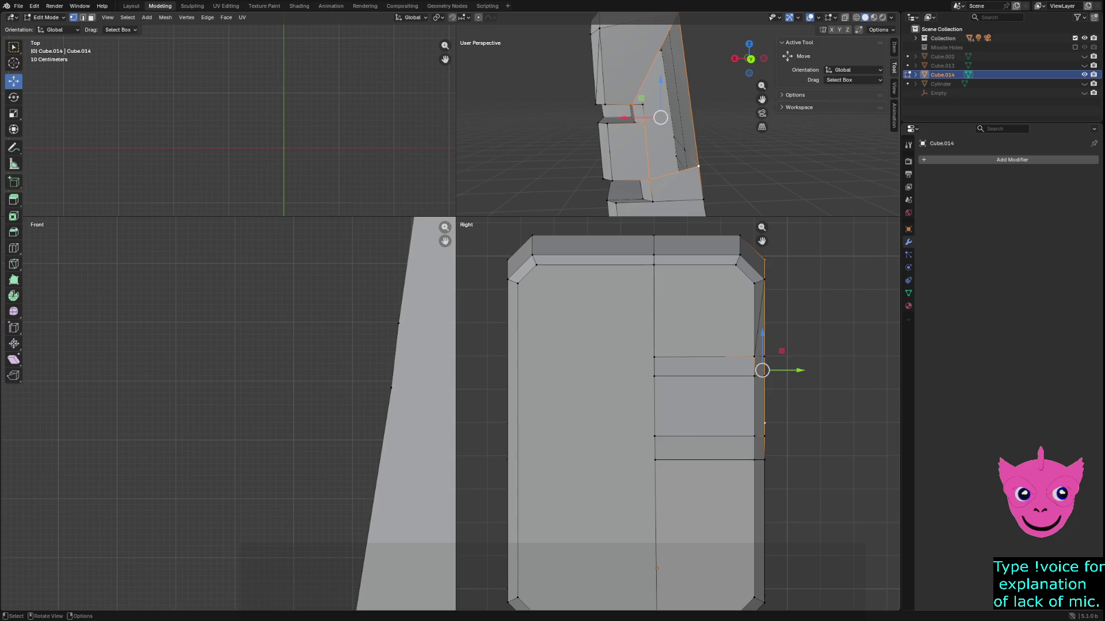
pyautogui.press('f')
pyautogui.hotkey('alt', 'a')
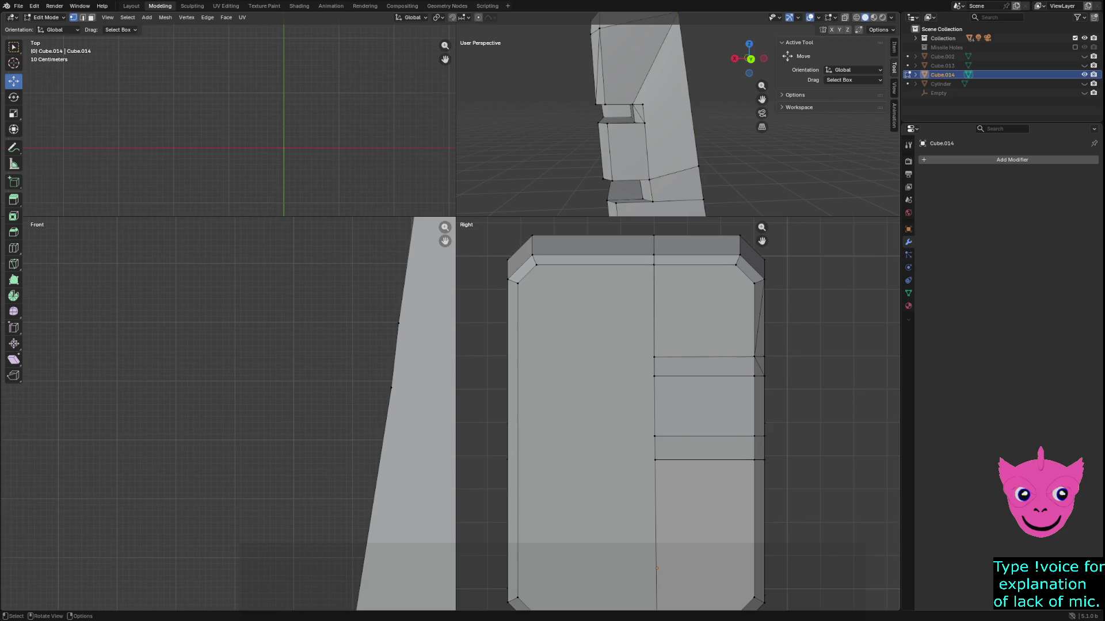
pyautogui.scroll(-3, 227, 414)
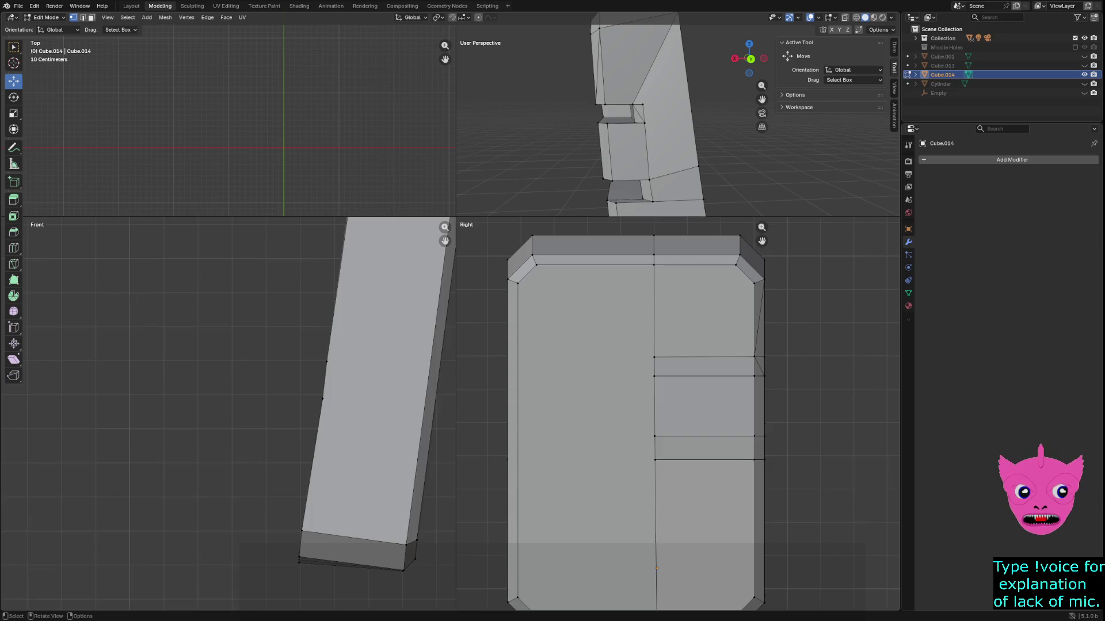
pyautogui.scroll(-3, 678, 414)
pyautogui.moveTo(679, 133)
pyautogui.mouseDown(button='middle')
pyautogui.moveTo(708, 171)
pyautogui.moveTo(569, 173)
pyautogui.moveTo(698, 164)
pyautogui.mouseUp(button='middle')
pyautogui.press('z')
pyautogui.press('Tab')
pyautogui.press('z')
pyautogui.press('z')
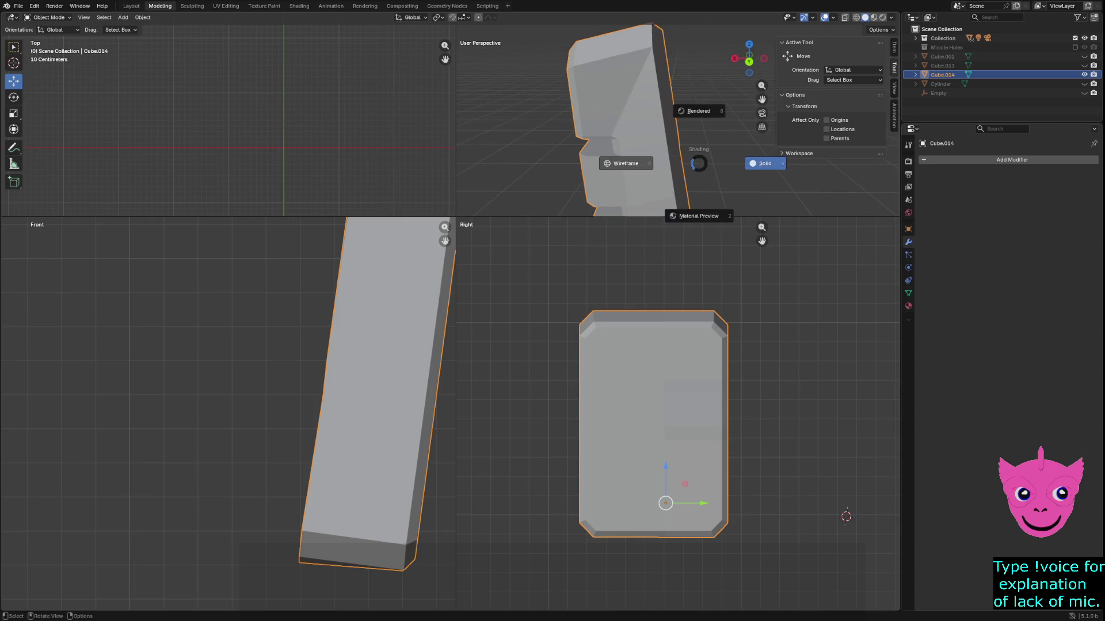
pyautogui.press('4')
pyautogui.press('z')
pyautogui.press('6')
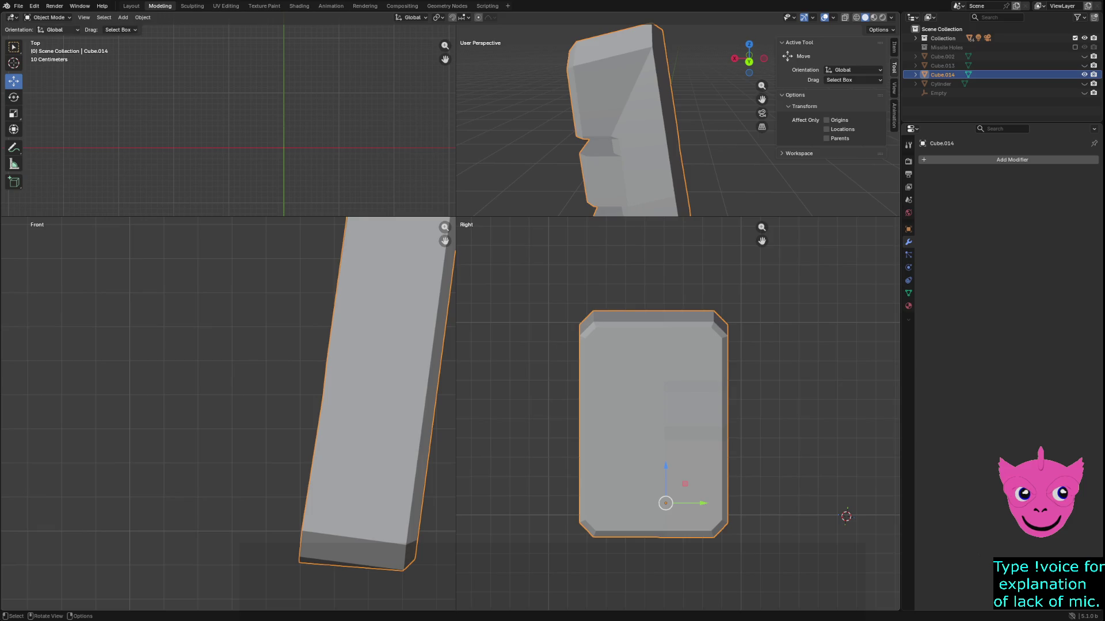
pyautogui.press('Tab')
pyautogui.click(722, 381)
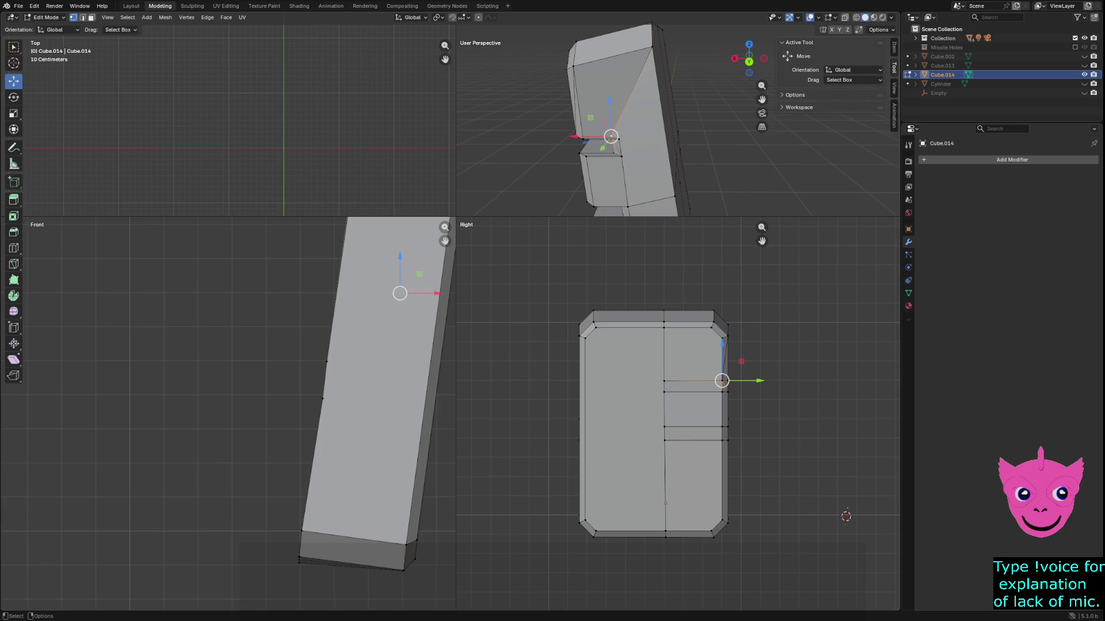
pyautogui.moveTo(662, 144)
pyautogui.mouseDown(button='middle')
pyautogui.moveTo(719, 138)
pyautogui.moveTo(621, 144)
pyautogui.moveTo(576, 132)
pyautogui.mouseUp(button='middle')
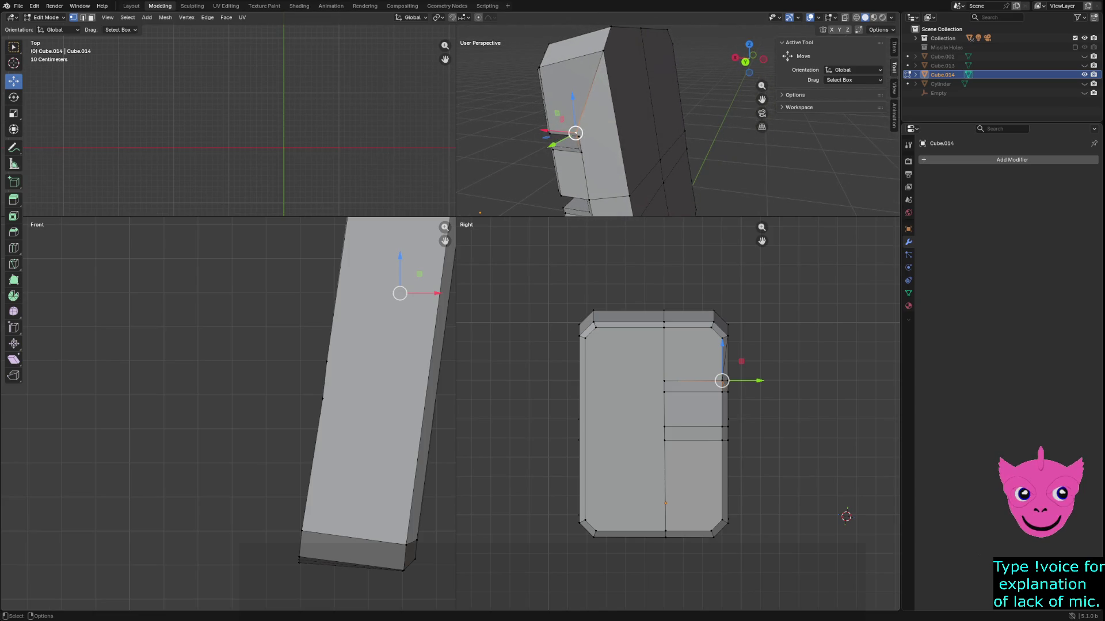
pyautogui.press('2')
# Delete the slanted face's edges, then undo back to the intact mesh.
pyautogui.press('3')
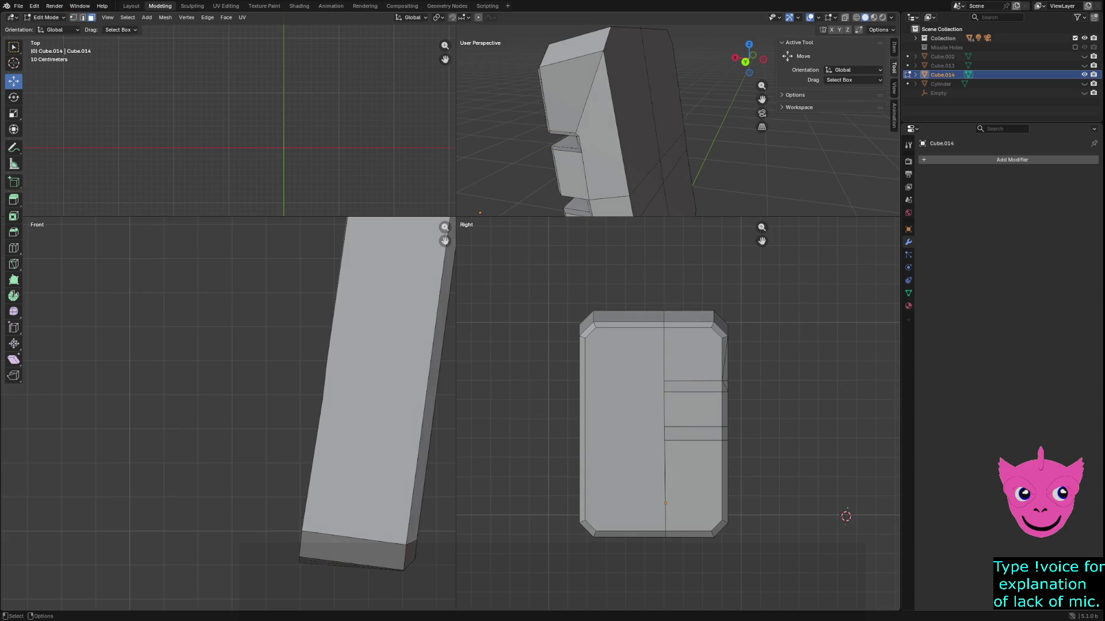
pyautogui.keyDown('ctrl'); pyautogui.click(565, 98); pyautogui.keyUp('ctrl')
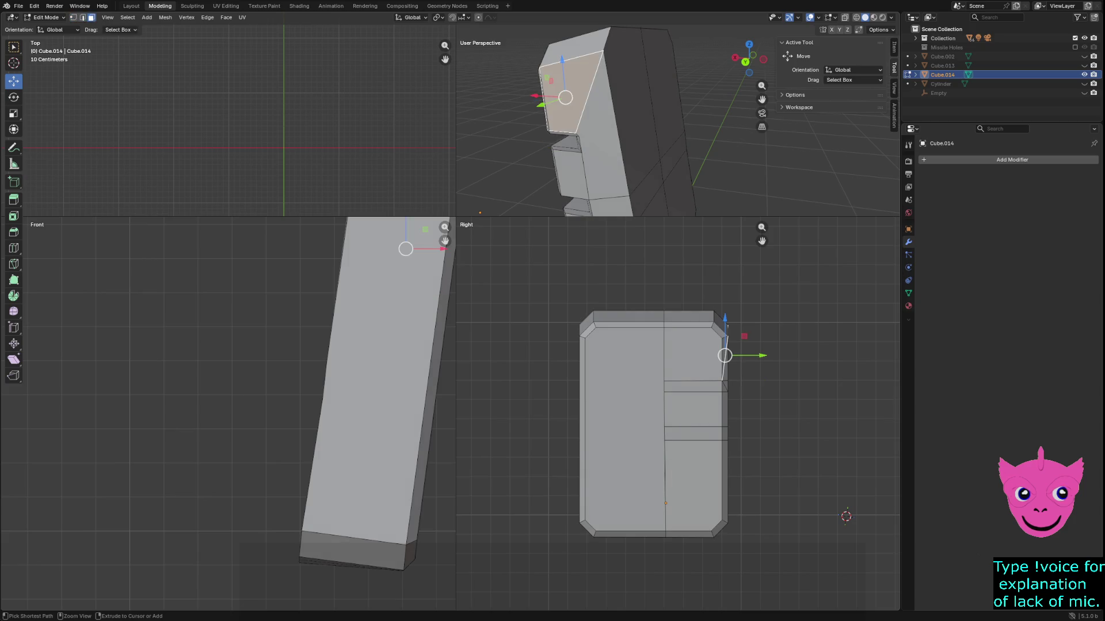
pyautogui.press('x')
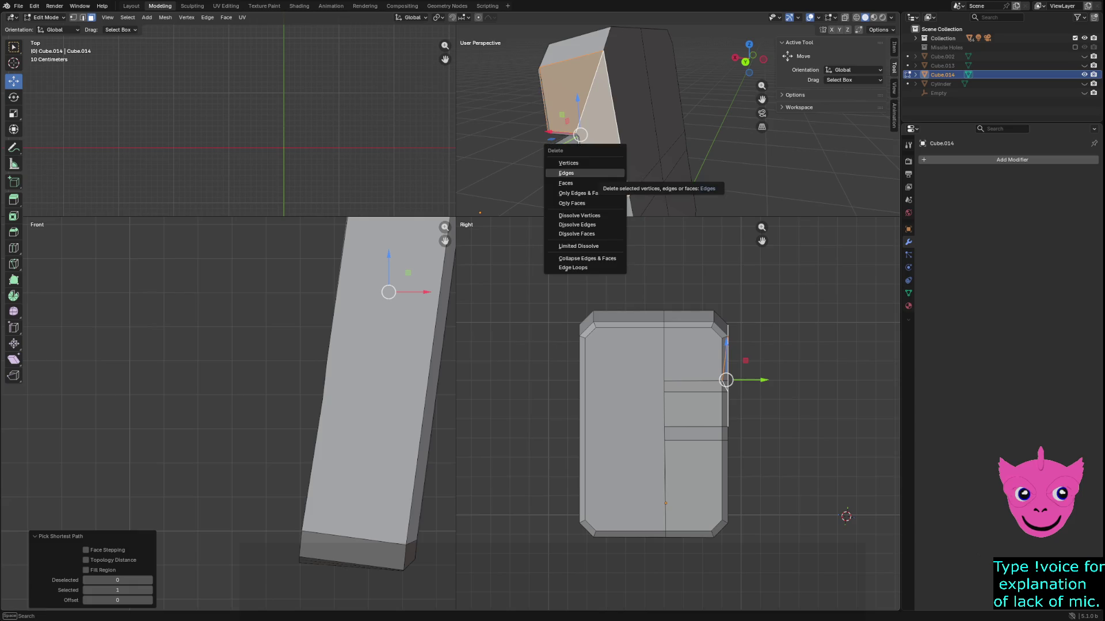
pyautogui.click(566, 183)
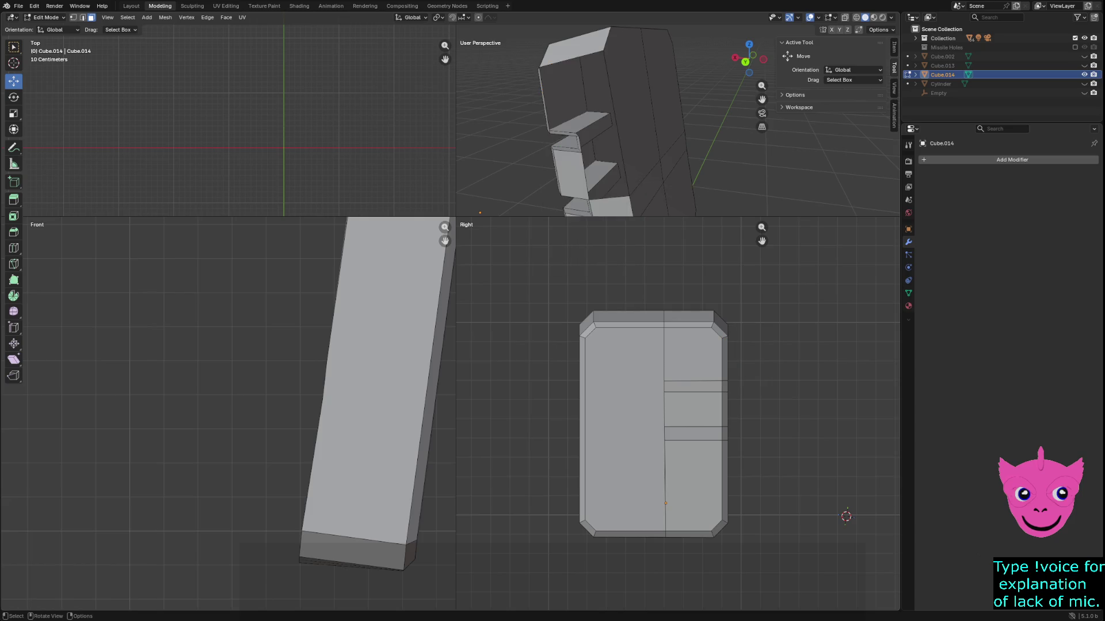
pyautogui.hotkey('ctrl', 'z')
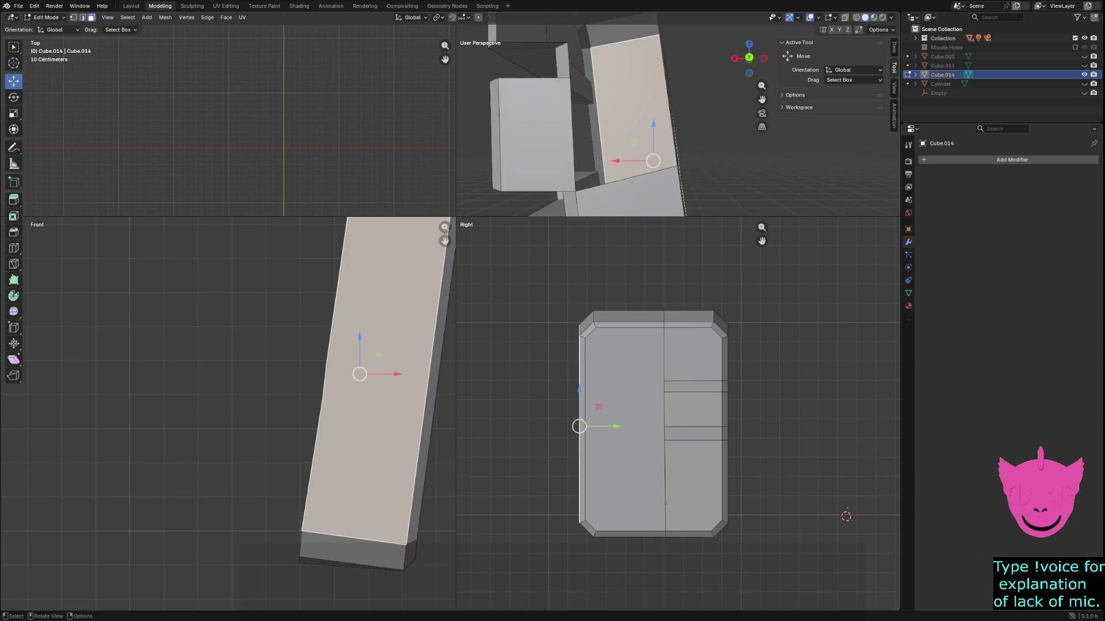
pyautogui.hotkey('ctrl', 'z')
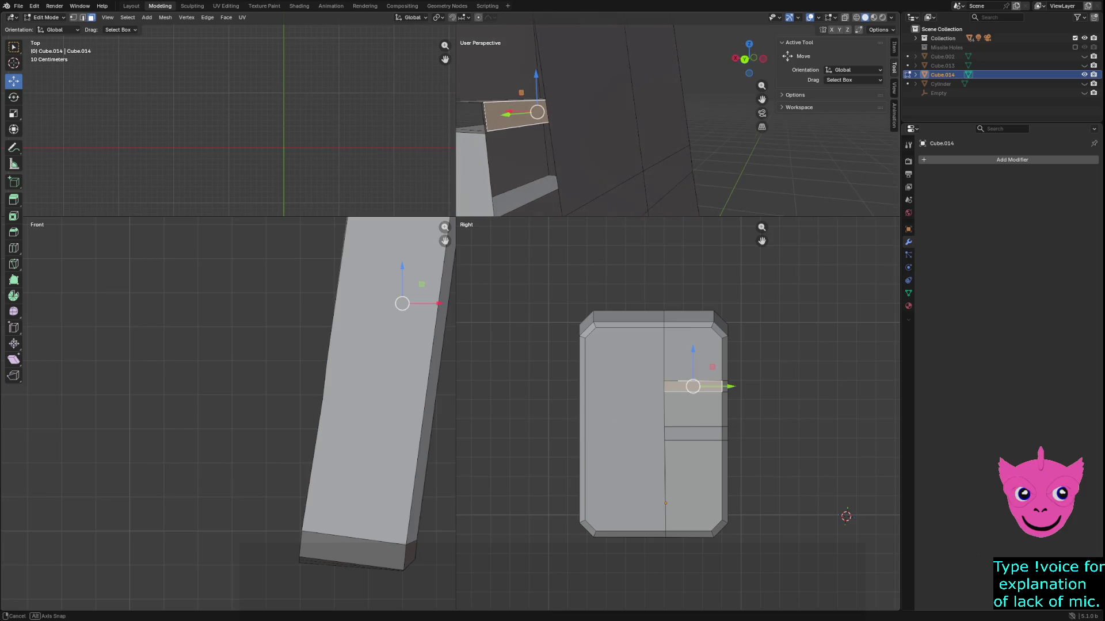
pyautogui.hotkey('ctrl', 'z')
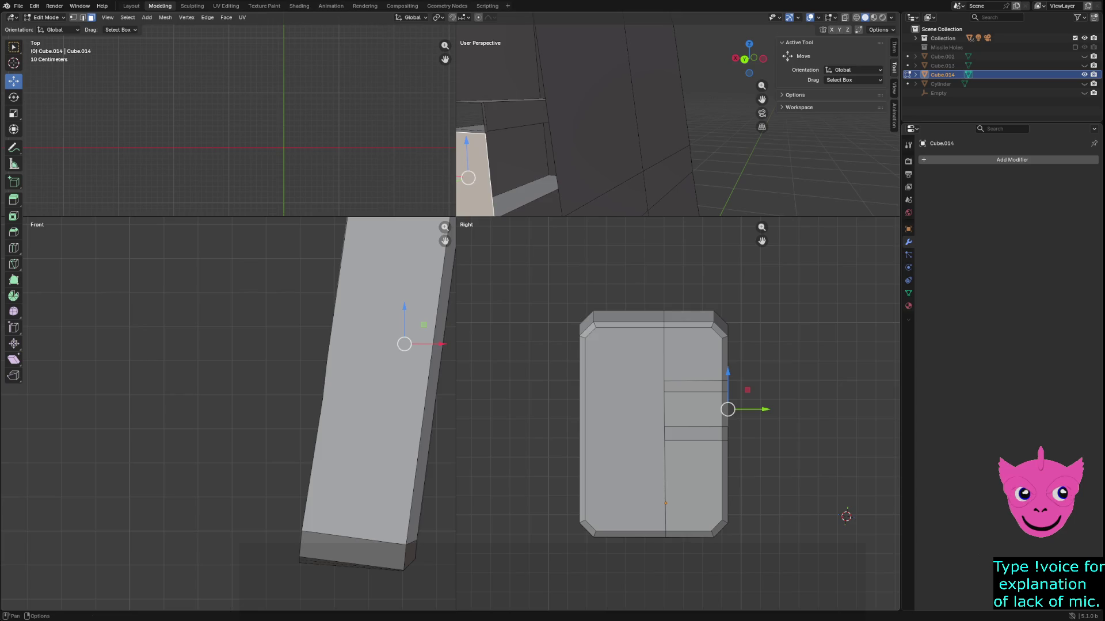
# Select the outer right-edge vertex and leave quad view so the perspective view fills the workspace.
pyautogui.press('1')
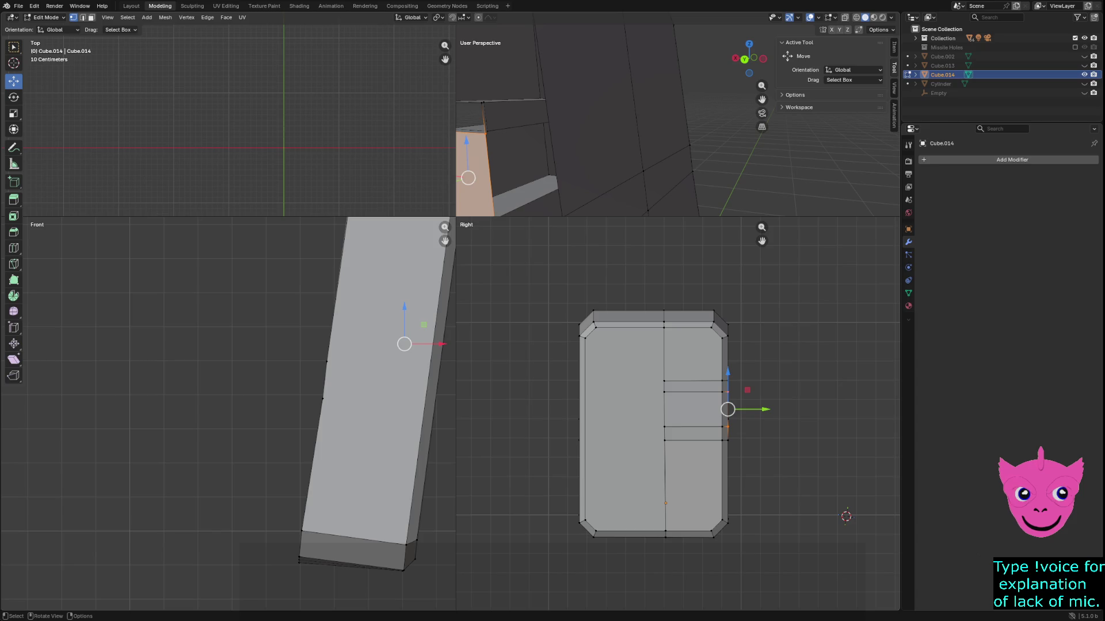
pyautogui.hotkey('alt', 'a')
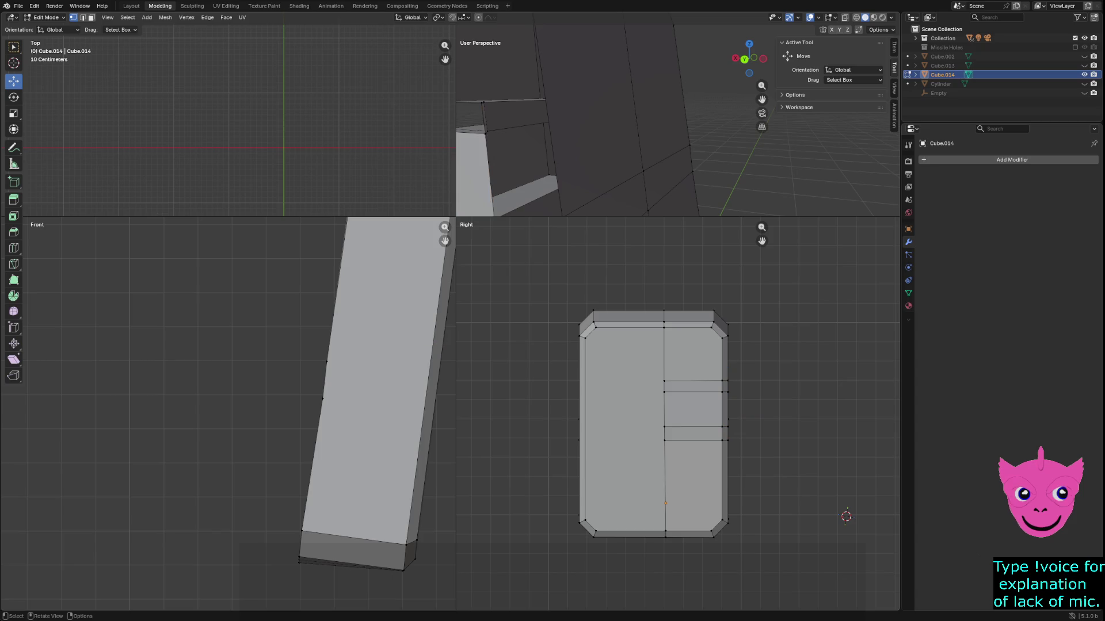
pyautogui.click(664, 381)
pyautogui.moveTo(604, 127); pyautogui.dragTo(632, 124, button='middle')
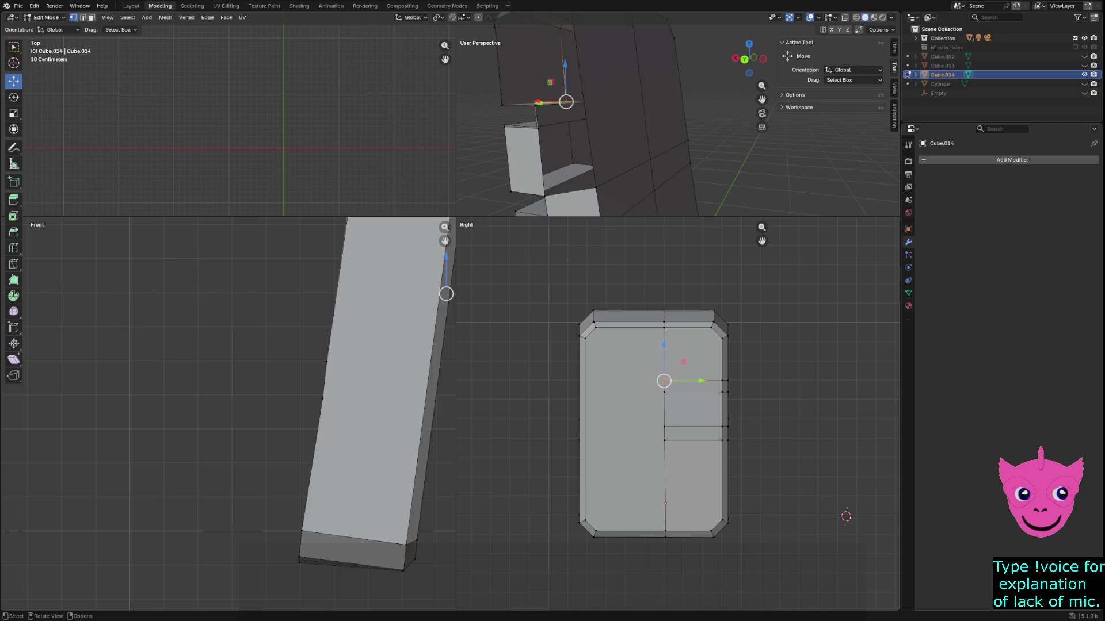
pyautogui.click(728, 419)
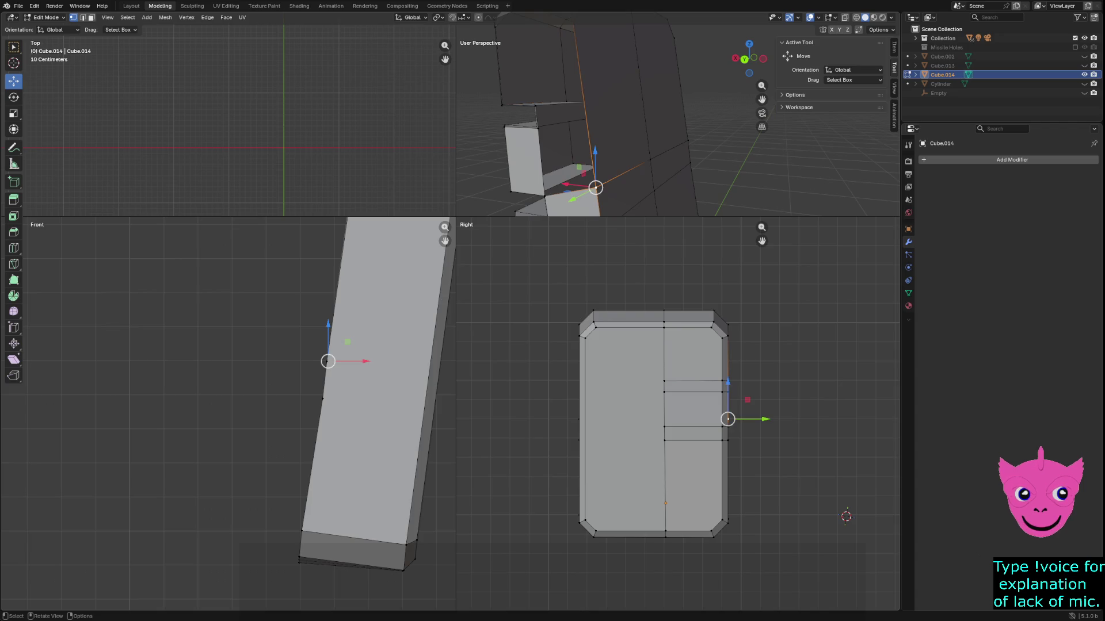
pyautogui.hotkey('ctrl', 'alt', 'q')
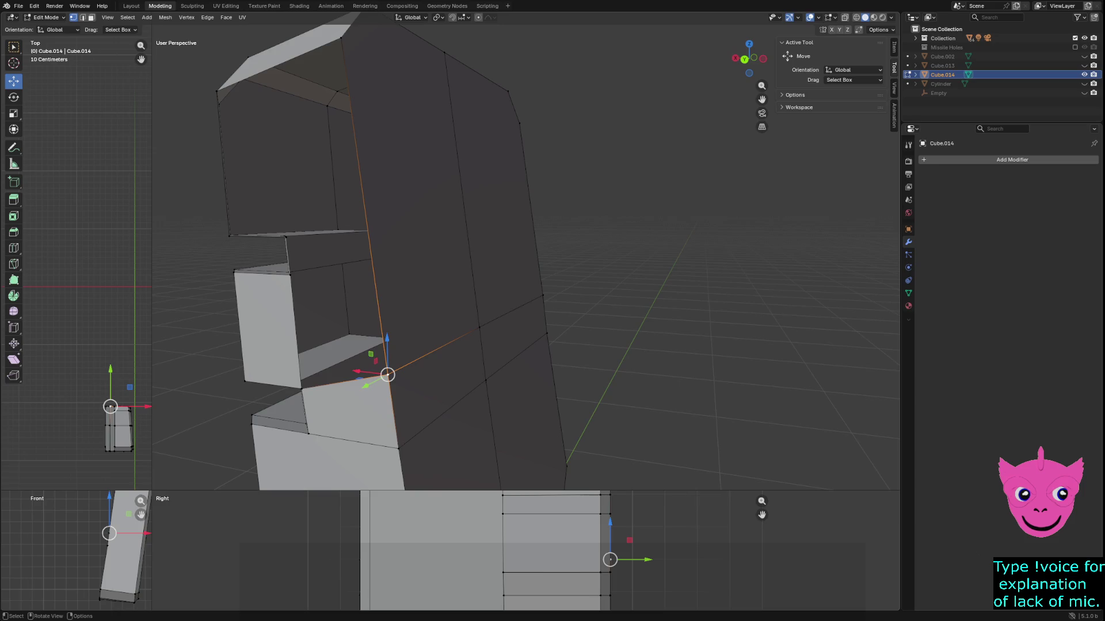
# Make a first slanted Knife cut across the panel's large side face, edge to edge.
pyautogui.moveTo(575, 230); pyautogui.dragTo(644, 230, button='middle')
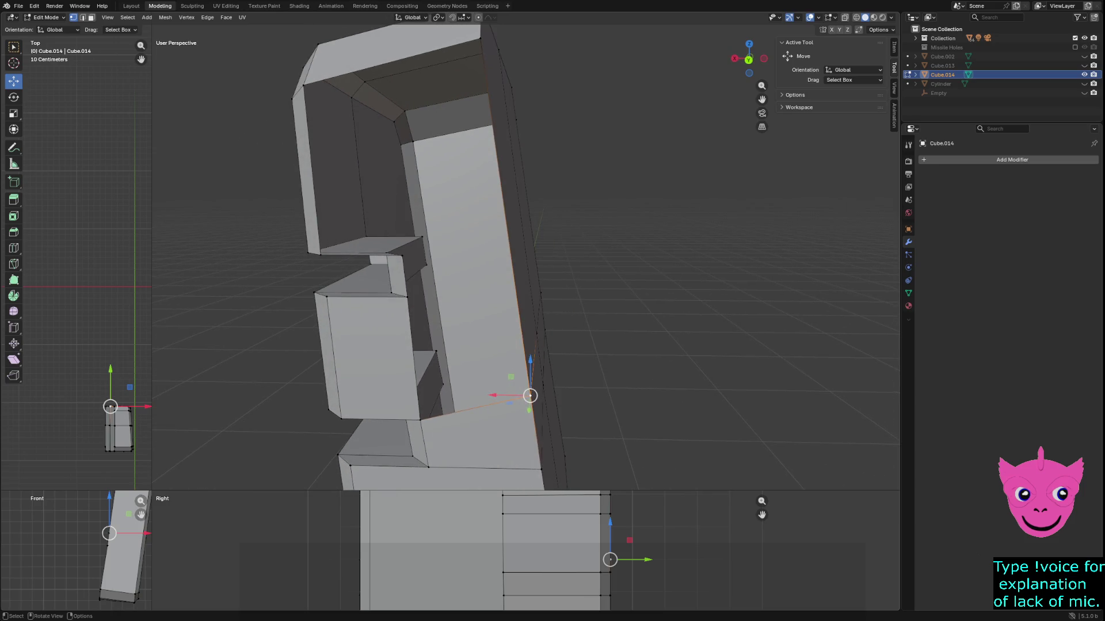
pyautogui.moveTo(645, 230); pyautogui.dragTo(713, 230, button='middle')
pyautogui.press('k')
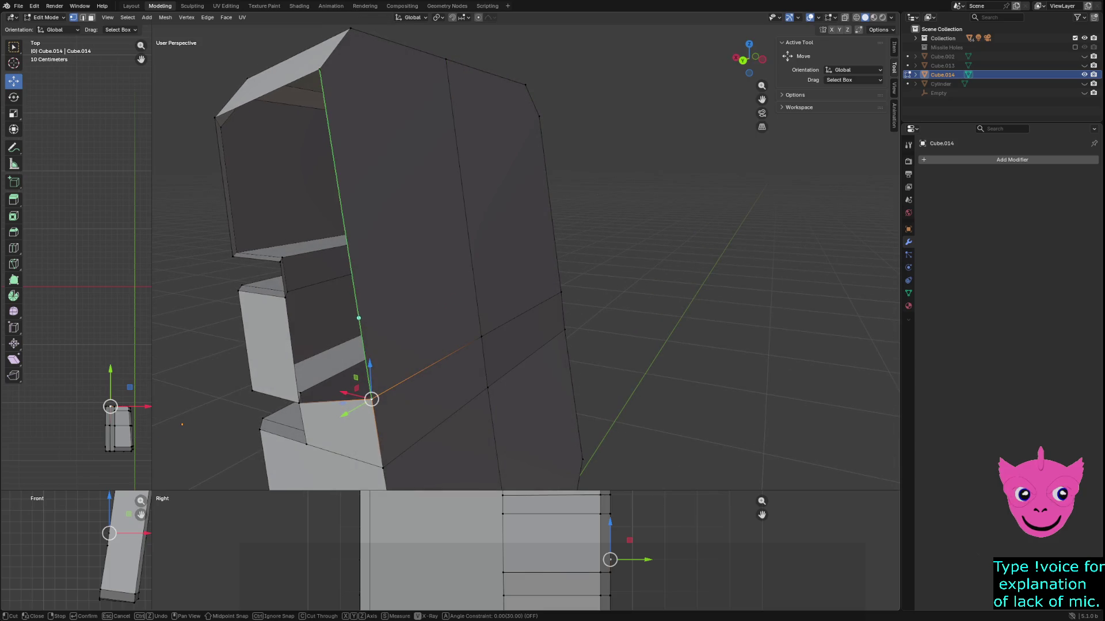
pyautogui.click(353, 285)
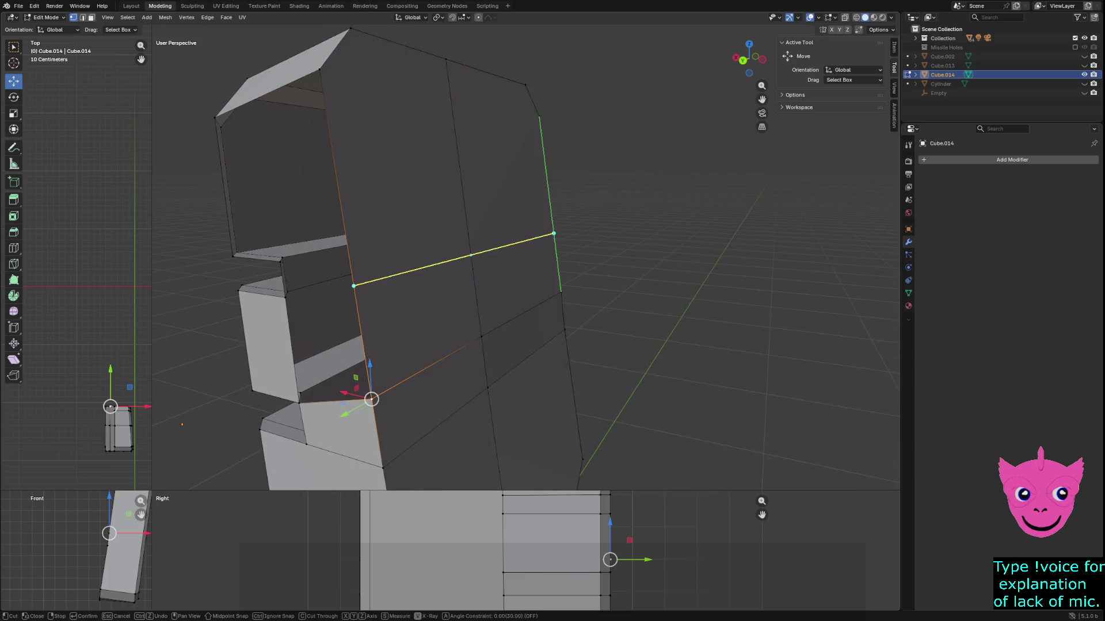
pyautogui.click(553, 230)
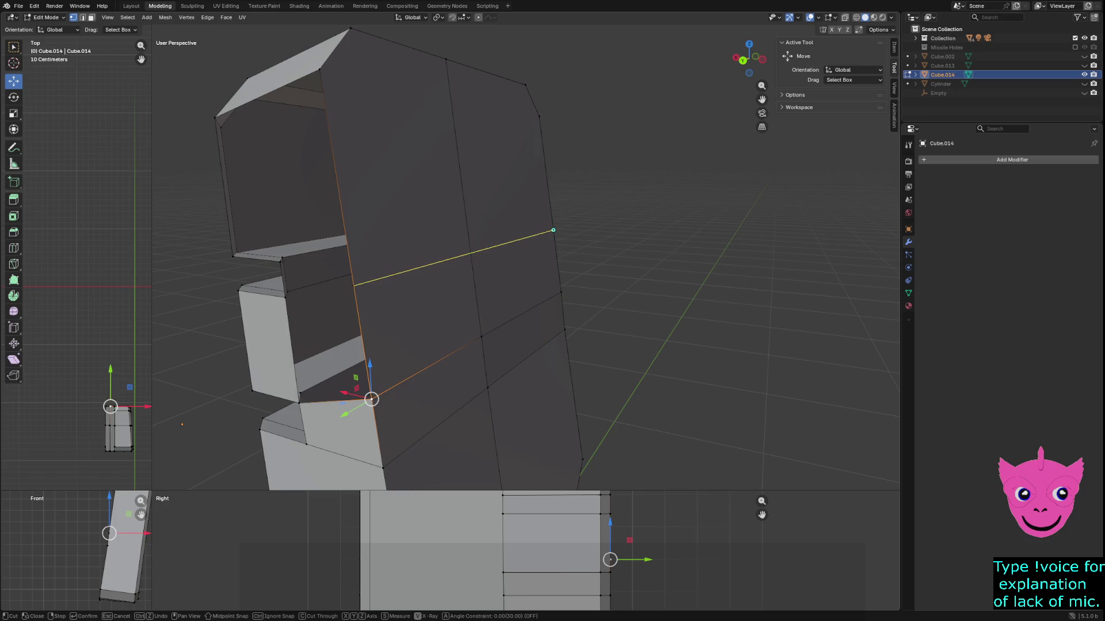
pyautogui.press('Return')
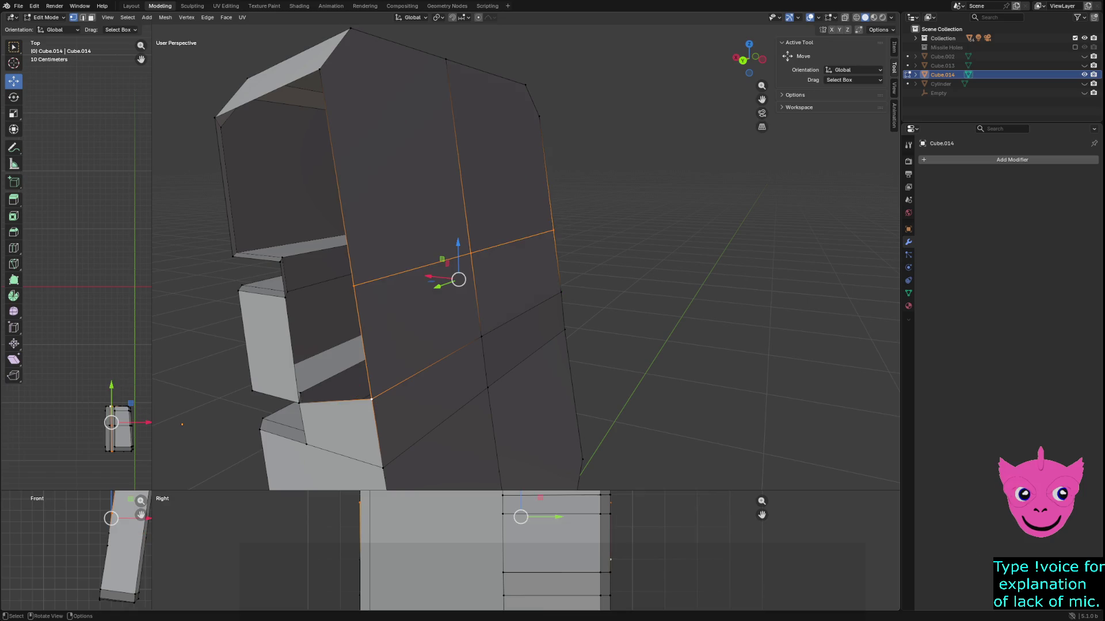
# Add a second slanted Knife cut just above the first, forming a narrow angled band.
pyautogui.press('k')
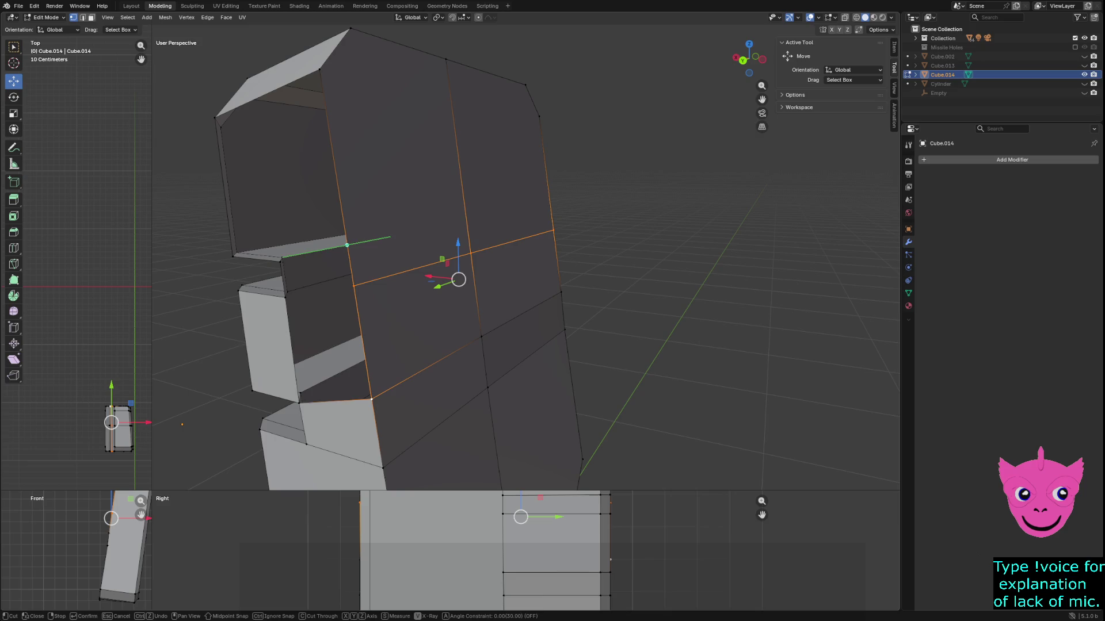
pyautogui.click(347, 245)
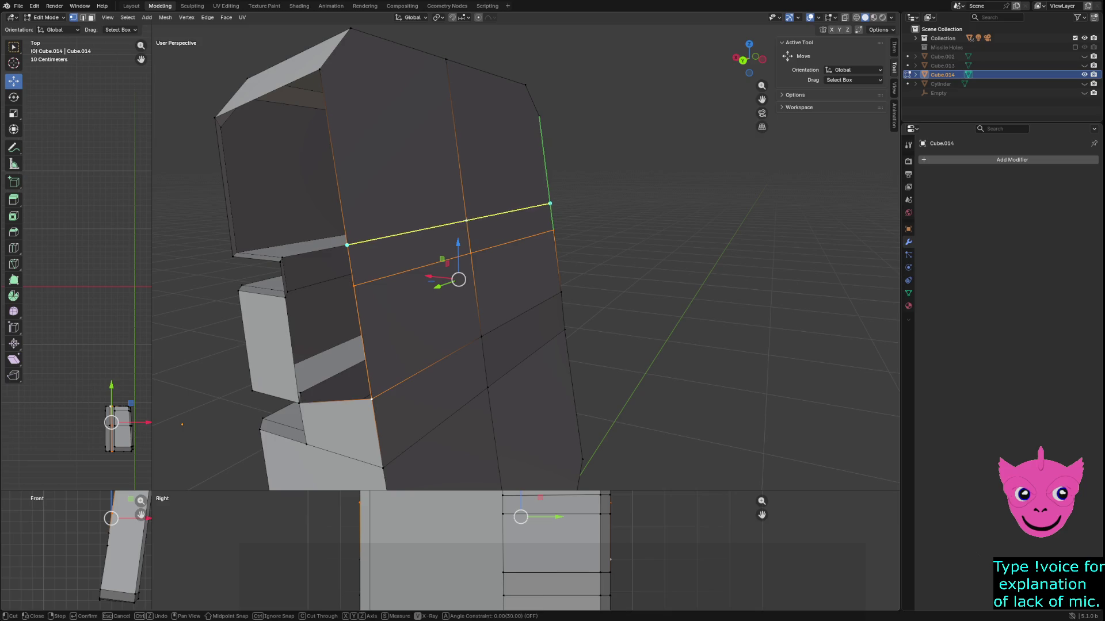
pyautogui.click(550, 204)
pyautogui.press('Return')
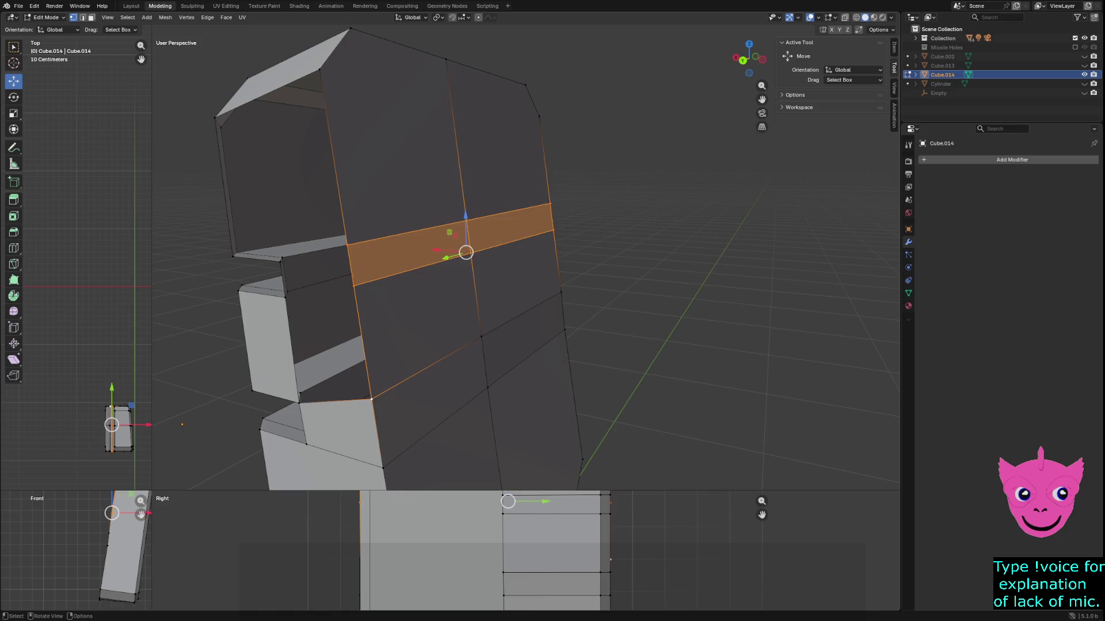
pyautogui.moveTo(550, 203); pyautogui.dragTo(633, 213, button='middle')
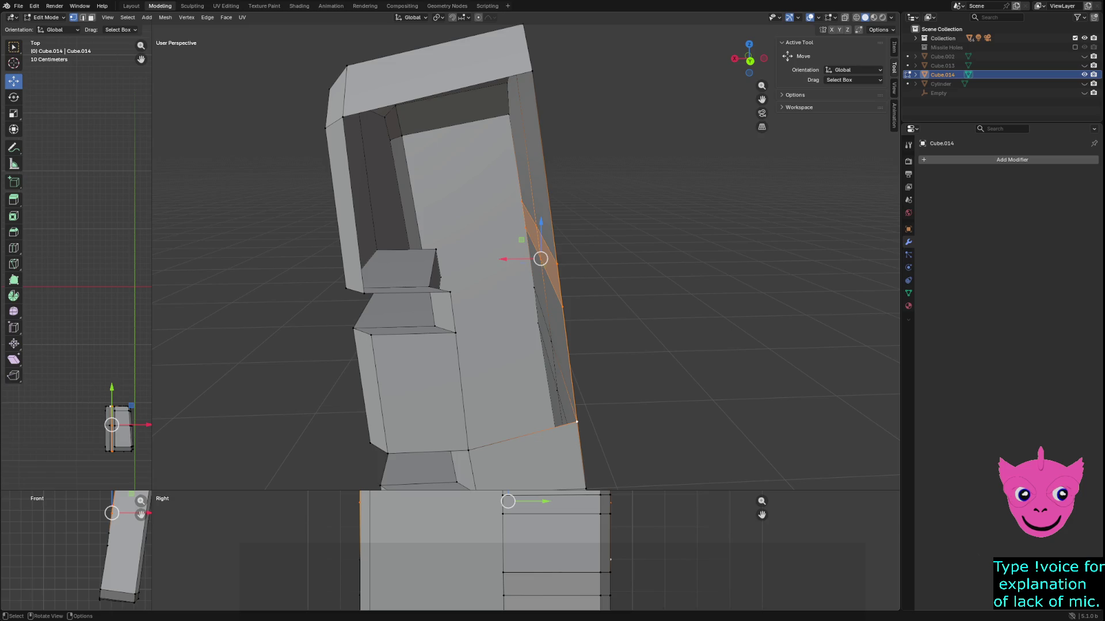
# Fill the two gaps beside the new strip with faces, four corner vertices each.
pyautogui.click(454, 332)
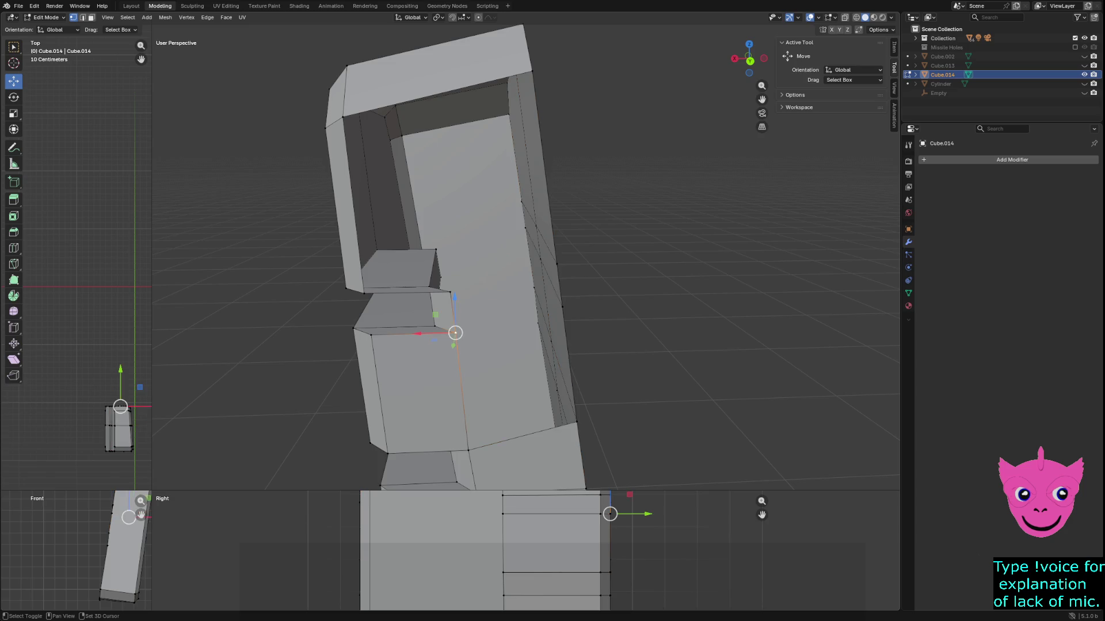
pyautogui.keyDown('shift'); pyautogui.click(563, 307); pyautogui.keyUp('shift')
pyautogui.keyDown('shift'); pyautogui.click(577, 422); pyautogui.keyUp('shift')
pyautogui.keyDown('shift'); pyautogui.click(468, 451); pyautogui.keyUp('shift')
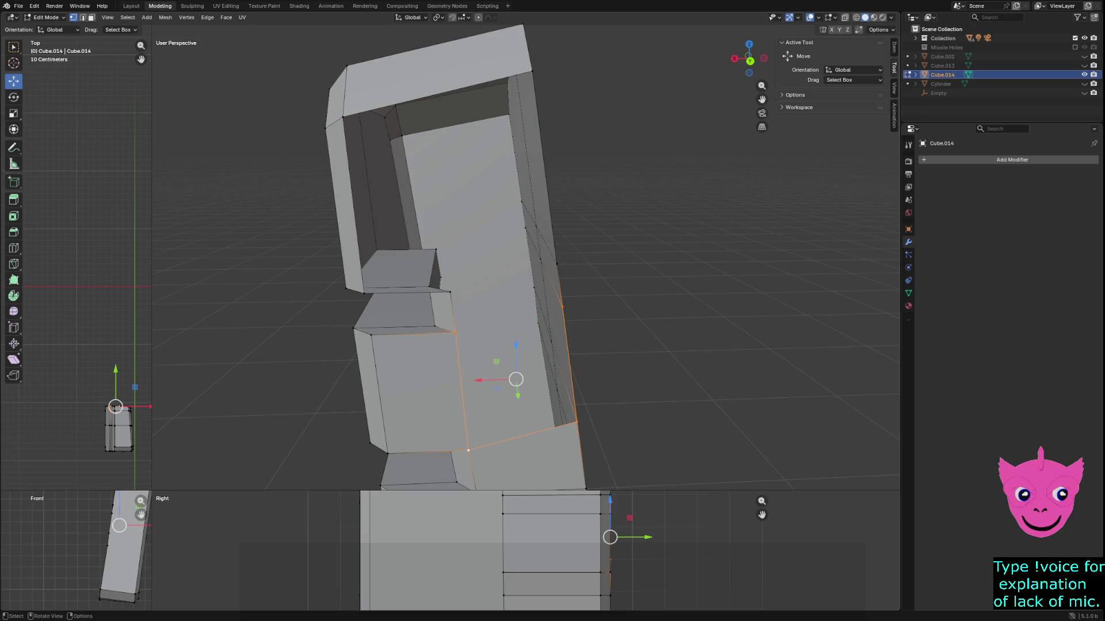
pyautogui.press('f')
pyautogui.click(455, 333)
pyautogui.keyDown('shift'); pyautogui.click(450, 291); pyautogui.keyUp('shift')
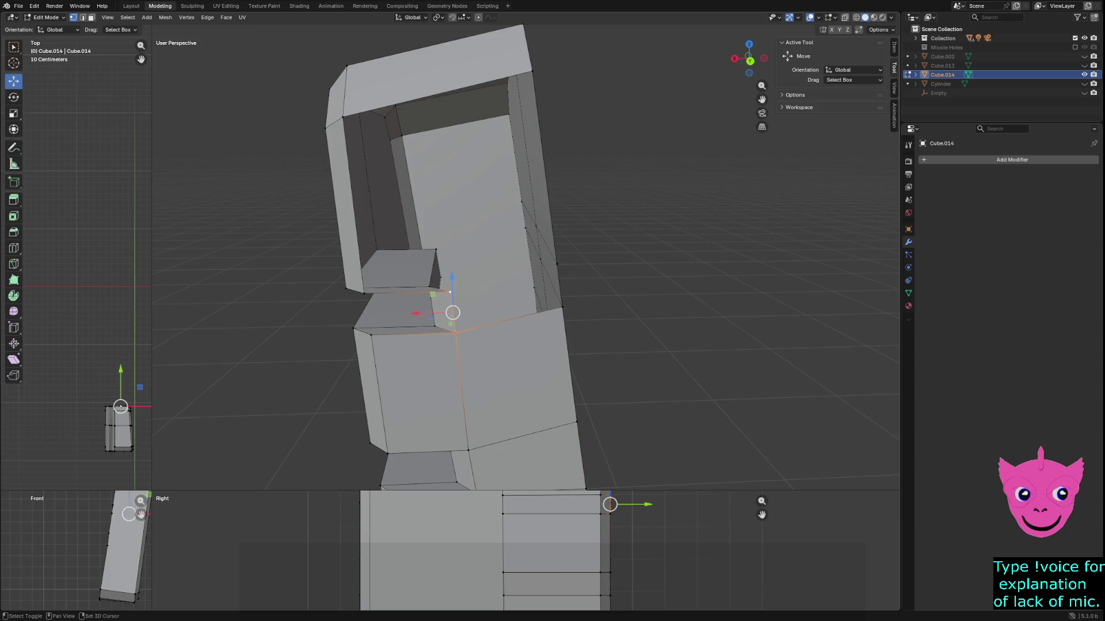
pyautogui.keyDown('shift'); pyautogui.click(557, 264); pyautogui.keyUp('shift')
pyautogui.keyDown('shift'); pyautogui.click(563, 307); pyautogui.keyUp('shift')
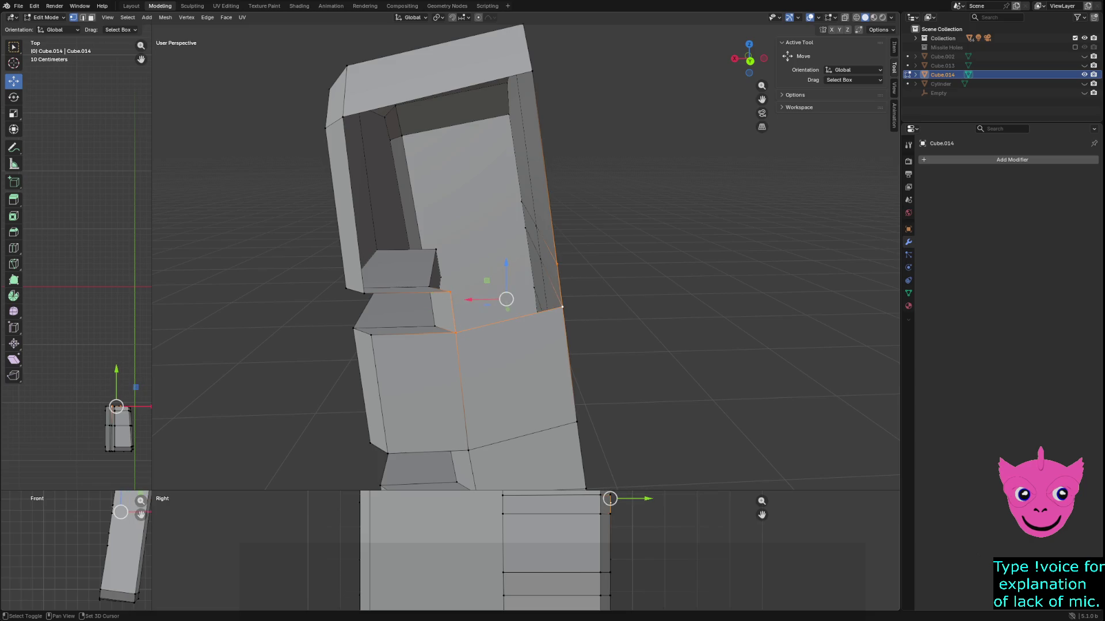
pyautogui.press('f')
# Select three vertices on the opening's rim and view the model from above.
pyautogui.moveTo(506, 299); pyautogui.dragTo(541, 290, button='middle')
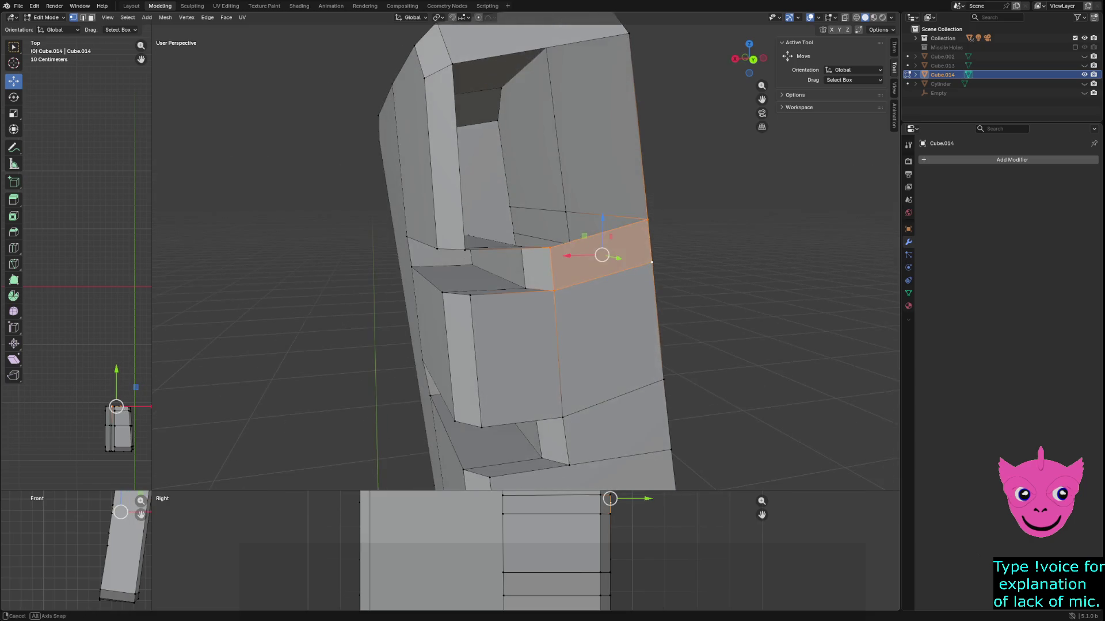
pyautogui.click(456, 246)
pyautogui.moveTo(456, 247); pyautogui.dragTo(437, 253, button='middle')
pyautogui.keyDown('shift'); pyautogui.click(474, 263); pyautogui.keyUp('shift')
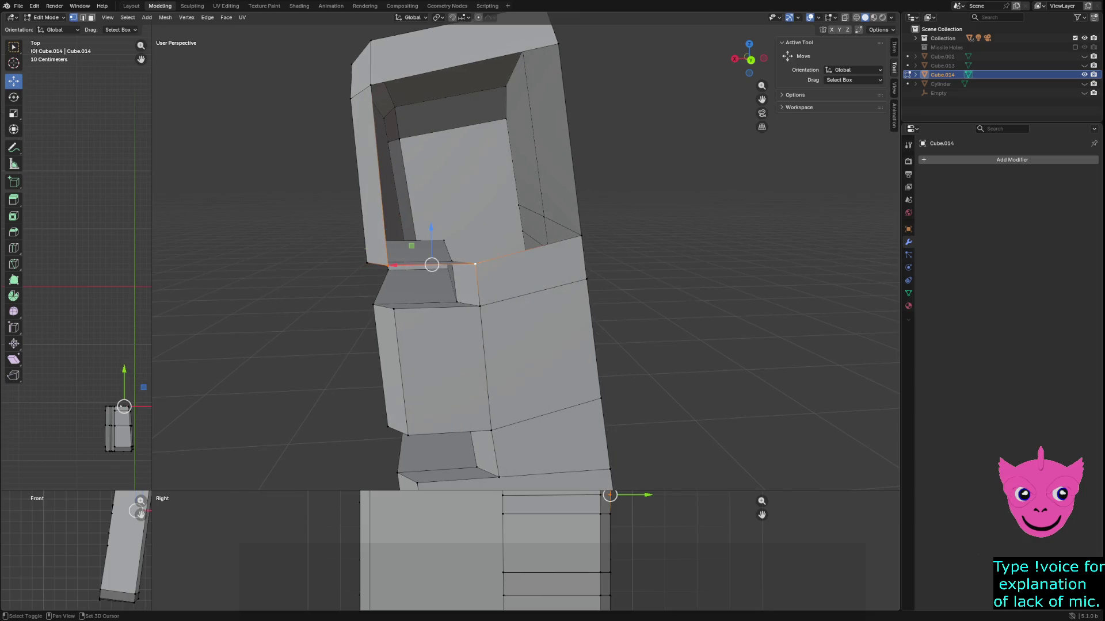
pyautogui.keyDown('shift'); pyautogui.click(581, 236); pyautogui.keyUp('shift')
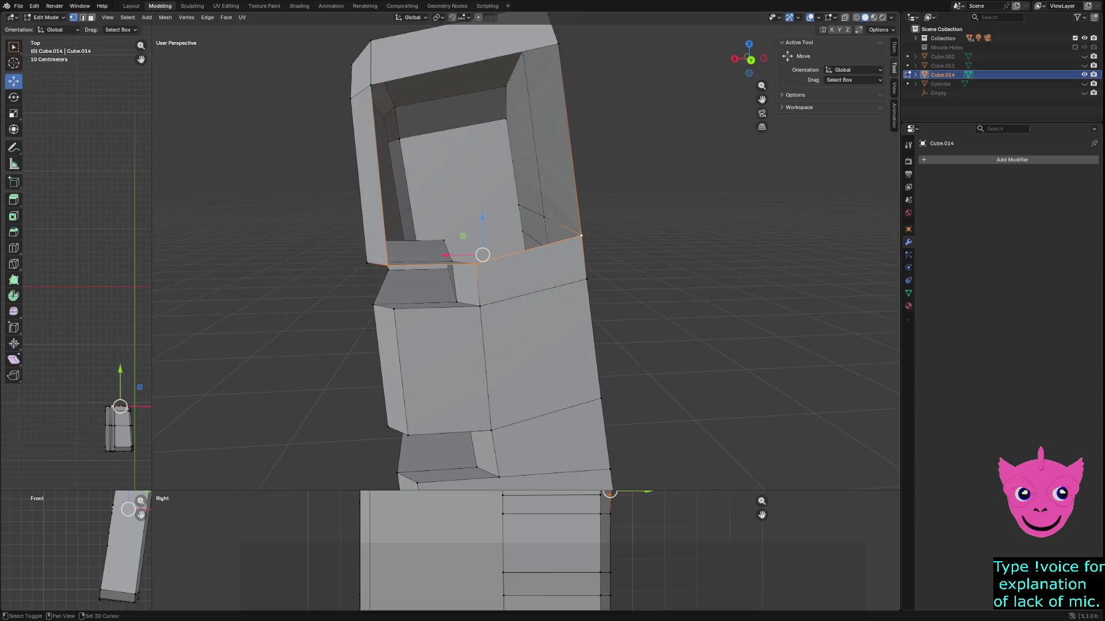
pyautogui.moveTo(517, 230); pyautogui.dragTo(524, 325, button='middle')
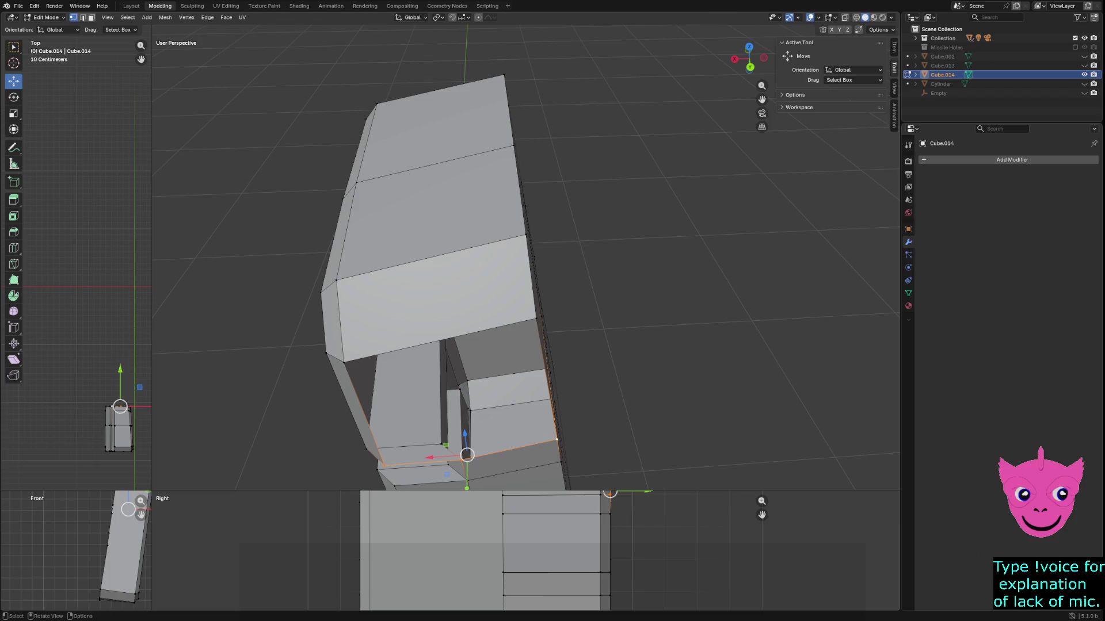
# Knife a new vertical cut from the panel's lower edge across its top faces.
pyautogui.hotkey('alt', 'a')
pyautogui.press('k')
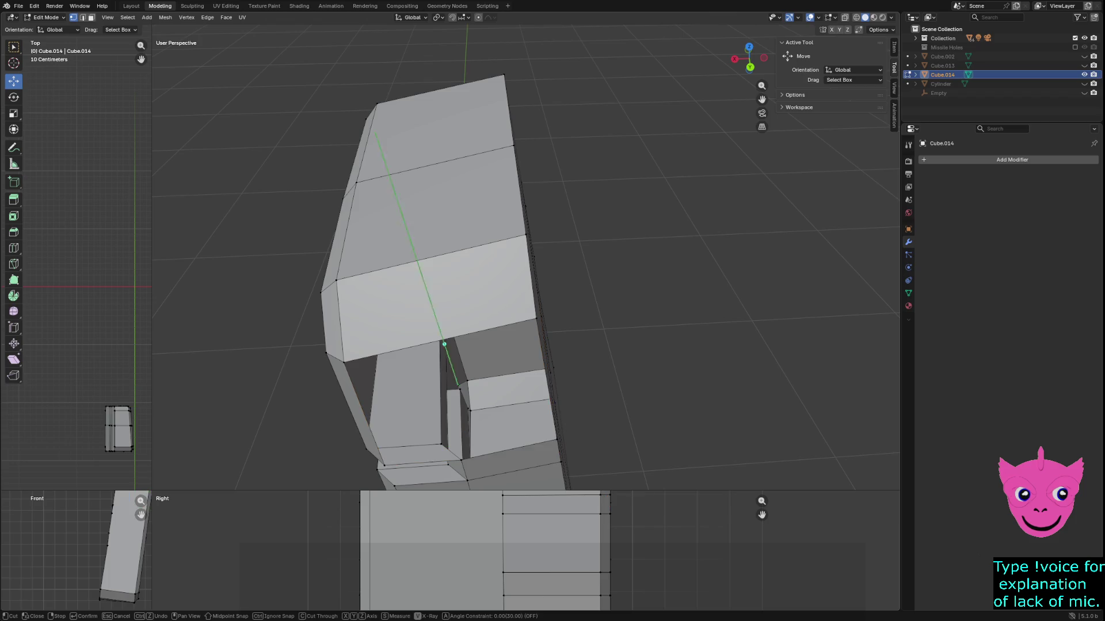
pyautogui.click(447, 339)
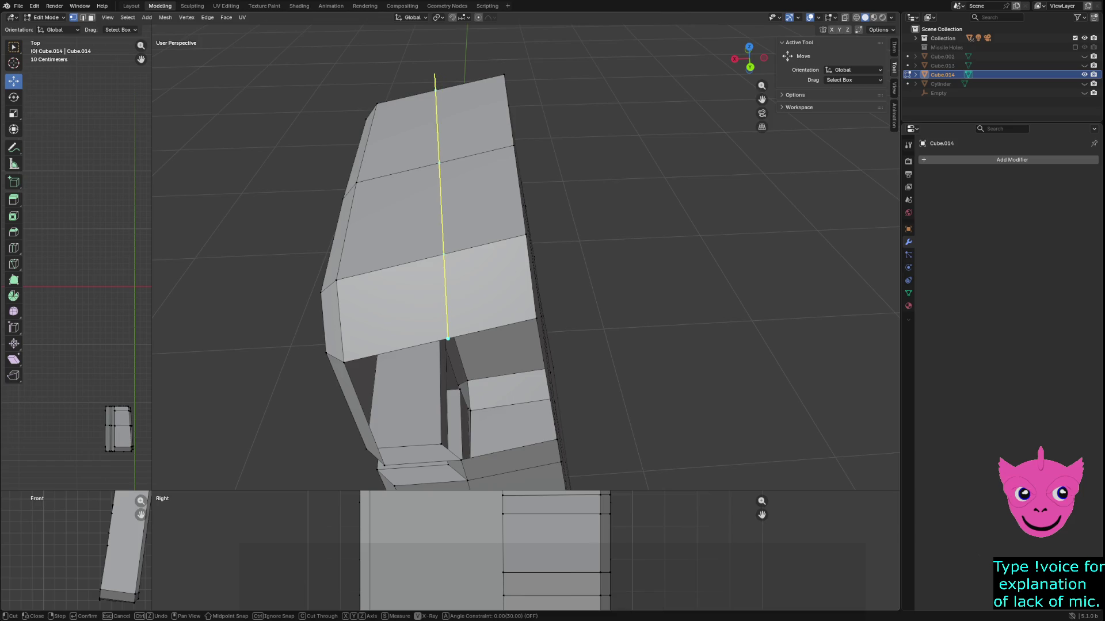
pyautogui.click(434, 73)
pyautogui.press('Return')
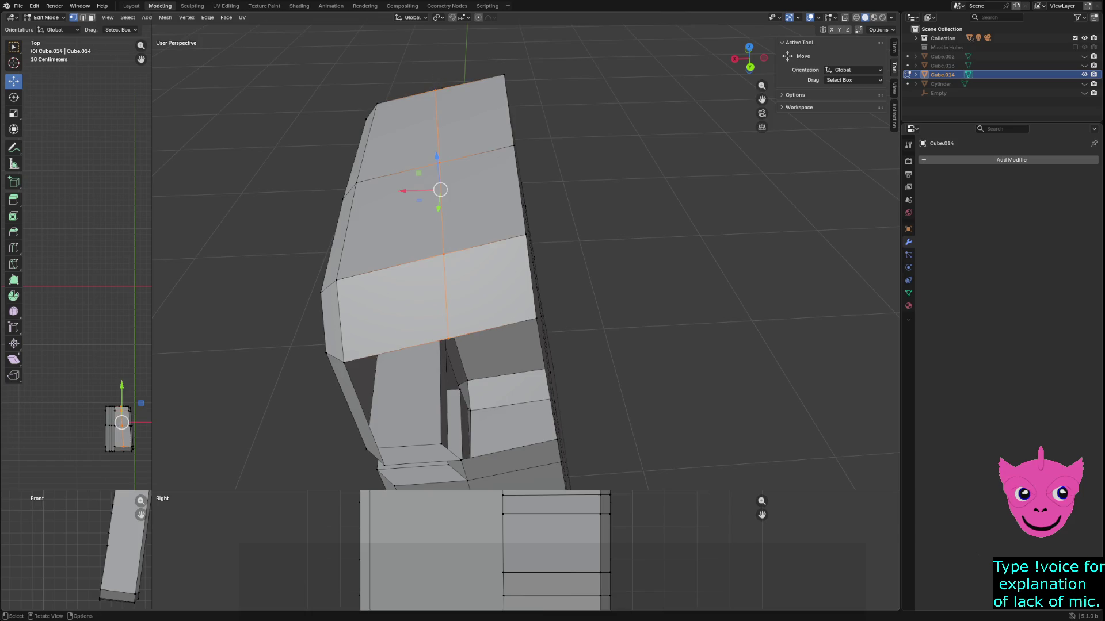
# Deselect the cut edges, widen the top and front view areas, and centre the panel.
pyautogui.moveTo(518, 259); pyautogui.dragTo(486, 247, button='middle')
pyautogui.moveTo(86, 345); pyautogui.dragTo(106, 397, button='middle')
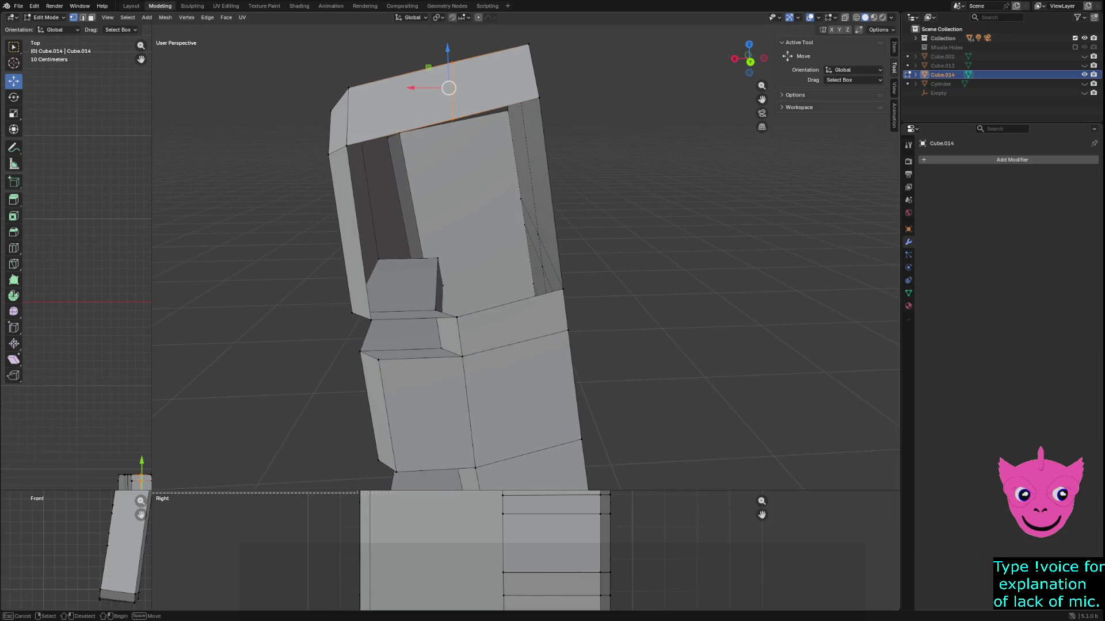
pyautogui.hotkey('alt', 'a')
pyautogui.moveTo(152, 259); pyautogui.dragTo(571, 258)
pyautogui.keyDown('shift'); pyautogui.moveTo(403, 345); pyautogui.dragTo(295, 259, button='middle'); pyautogui.keyUp('shift')
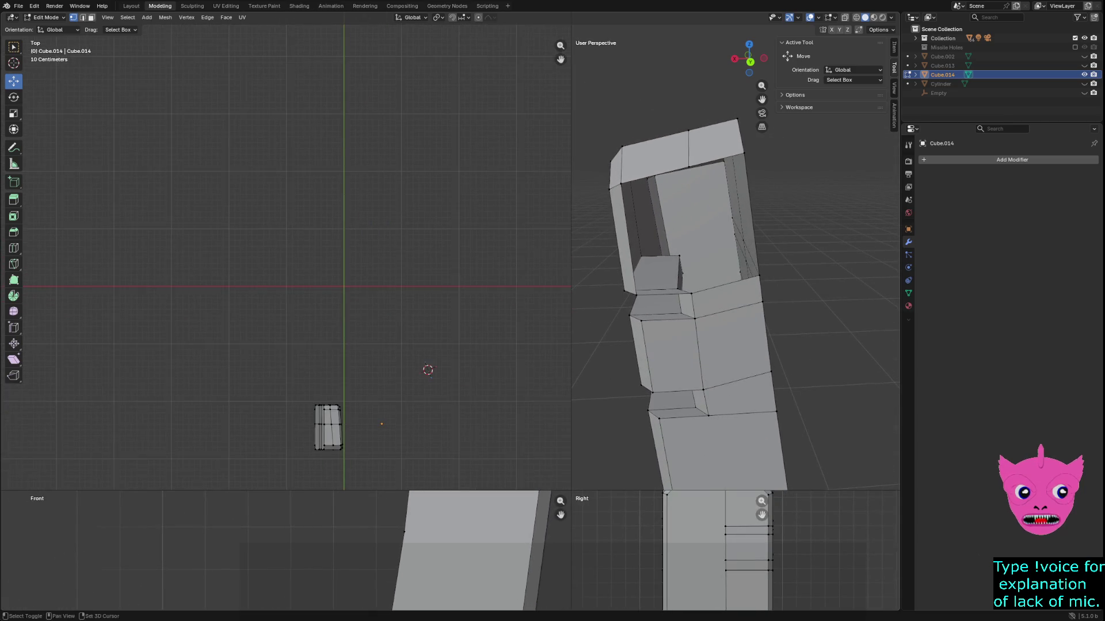
# Zoom the top view onto the panel and shift its bottom-right corner vertex along X.
pyautogui.keyDown('shift'); pyautogui.moveTo(296, 346); pyautogui.dragTo(330, 167, button='middle'); pyautogui.keyUp('shift')
pyautogui.scroll(3, 440, 242)
pyautogui.scroll(2, 440, 242)
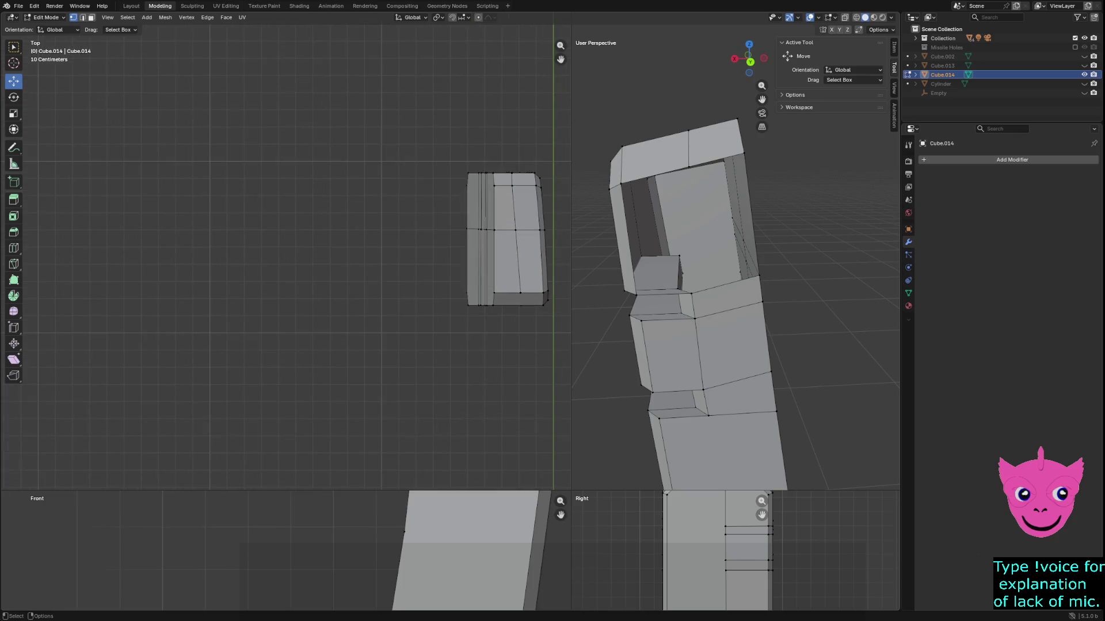
pyautogui.keyDown('shift'); pyautogui.moveTo(528, 301); pyautogui.dragTo(423, 310, button='middle'); pyautogui.keyUp('shift')
pyautogui.press('b')
pyautogui.moveTo(410, 297); pyautogui.dragTo(437, 323)
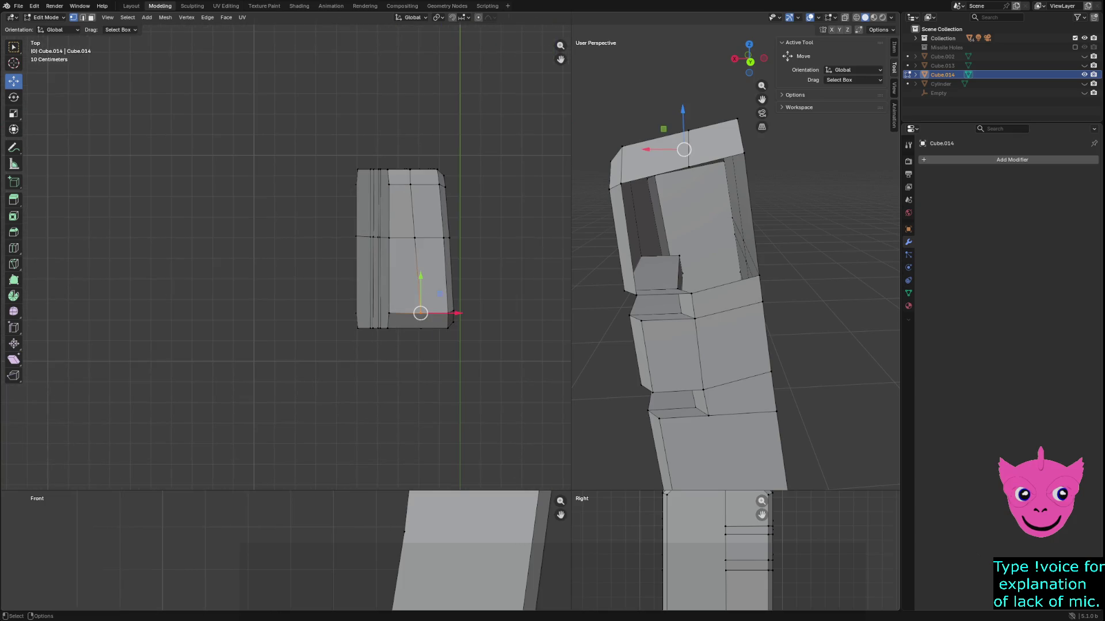
pyautogui.press('g')
pyautogui.press('x')
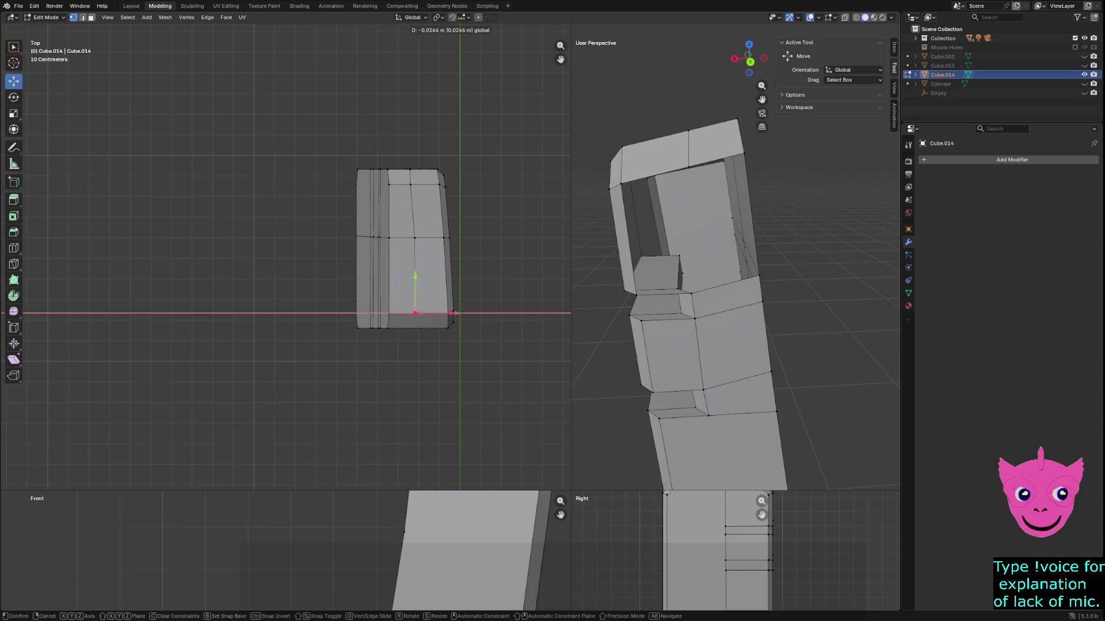
pyautogui.press('Return')
# Slide one vertical edge loop along X to taper the panel.
pyautogui.keyDown('alt'); pyautogui.click(688, 332); pyautogui.keyUp('alt')
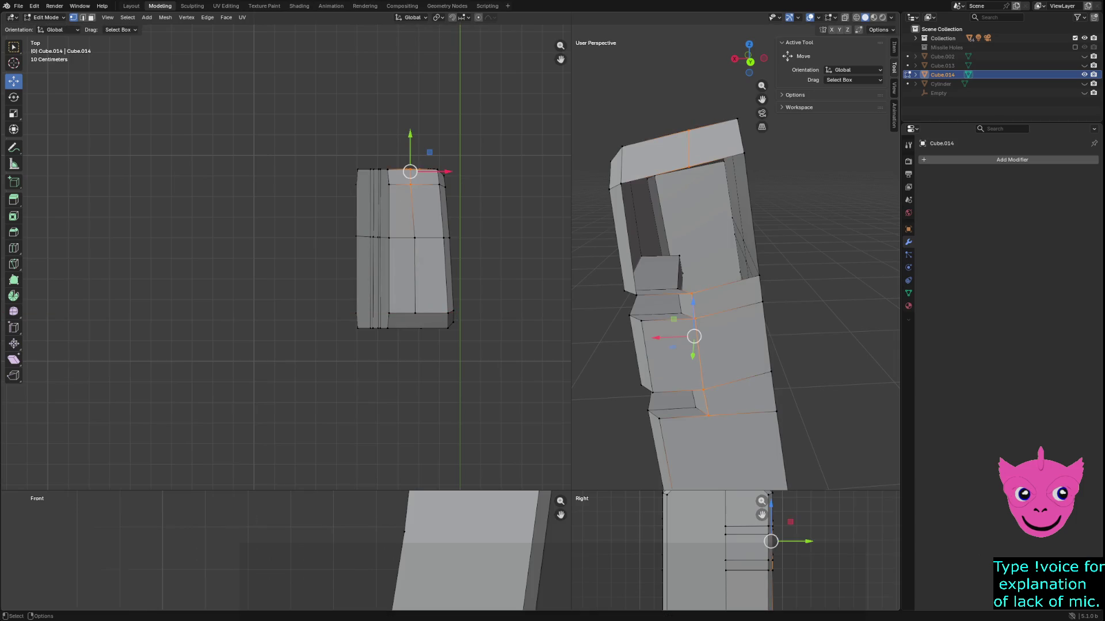
pyautogui.press('g')
pyautogui.press('x')
pyautogui.press('Return')
pyautogui.click(411, 184)
pyautogui.scroll(1, 285, 257)
pyautogui.hotkey('alt', 'a')
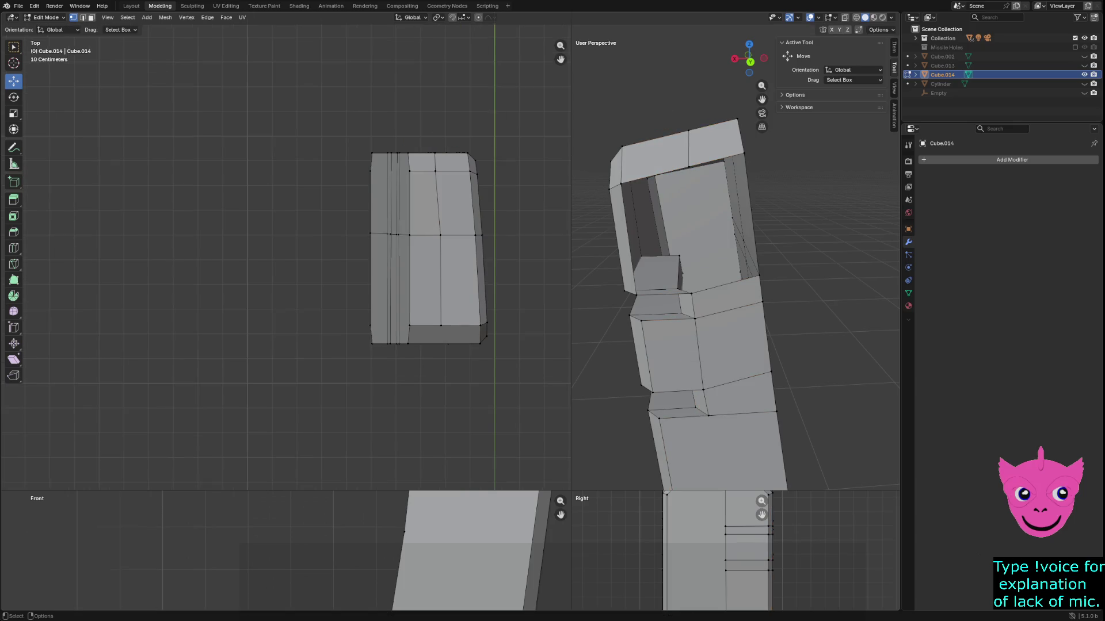
# Slide a second vertical edge loop along X to continue the taper.
pyautogui.keyDown('alt'); pyautogui.click(440, 201); pyautogui.keyUp('alt')
pyautogui.press('g')
pyautogui.press('x')
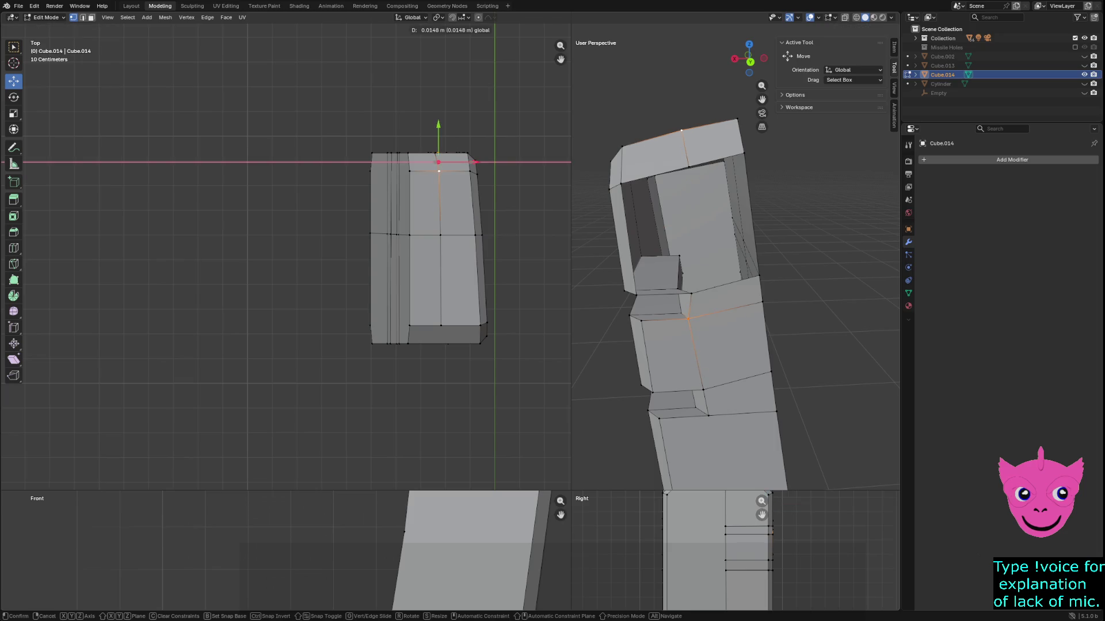
pyautogui.press('Return')
pyautogui.hotkey('alt', 'a')
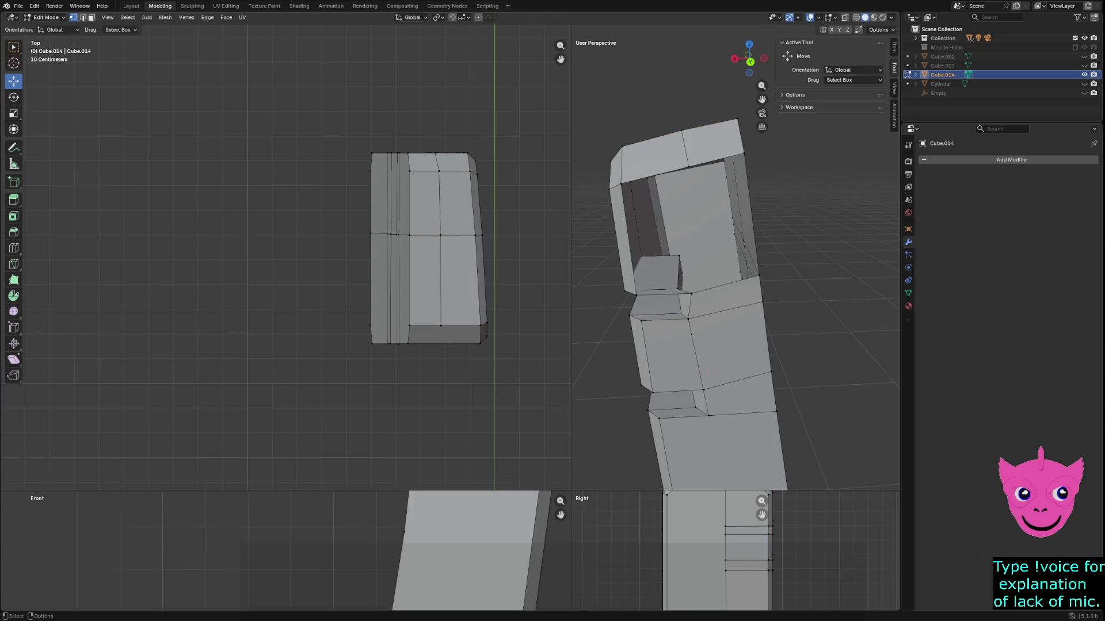
pyautogui.scroll(-1, 281, 252)
# Select the open gap's border edges beside the top face and fill them with a face.
pyautogui.click(410, 169)
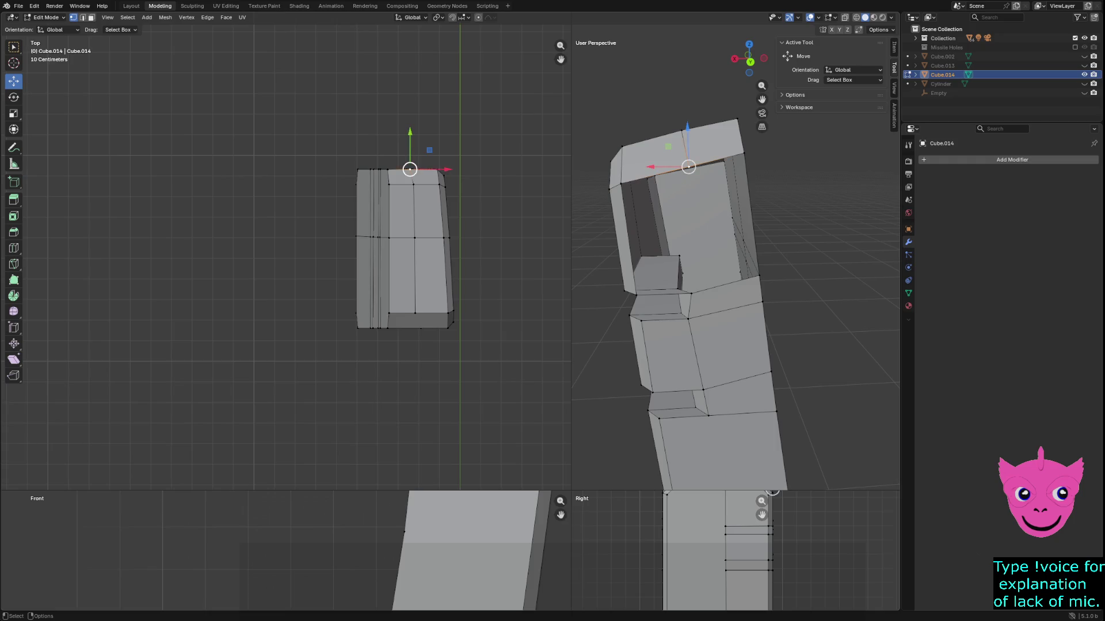
pyautogui.moveTo(690, 259)
pyautogui.mouseDown(button='middle')
pyautogui.moveTo(731, 248)
pyautogui.moveTo(661, 265)
pyautogui.moveTo(670, 298)
pyautogui.mouseUp(button='middle')
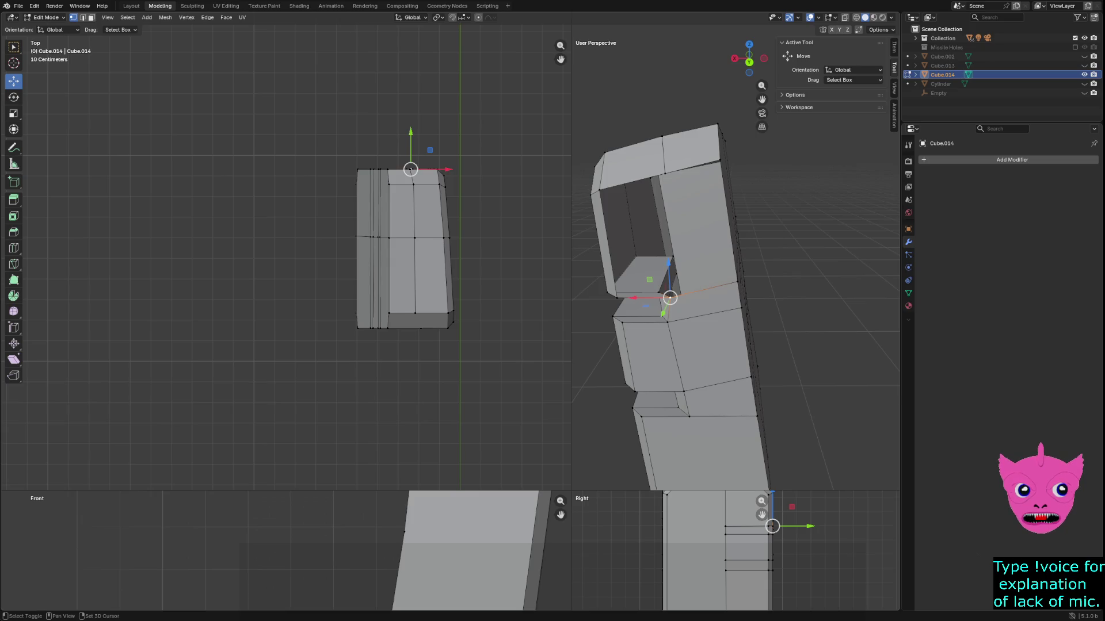
pyautogui.moveTo(670, 297); pyautogui.dragTo(656, 299, button='middle')
pyautogui.keyDown('shift'); pyautogui.click(644, 215); pyautogui.keyUp('shift')
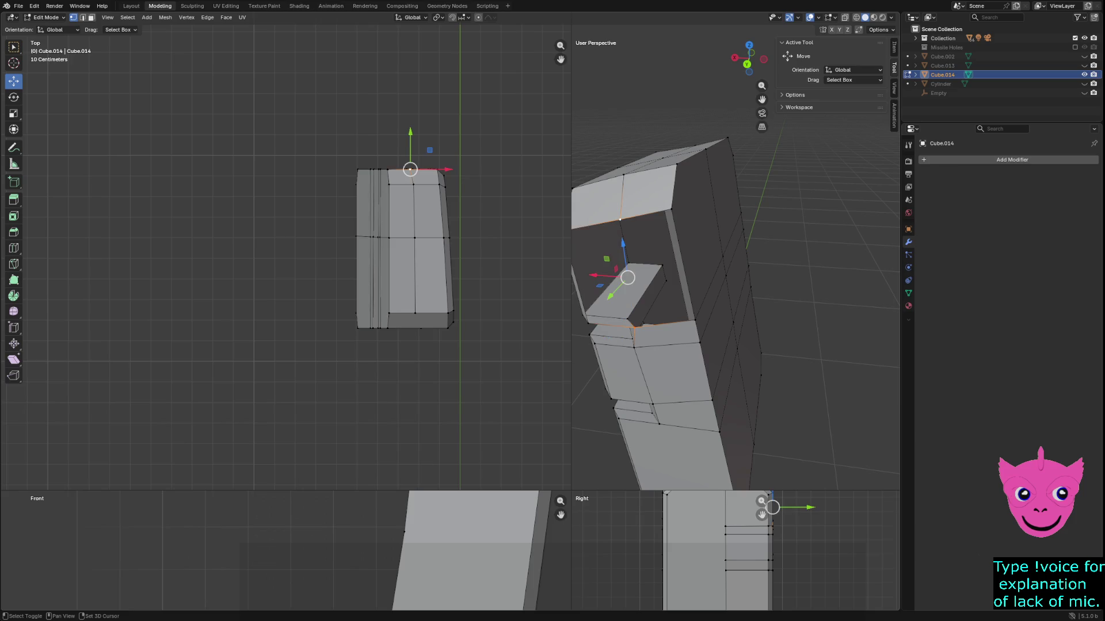
pyautogui.keyDown('shift'); pyautogui.click(681, 263); pyautogui.keyUp('shift')
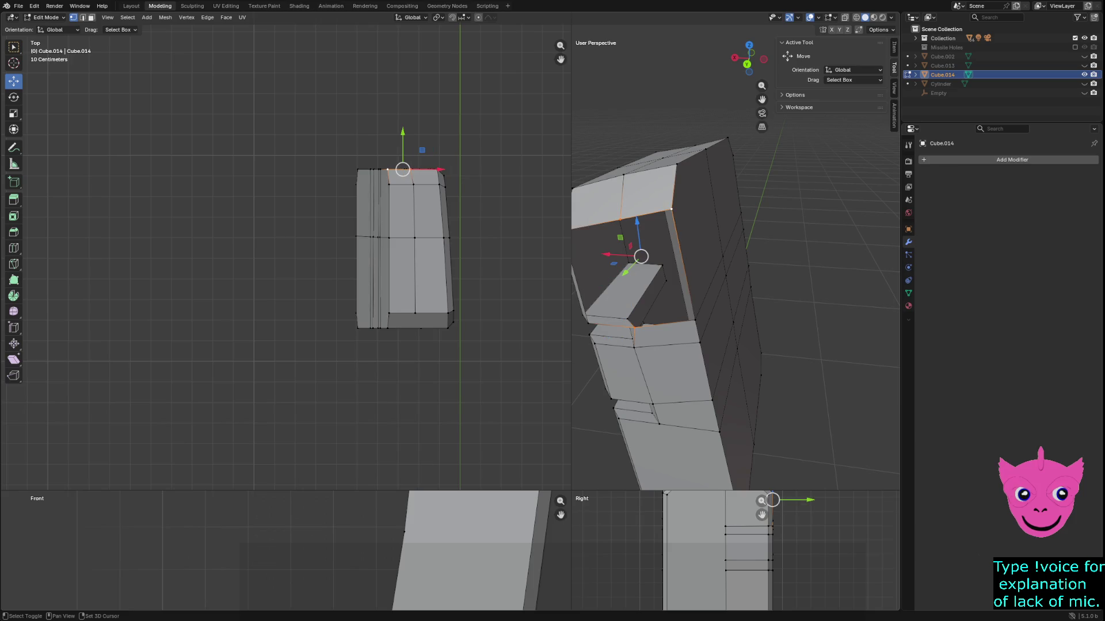
pyautogui.keyDown('shift'); pyautogui.click(706, 294); pyautogui.keyUp('shift')
pyautogui.press('f')
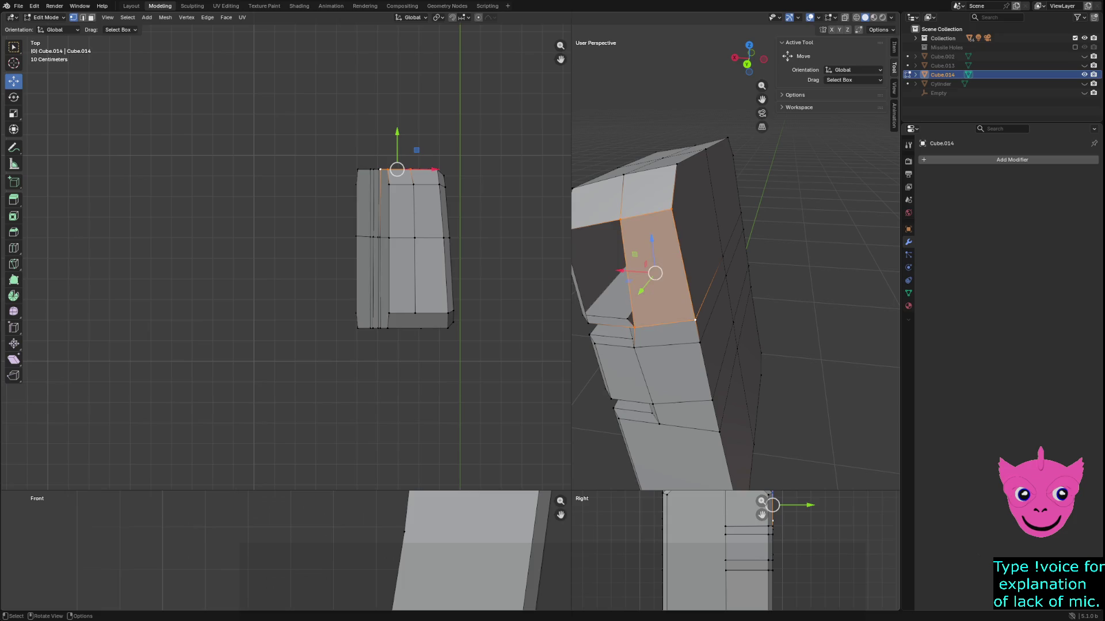
# Close the remaining hole in the recess with a face from its four corner vertices.
pyautogui.moveTo(690, 288); pyautogui.dragTo(748, 288, button='middle')
pyautogui.click(742, 342)
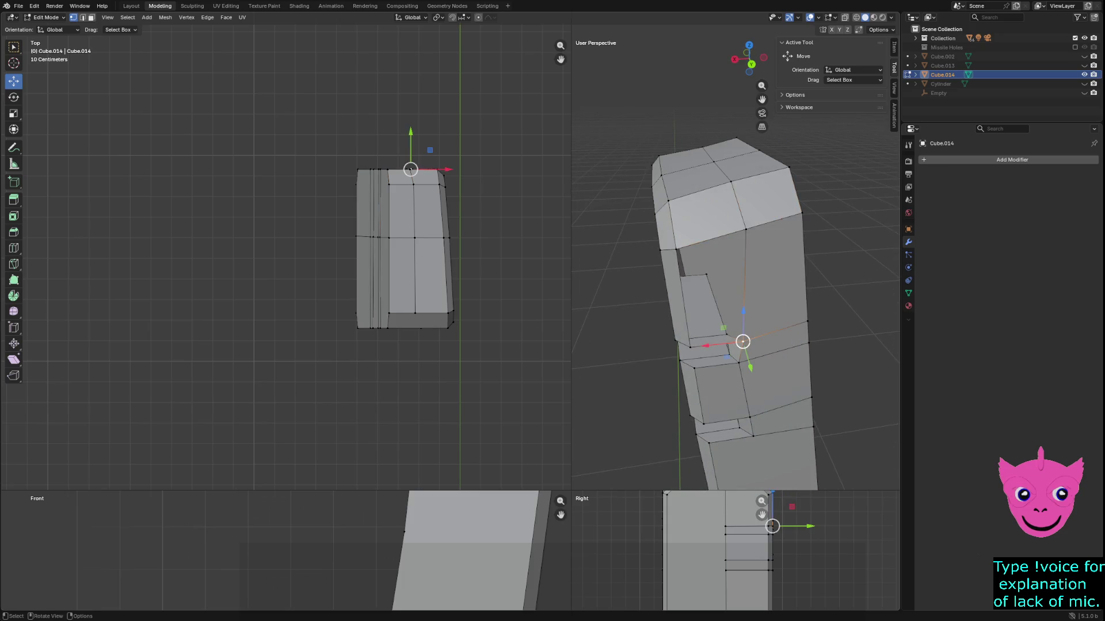
pyautogui.keyDown('shift'); pyautogui.click(690, 347); pyautogui.keyUp('shift')
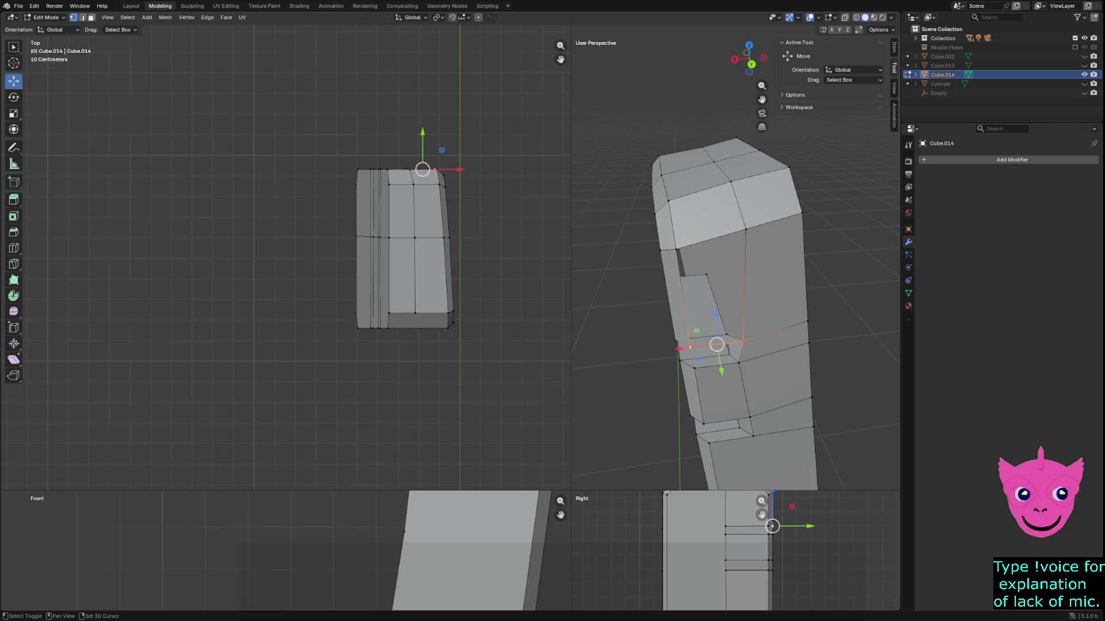
pyautogui.keyDown('shift'); pyautogui.click(676, 248); pyautogui.keyUp('shift')
pyautogui.keyDown('shift'); pyautogui.moveTo(748, 288); pyautogui.dragTo(781, 289, button='middle'); pyautogui.keyUp('shift')
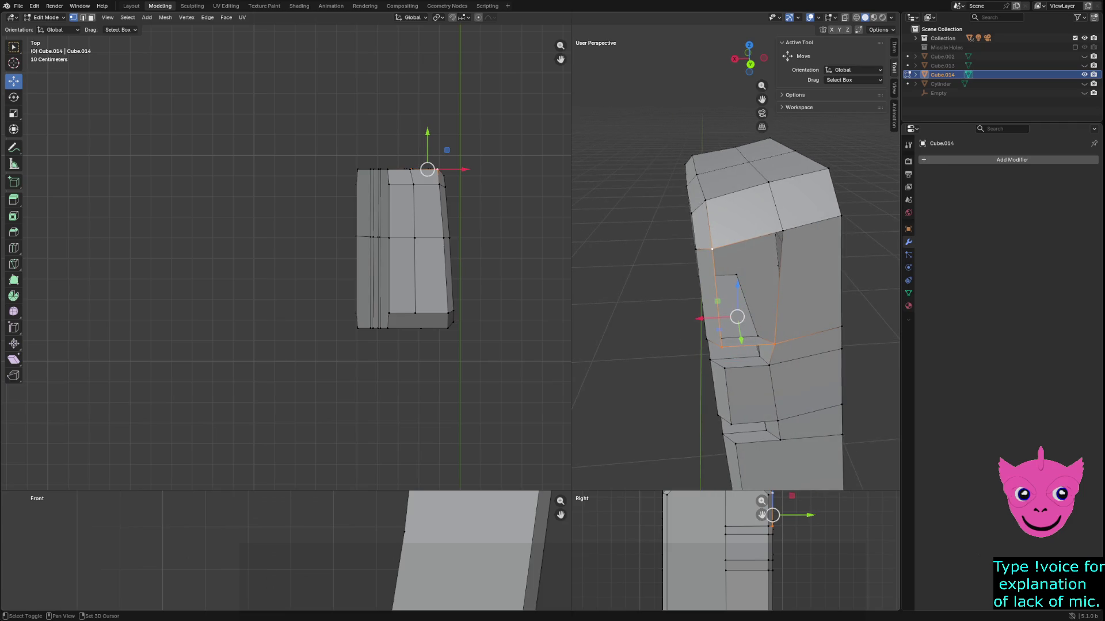
pyautogui.keyDown('shift'); pyautogui.click(783, 231); pyautogui.keyUp('shift')
pyautogui.press('f')
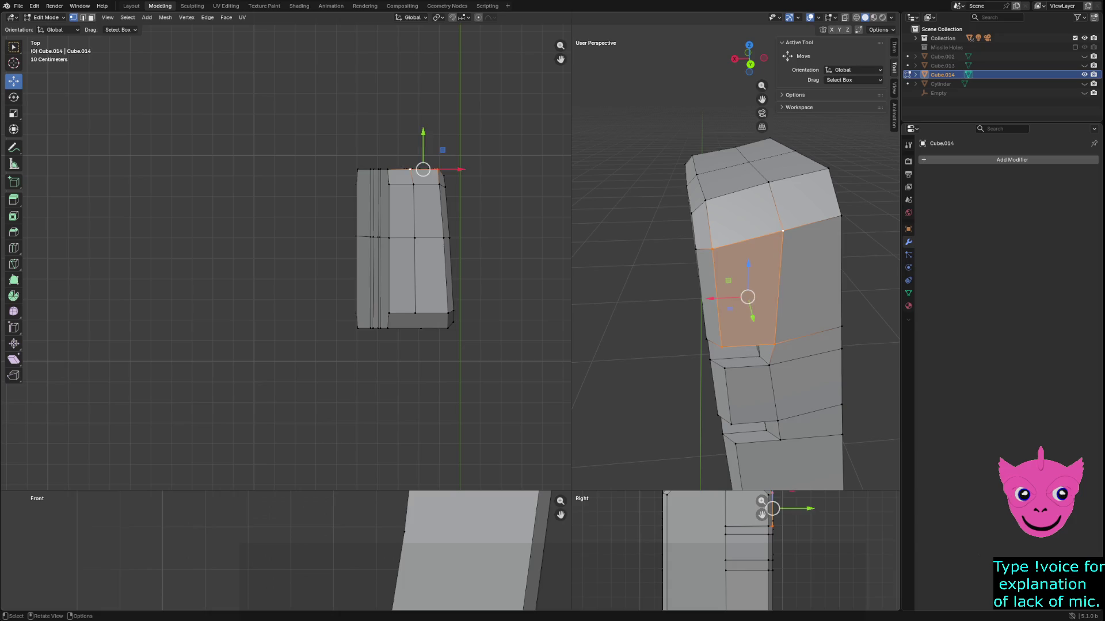
pyautogui.hotkey('alt', 'a')
pyautogui.moveTo(629, 309); pyautogui.dragTo(862, 318, button='middle')
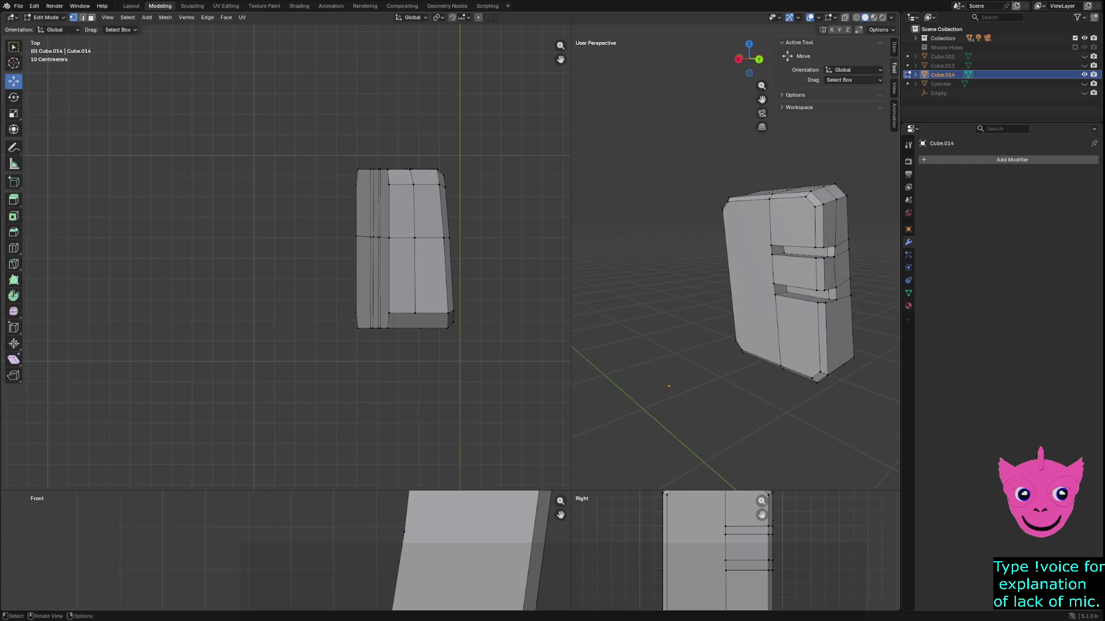
# Enlarge the Right view and try lowering one end of the slot vertices, then undo it.
pyautogui.scroll(-1, 735, 259)
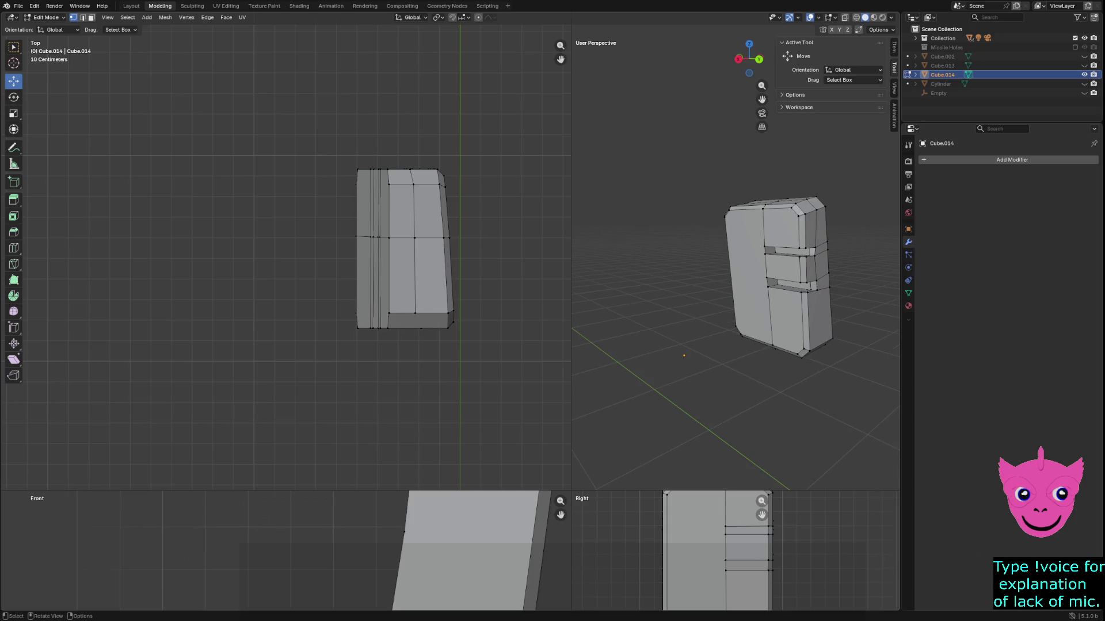
pyautogui.scroll(-4, 719, 552)
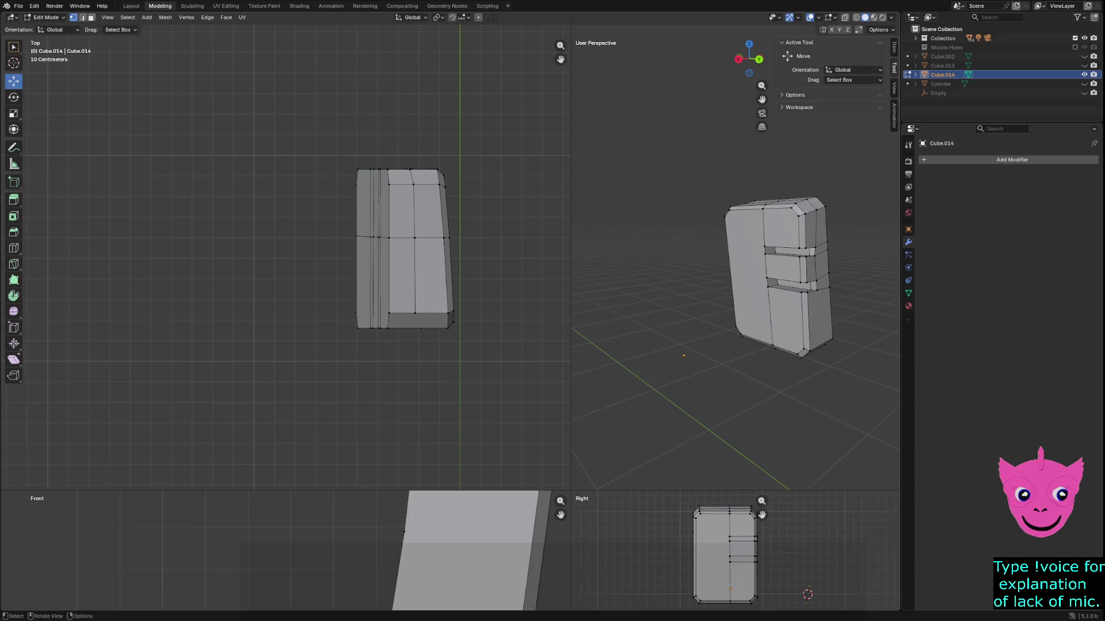
pyautogui.moveTo(572, 490)
pyautogui.mouseDown()
pyautogui.moveTo(589, 260)
pyautogui.moveTo(280, 344)
pyautogui.mouseUp()
pyautogui.scroll(3, 742, 443)
pyautogui.moveTo(602, 534); pyautogui.dragTo(602, 534)
pyautogui.moveTo(571, 460); pyautogui.dragTo(571, 485)
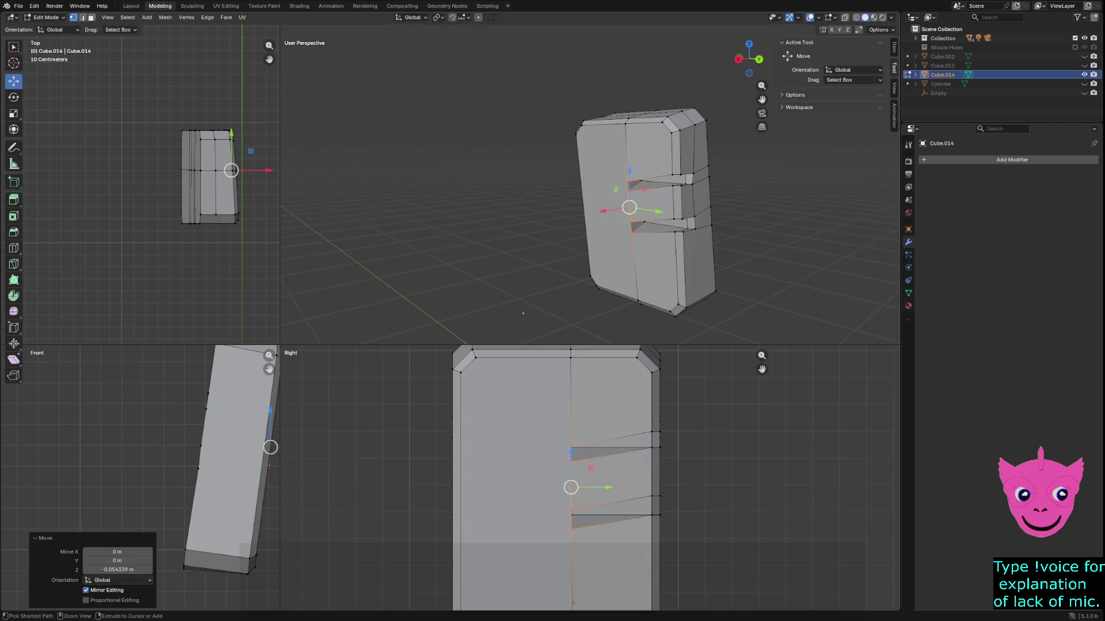
pyautogui.hotkey('ctrl', 'z')
# With X-ray on, box-select the slot vertices and lower them 0.10358 m along Z.
pyautogui.hotkey('alt', 'z')
pyautogui.moveTo(543, 410); pyautogui.dragTo(587, 523)
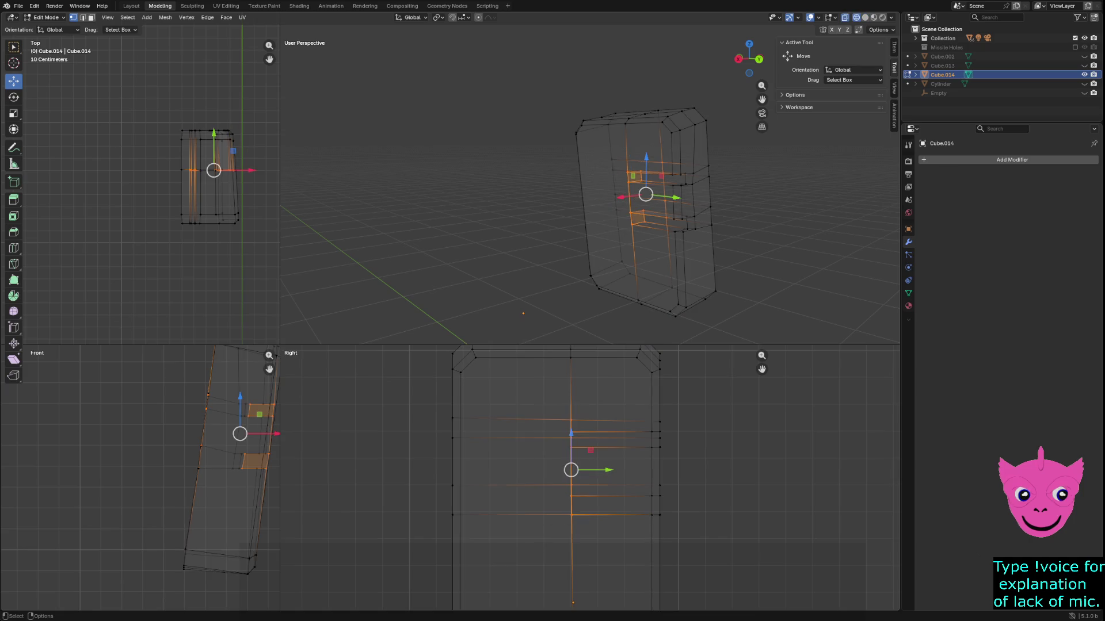
pyautogui.moveTo(570, 446)
pyautogui.mouseDown()
pyautogui.moveTo(571, 486)
pyautogui.moveTo(570, 446)
pyautogui.mouseUp()
pyautogui.moveTo(518, 247)
pyautogui.mouseDown(button='middle')
pyautogui.moveTo(358, 237)
pyautogui.moveTo(331, 260)
pyautogui.moveTo(213, 265)
pyautogui.mouseUp(button='middle')
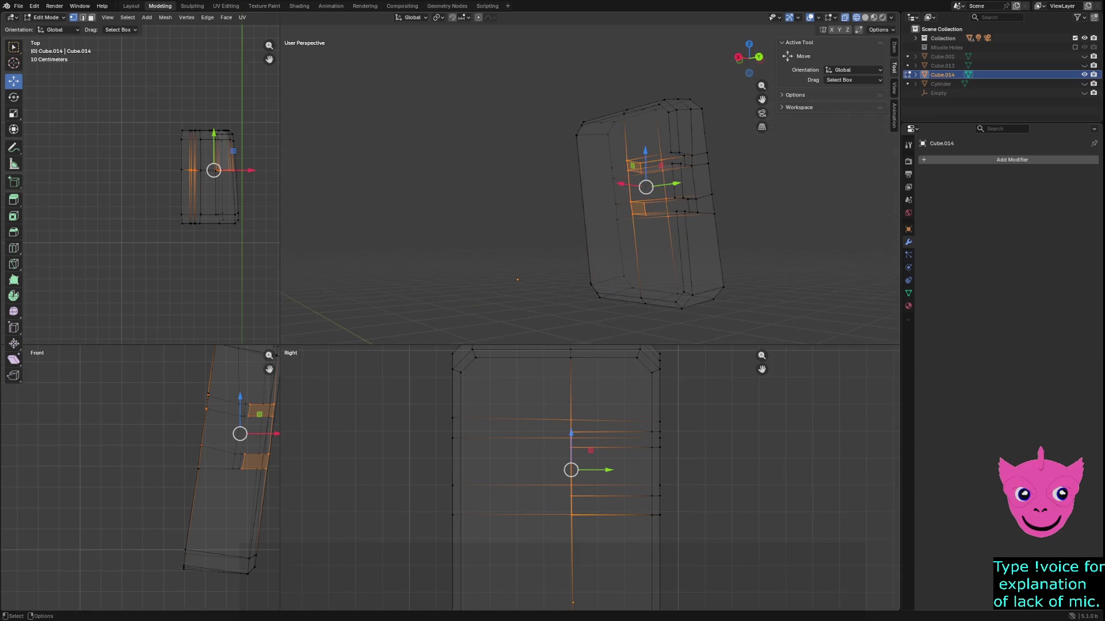
pyautogui.moveTo(540, 402); pyautogui.dragTo(597, 541)
pyautogui.press('g')
pyautogui.press('z')
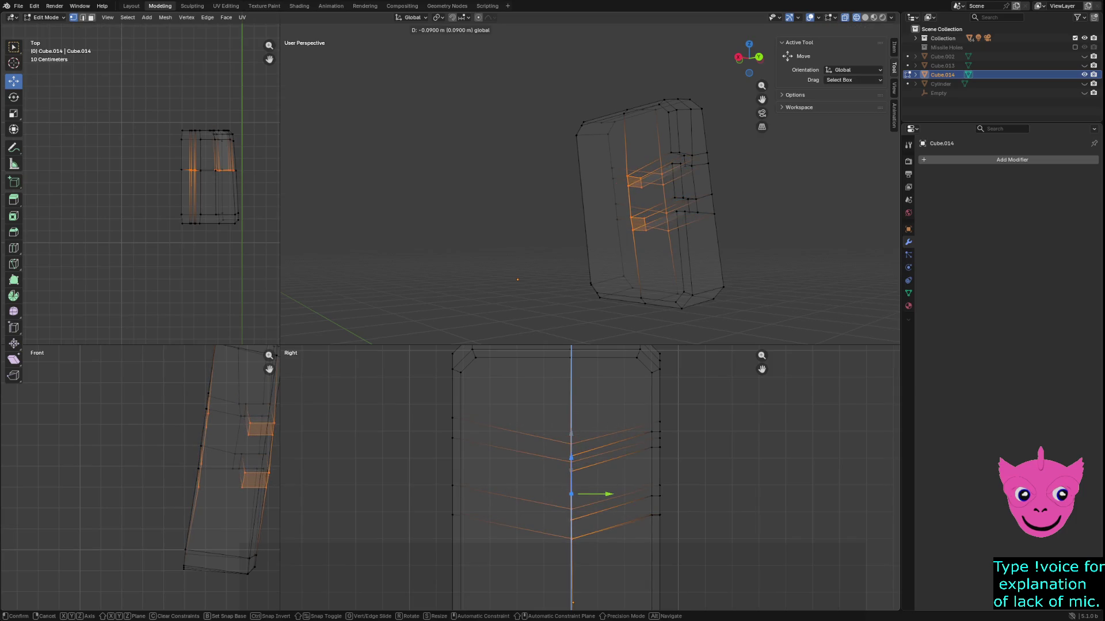
pyautogui.click(642, 268)
pyautogui.press('z')
pyautogui.moveTo(661, 230)
pyautogui.mouseDown(button='middle')
pyautogui.moveTo(610, 216)
pyautogui.moveTo(656, 222)
pyautogui.mouseUp(button='middle')
pyautogui.hotkey('alt', 'a')
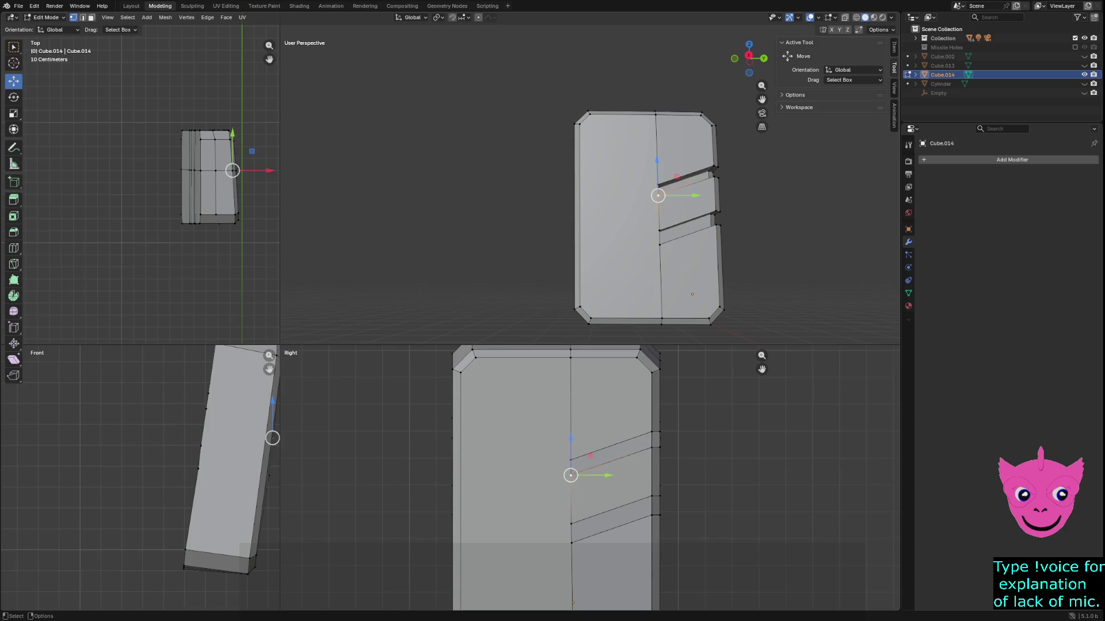
pyautogui.scroll(-1, 590, 477)
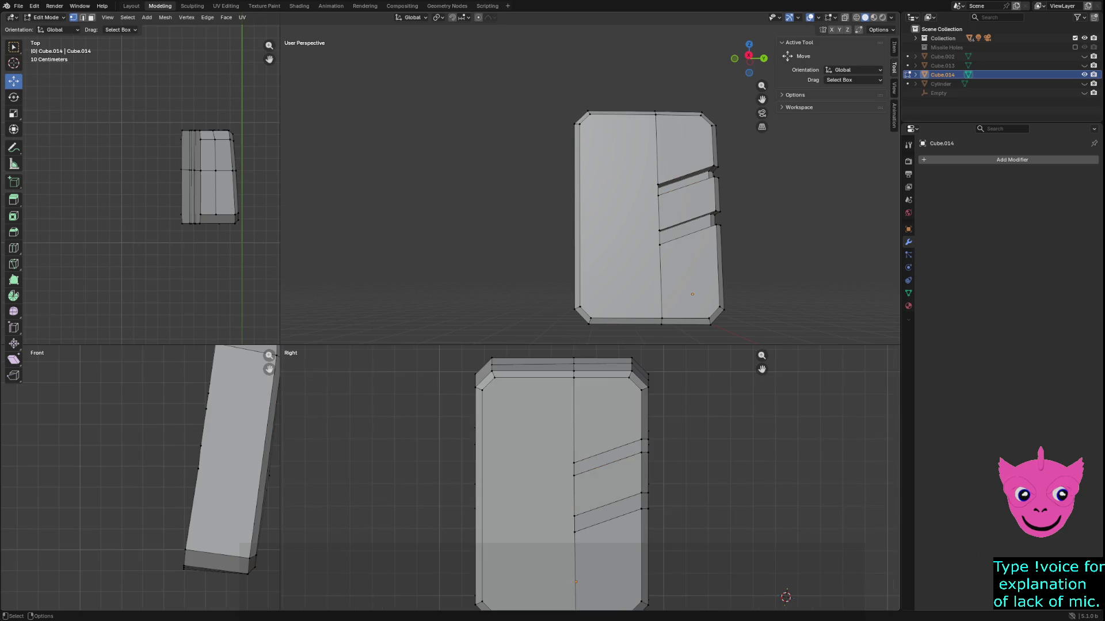
pyautogui.click(574, 476)
pyautogui.scroll(2, 574, 476)
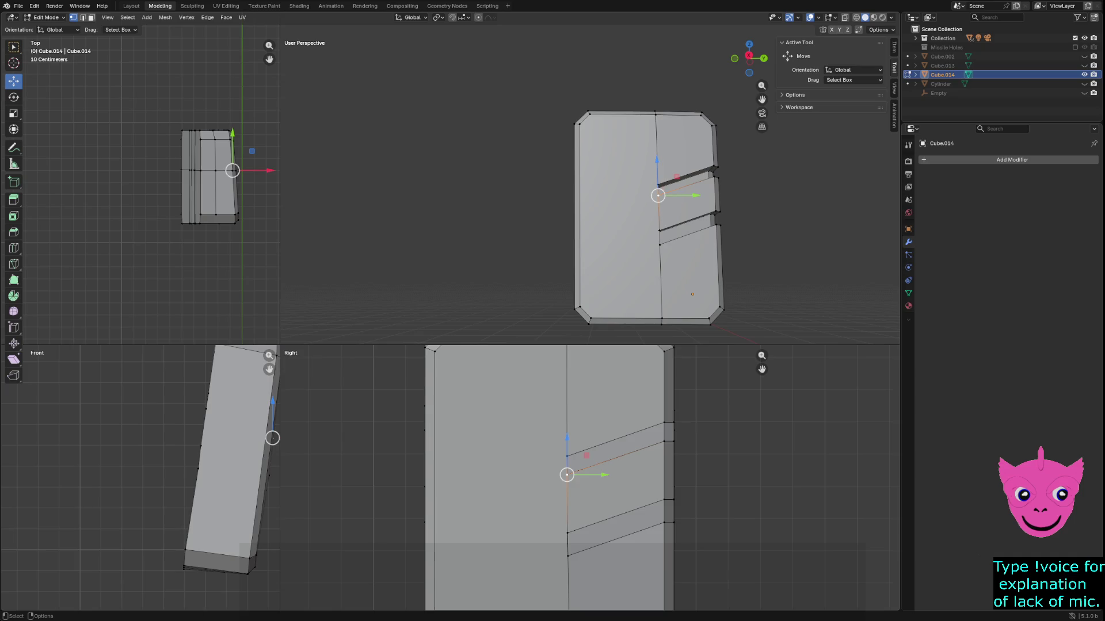
pyautogui.hotkey('alt', 'a')
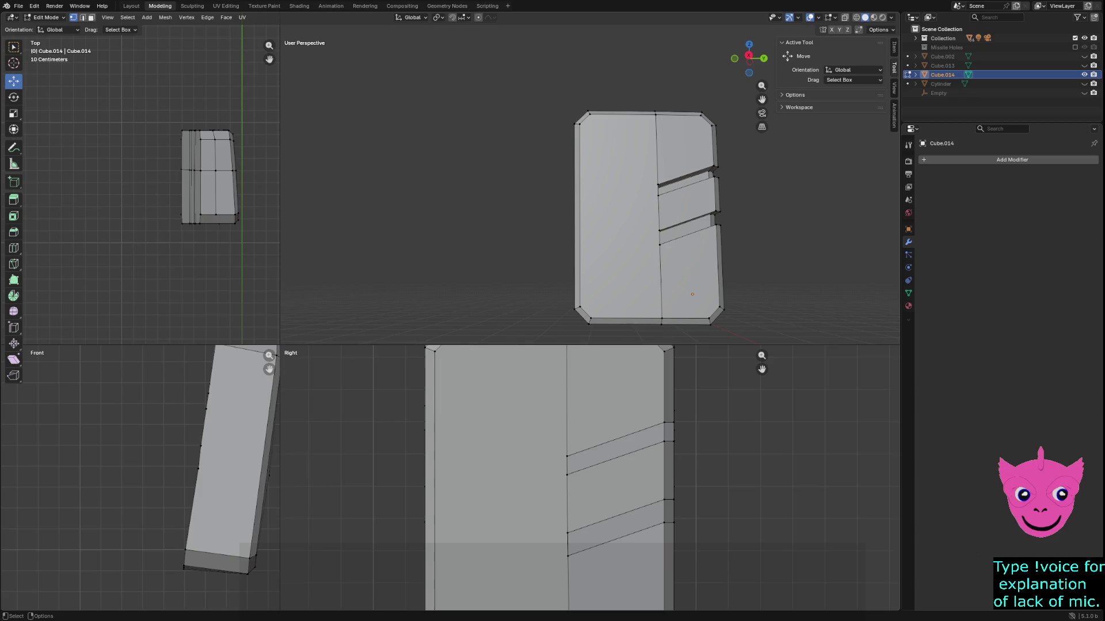
pyautogui.scroll(-5, 575, 481)
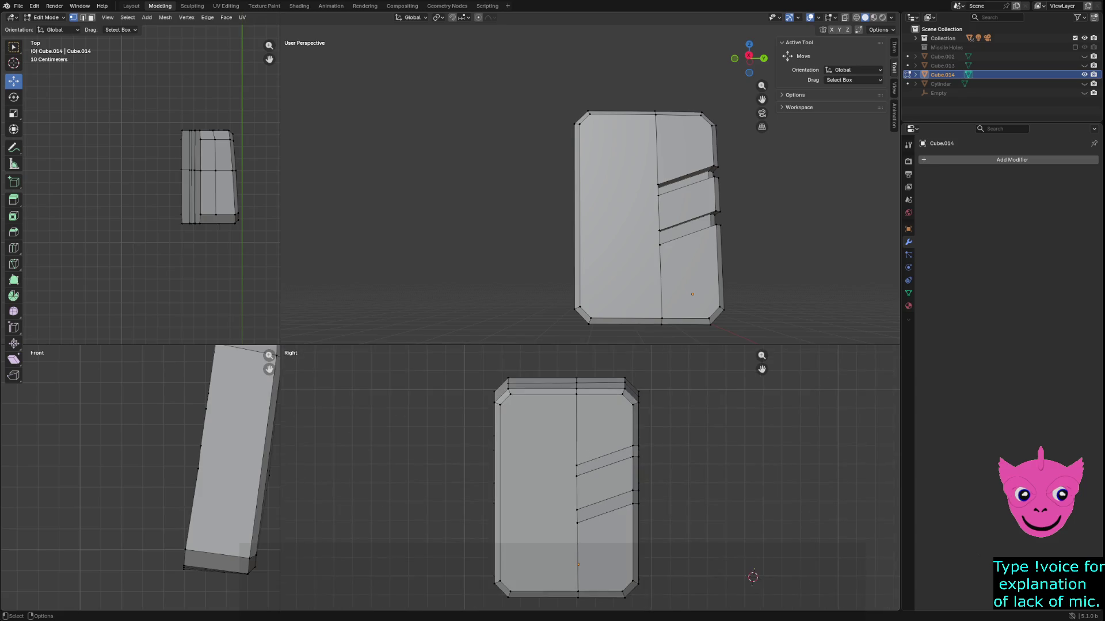
pyautogui.hotkey('shift', 's')
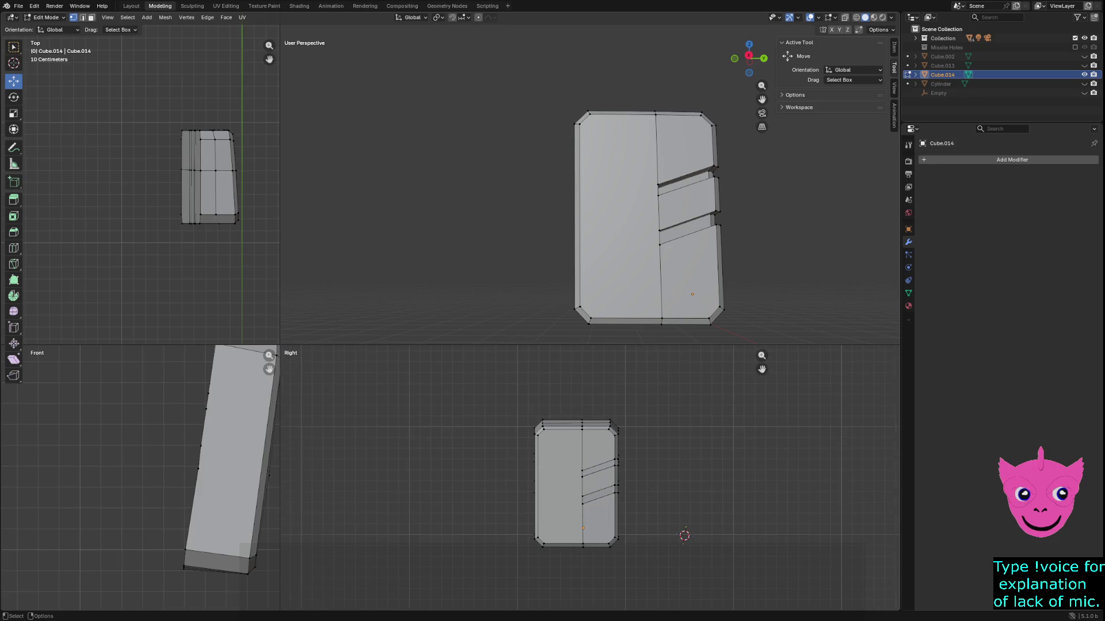
pyautogui.hotkey('shift', 'h')
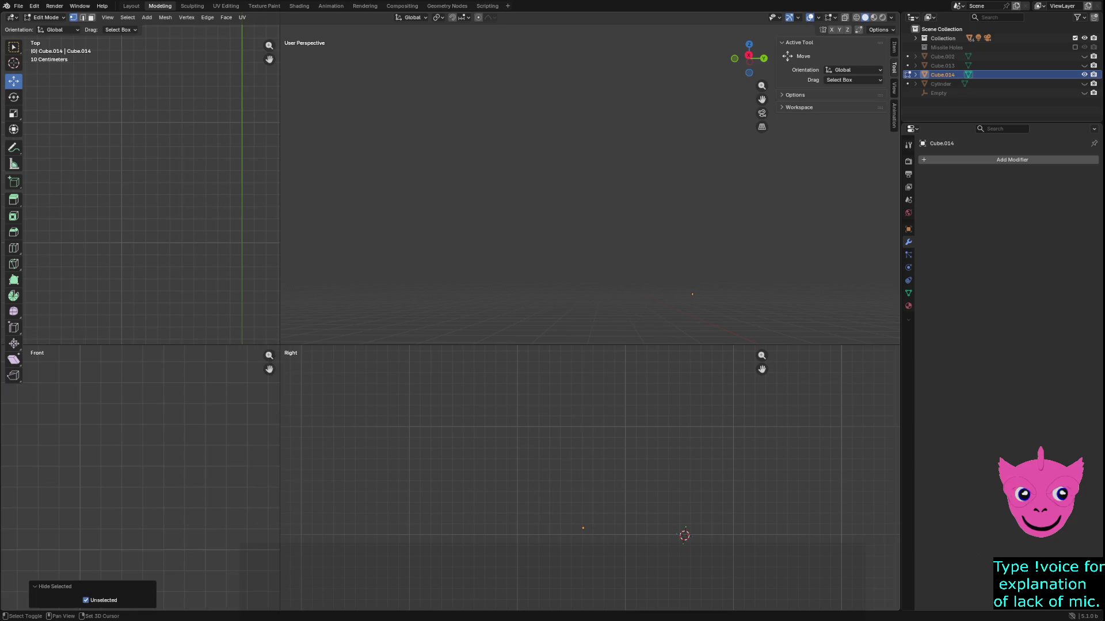
pyautogui.hotkey('ctrl', 'h')
pyautogui.press('Return')
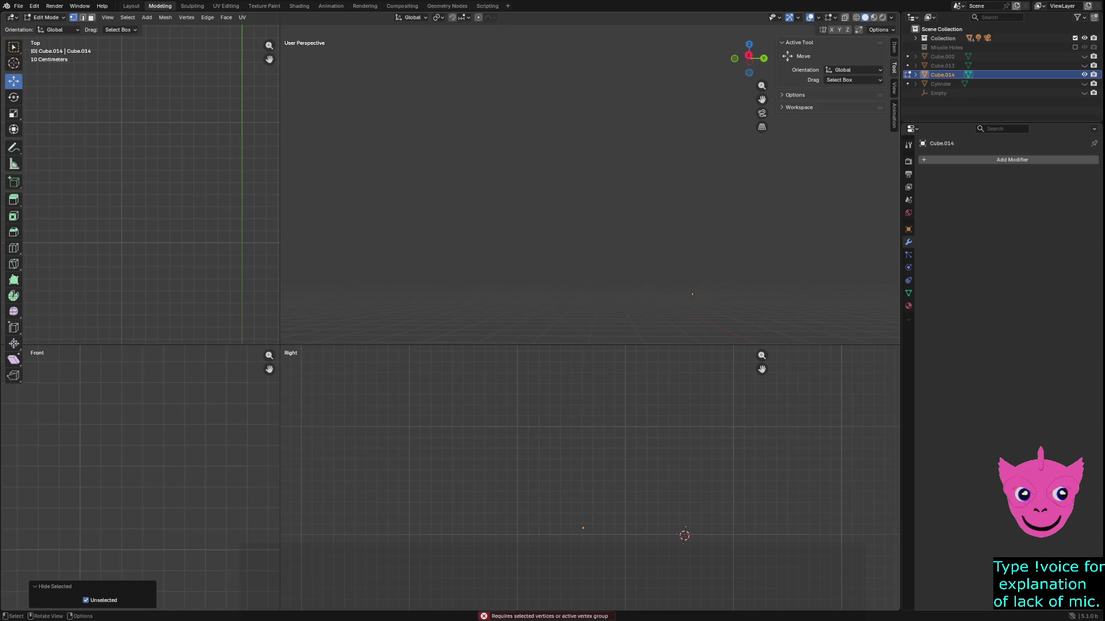
pyautogui.hotkey('alt', 'h')
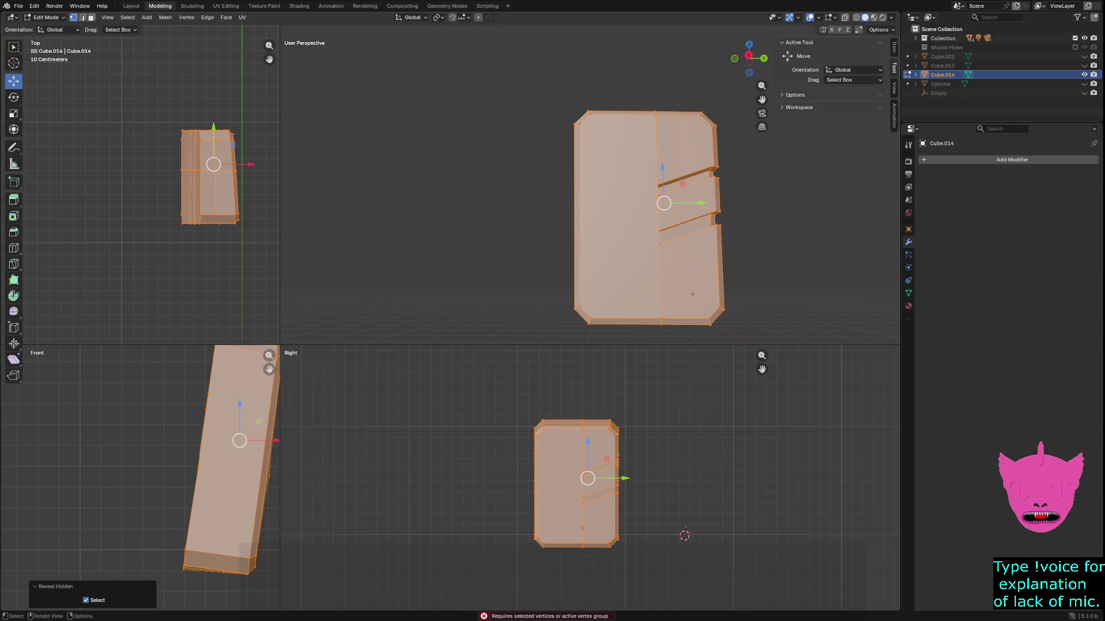
pyautogui.hotkey('ctrl', 'Tab')
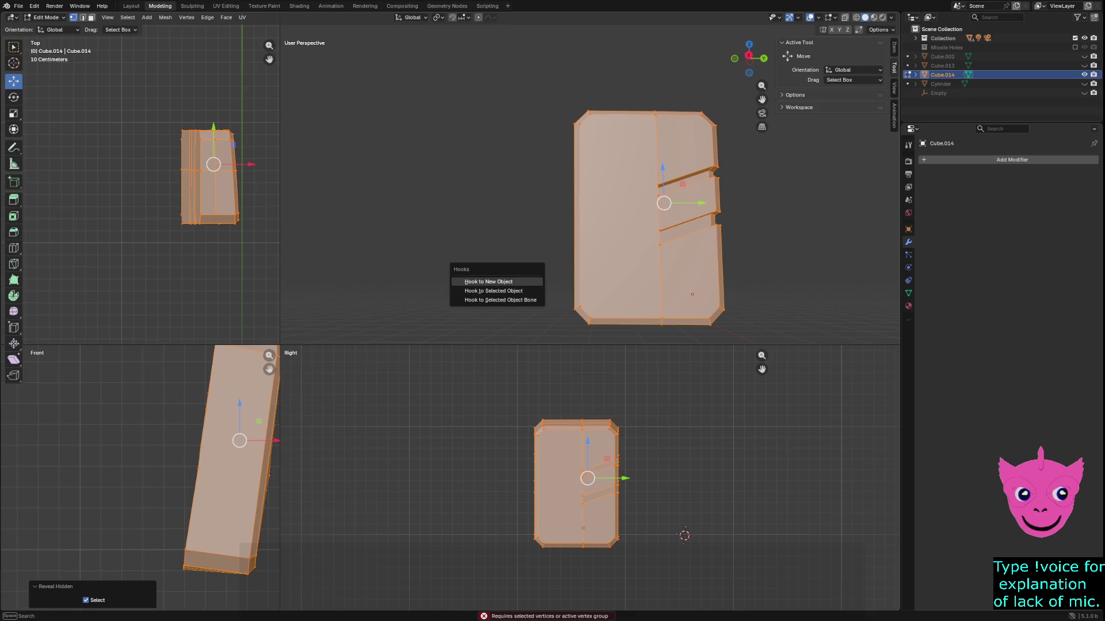
pyautogui.press('Escape')
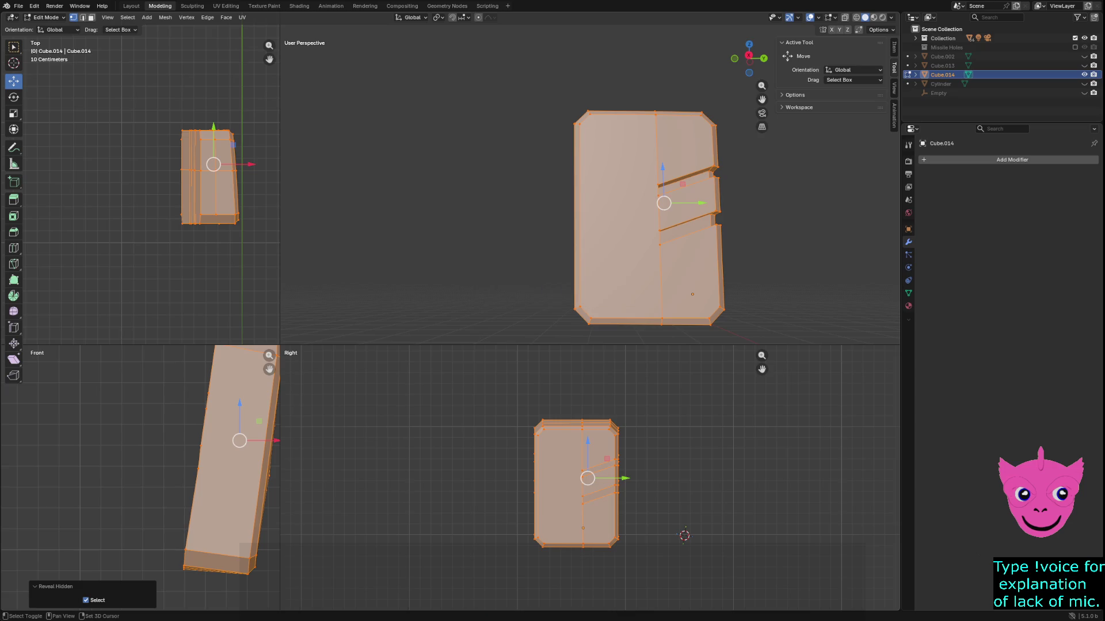
pyautogui.press('h')
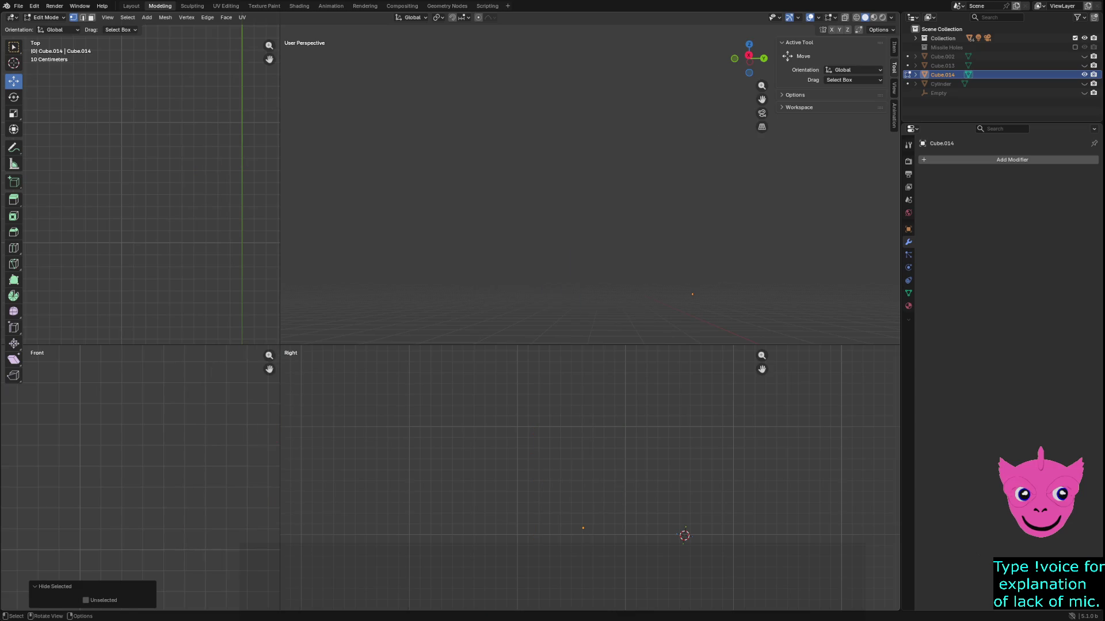
pyautogui.press('Tab')
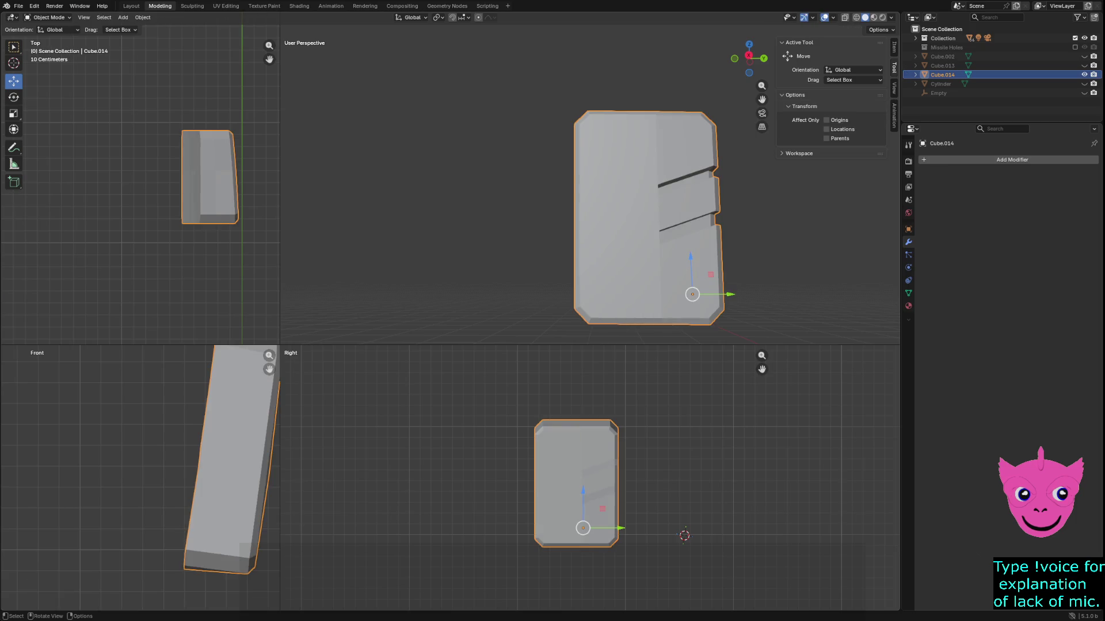
pyautogui.hotkey('alt', 'a')
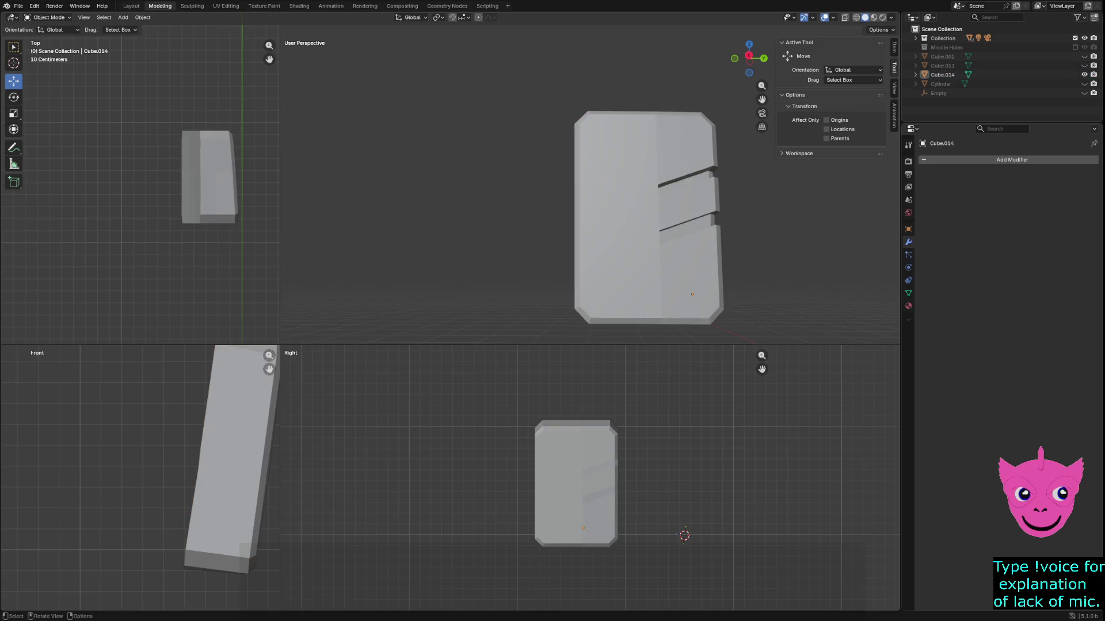
pyautogui.press('Tab')
pyautogui.hotkey('alt', 'h')
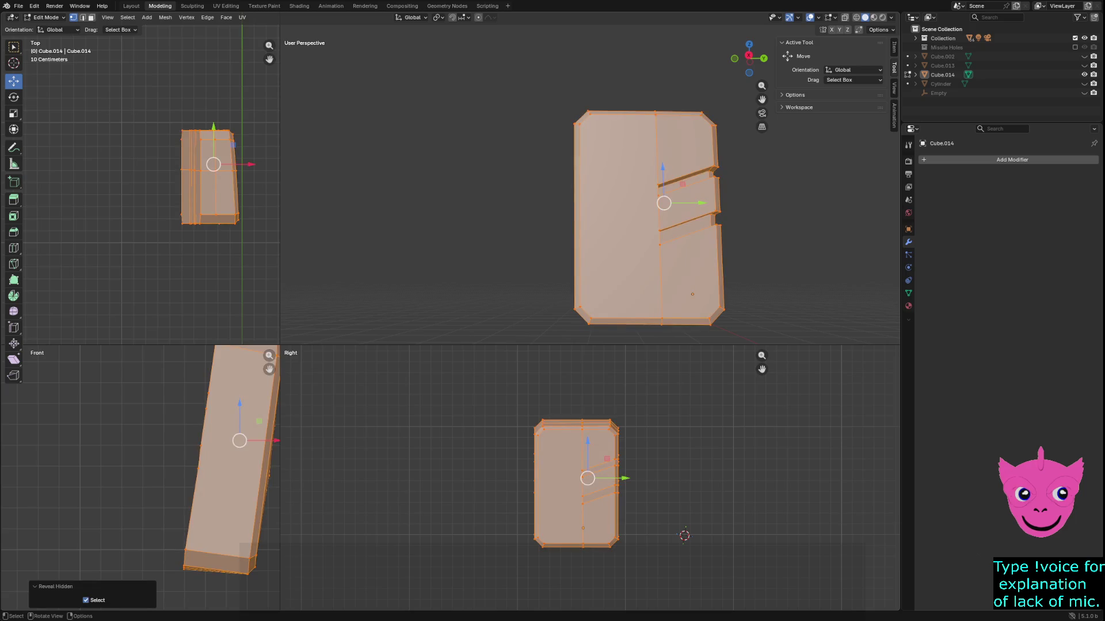
pyautogui.hotkey('ctrl', 'Tab')
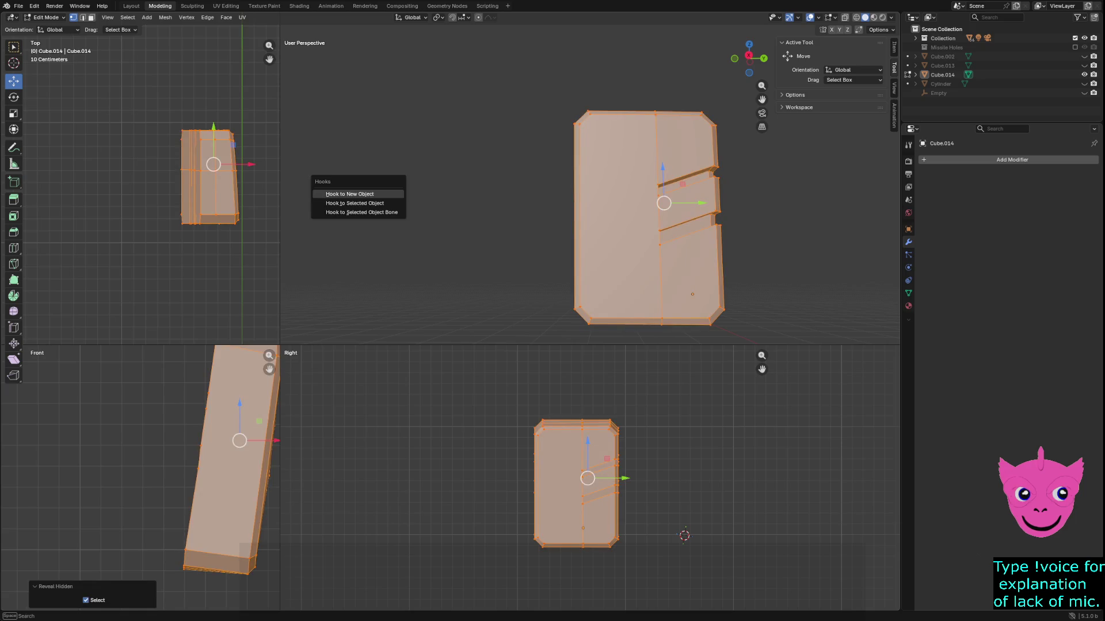
pyautogui.press('Escape')
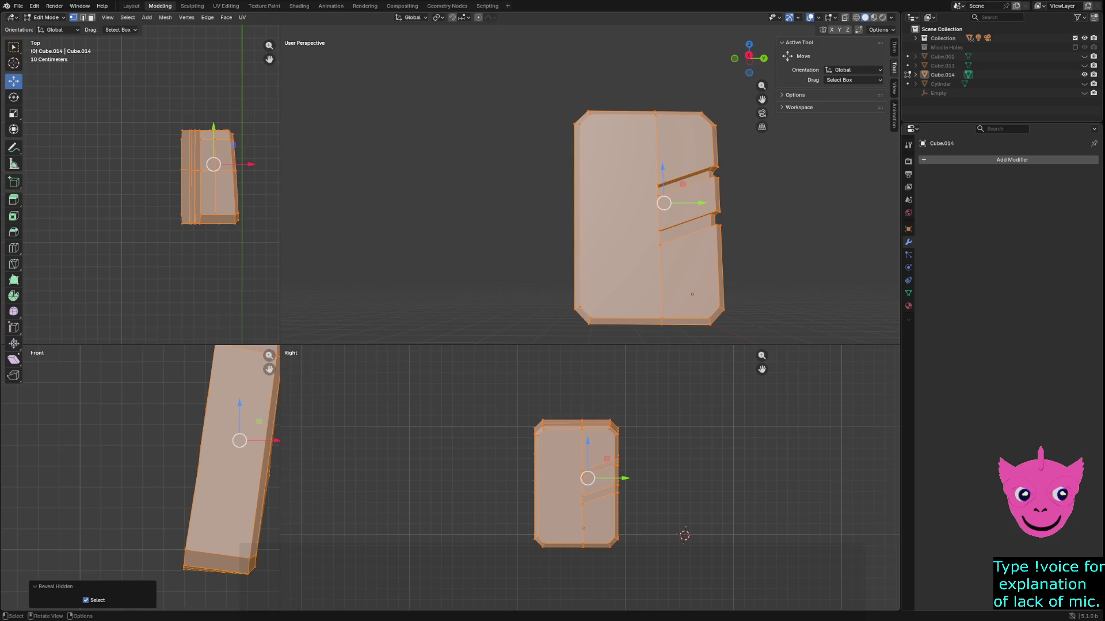
pyautogui.hotkey('alt', 'a')
pyautogui.scroll(-3, 589, 477)
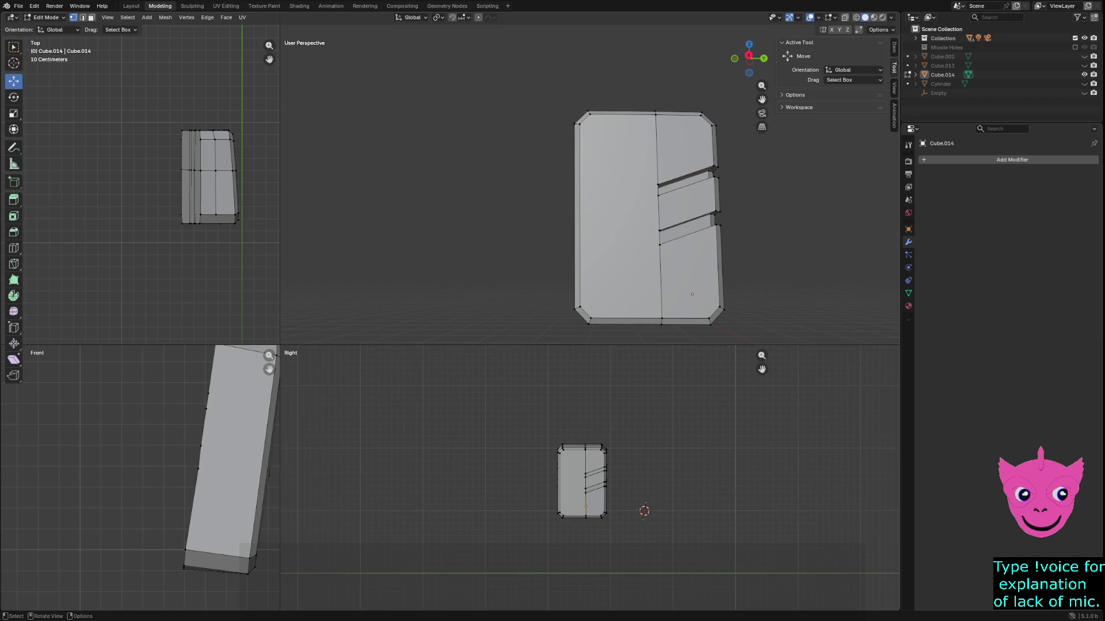
# Unhide all the mech's parts in Object Mode and select the Cube.014 panel.
pyautogui.press('Tab')
pyautogui.hotkey('alt', 'h')
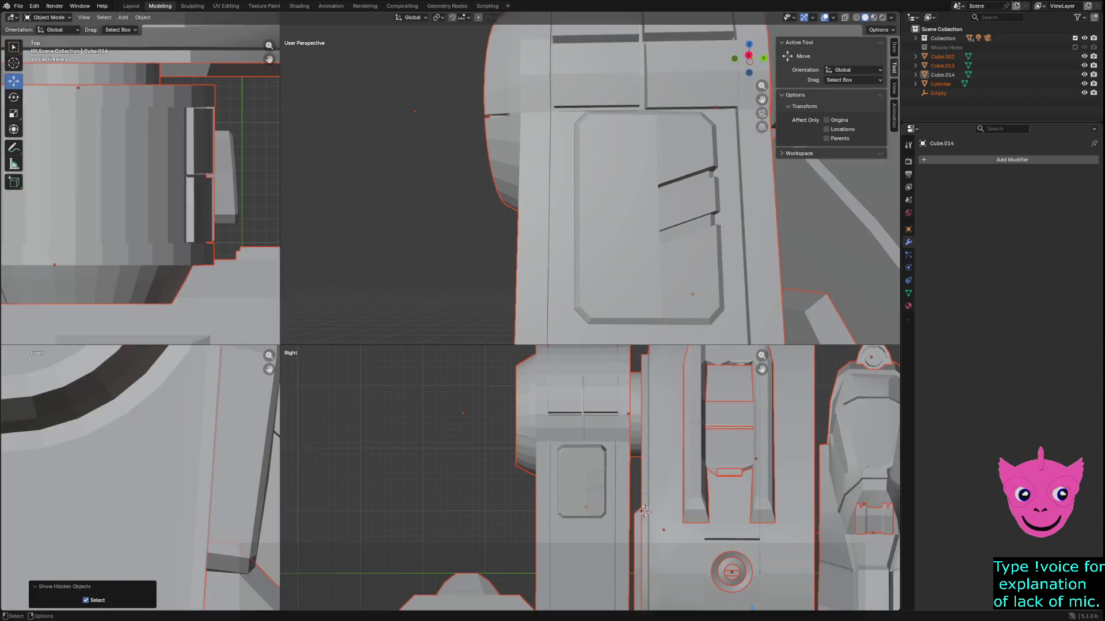
pyautogui.hotkey('alt', 'a')
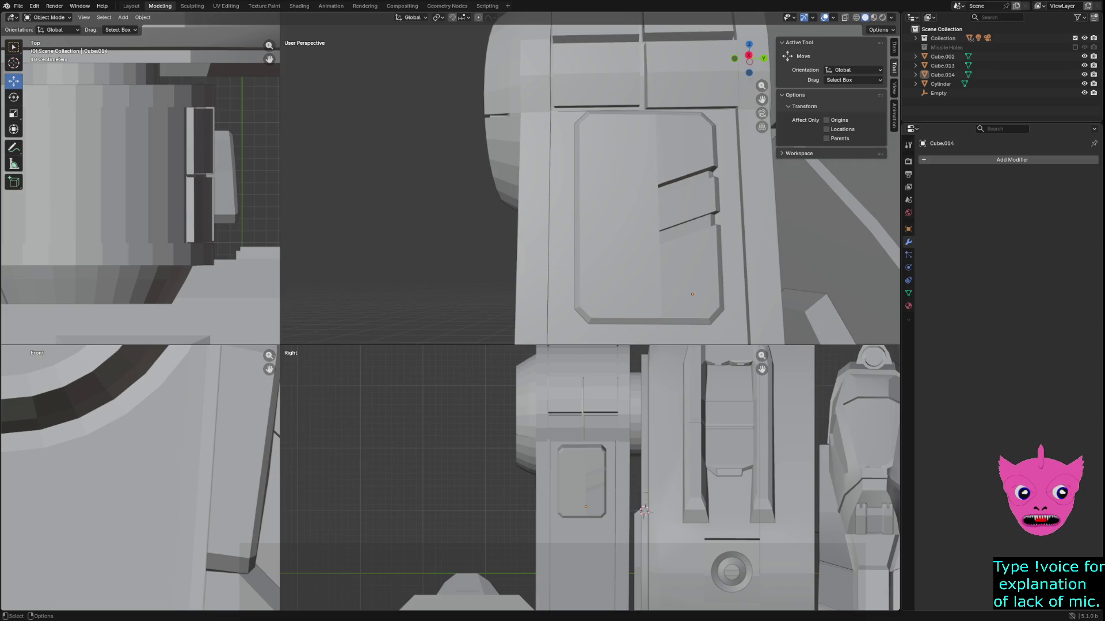
pyautogui.scroll(-3, 644, 511)
pyautogui.scroll(-2, 140, 477)
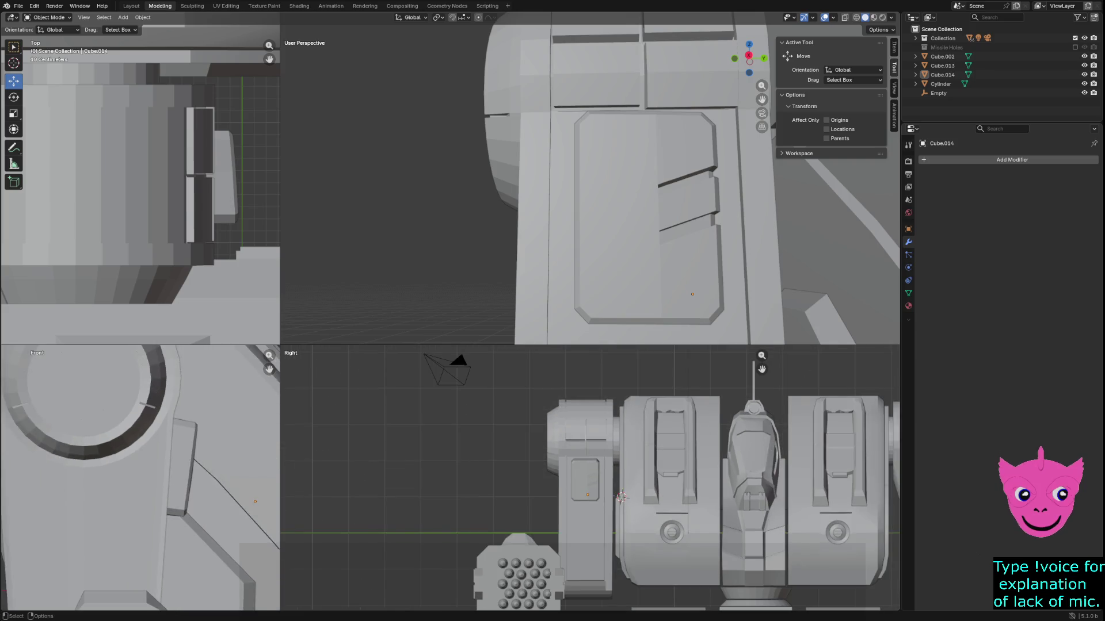
pyautogui.click(586, 480)
pyautogui.scroll(1, 209, 480)
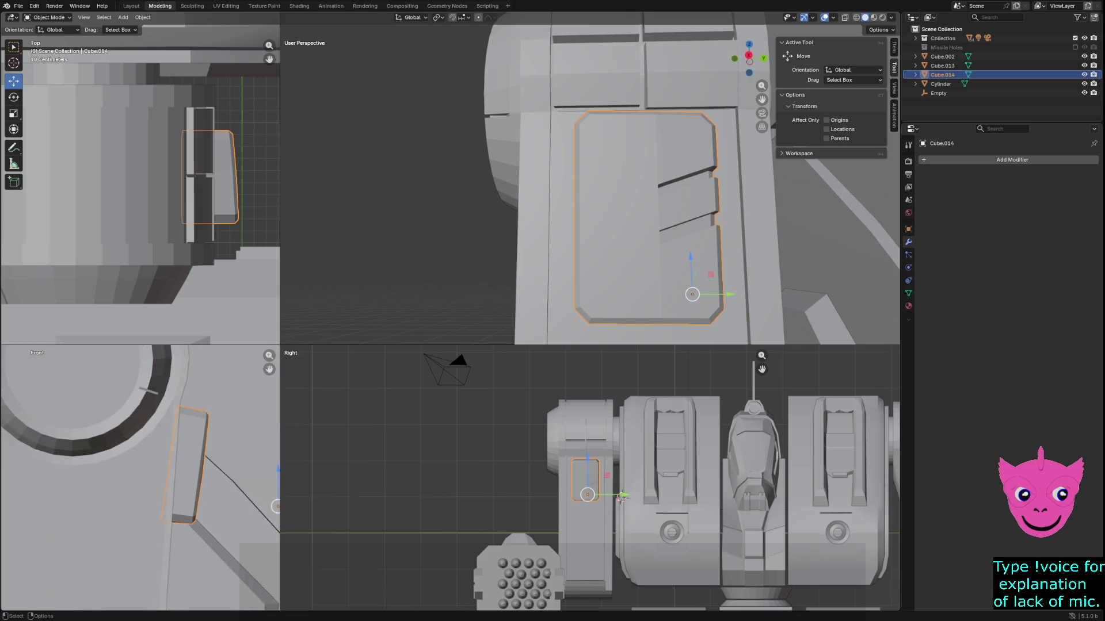
# In Edit Mode, select vertices and edges along the panel's lower-left part.
pyautogui.press('Tab')
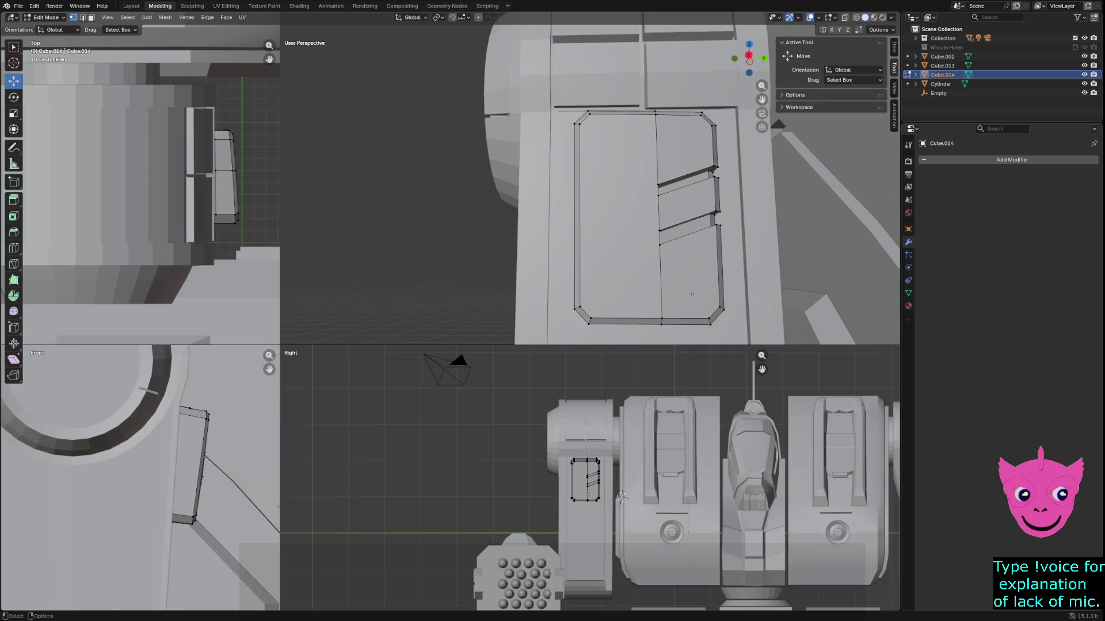
pyautogui.click(195, 515)
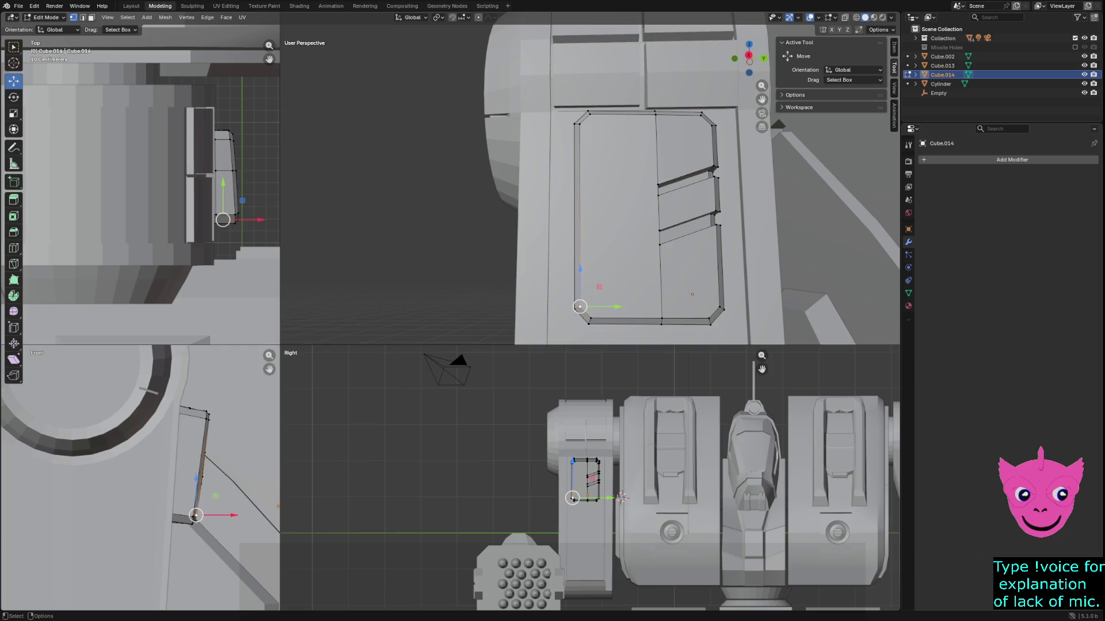
pyautogui.keyDown('alt'); pyautogui.click(186, 520); pyautogui.keyUp('alt')
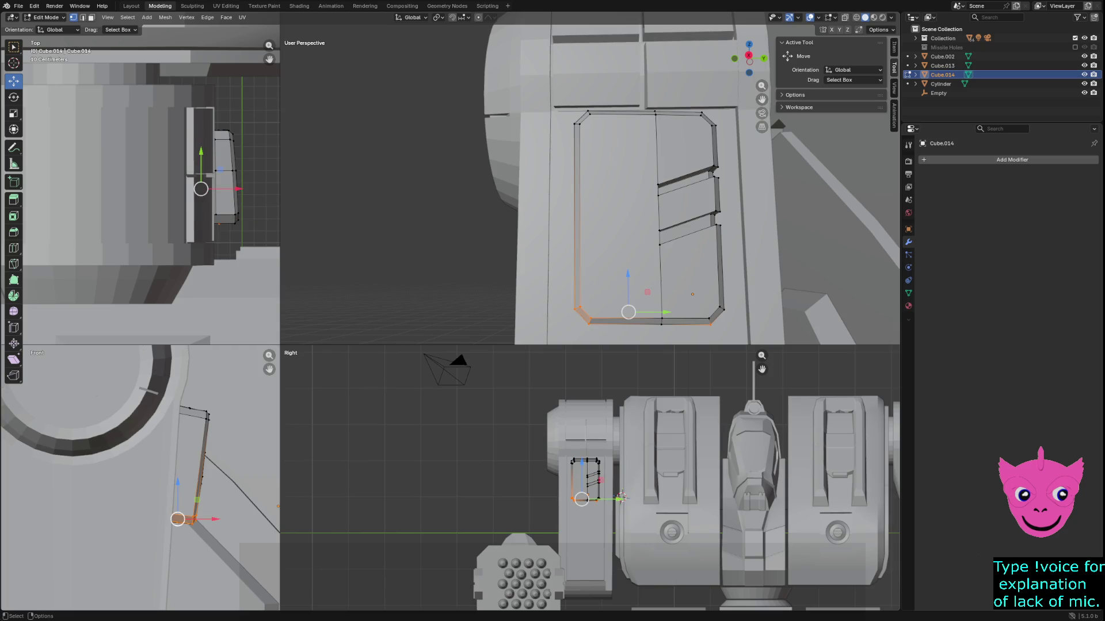
pyautogui.keyDown('shift'); pyautogui.click(202, 494); pyautogui.keyUp('shift')
pyautogui.moveTo(153, 464)
pyautogui.keyDown('shift'); pyautogui.mouseDown()
pyautogui.moveTo(233, 551)
pyautogui.moveTo(152, 467)
pyautogui.mouseUp(); pyautogui.keyUp('shift')
pyautogui.keyDown('shift'); pyautogui.moveTo(221, 535); pyautogui.dragTo(143, 439); pyautogui.keyUp('shift')
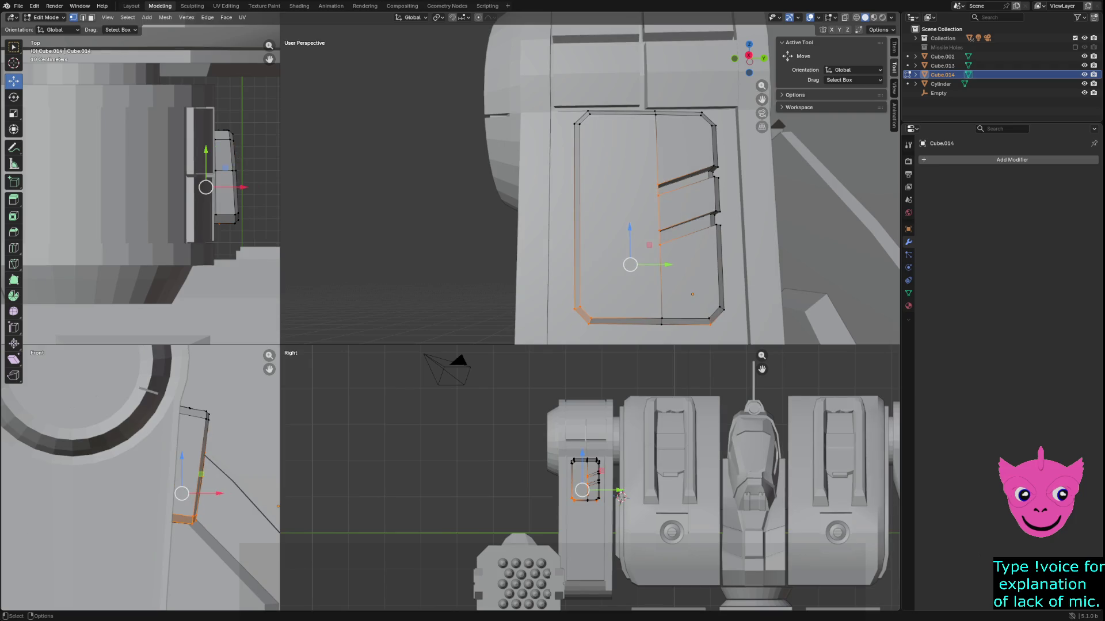
# Rotate the Cube.014 panel by -2.71° in Object Mode to fit the mech's side.
pyautogui.press('Tab')
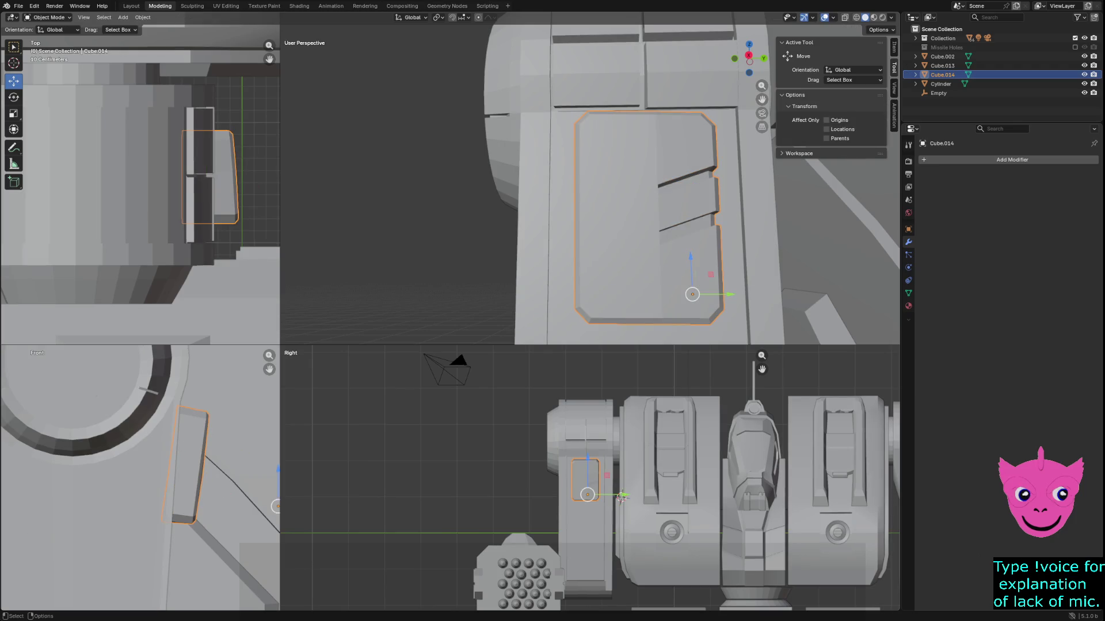
pyautogui.press('r')
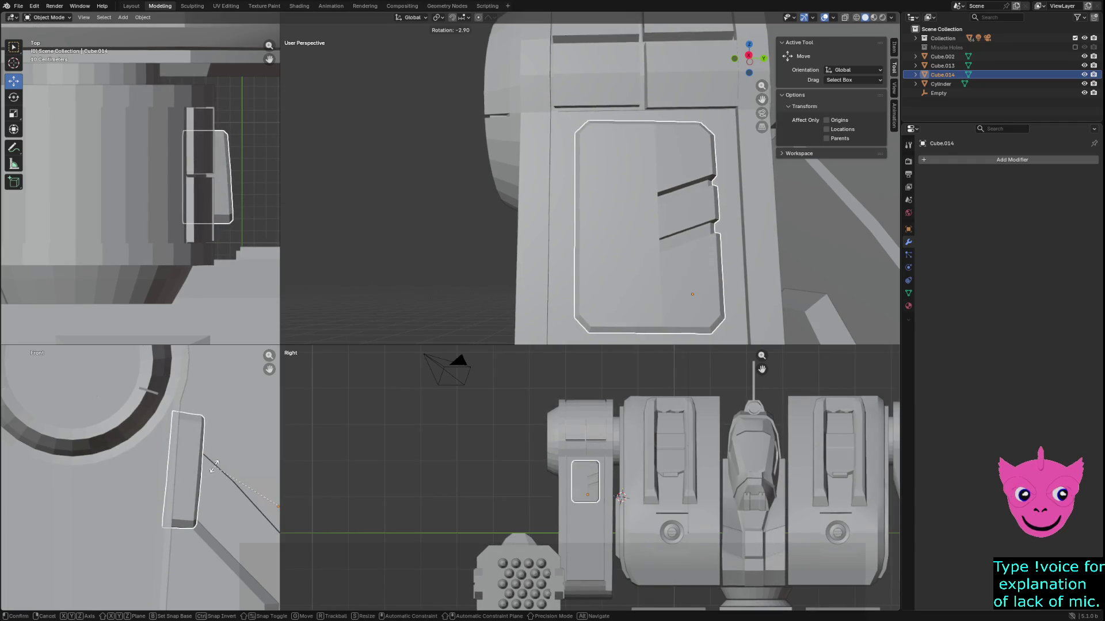
pyautogui.click(216, 466)
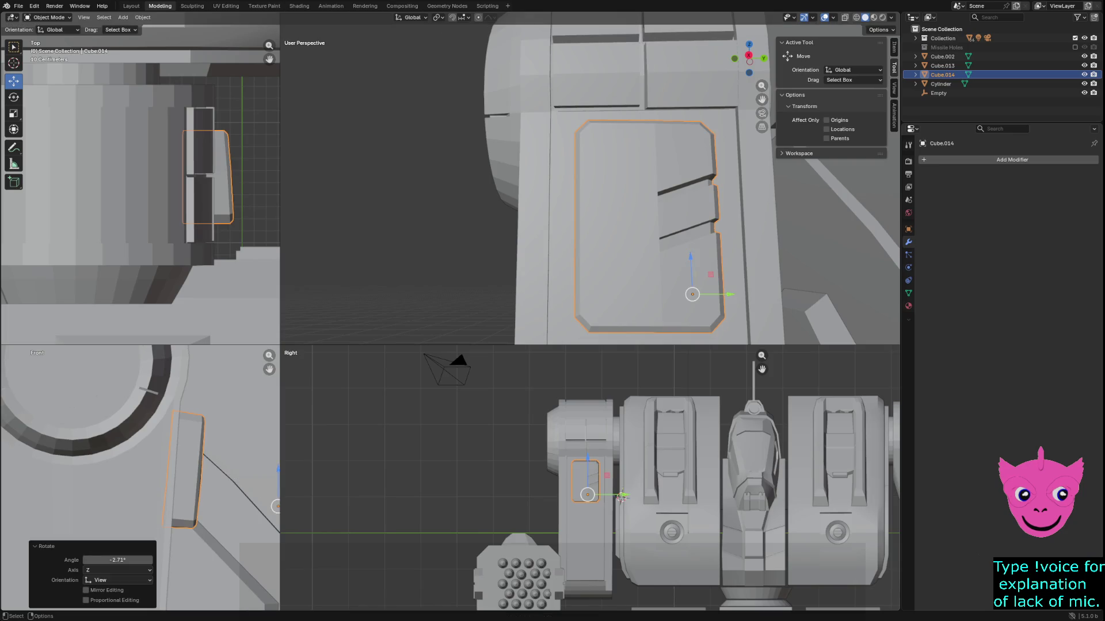
pyautogui.hotkey('alt', 'a')
pyautogui.scroll(-3, 590, 477)
pyautogui.scroll(-7, 590, 178)
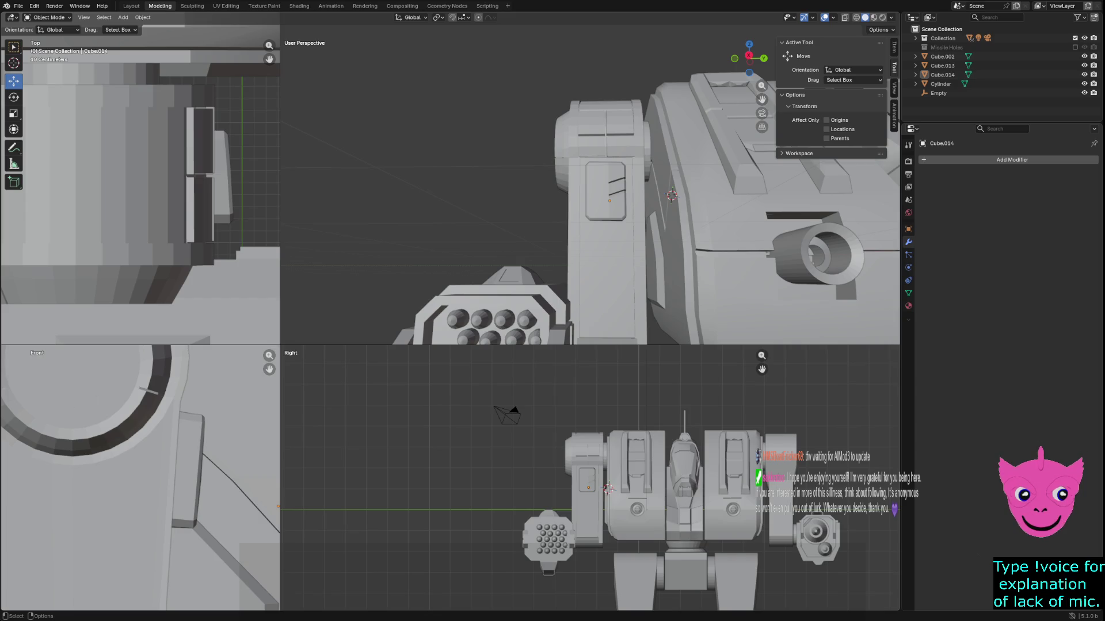
# Select Cylinder.015 on the mech's arm and hide everything else with Shift+H.
pyautogui.moveTo(575, 201); pyautogui.dragTo(460, 190, button='middle')
pyautogui.click(552, 201)
pyautogui.scroll(3, 552, 201)
pyautogui.hotkey('shift', 'h')
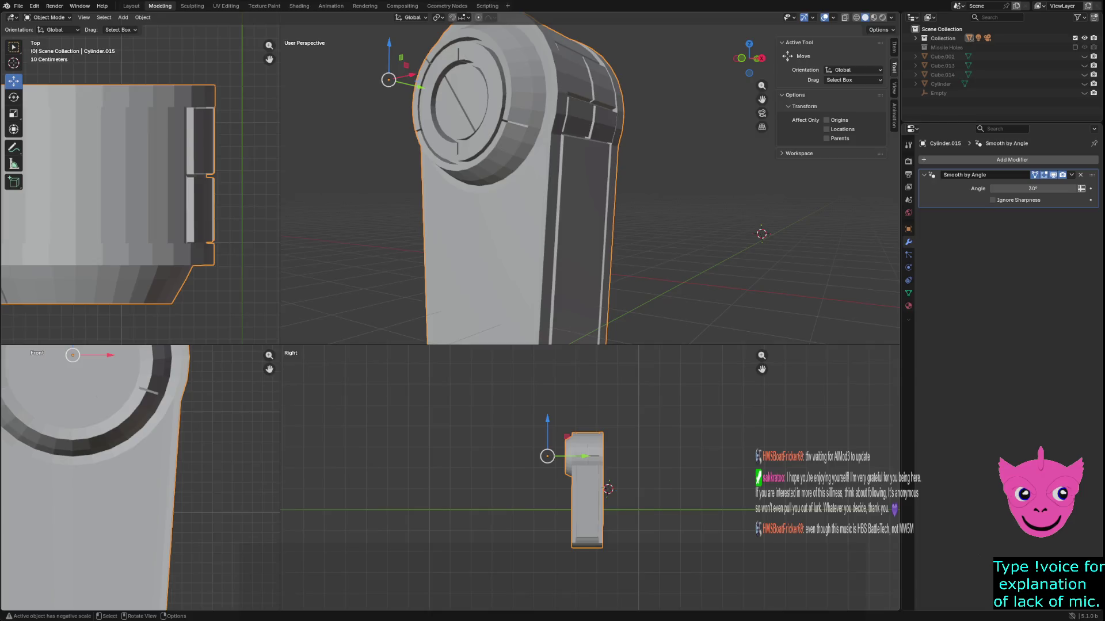
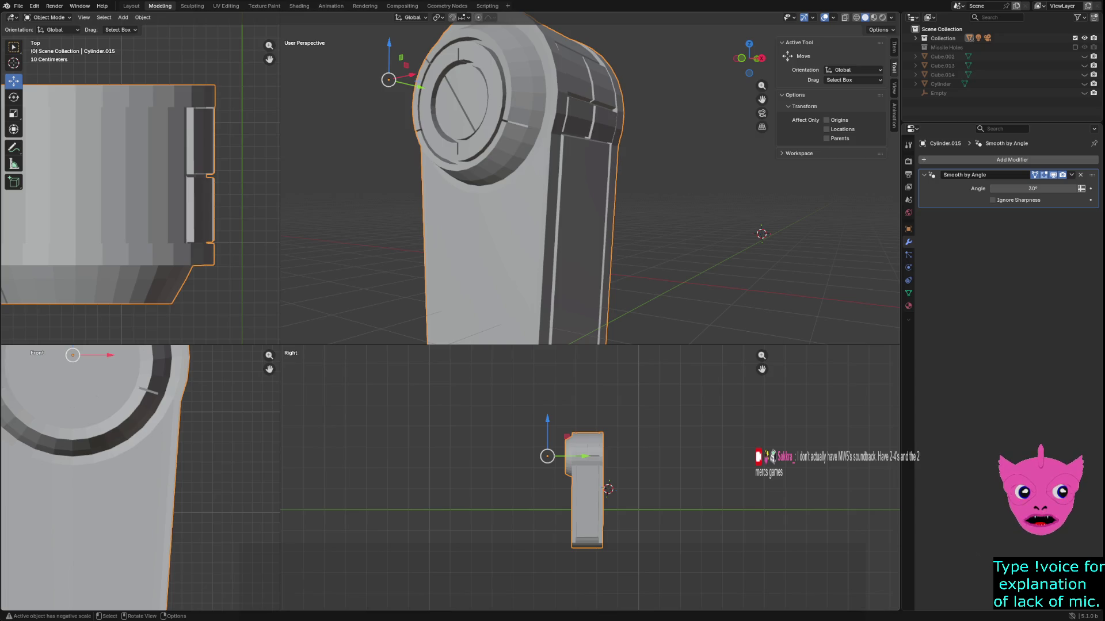
# Deselect everything and switch all views to wireframe shading, zooming into the Right view.
pyautogui.hotkey('alt', 'a')
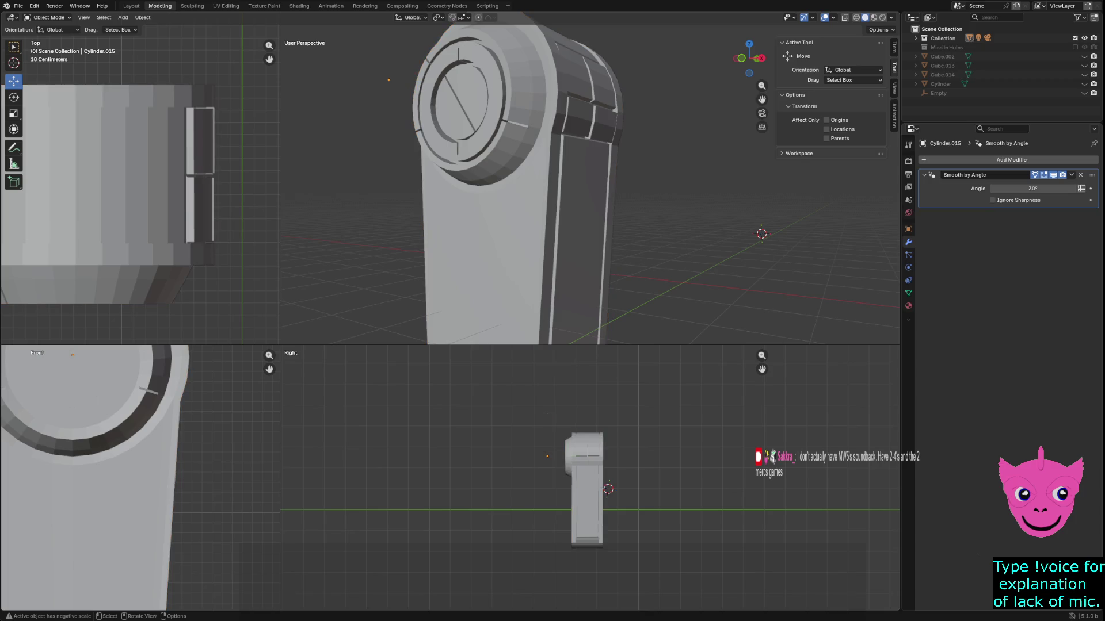
pyautogui.press('z')
pyautogui.click(400, 448)
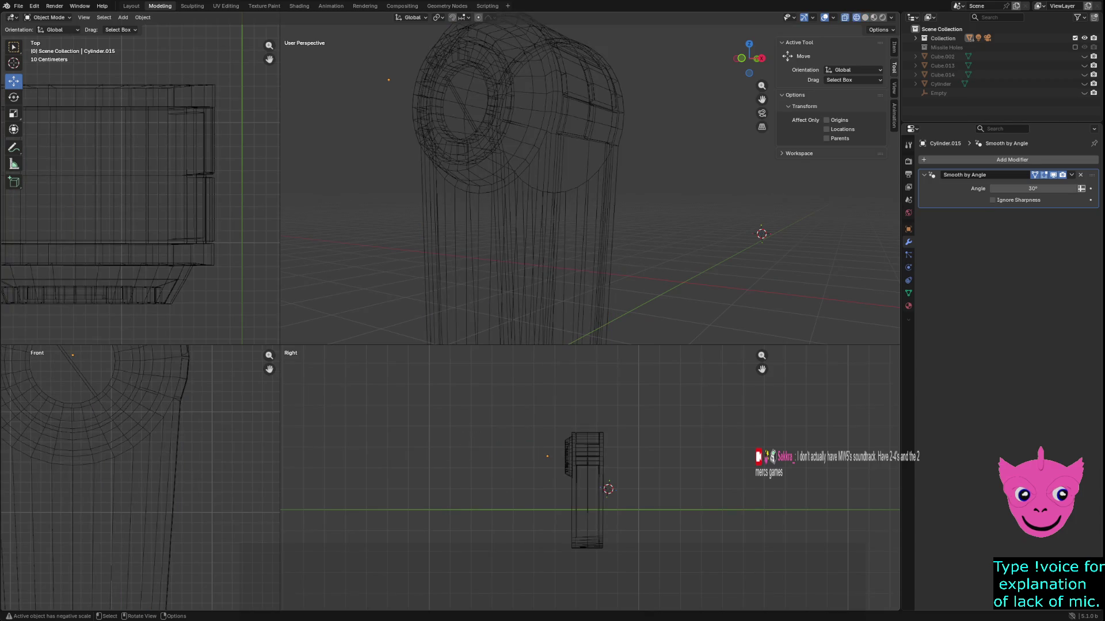
pyautogui.scroll(2, 590, 478)
# Dismiss the keyframe insert menu without adding any keyframes.
pyautogui.press('i')
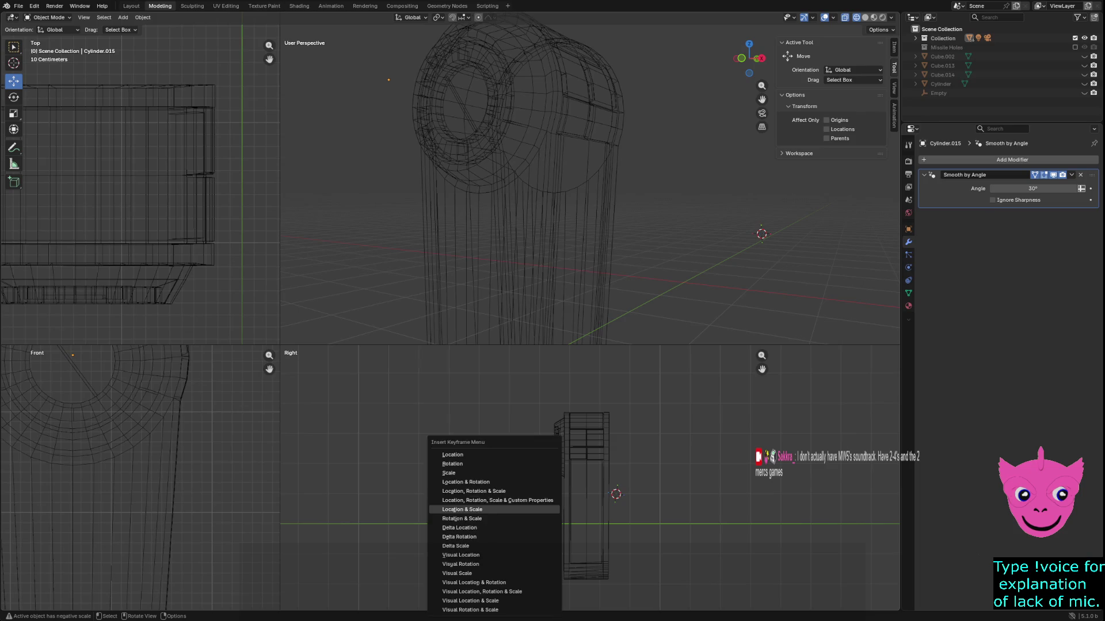
pyautogui.press('Escape')
pyautogui.press('i')
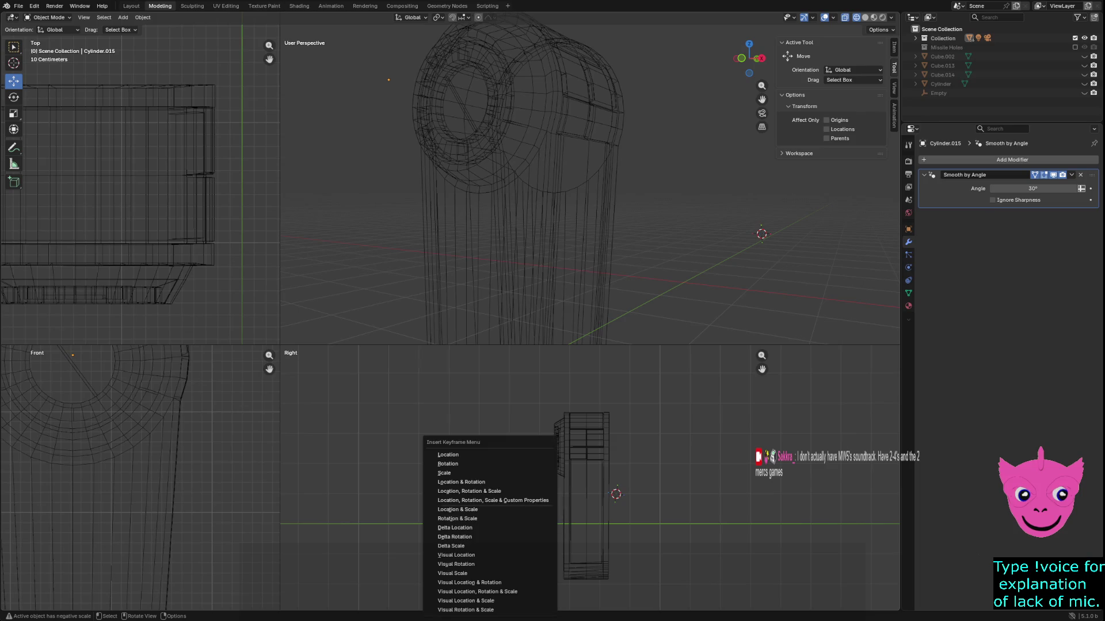
pyautogui.press('Return')
# Enter Edit Mode on Cylinder.015 and make a first knife cut across the lower body.
pyautogui.press('Tab')
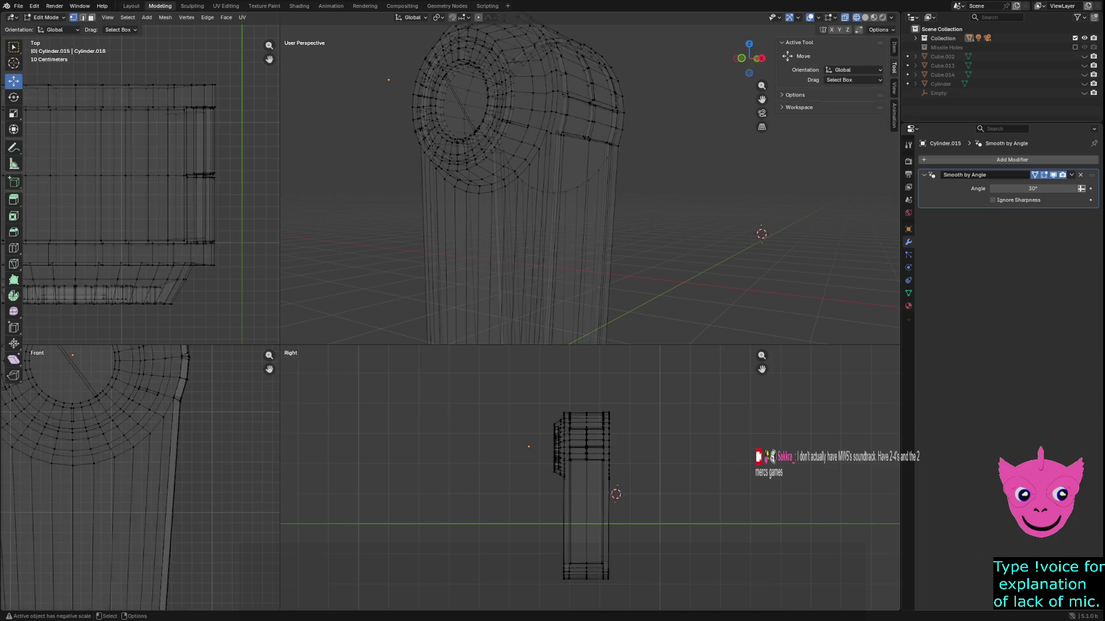
pyautogui.press('k')
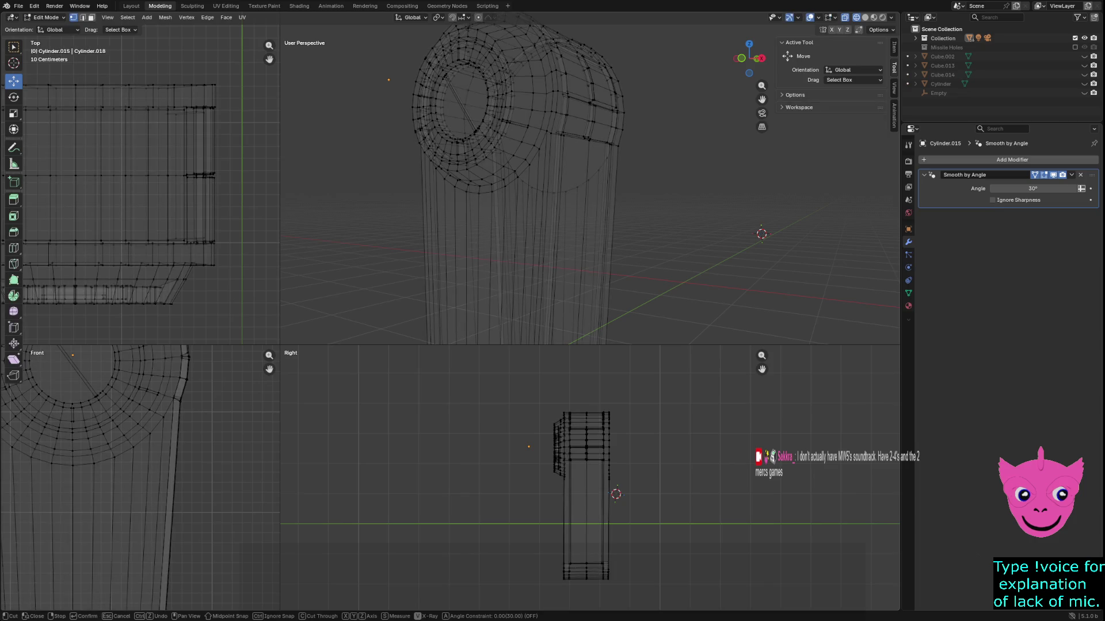
pyautogui.click(659, 496)
pyautogui.press('Return')
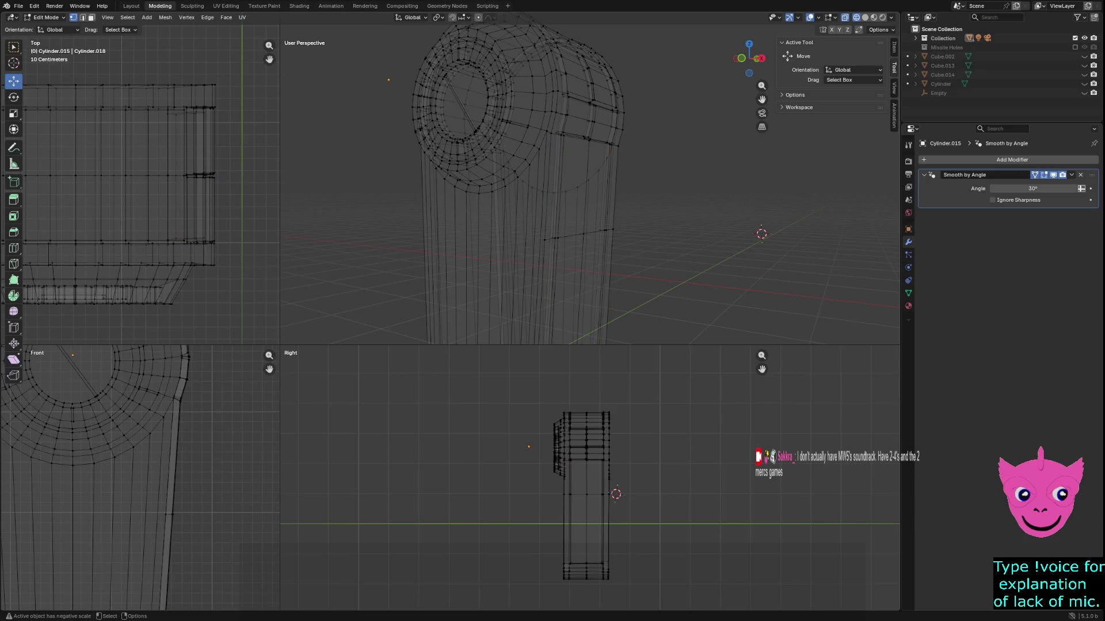
# Box-select geometry across the lower shaft and make another knife cut there.
pyautogui.hotkey('ctrl', 'l')
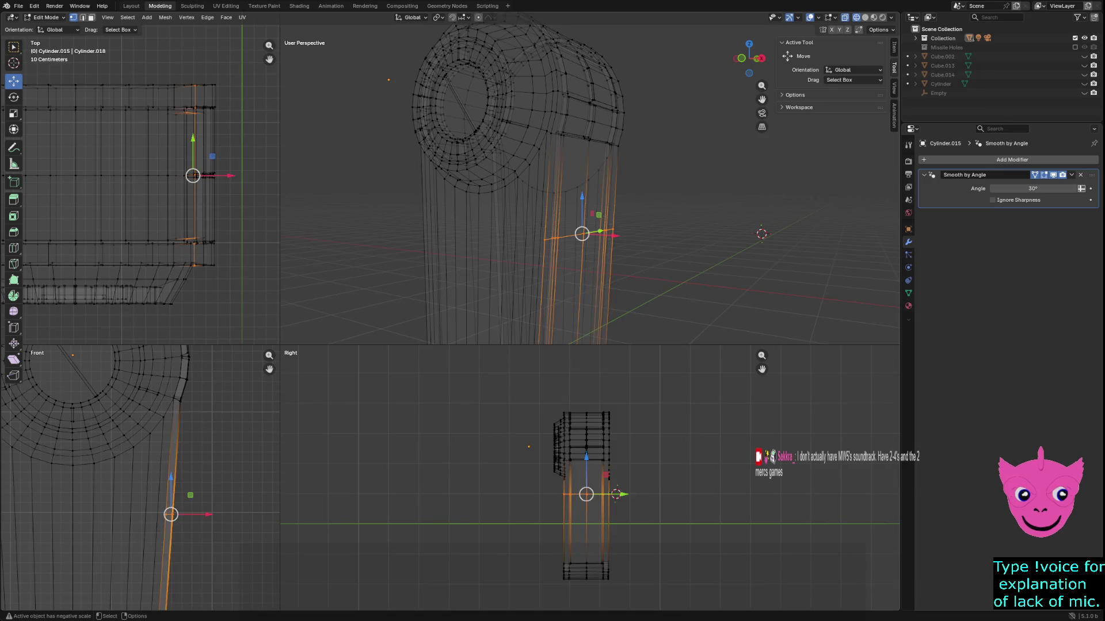
pyautogui.hotkey('alt', 'a')
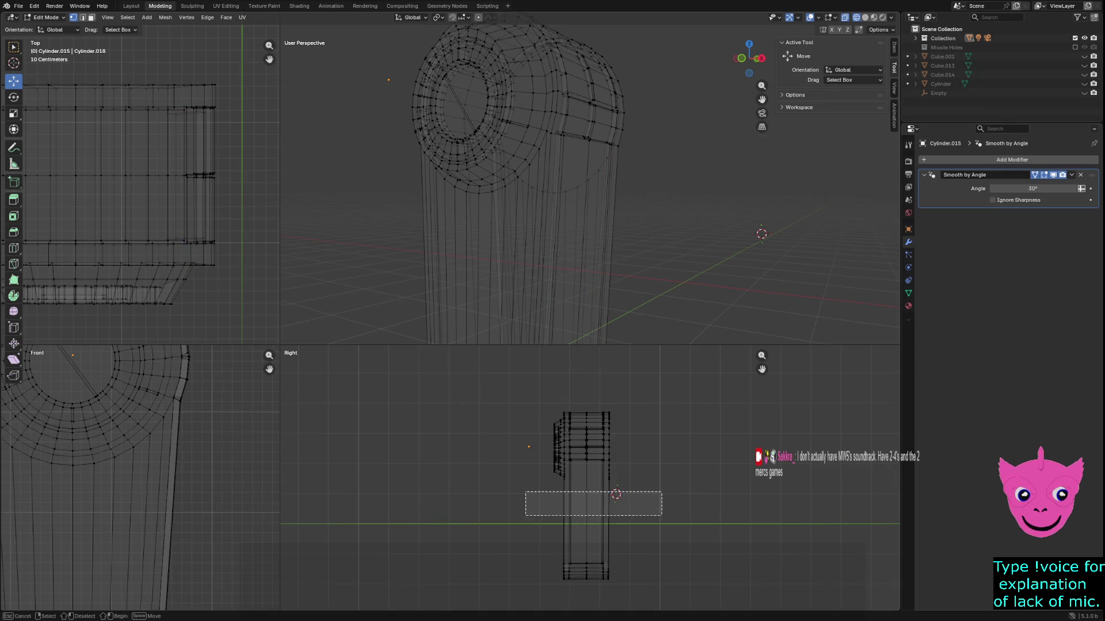
pyautogui.press('b')
pyautogui.moveTo(525, 492)
pyautogui.mouseDown()
pyautogui.moveTo(674, 500)
pyautogui.moveTo(568, 477)
pyautogui.mouseUp()
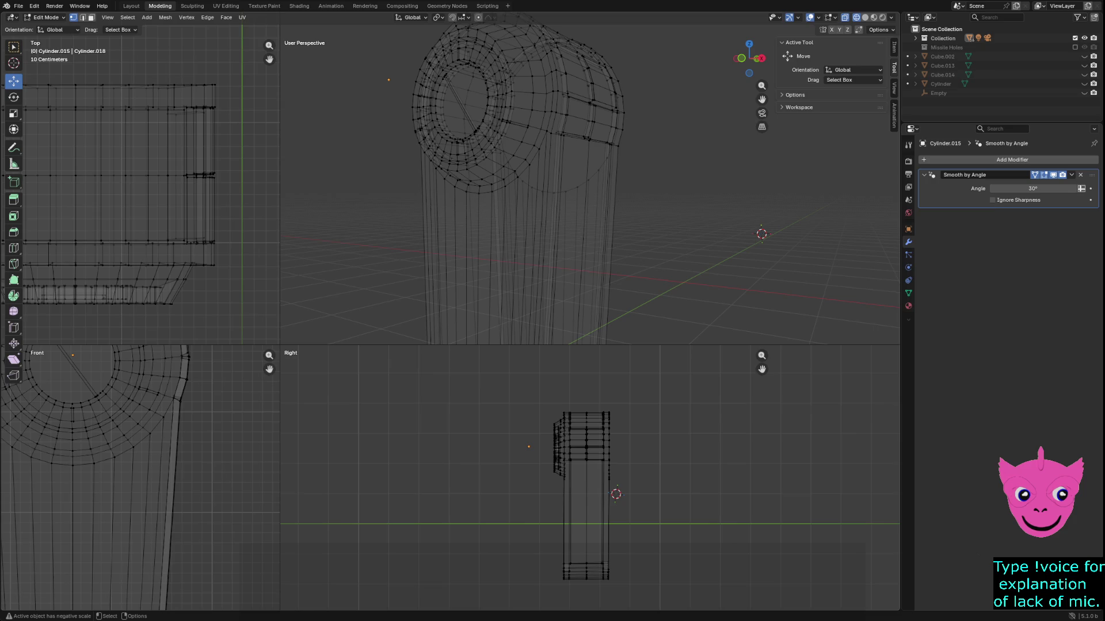
pyautogui.press('k')
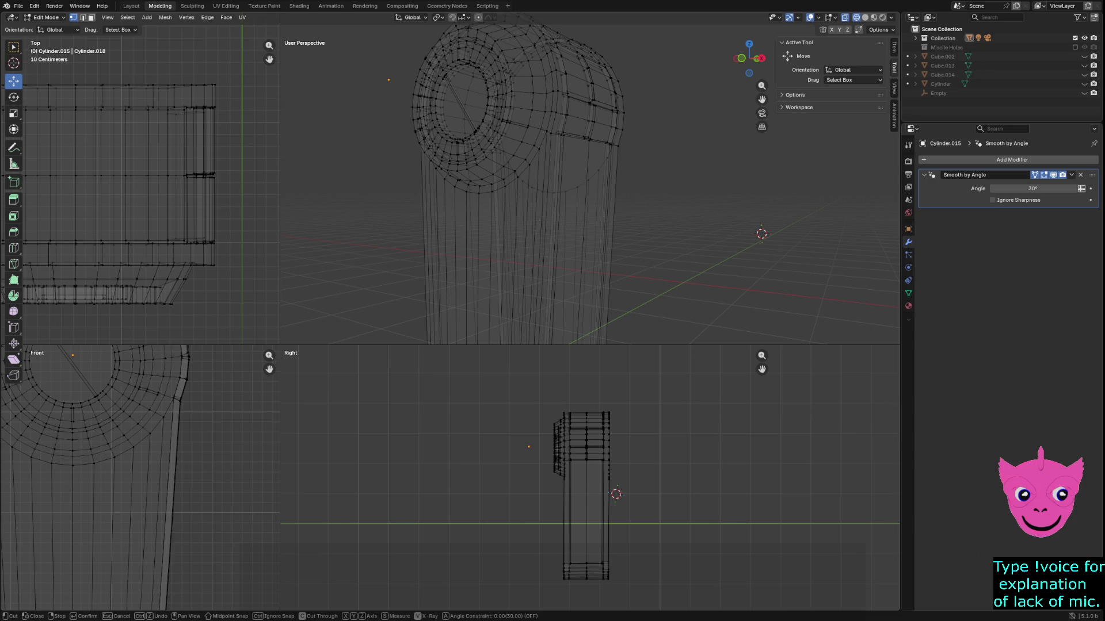
pyautogui.click(539, 493)
pyautogui.press('Return')
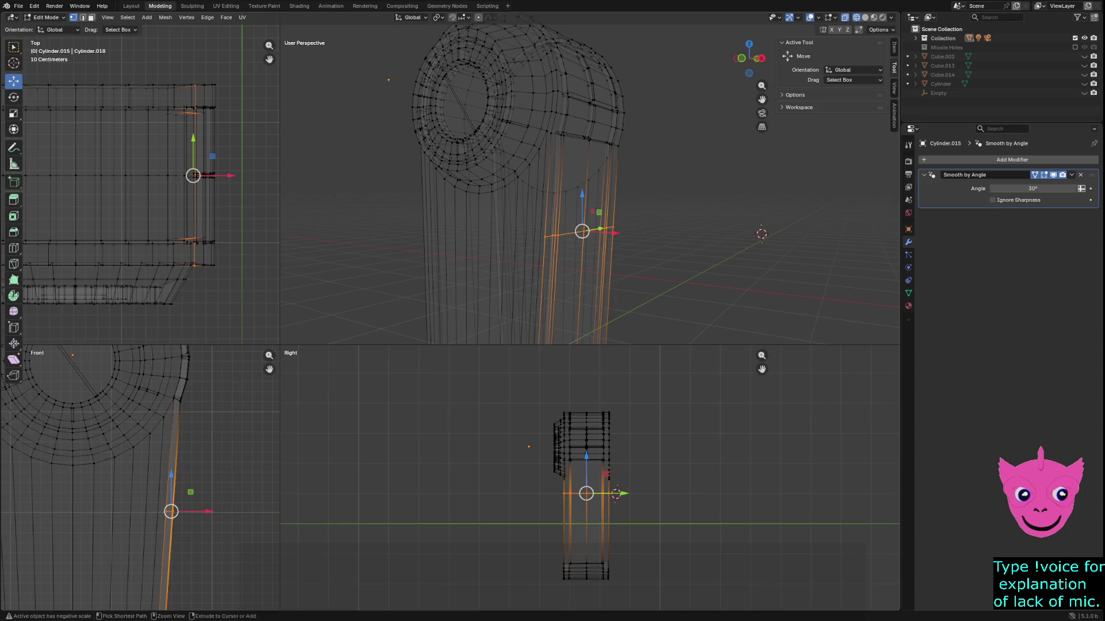
pyautogui.hotkey('alt', 'a')
# Knife a Cut Through line across the shaft to add a horizontal edge loop.
pyautogui.press('k')
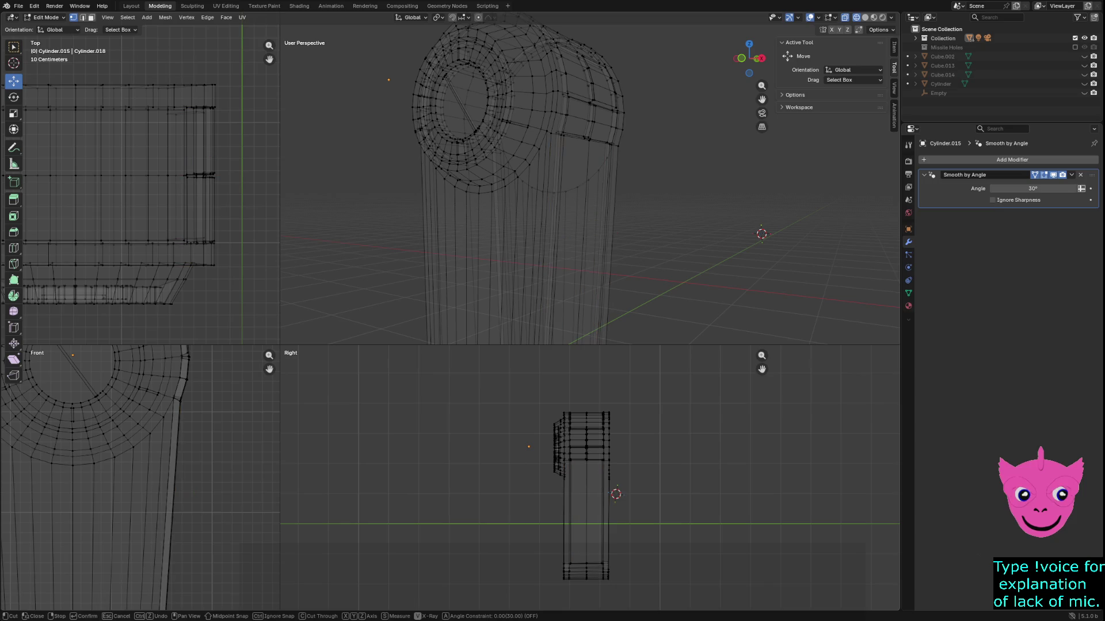
pyautogui.press('c')
pyautogui.click(539, 496)
pyautogui.press('Return')
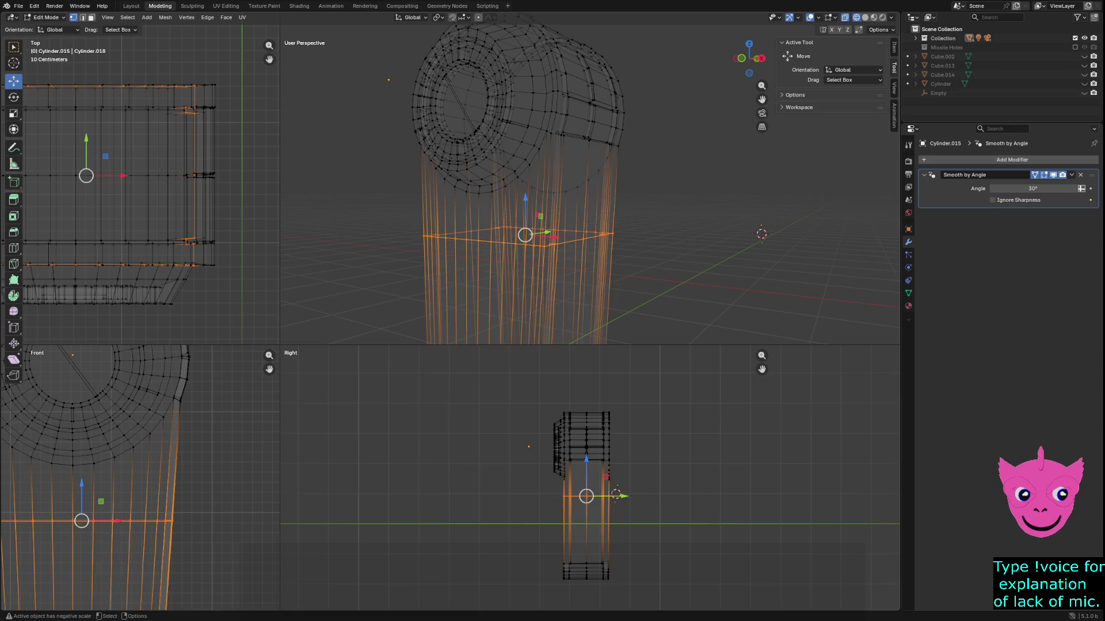
# Check the connected lower shaft part, then clear the selection and orbit toward the hub.
pyautogui.scroll(-3, 140, 479)
pyautogui.hotkey('alt', 'a')
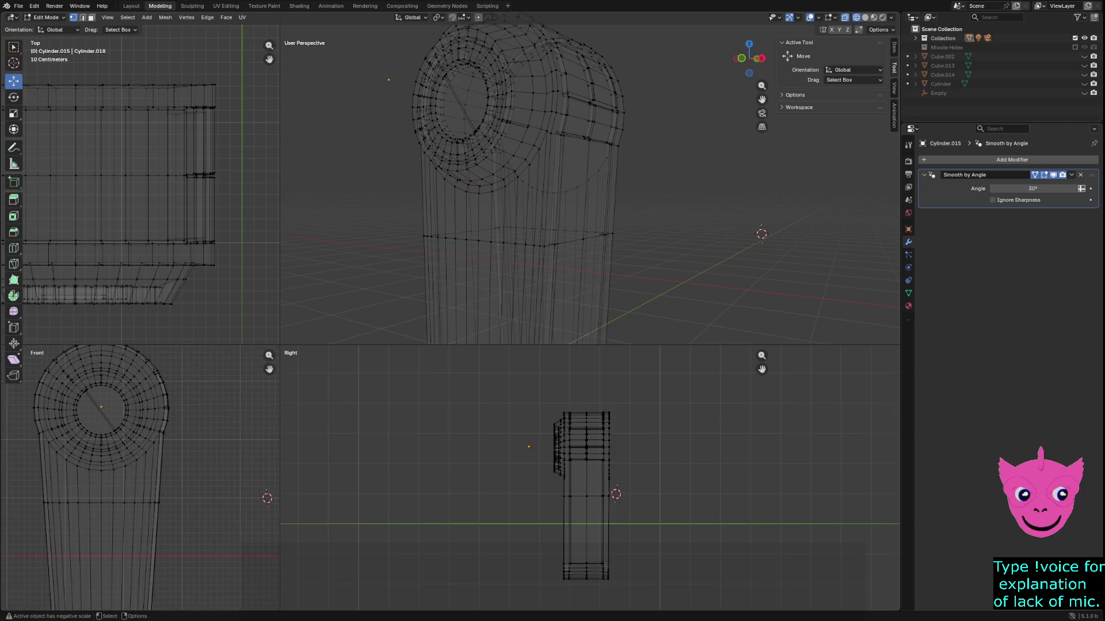
pyautogui.scroll(-1, 140, 478)
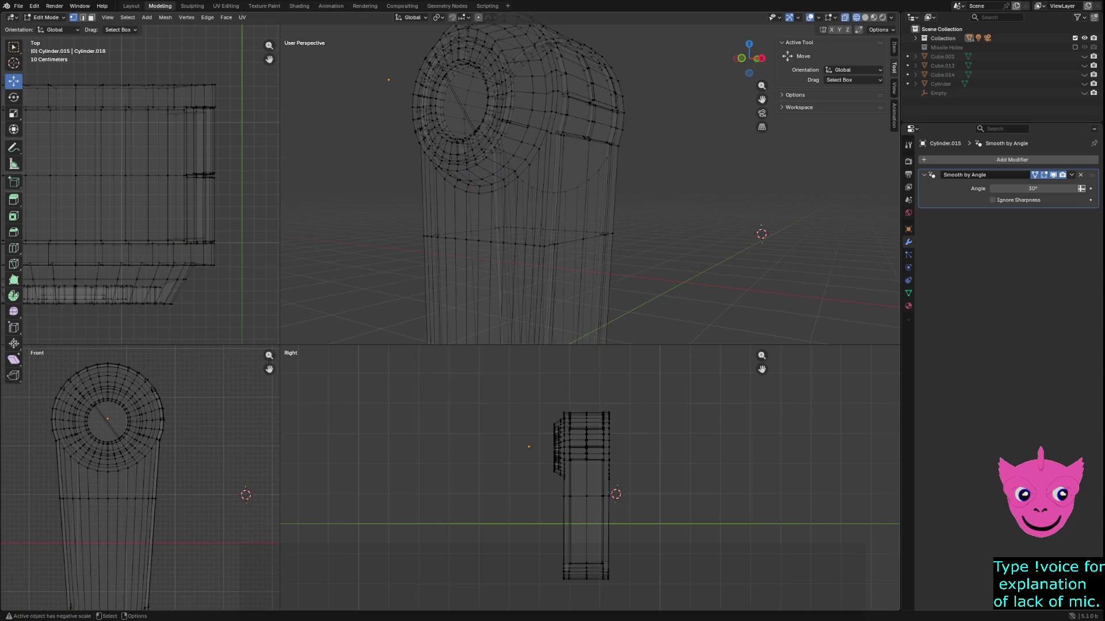
pyautogui.keyDown('alt'); pyautogui.click(140, 498); pyautogui.keyUp('alt')
pyautogui.hotkey('ctrl', 'l')
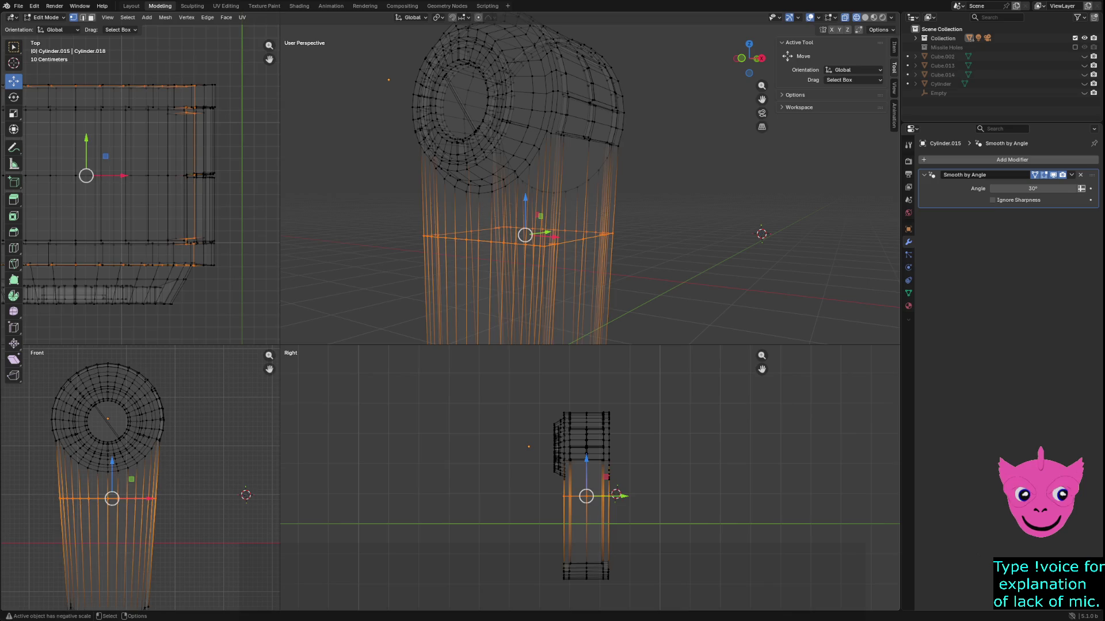
pyautogui.hotkey('alt', 'a')
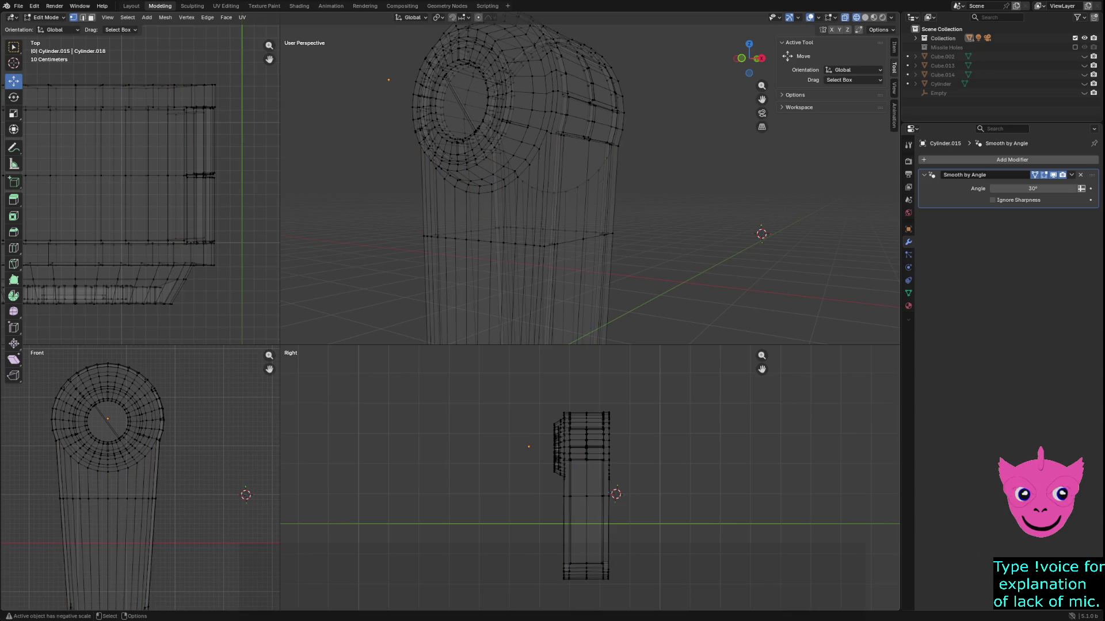
pyautogui.moveTo(587, 184)
pyautogui.mouseDown(button='middle')
pyautogui.moveTo(541, 198)
pyautogui.moveTo(525, 286)
pyautogui.moveTo(503, 228)
pyautogui.mouseUp(button='middle')
# Switch to solid shading and inspect the horizontal edge loop around the shaft.
pyautogui.hotkey('shift', 'z')
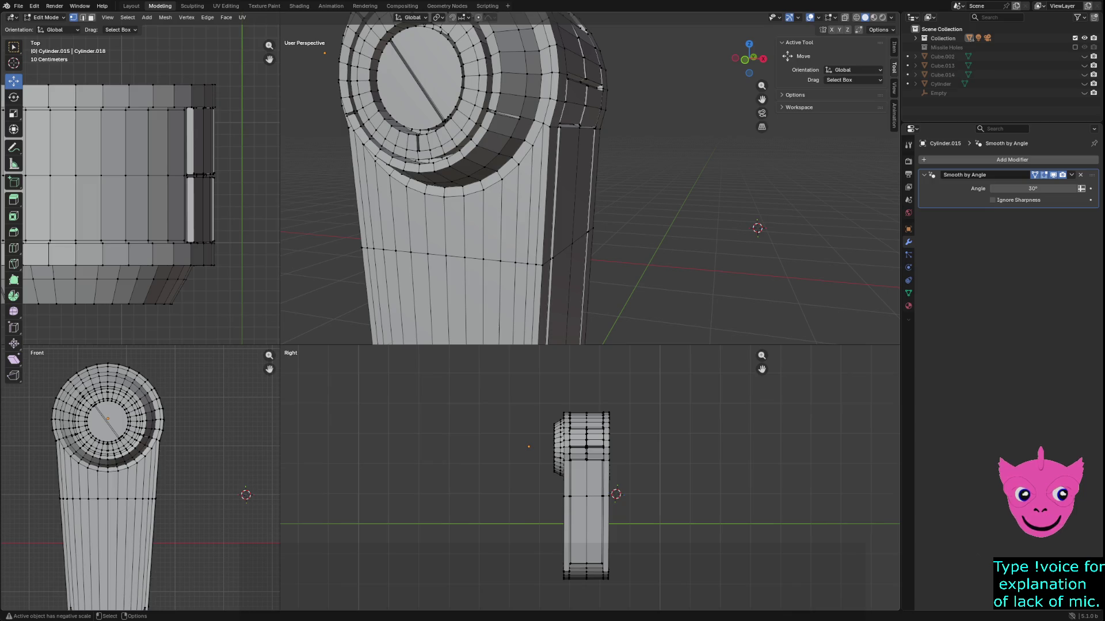
pyautogui.keyDown('alt'); pyautogui.click(428, 254); pyautogui.keyUp('alt')
pyautogui.hotkey('alt', 'a')
# Return all views to wireframe and enlarge the Front view for knife cutting.
pyautogui.press('z')
pyautogui.click(462, 486)
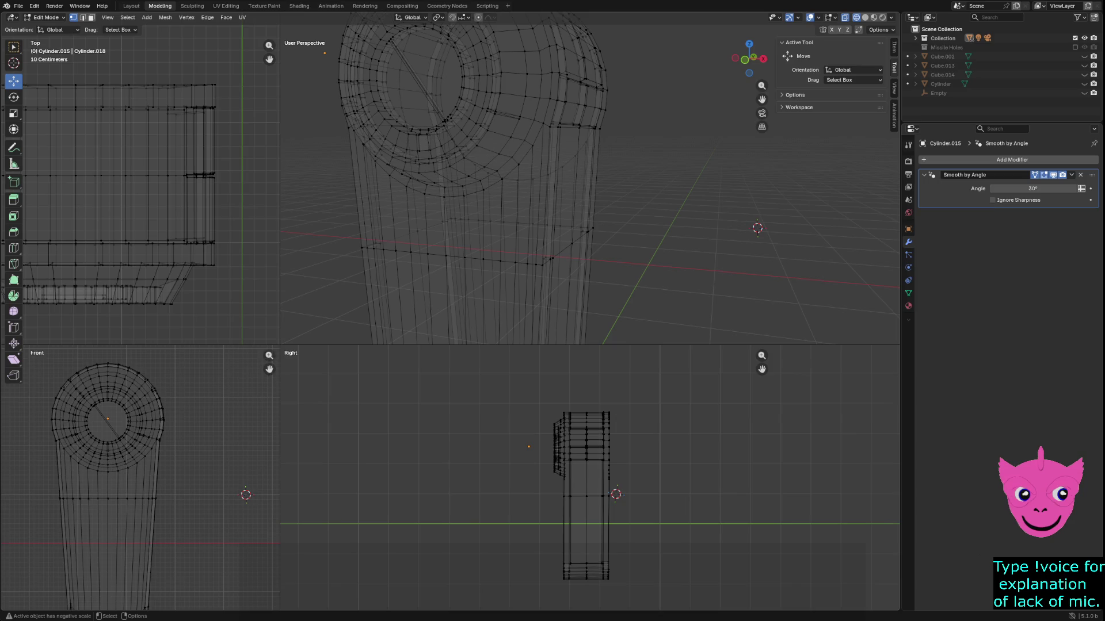
pyautogui.moveTo(281, 345); pyautogui.dragTo(616, 133)
pyautogui.press('k')
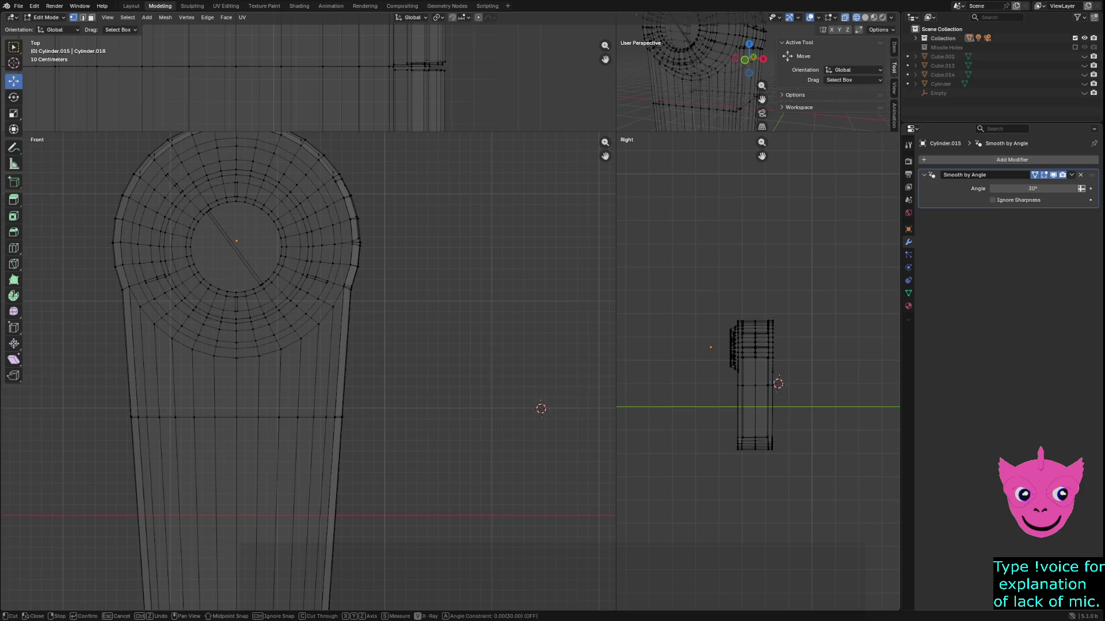
# Knife a second edge line from the shaft's right edge to its left edge under the hub.
pyautogui.click(355, 367)
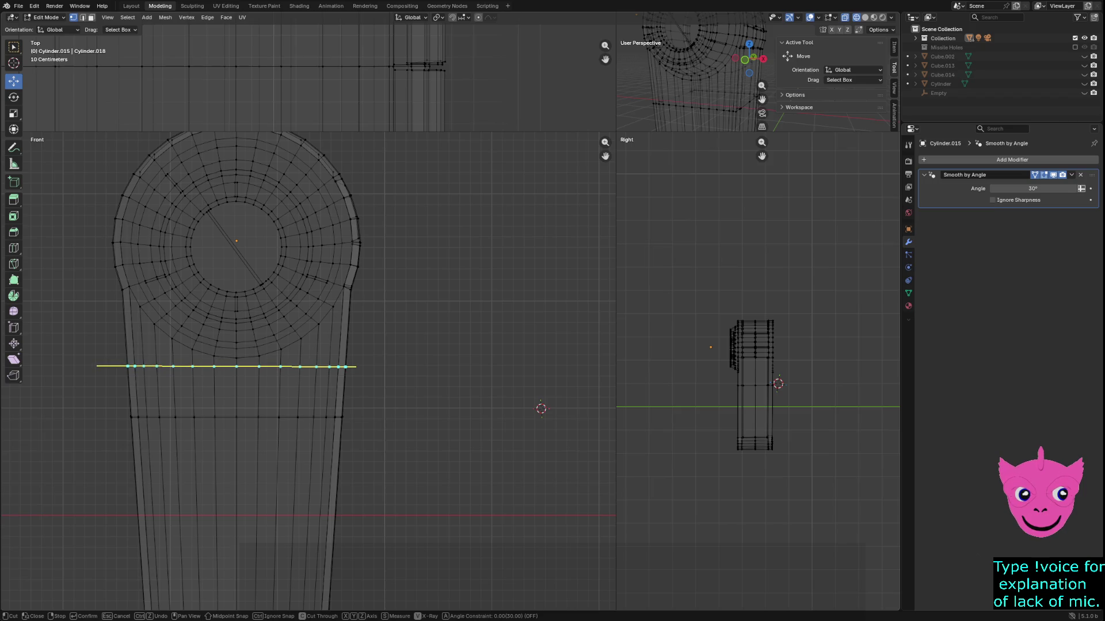
pyautogui.click(97, 366)
pyautogui.press('Return')
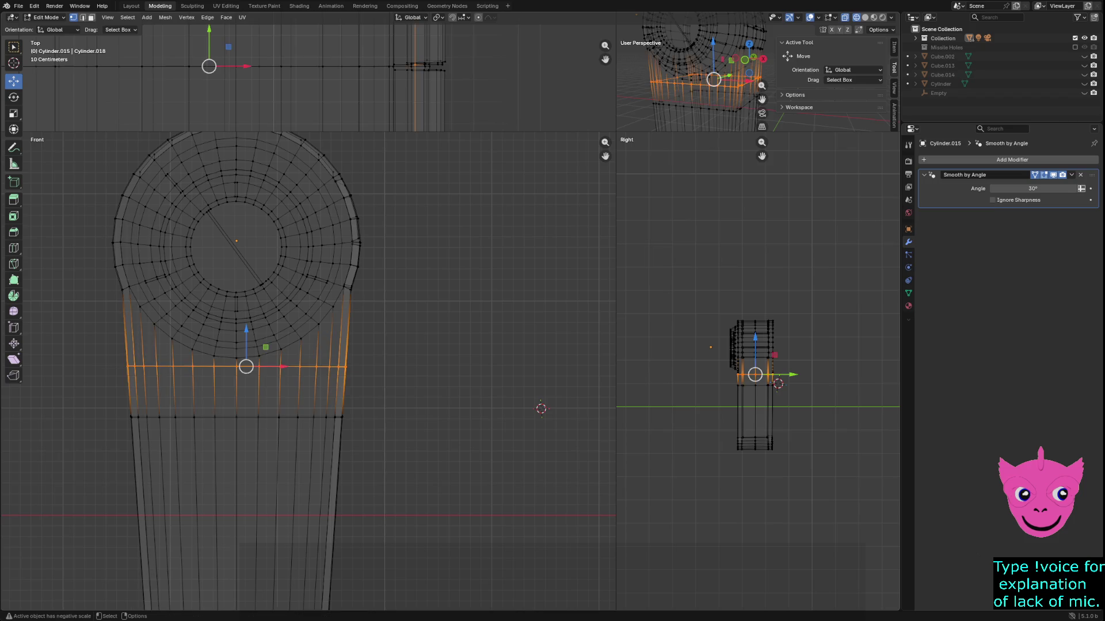
pyautogui.hotkey('alt', 'a')
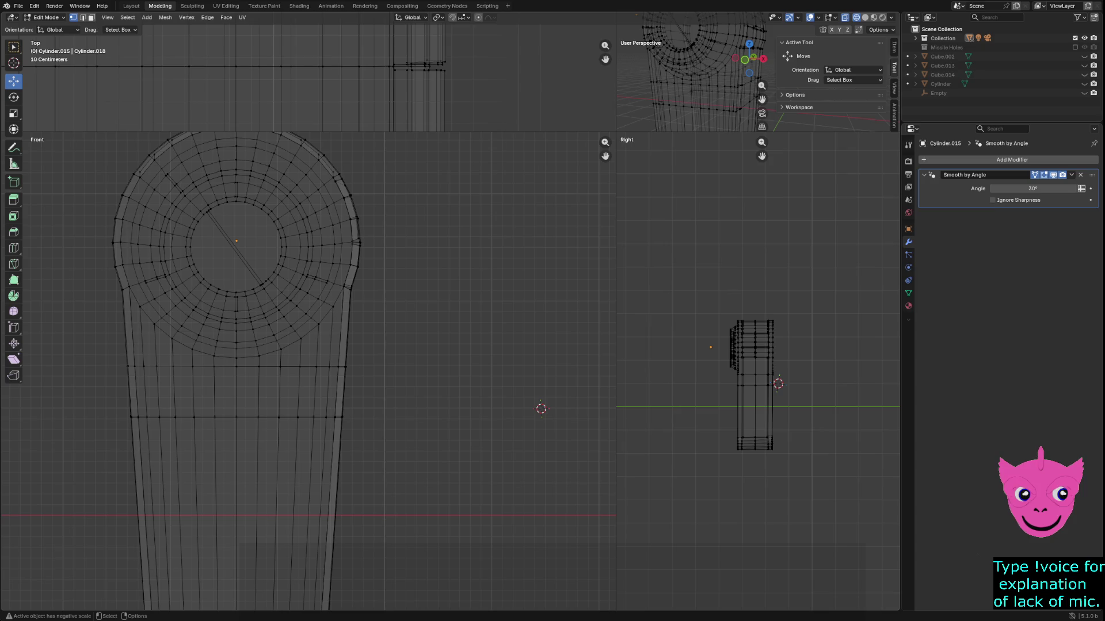
pyautogui.scroll(2, 119, 353)
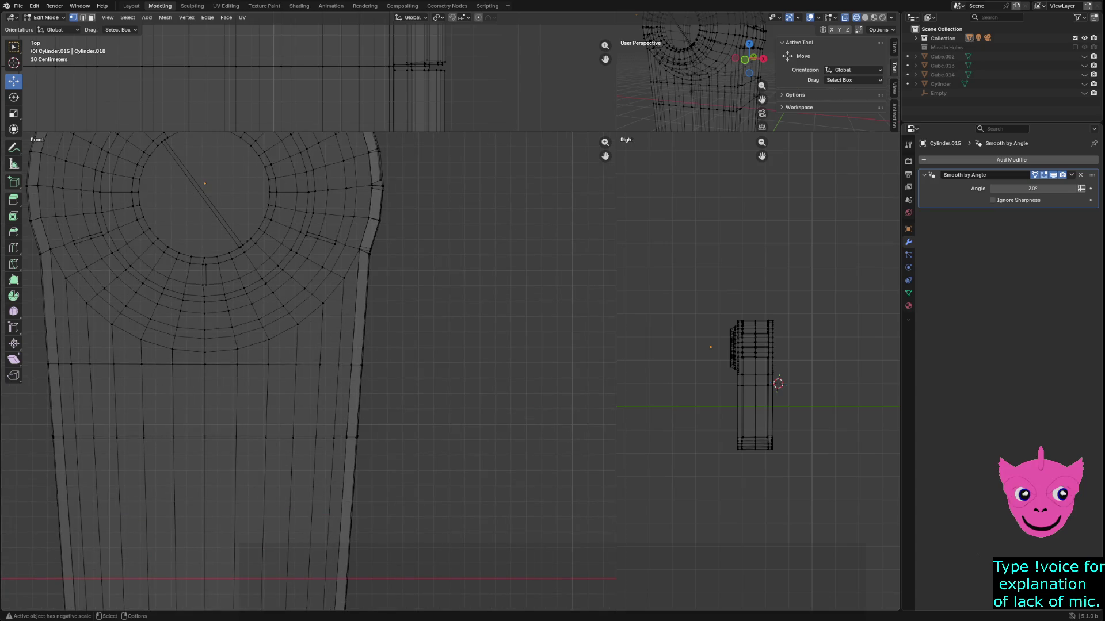
pyautogui.click(142, 358)
pyautogui.press('g')
pyautogui.press('z')
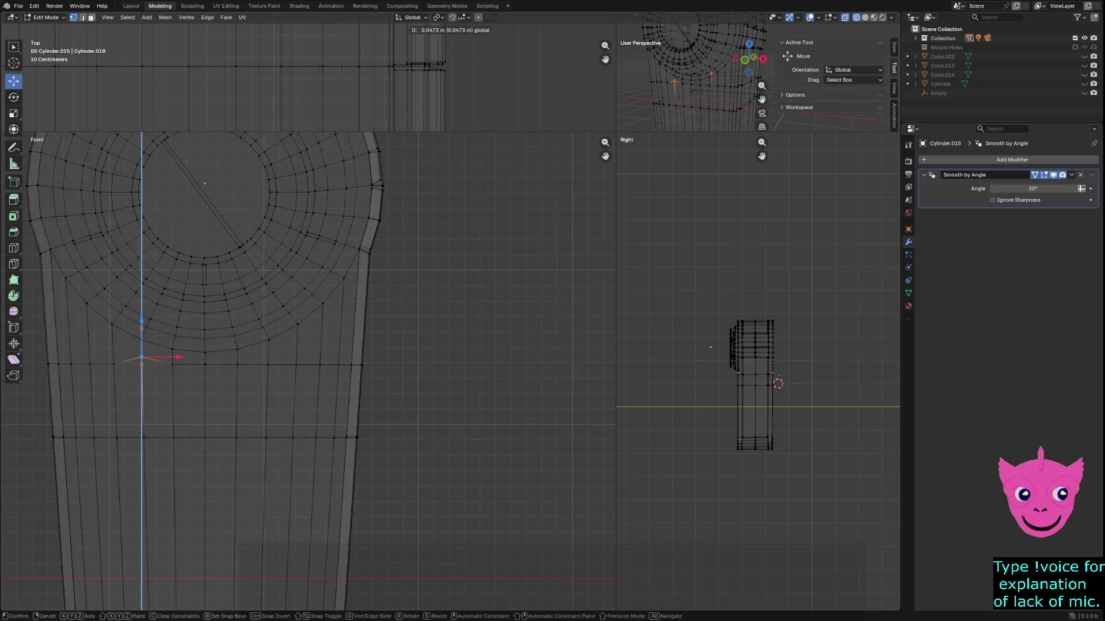
pyautogui.click(141, 357)
pyautogui.click(111, 363)
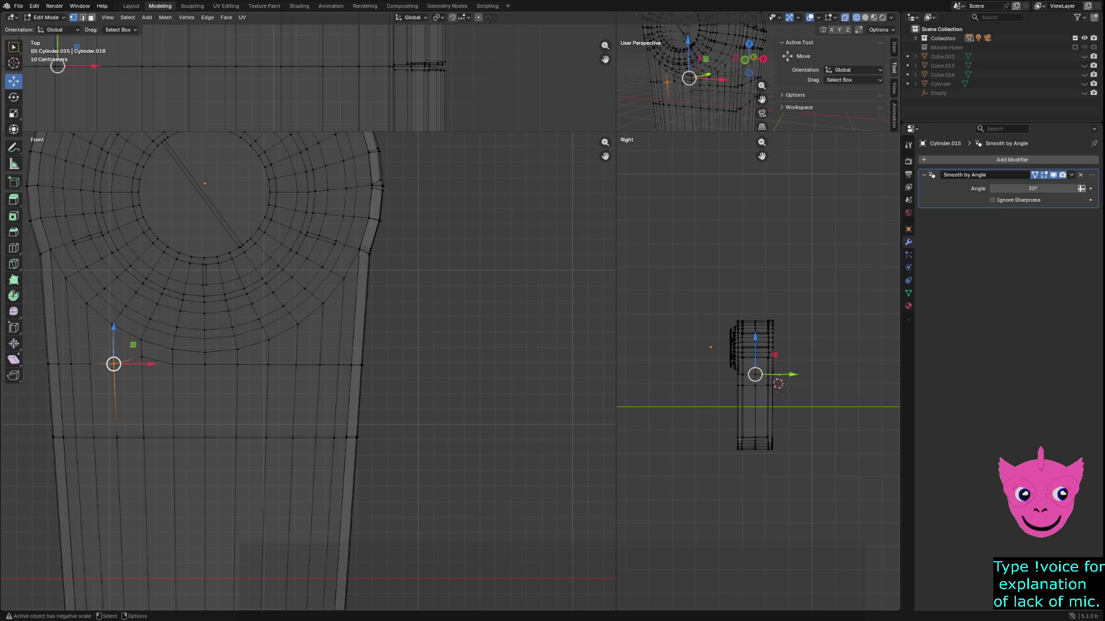
pyautogui.press('g')
pyautogui.press('z')
pyautogui.click(114, 364)
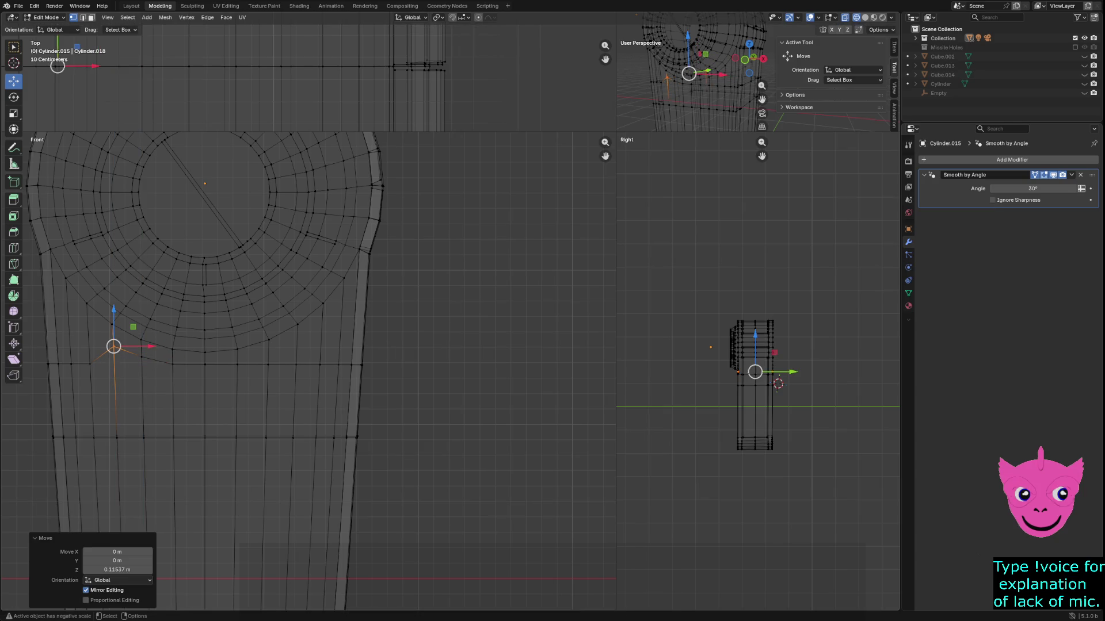
pyautogui.click(90, 364)
pyautogui.press('g')
pyautogui.press('z')
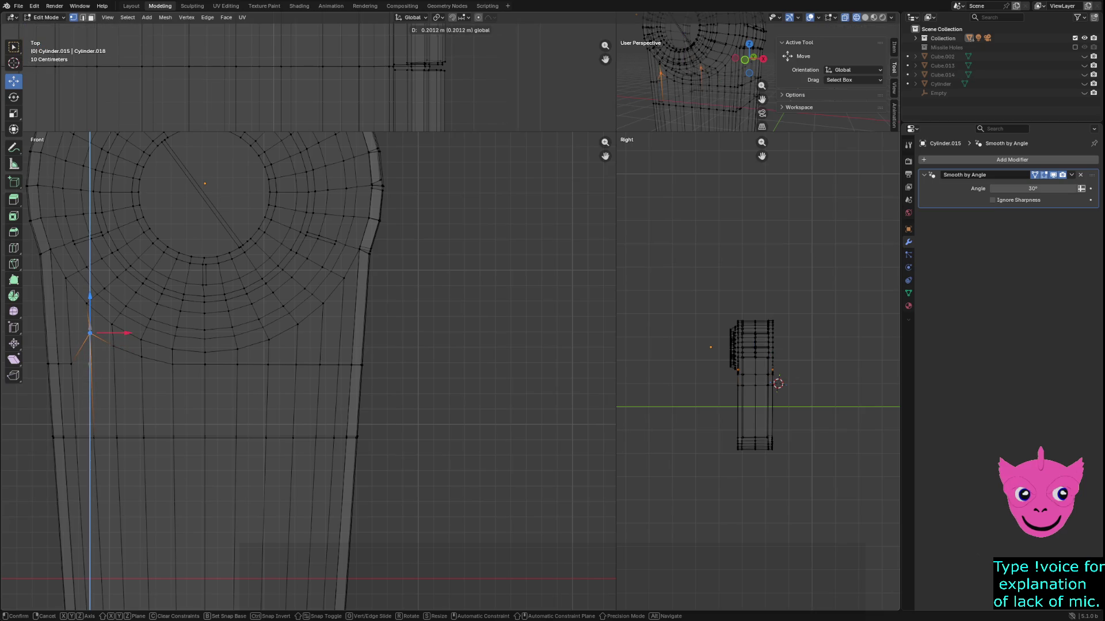
pyautogui.press('Return')
pyautogui.click(71, 365)
pyautogui.press('g')
pyautogui.press('z')
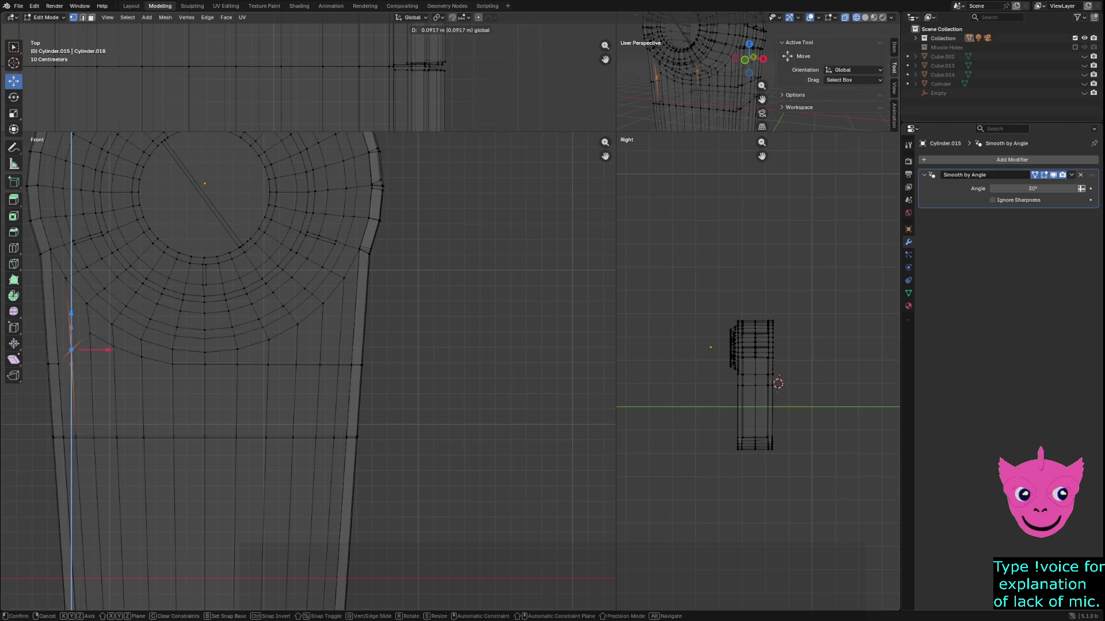
pyautogui.press('Return')
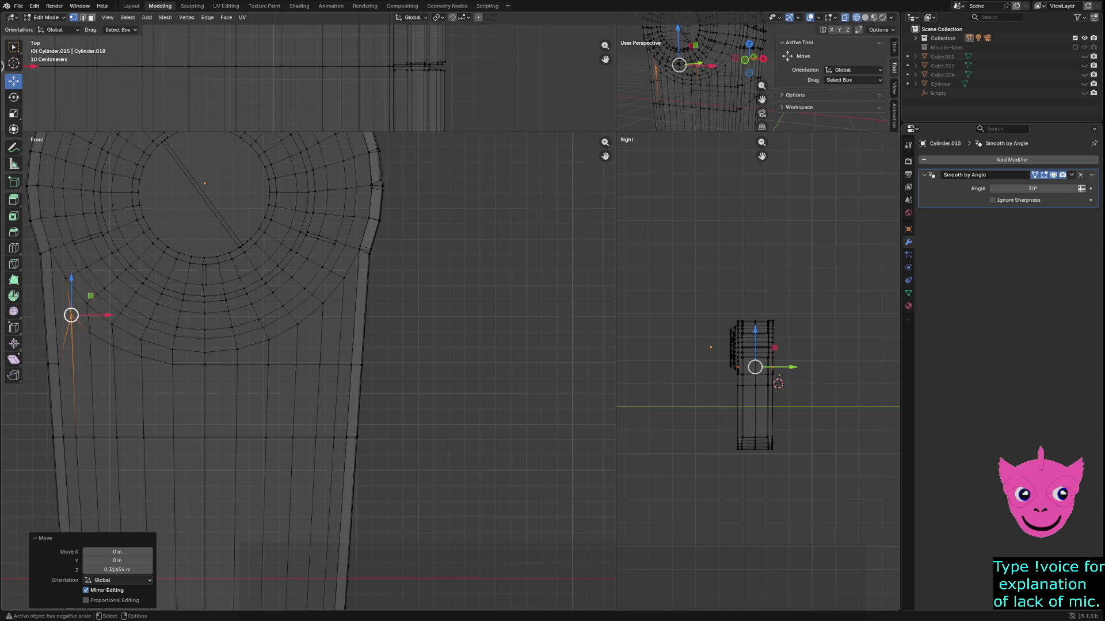
pyautogui.hotkey('ctrl', 'z')
pyautogui.press('g')
pyautogui.press('z')
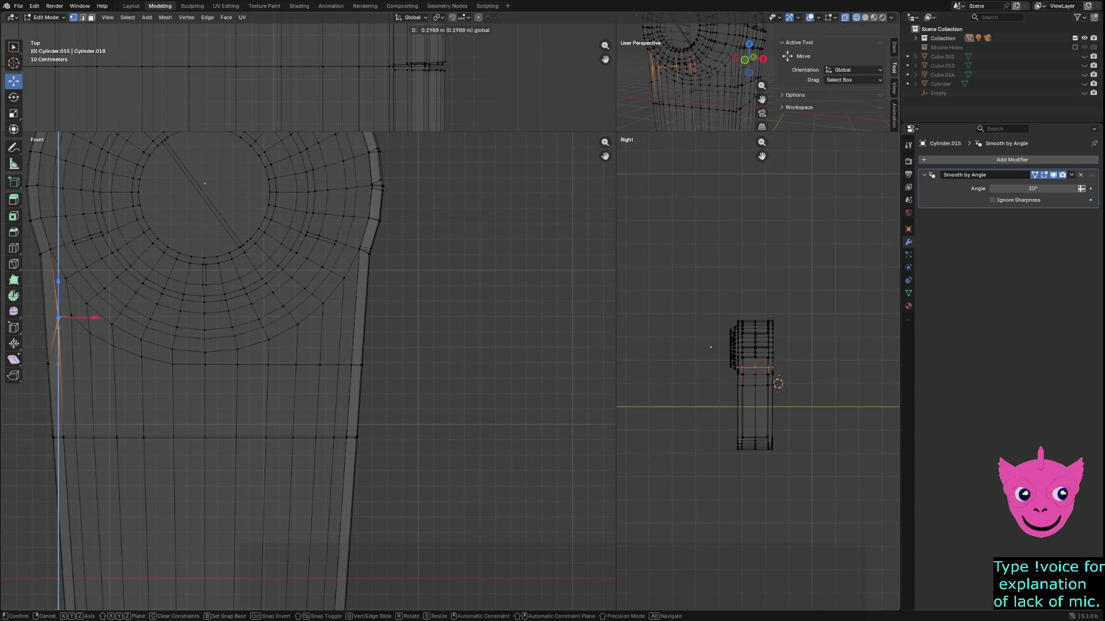
pyautogui.press('Return')
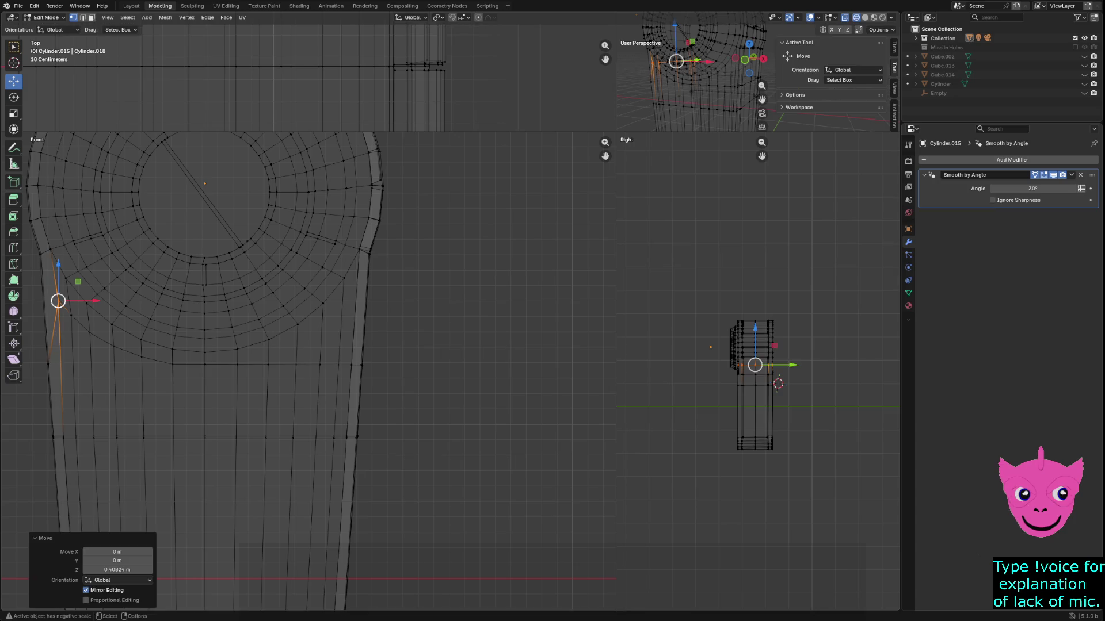
pyautogui.hotkey('ctrl', 'z')
pyautogui.press('g')
pyautogui.press('z')
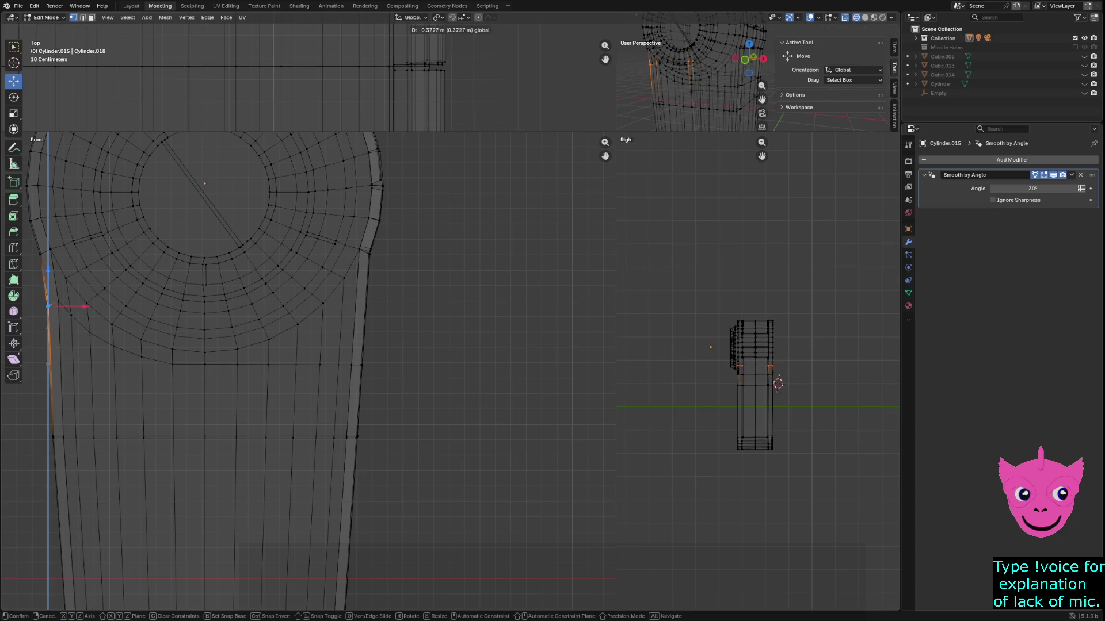
pyautogui.press('Return')
pyautogui.hotkey('alt', 'a')
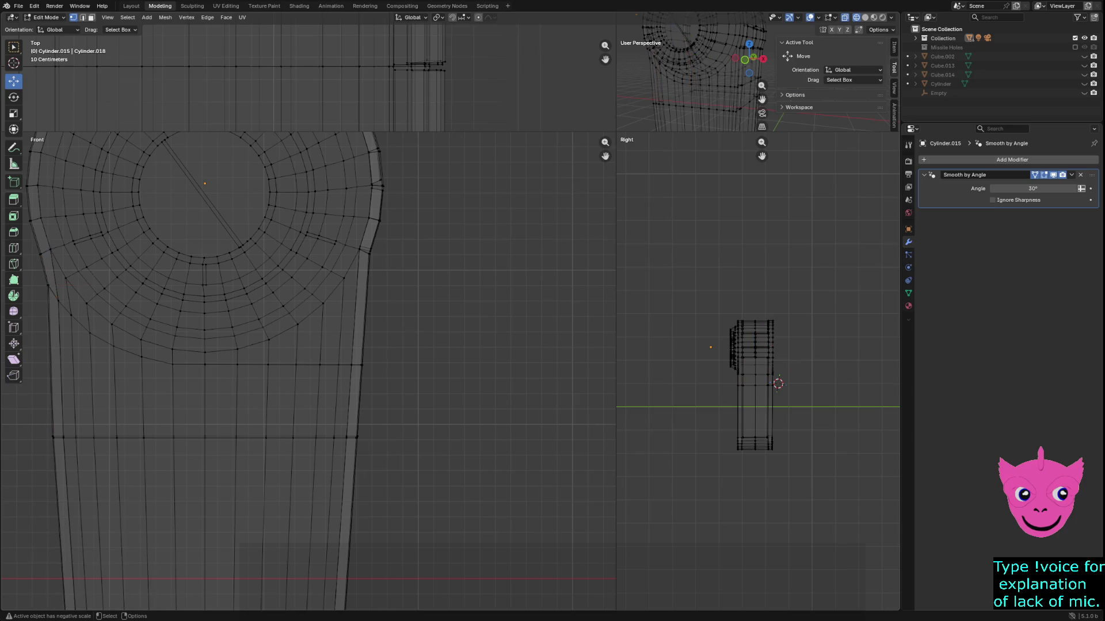
pyautogui.hotkey('ctrl', 'z')
pyautogui.hotkey('alt', 'a')
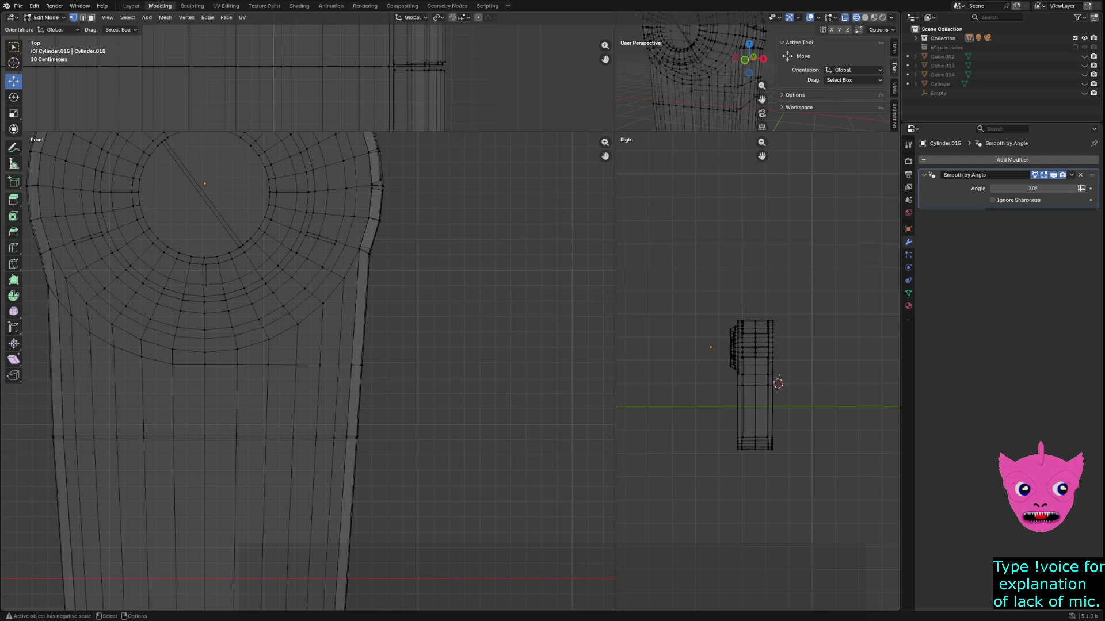
pyautogui.scroll(-1, 311, 368)
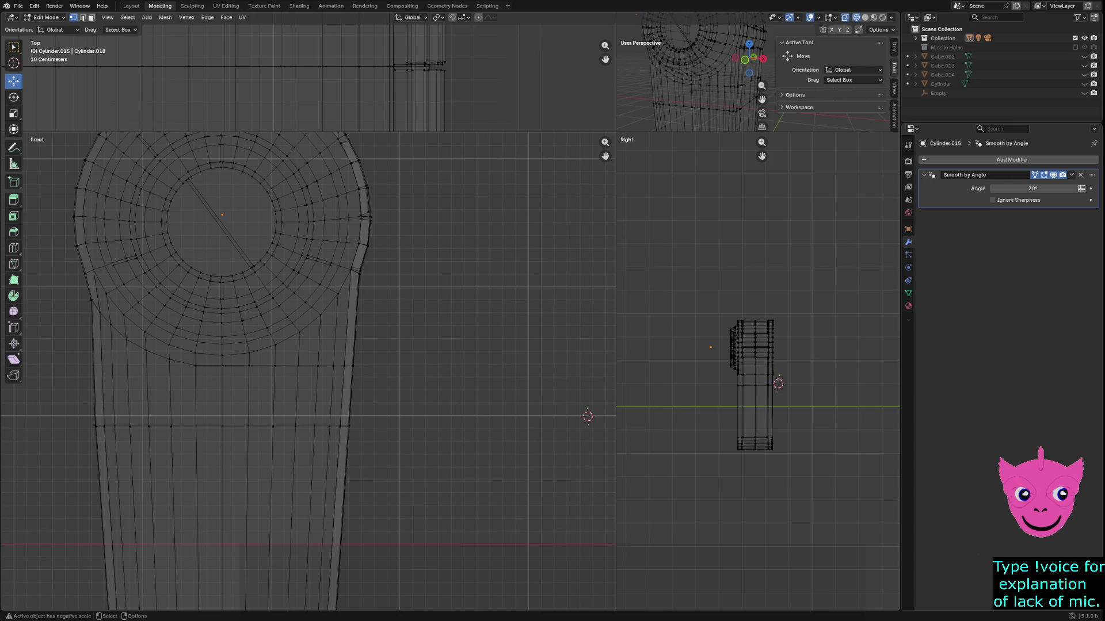
# Enlarge the User Perspective viewport over the other three views and orbit and zoom onto the shaft.
pyautogui.moveTo(615, 133); pyautogui.dragTo(117, 444)
pyautogui.moveTo(518, 258)
pyautogui.mouseDown(button='middle')
pyautogui.moveTo(564, 253)
pyautogui.moveTo(524, 248)
pyautogui.mouseUp(button='middle')
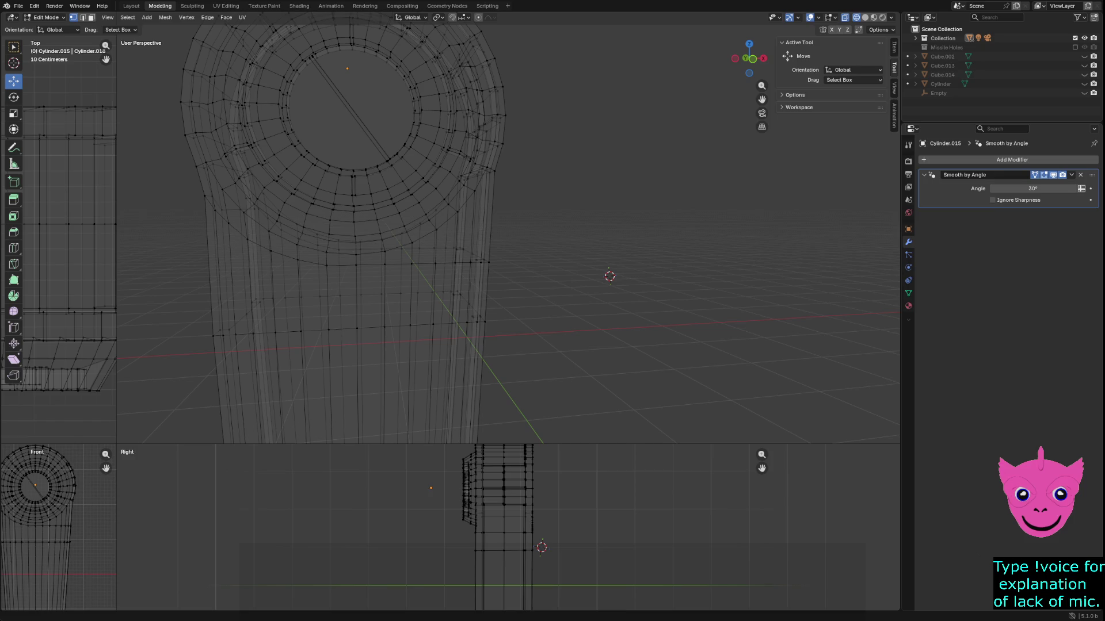
pyautogui.scroll(3, 508, 233)
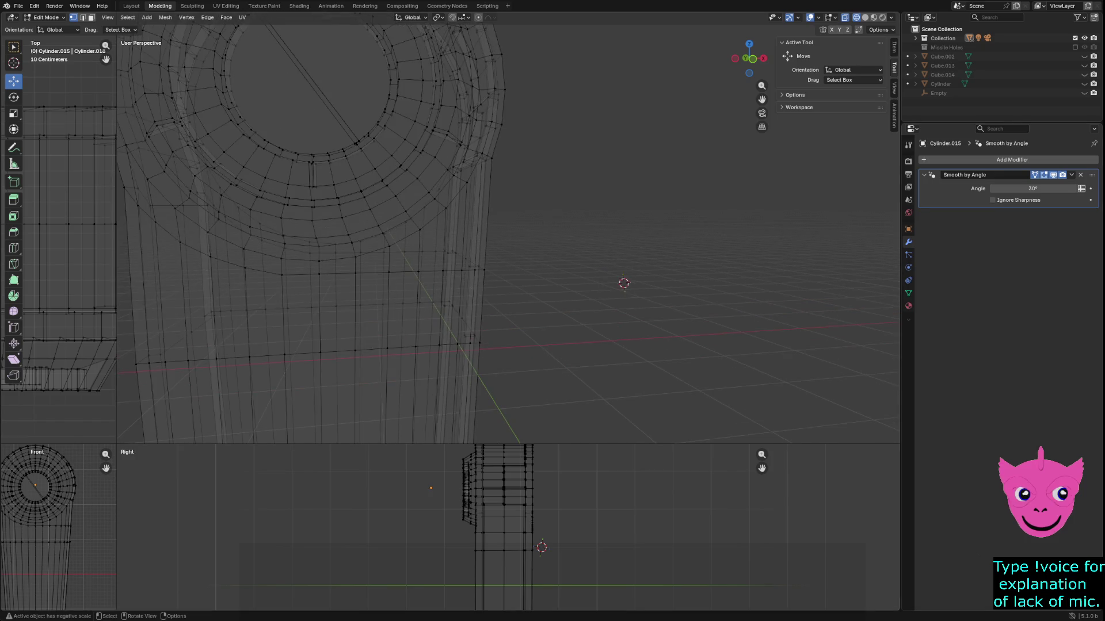
# Knife a new edge from the selected vertex to the shaft's left edge below the hub.
pyautogui.click(180, 242)
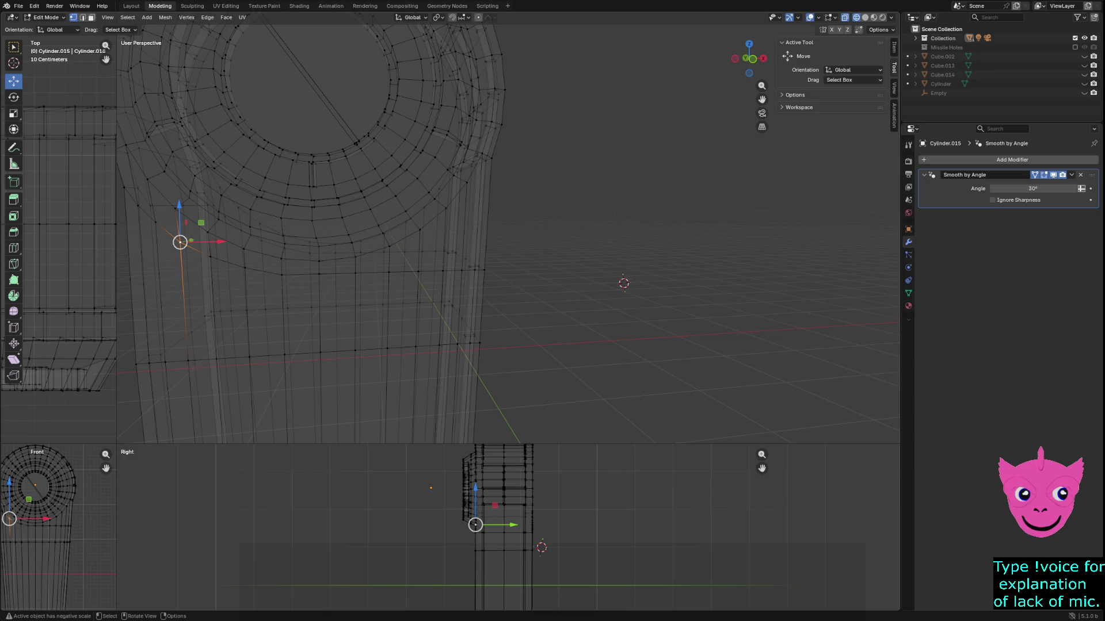
pyautogui.moveTo(190, 253); pyautogui.dragTo(261, 258, button='middle')
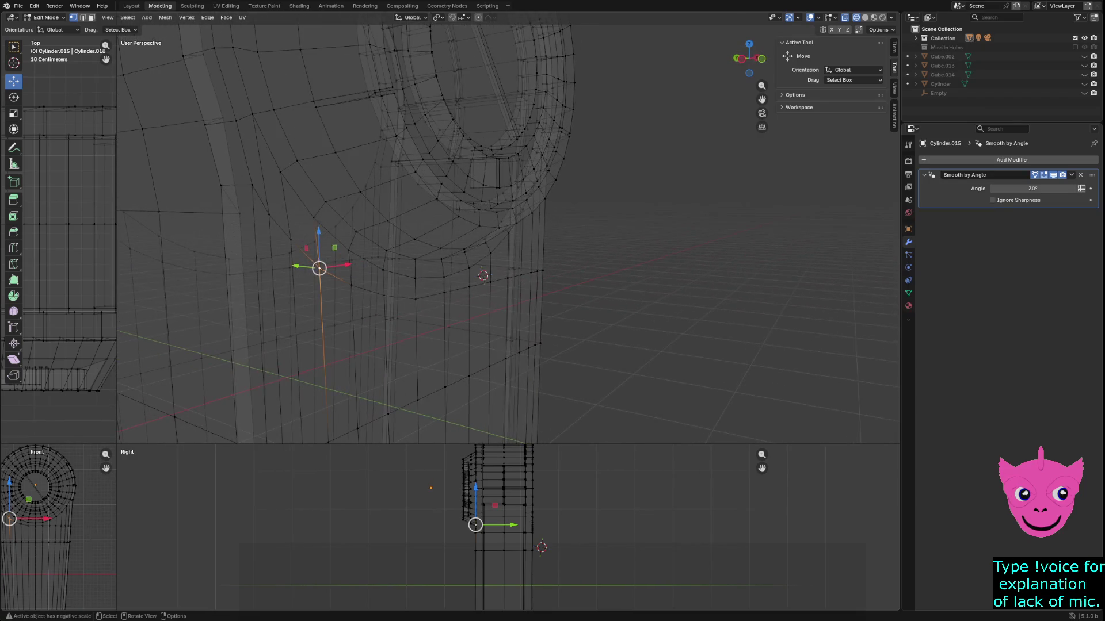
pyautogui.press('k')
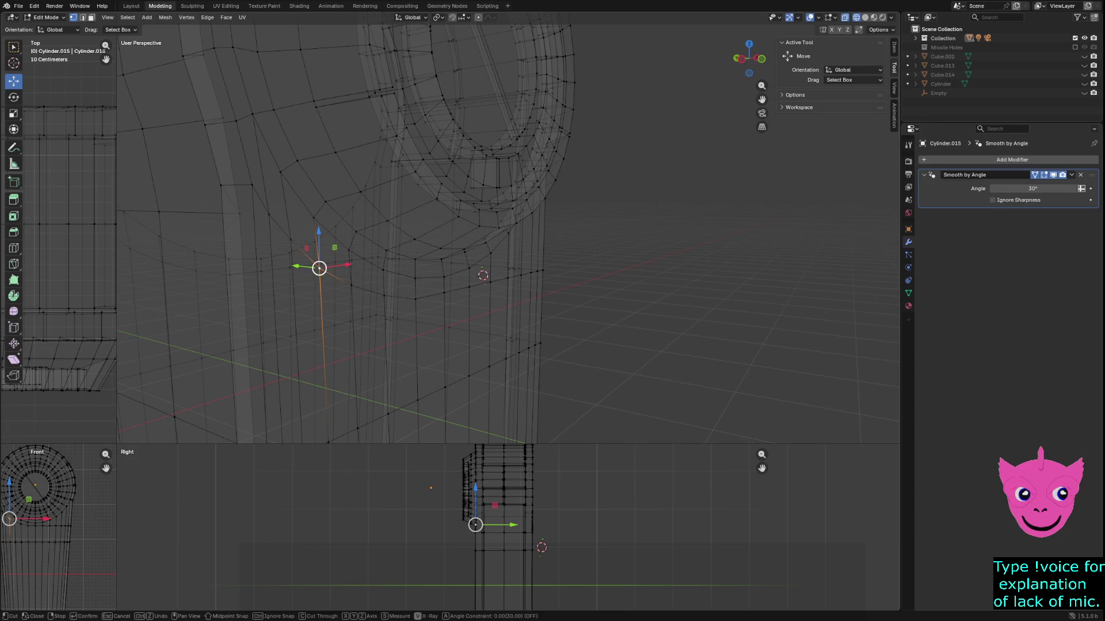
pyautogui.click(319, 268)
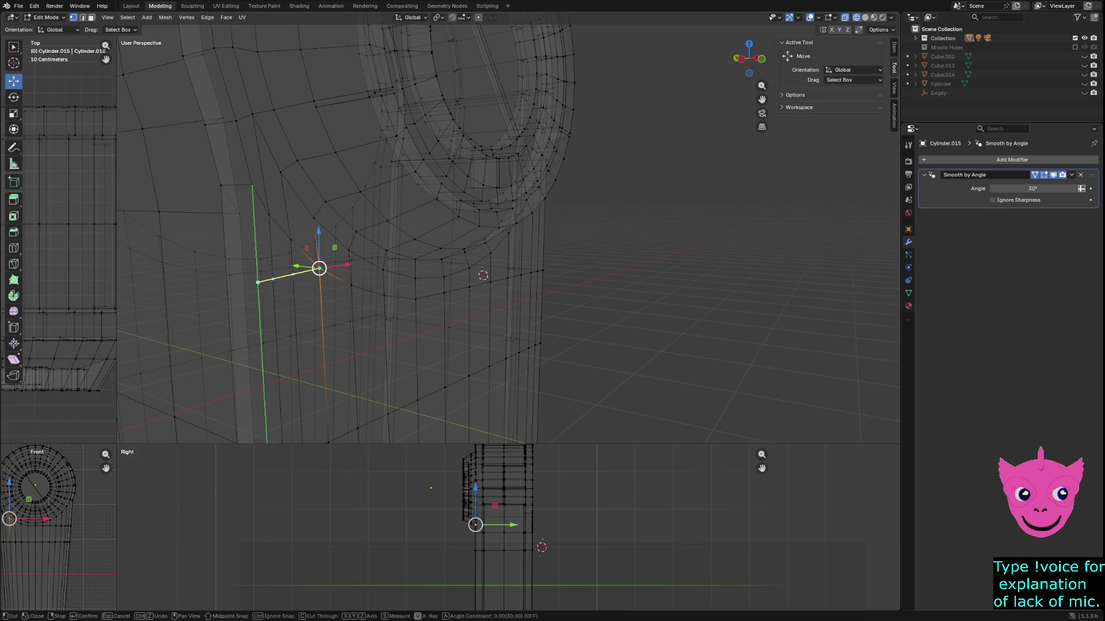
pyautogui.moveTo(242, 295)
pyautogui.mouseDown(button='middle')
pyautogui.moveTo(425, 238)
pyautogui.moveTo(207, 326)
pyautogui.moveTo(227, 291)
pyautogui.mouseUp(button='middle')
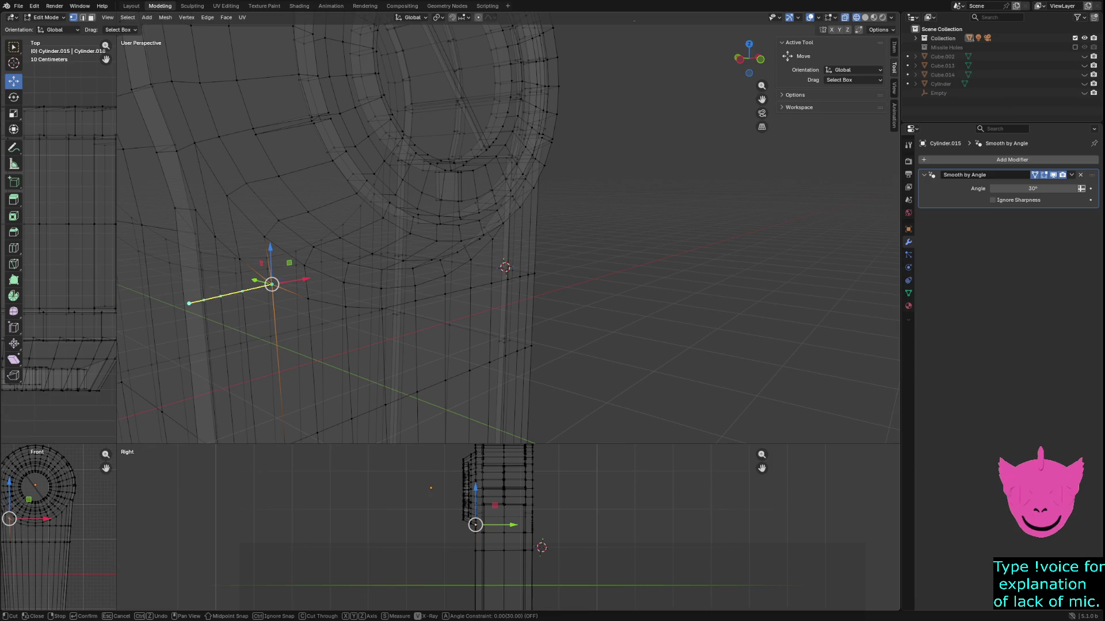
pyautogui.click(185, 303)
pyautogui.press('Return')
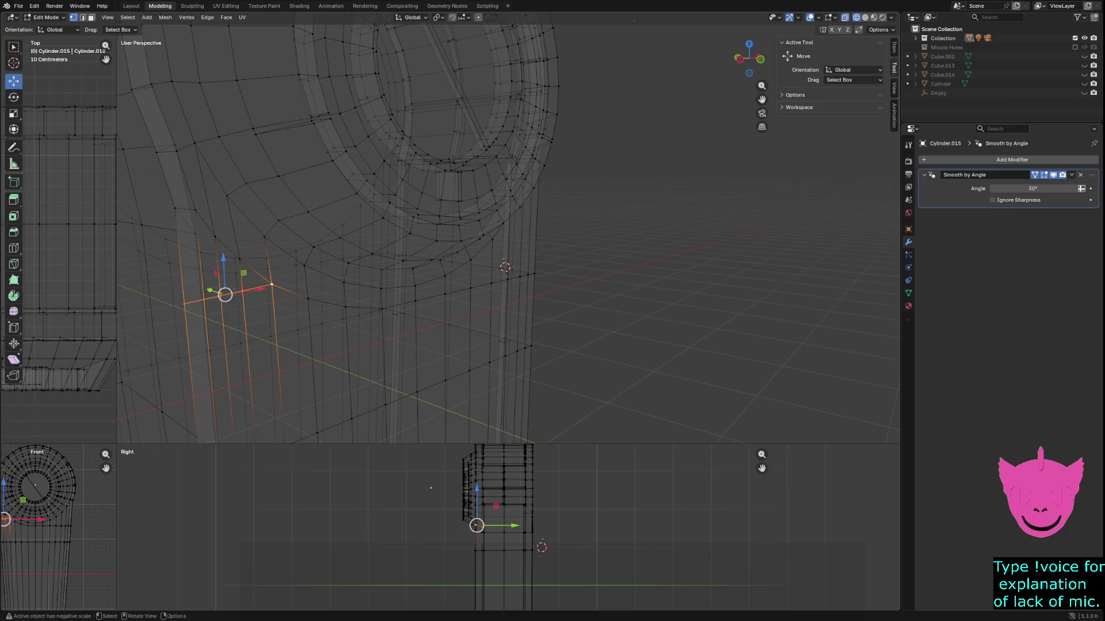
# Switch to solid shading and try lowering a left-edge vertex, undoing both moves.
pyautogui.moveTo(507, 230); pyautogui.dragTo(483, 236, button='middle')
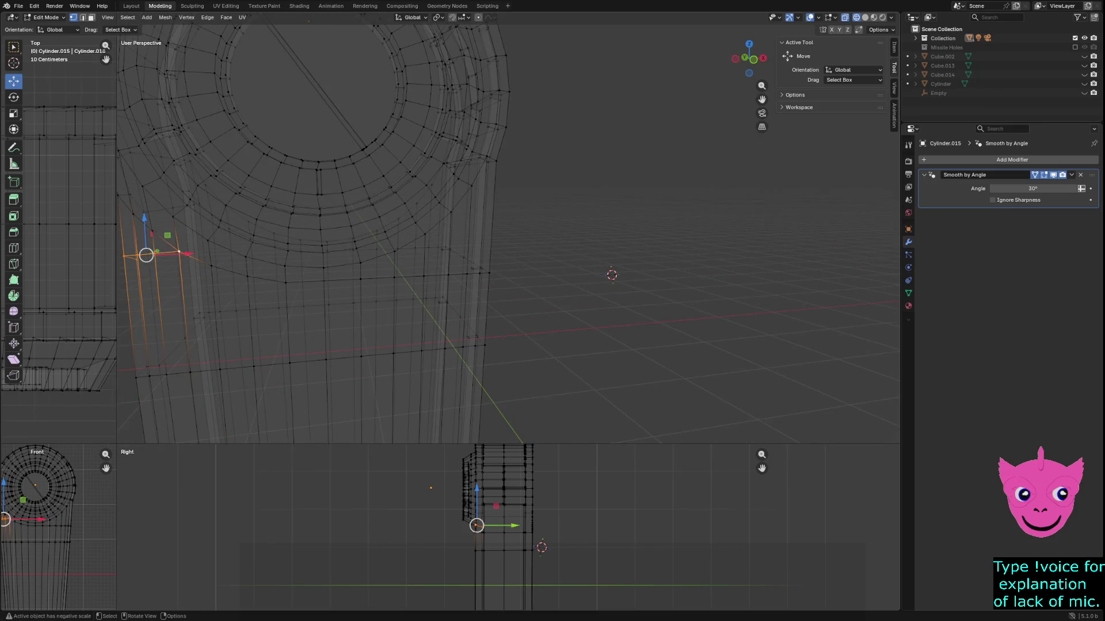
pyautogui.press('z')
pyautogui.click(271, 311)
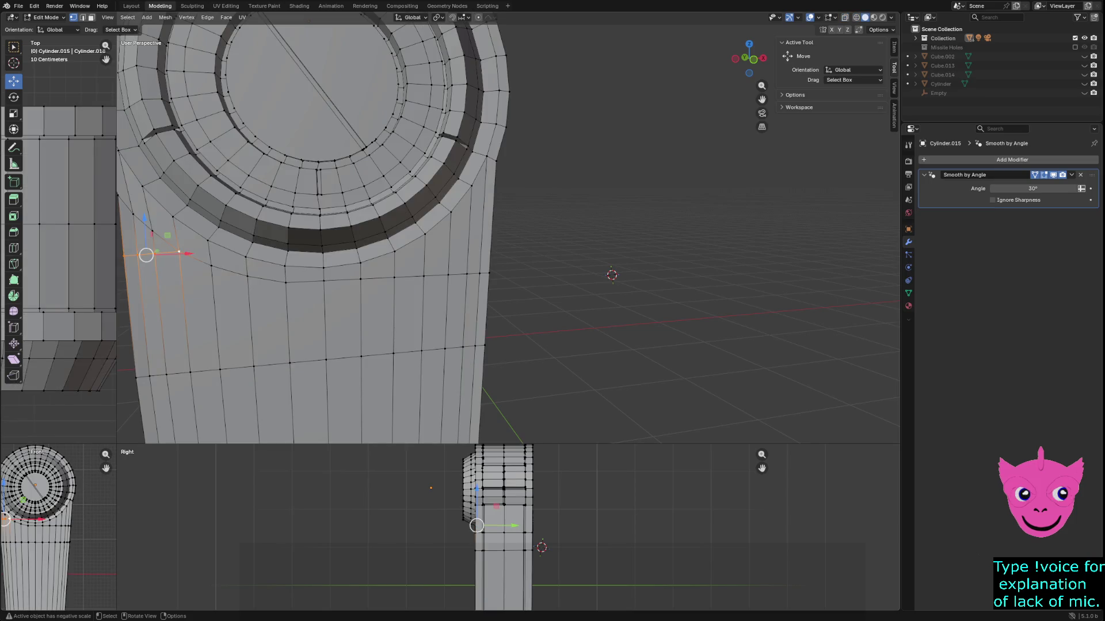
pyautogui.hotkey('alt', 'a')
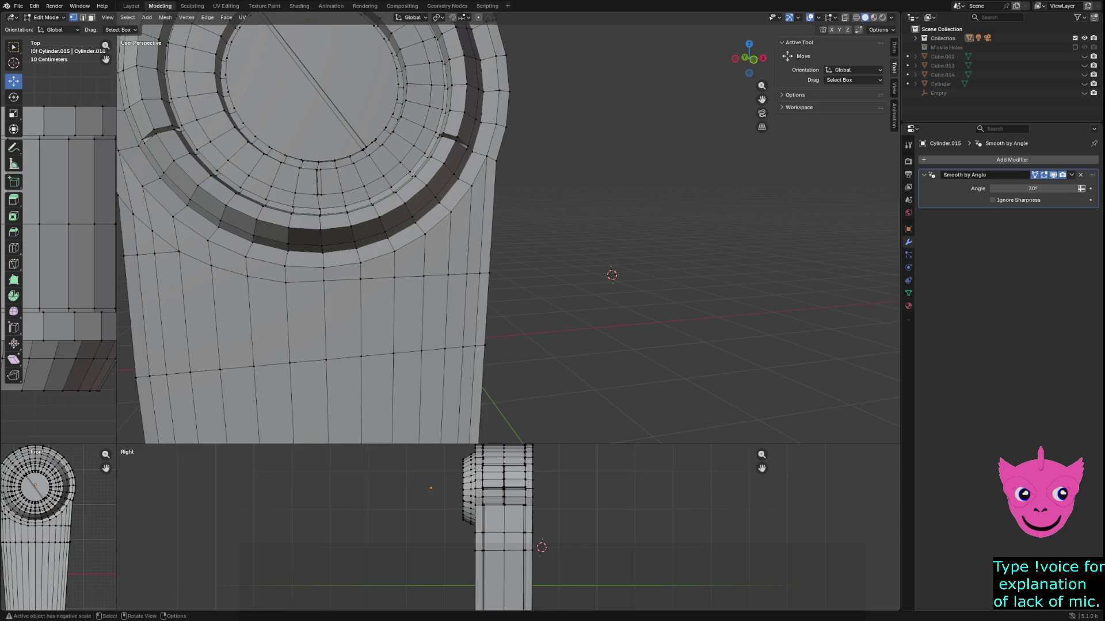
pyautogui.click(137, 255)
pyautogui.moveTo(135, 218); pyautogui.dragTo(123, 239)
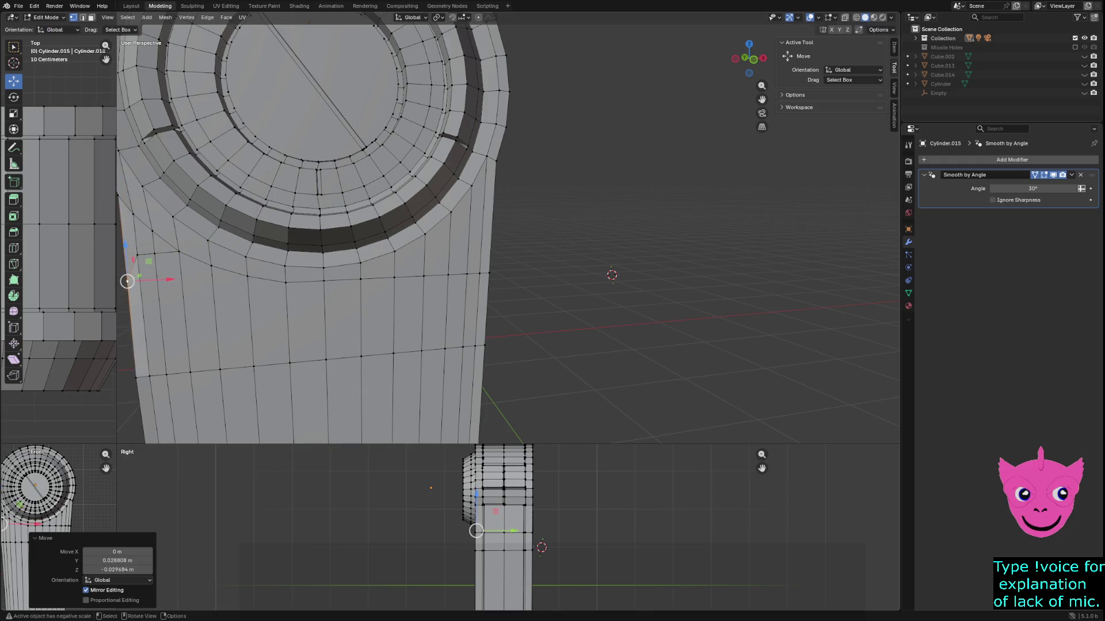
pyautogui.hotkey('ctrl', 'z')
pyautogui.moveTo(137, 255); pyautogui.dragTo(137, 258)
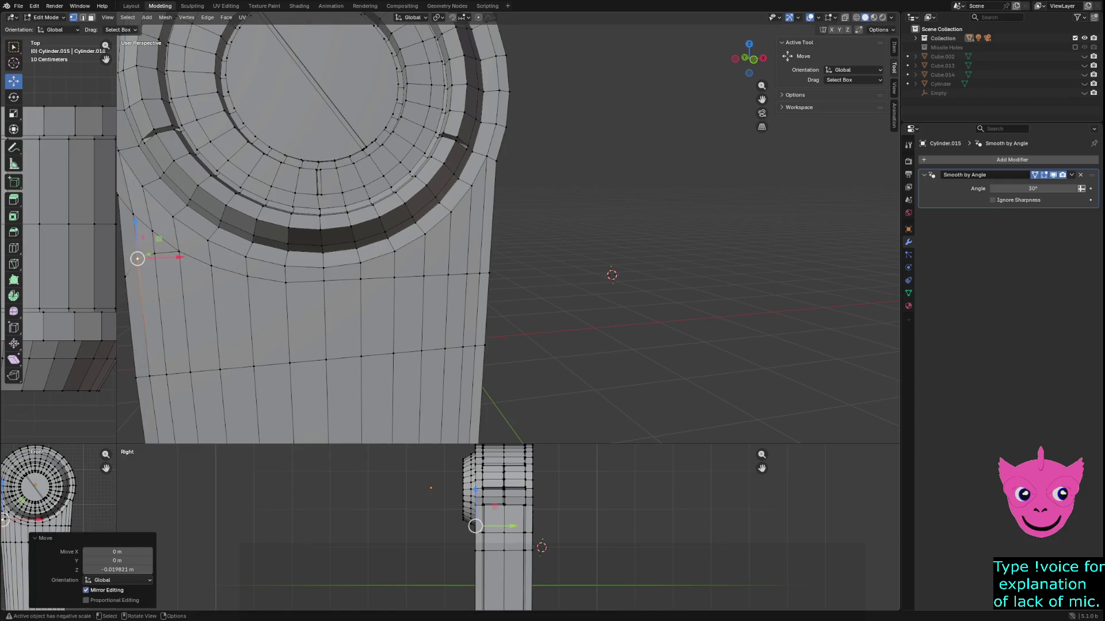
pyautogui.hotkey('ctrl', 'z')
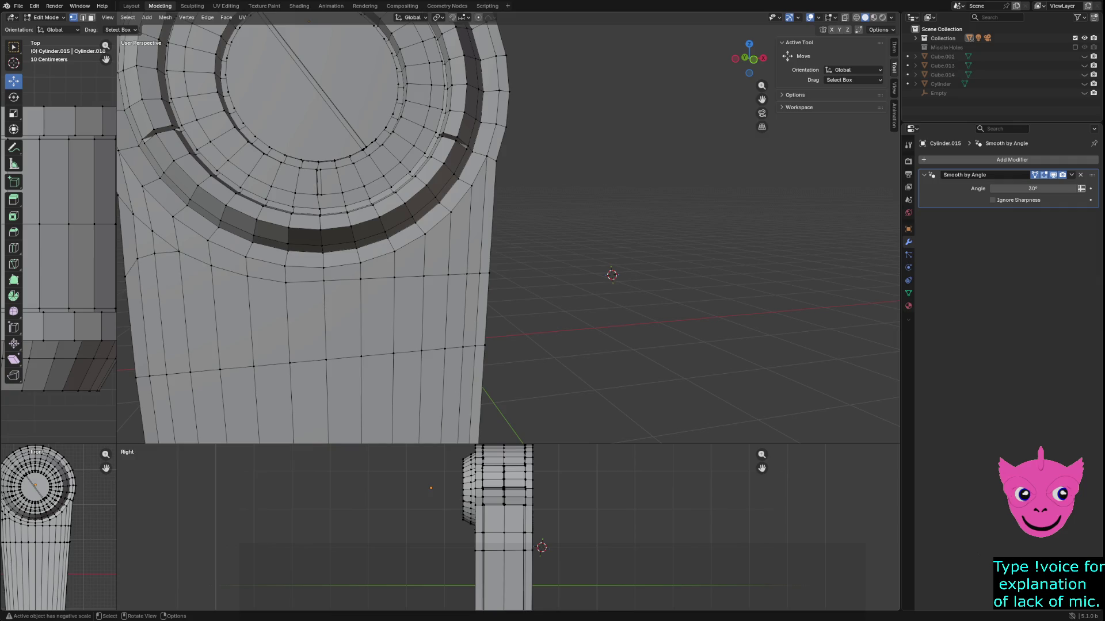
# Switch to face select mode and orbit closer around the shaft.
pyautogui.click(285, 282)
pyautogui.hotkey('alt', 'a')
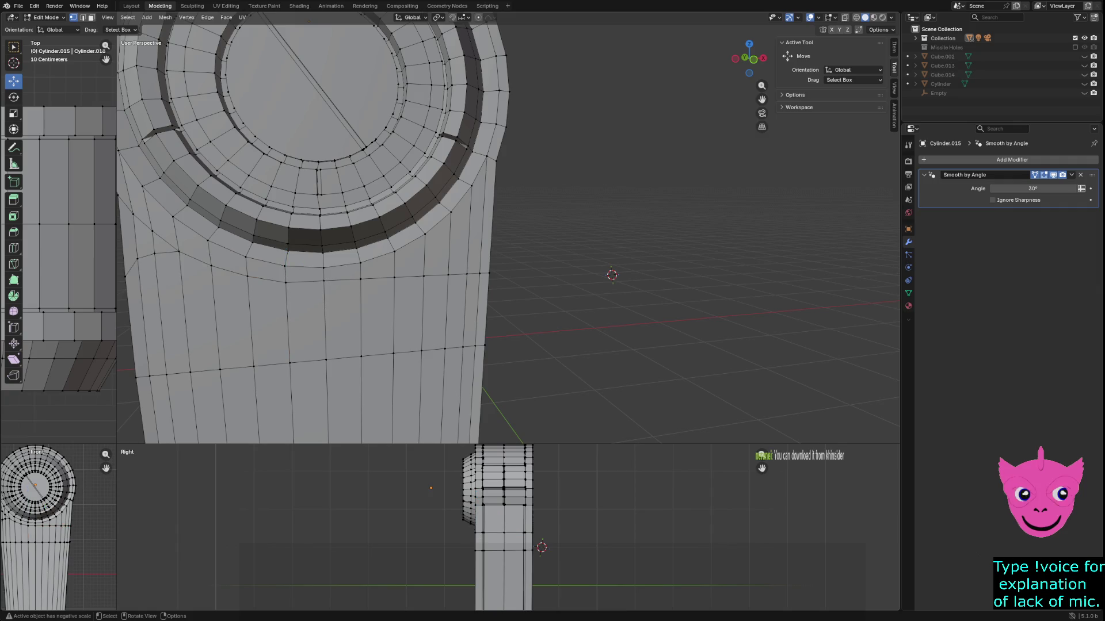
pyautogui.press('3')
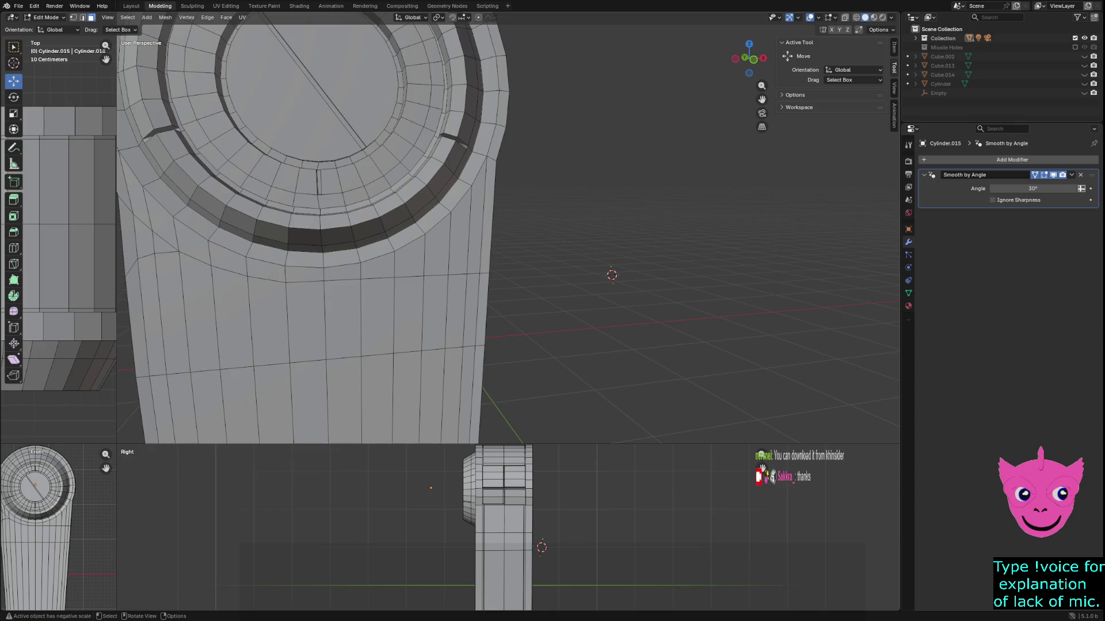
pyautogui.moveTo(402, 230); pyautogui.dragTo(265, 230, button='middle')
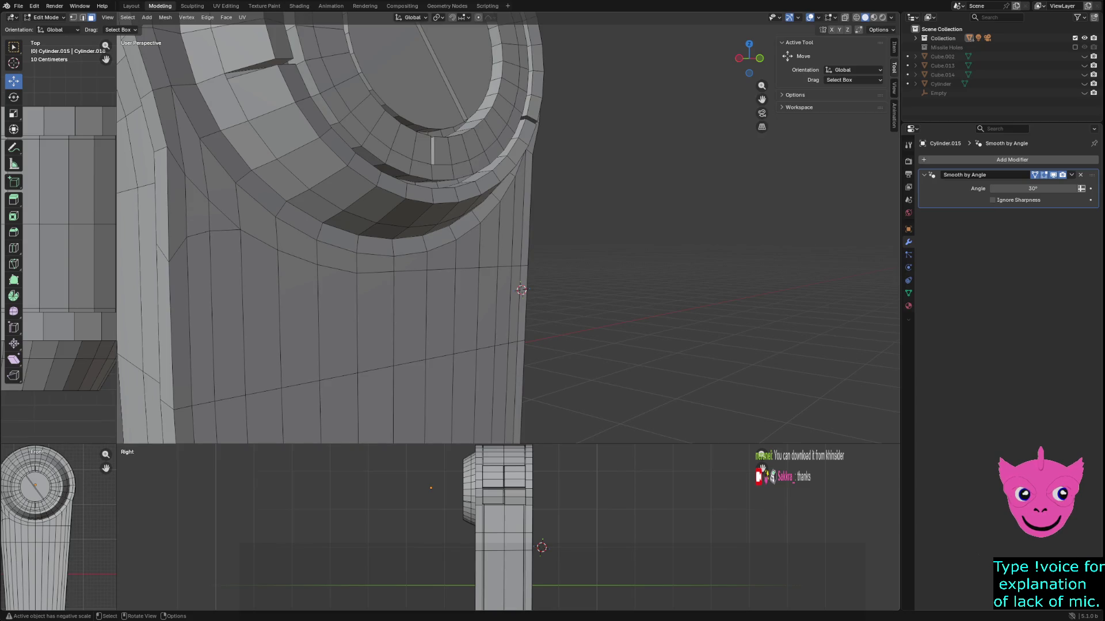
# Select a row of tall faces on the shaft's left side below the hub, then deselect them.
pyautogui.click(150, 282)
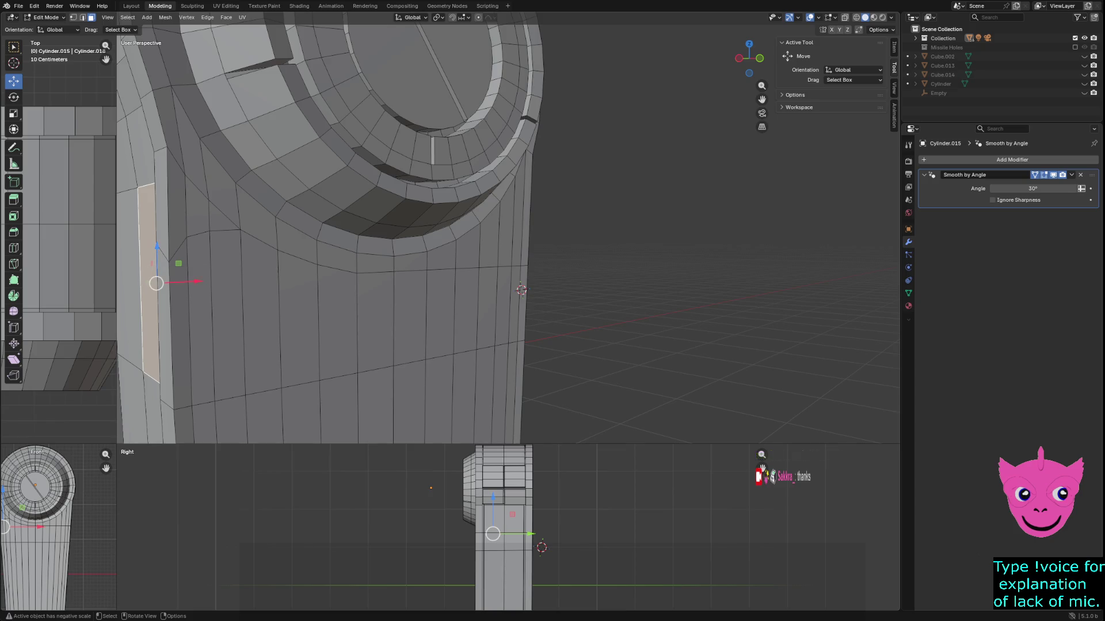
pyautogui.click(201, 319)
pyautogui.moveTo(200, 320); pyautogui.dragTo(242, 314, button='middle')
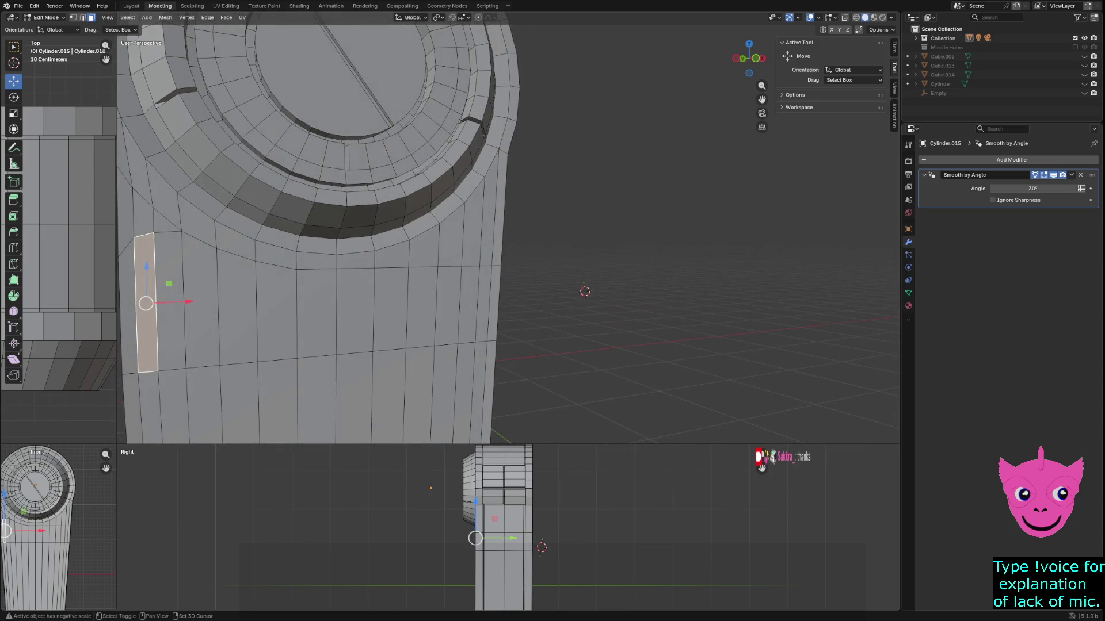
pyautogui.keyDown('shift'); pyautogui.click(170, 299); pyautogui.keyUp('shift')
pyautogui.keyDown('shift'); pyautogui.click(201, 303); pyautogui.keyUp('shift')
pyautogui.keyDown('shift'); pyautogui.click(237, 304); pyautogui.keyUp('shift')
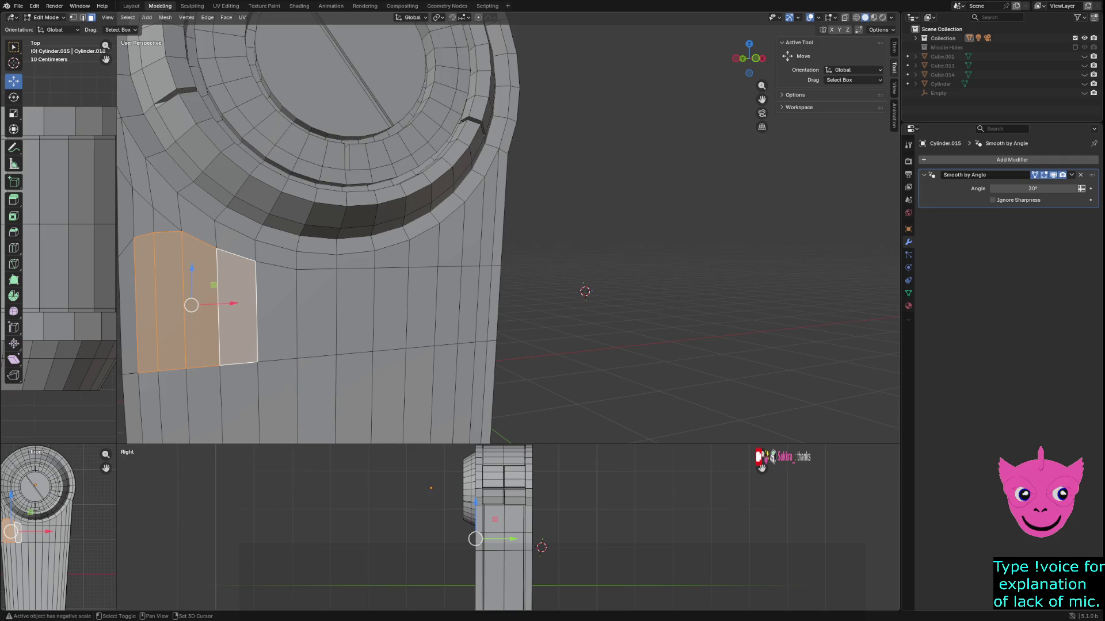
pyautogui.keyDown('shift'); pyautogui.click(276, 313); pyautogui.keyUp('shift')
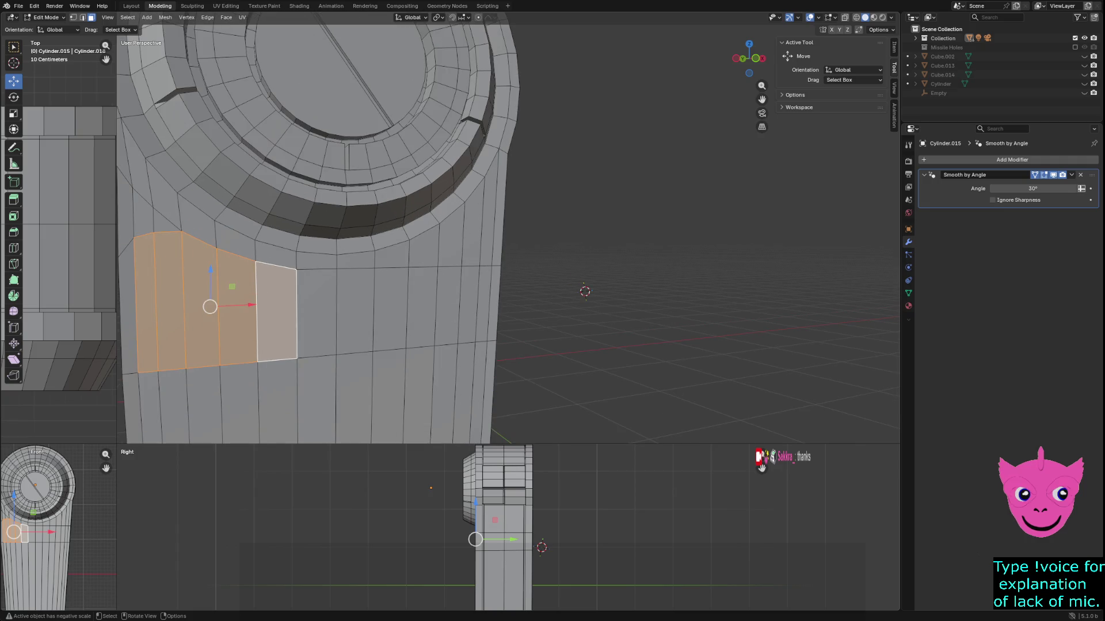
pyautogui.hotkey('alt', 'a')
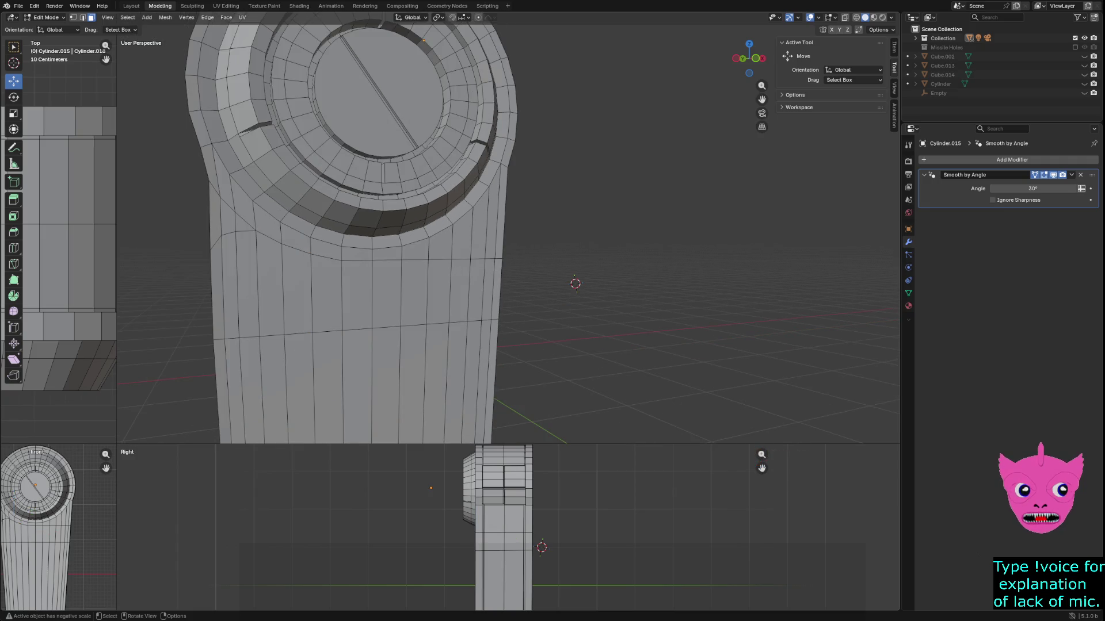
# Switch to wireframe, enlarge the front and top views, and box-select a band across the shaft.
pyautogui.press('z')
pyautogui.click(126, 301)
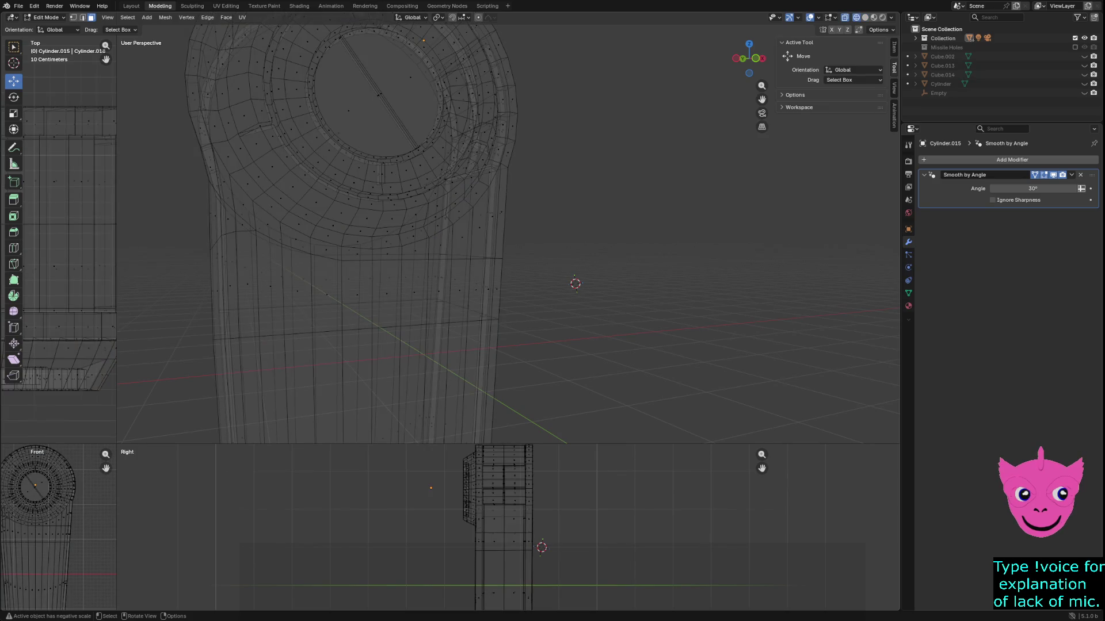
pyautogui.click(444, 227)
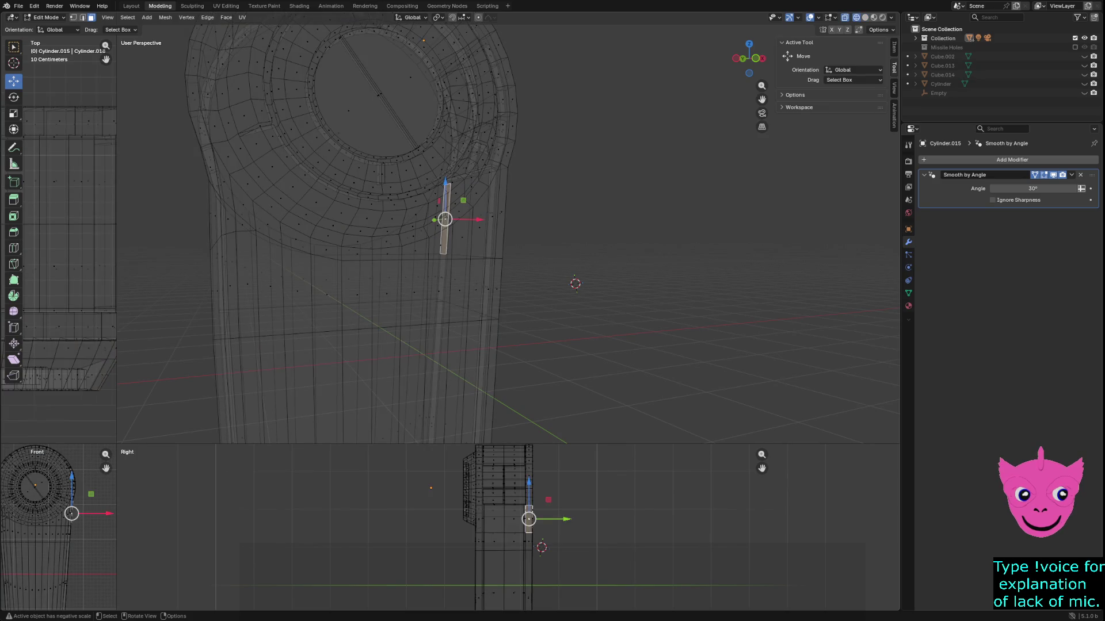
pyautogui.moveTo(116, 444)
pyautogui.mouseDown()
pyautogui.moveTo(365, 271)
pyautogui.moveTo(598, 176)
pyautogui.mouseUp()
pyautogui.press('b')
pyautogui.moveTo(74, 408)
pyautogui.mouseDown()
pyautogui.moveTo(371, 423)
pyautogui.moveTo(388, 449)
pyautogui.mouseUp()
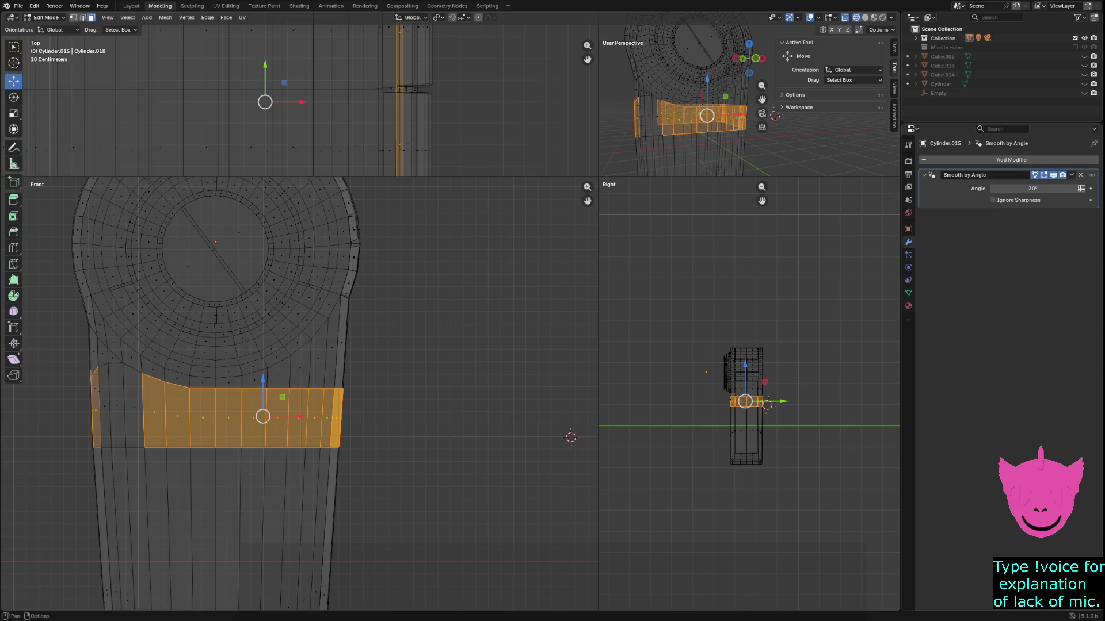
pyautogui.press('1')
pyautogui.hotkey('alt', 'a')
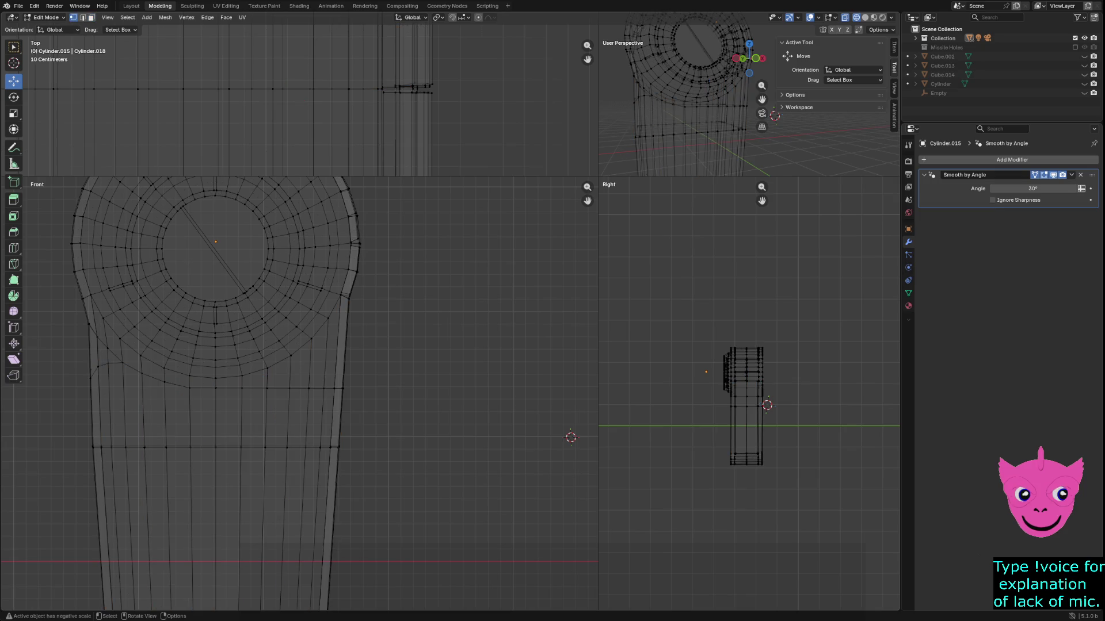
# Knife a Cut Through horizontal edge loop across the shaft and return to solid shading.
pyautogui.press('k')
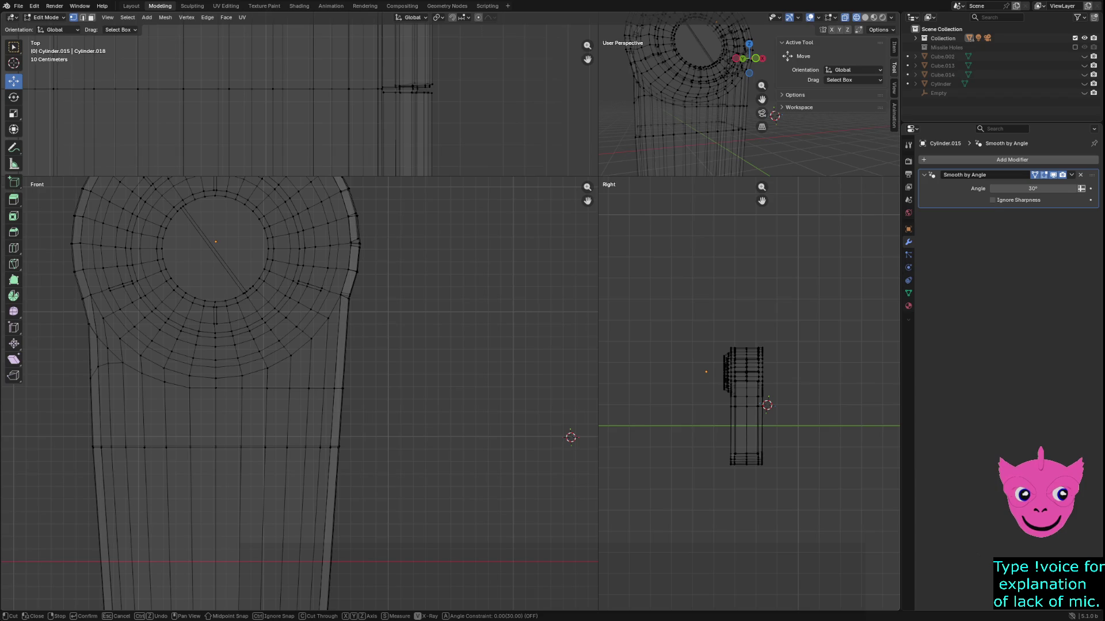
pyautogui.click(78, 412)
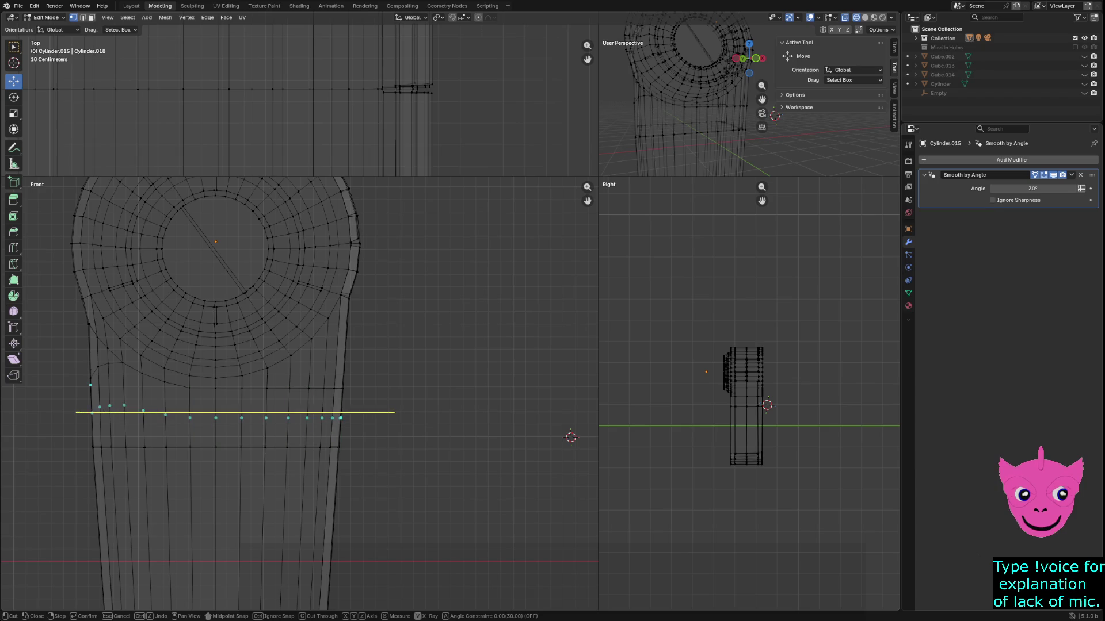
pyautogui.press('c')
pyautogui.press('Return')
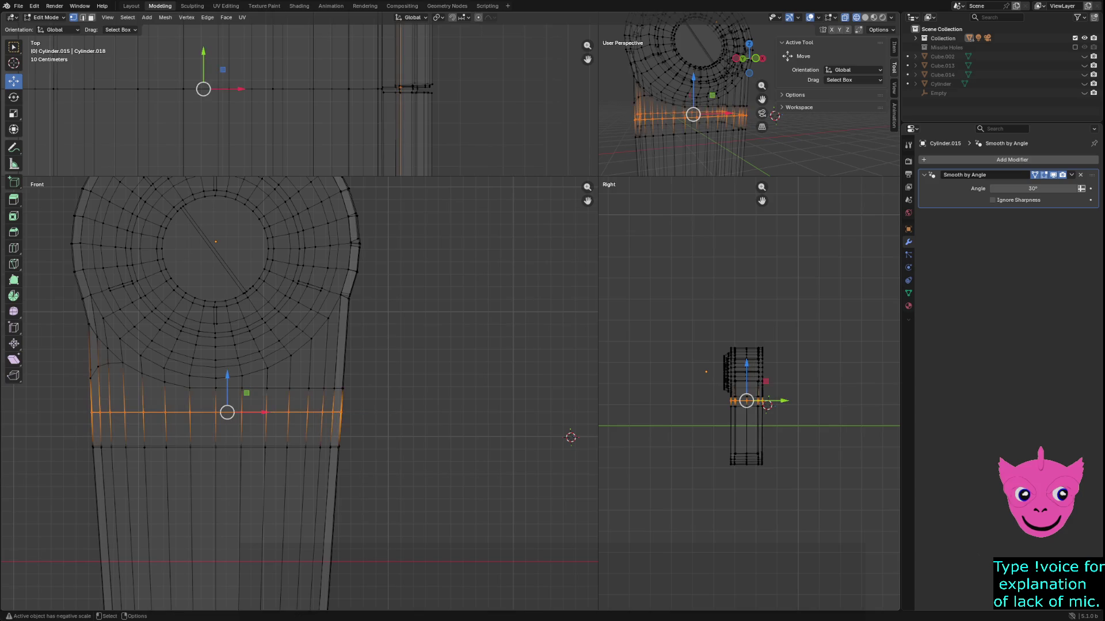
pyautogui.press('z')
pyautogui.click(451, 412)
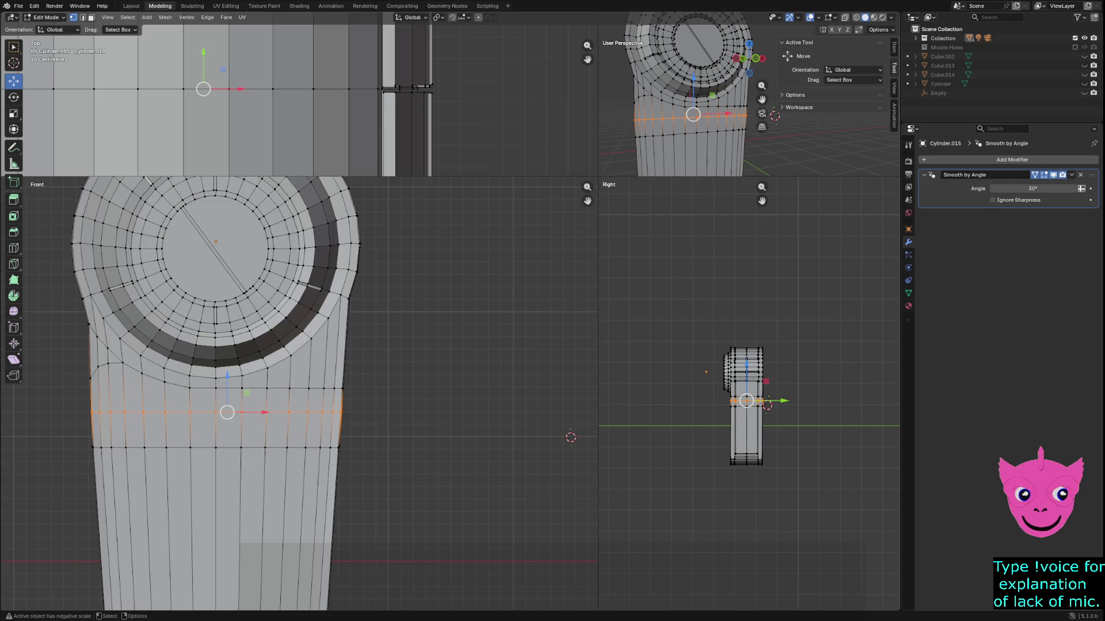
pyautogui.hotkey('alt', 'a')
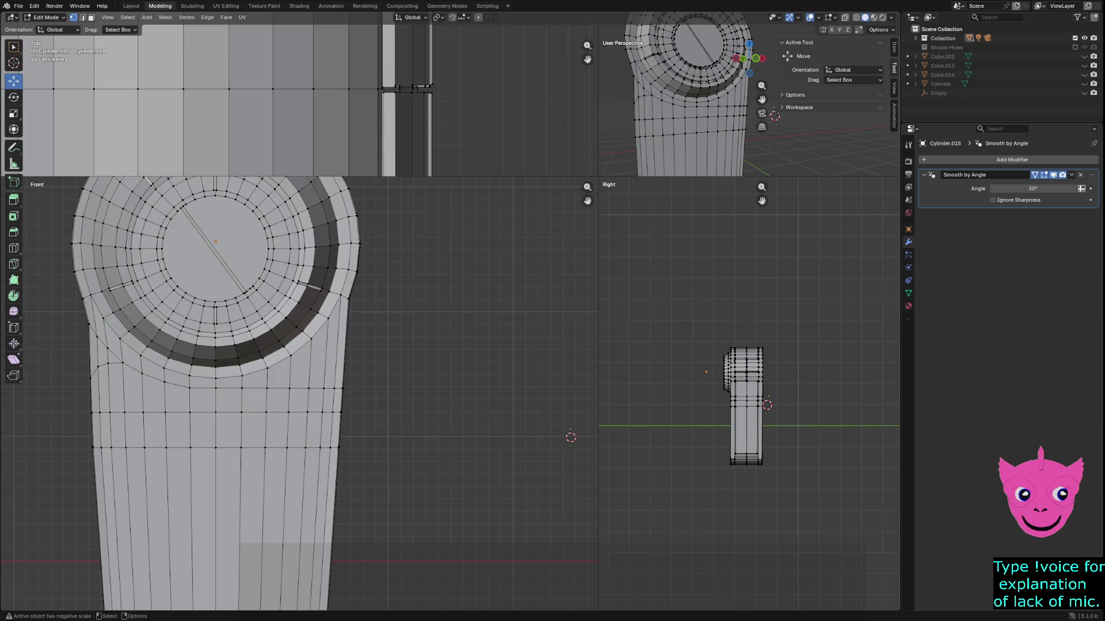
# Move the shaft's vertex rows along Z, raising one about 0.15 m and lowering another about 0.12 m.
pyautogui.moveTo(59, 401)
pyautogui.mouseDown()
pyautogui.moveTo(92, 433)
pyautogui.moveTo(359, 431)
pyautogui.moveTo(349, 430)
pyautogui.mouseUp()
pyautogui.moveTo(71, 439); pyautogui.dragTo(345, 462)
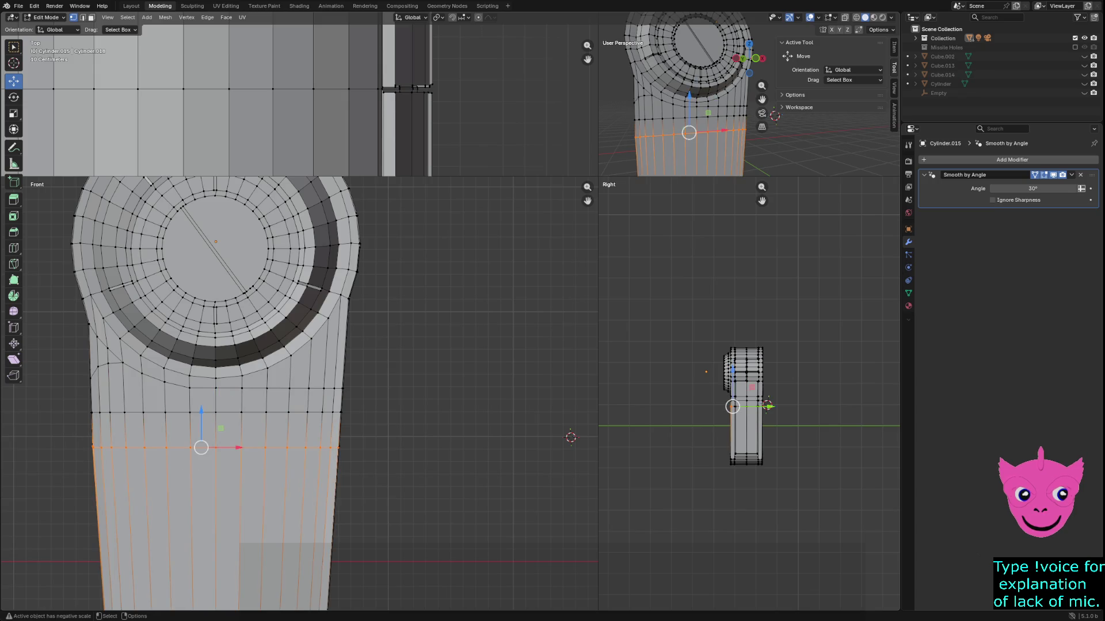
pyautogui.press('g')
pyautogui.press('z')
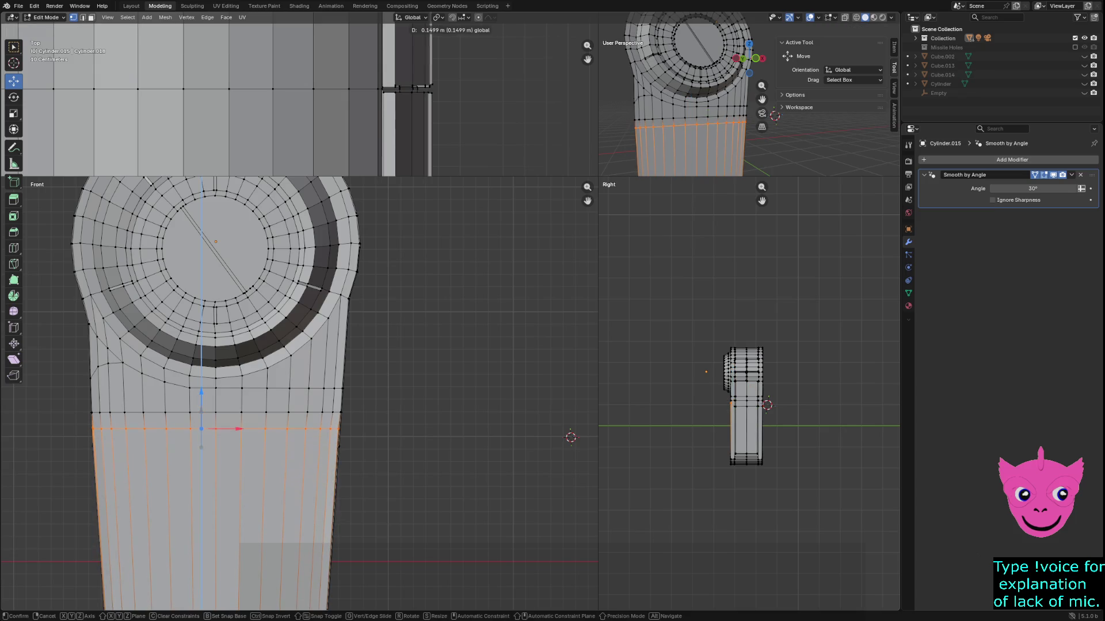
pyautogui.press('Return')
pyautogui.keyDown('alt'); pyautogui.click(93, 413); pyautogui.keyUp('alt')
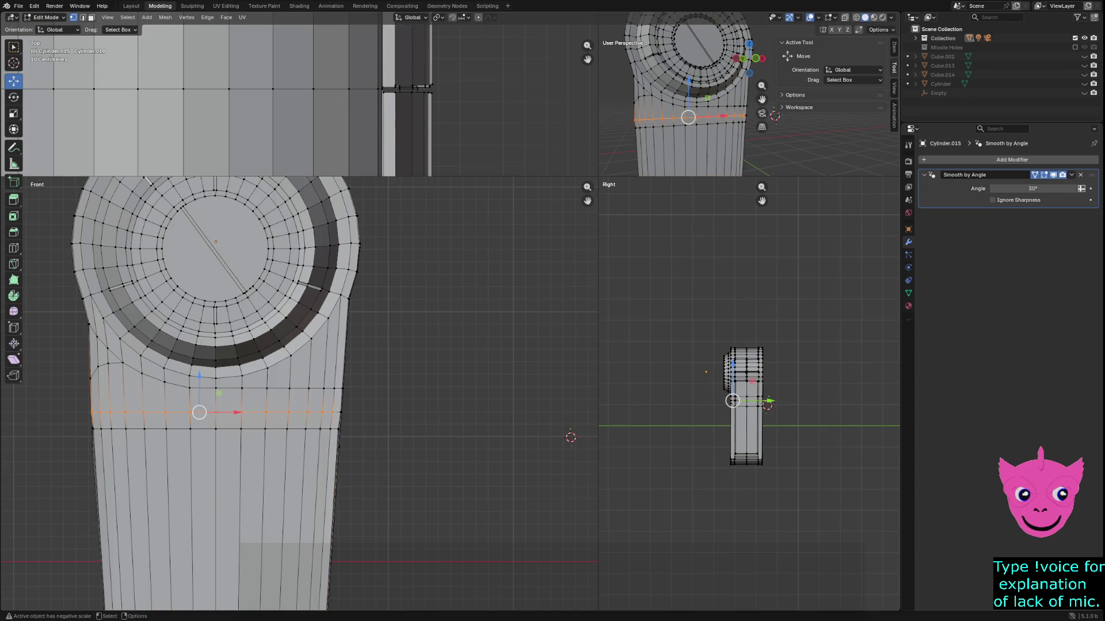
pyautogui.keyDown('alt'); pyautogui.click(93, 429); pyautogui.keyUp('alt')
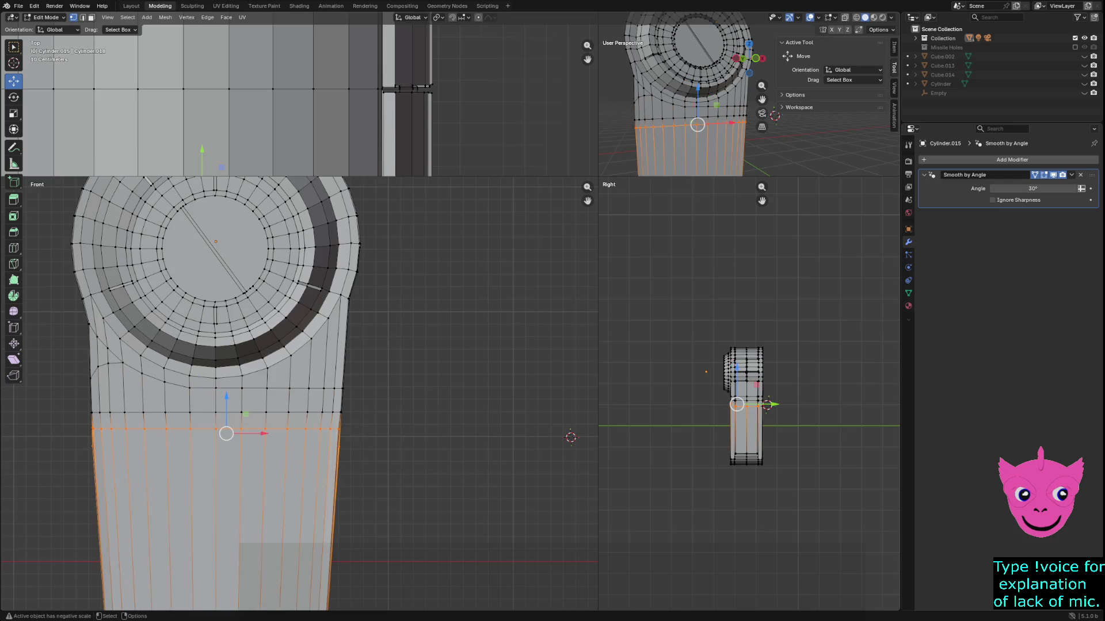
pyautogui.press('g')
pyautogui.press('z')
pyautogui.press('Return')
# Raise the horizontal edge loop across the shaft about 0.05 m vertically.
pyautogui.click(125, 413)
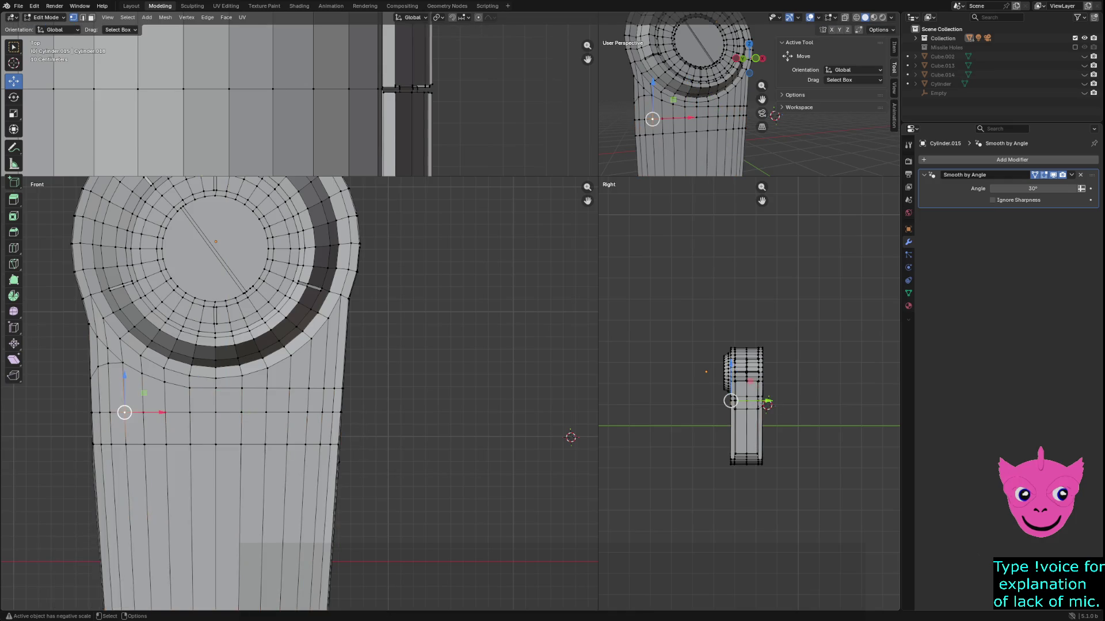
pyautogui.scroll(1, 125, 413)
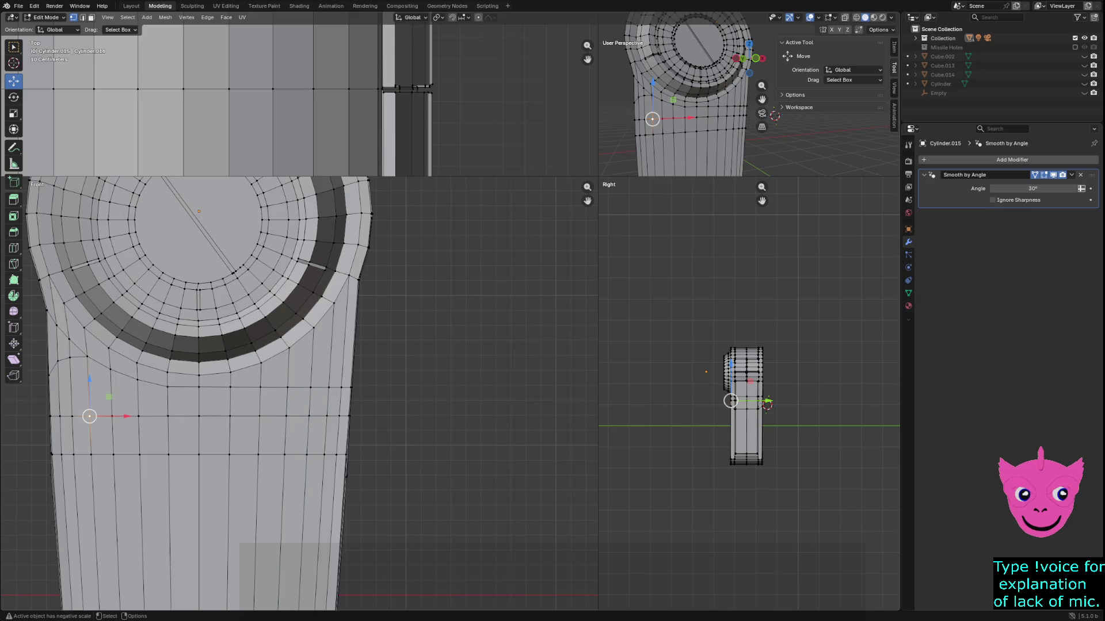
pyautogui.hotkey('alt', 'a')
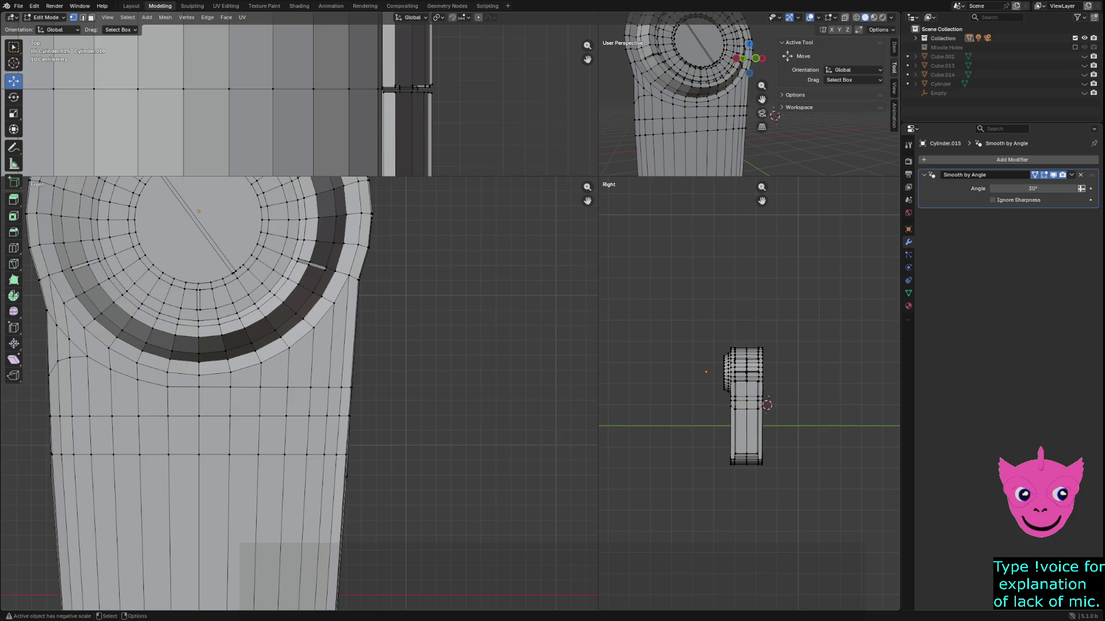
pyautogui.keyDown('alt'); pyautogui.click(50, 416); pyautogui.keyUp('alt')
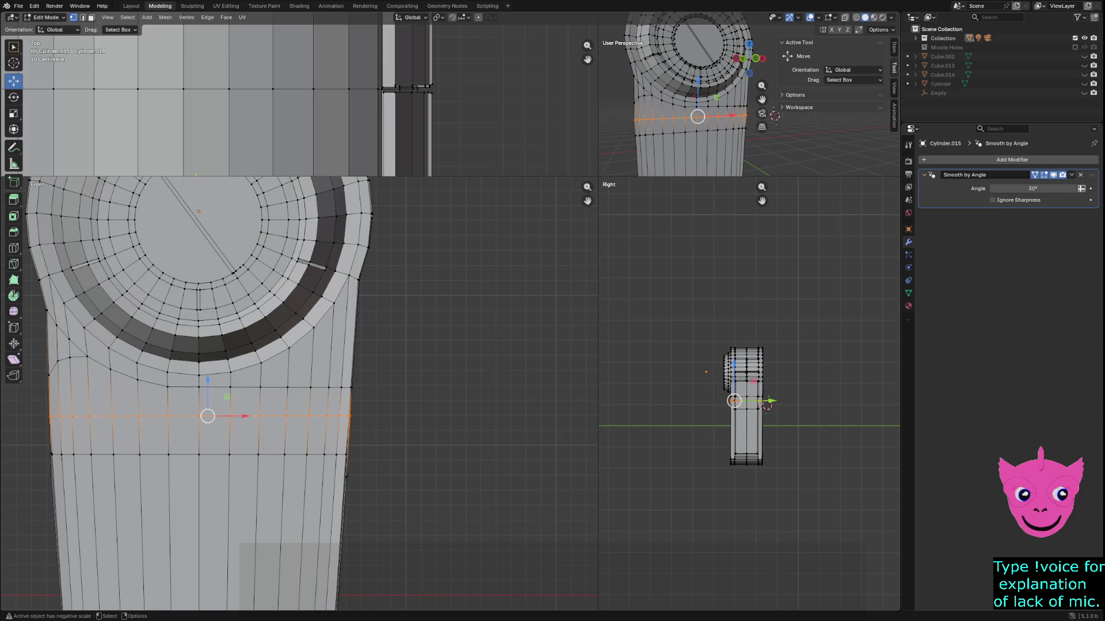
pyautogui.press('g')
pyautogui.press('z')
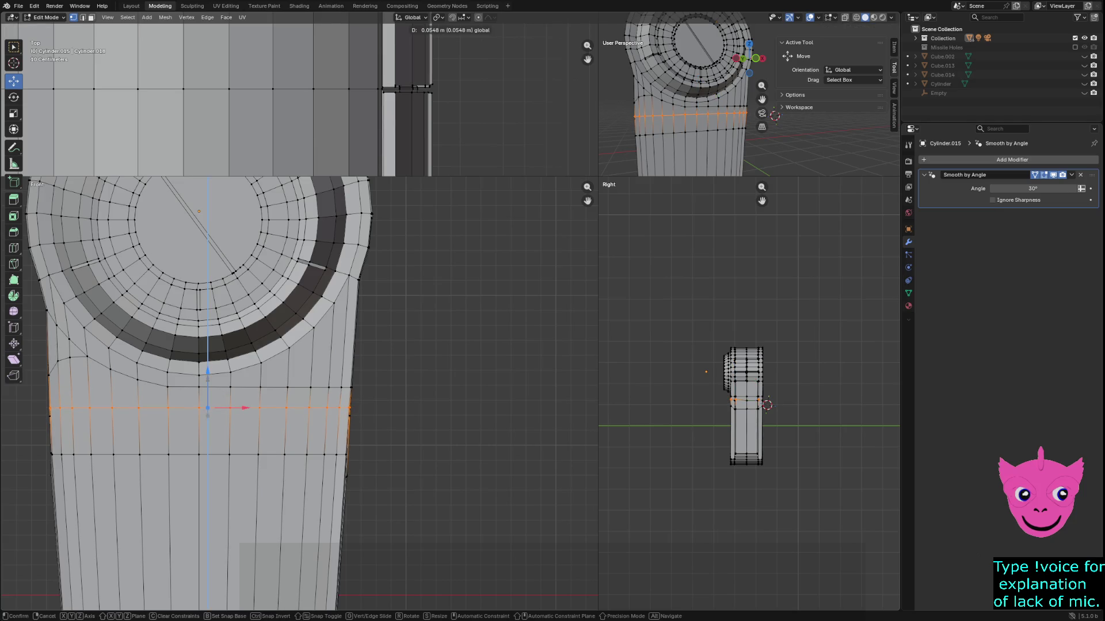
pyautogui.press('Return')
pyautogui.hotkey('alt', 'a')
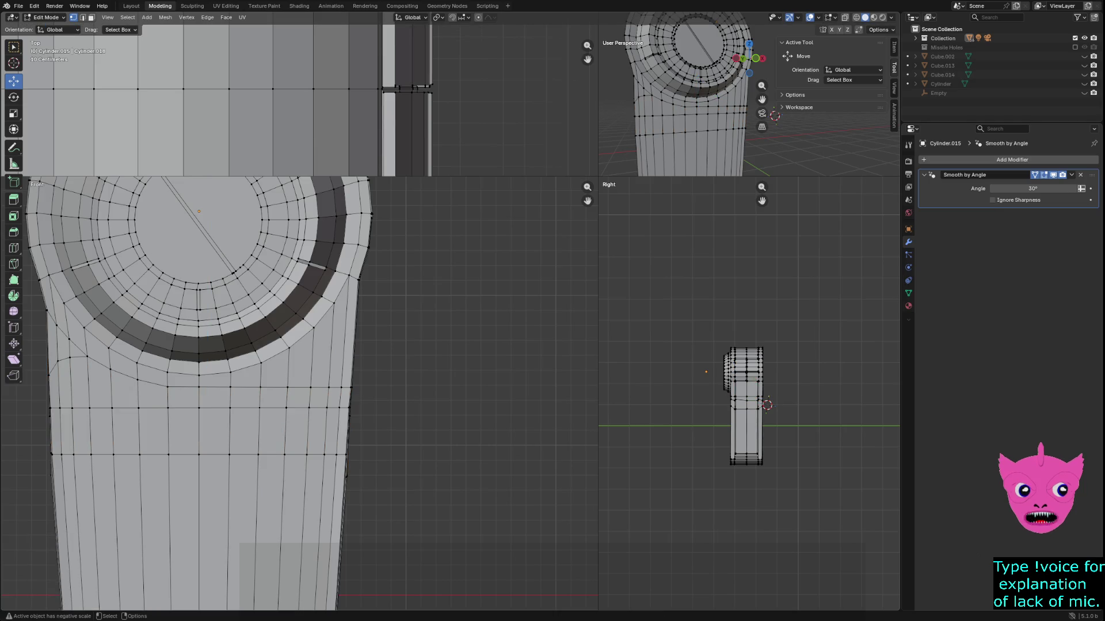
# Slide the raised row's left end vertex about 0.0457 m along X toward the shaft edge.
pyautogui.click(72, 407)
pyautogui.press('g')
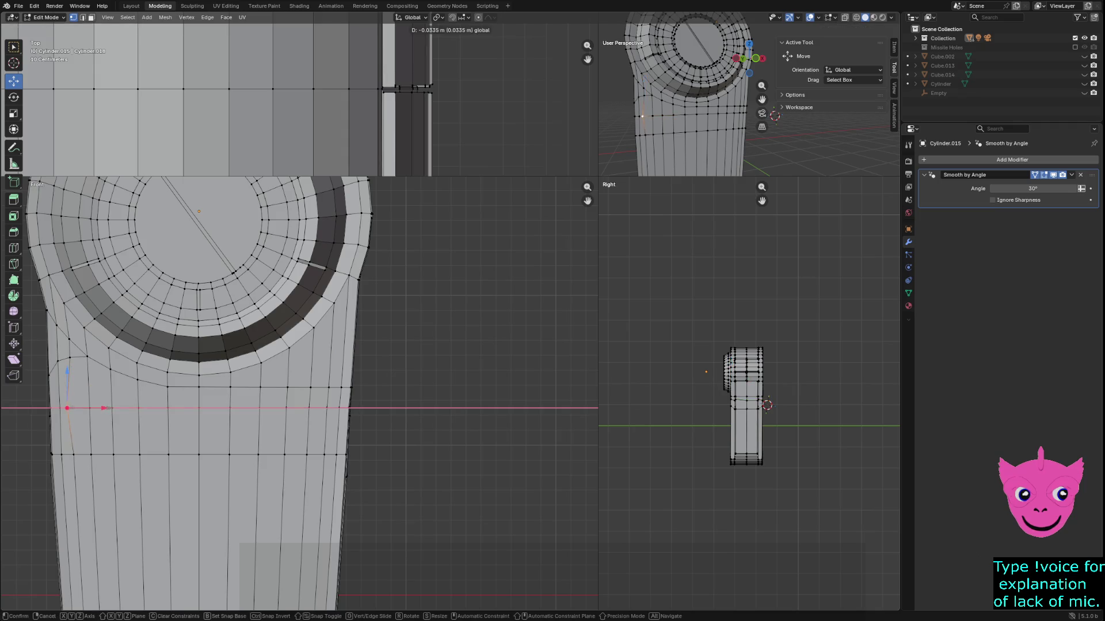
pyautogui.press('Return')
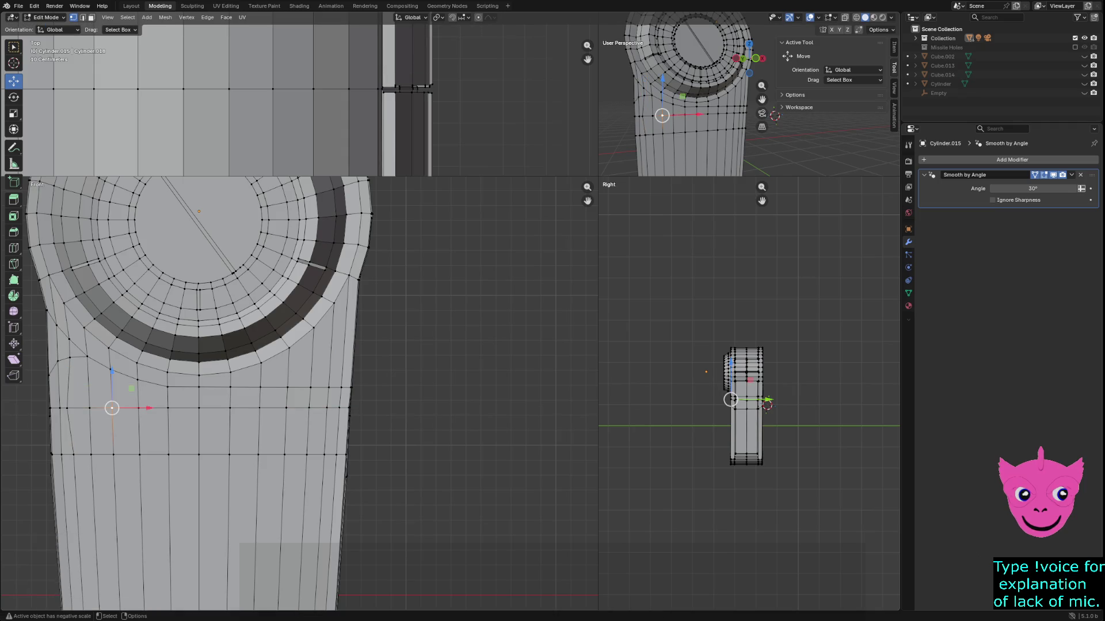
pyautogui.press('g')
pyautogui.press('x')
pyautogui.press('Return')
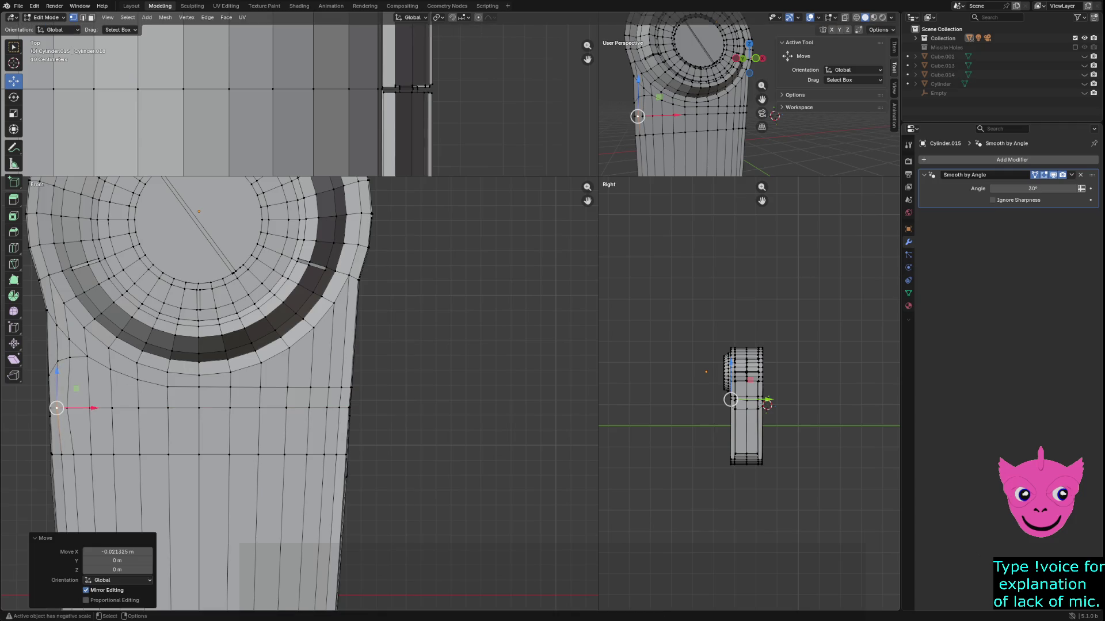
pyautogui.hotkey('ctrl', 'z')
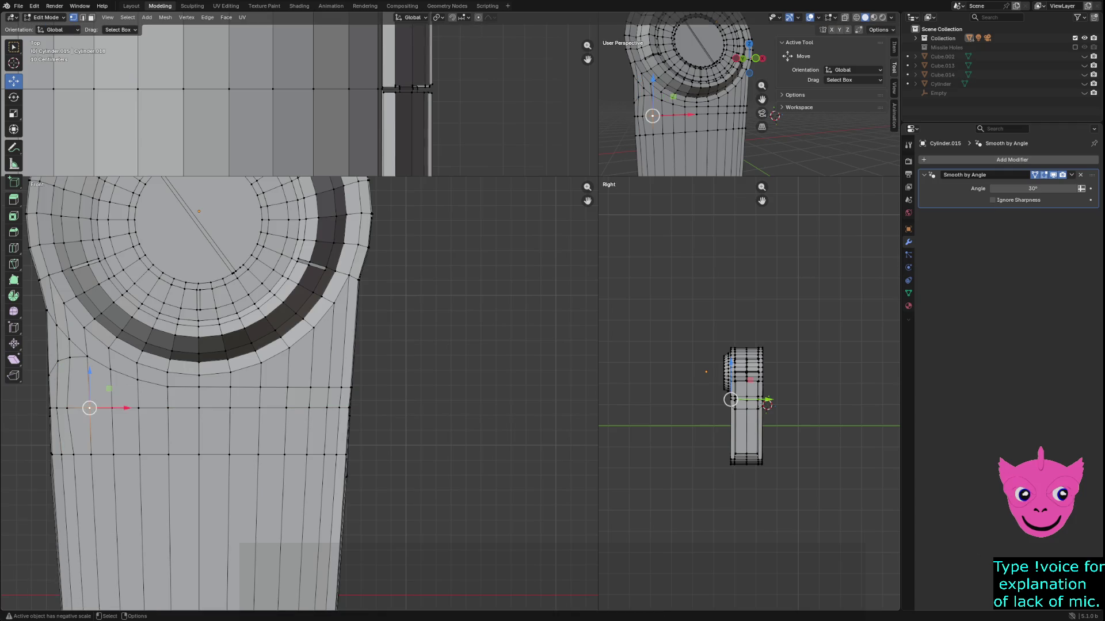
pyautogui.press('g')
pyautogui.press('x')
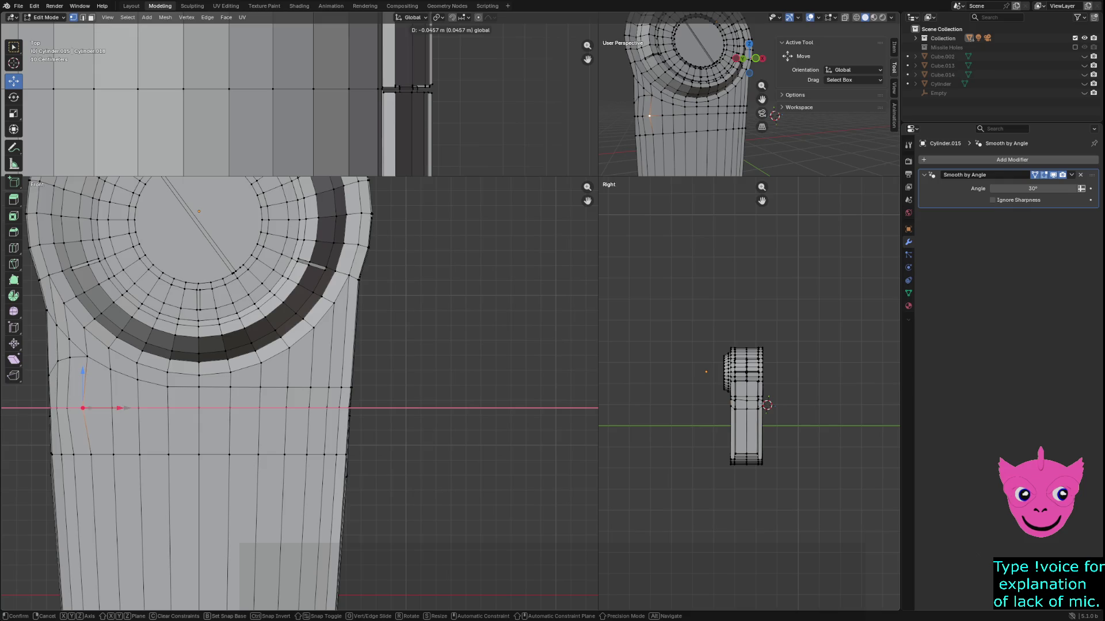
pyautogui.press('Return')
pyautogui.hotkey('alt', 'a')
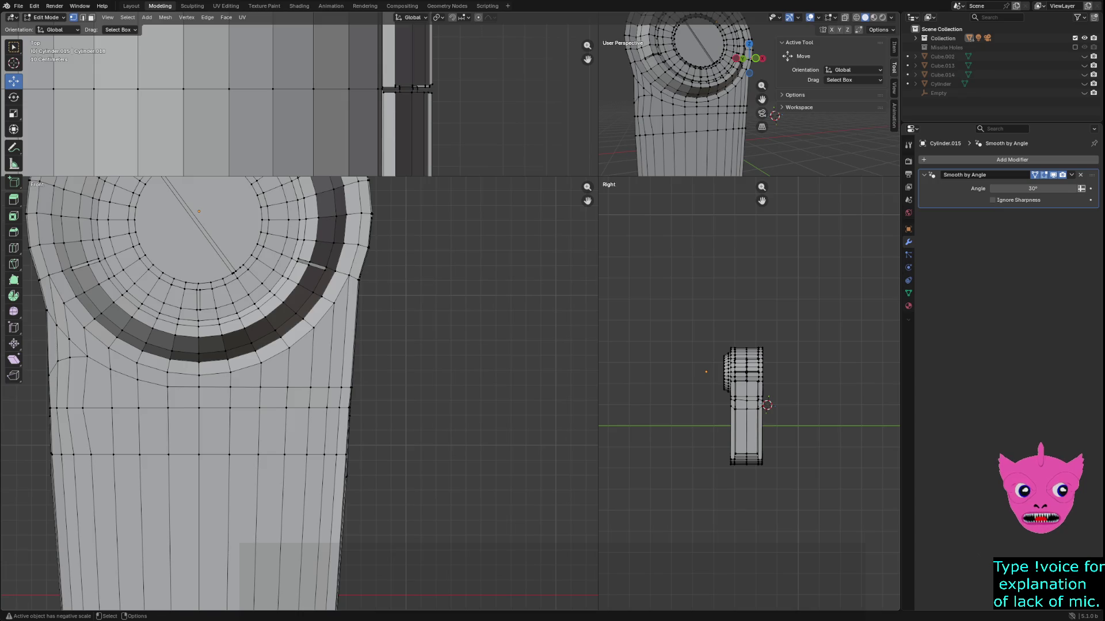
pyautogui.click(112, 454)
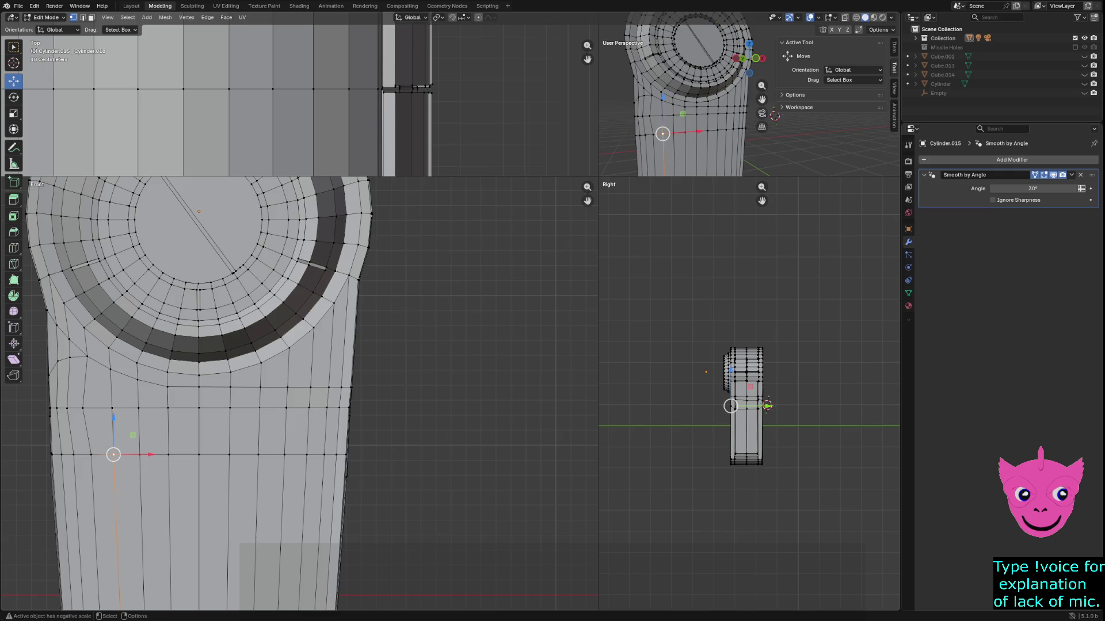
pyautogui.moveTo(114, 418); pyautogui.dragTo(140, 388)
pyautogui.click(138, 454)
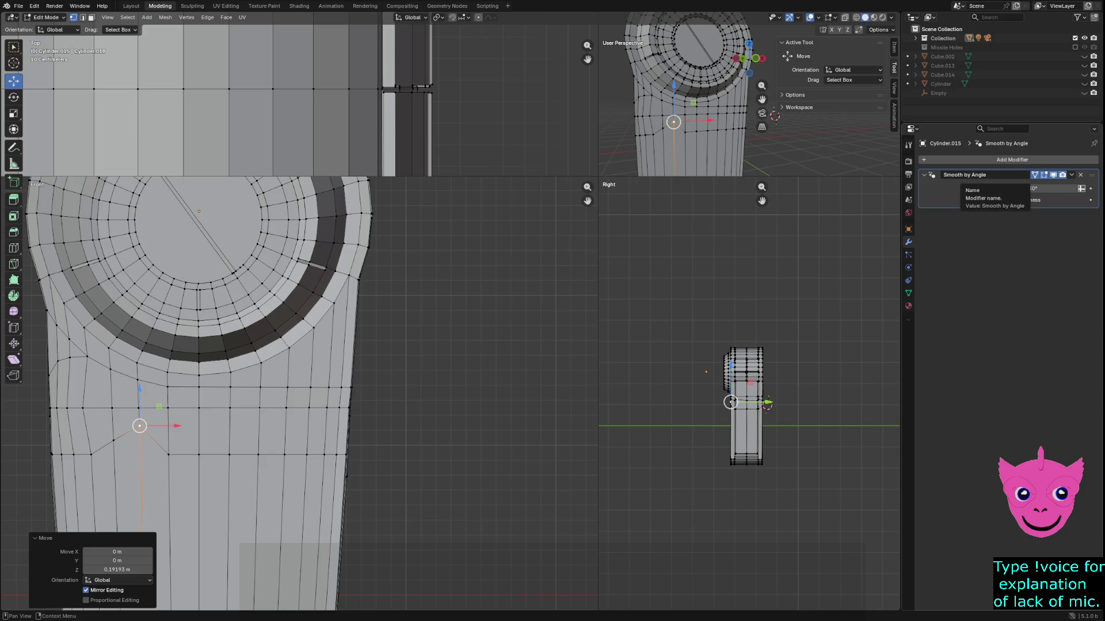
pyautogui.click(972, 175)
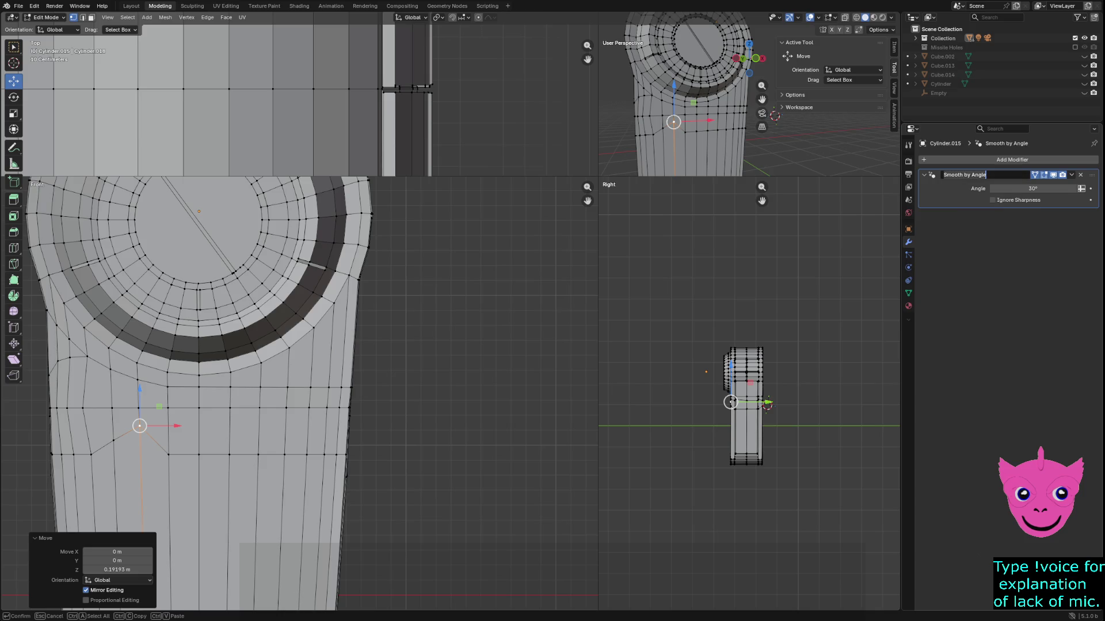
pyautogui.press('Return')
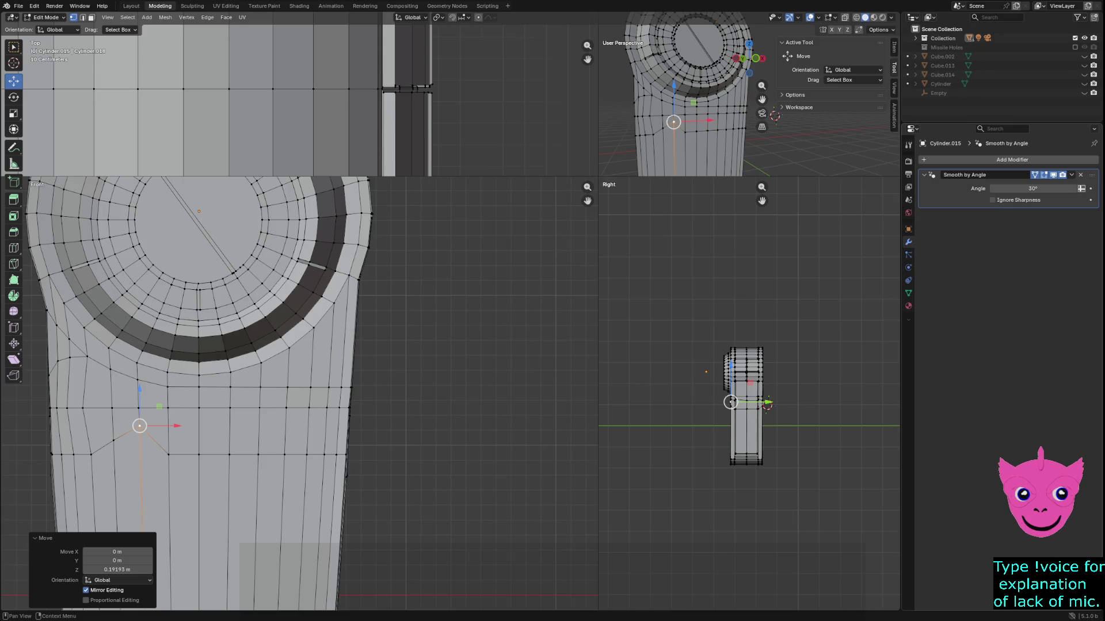
pyautogui.click(1011, 159)
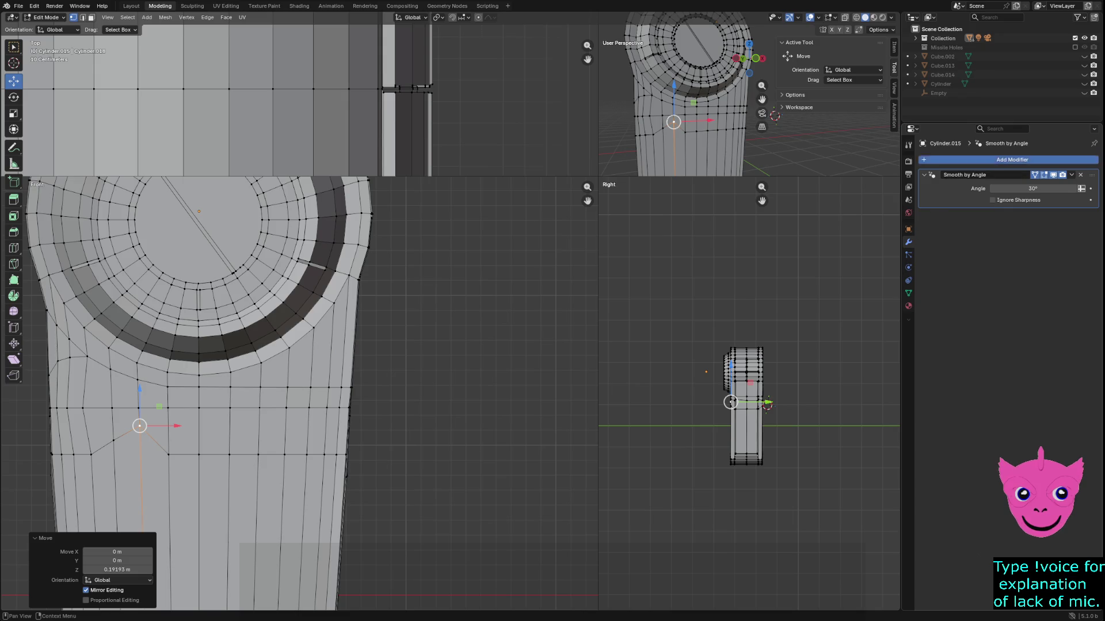
pyautogui.moveTo(966, 162)
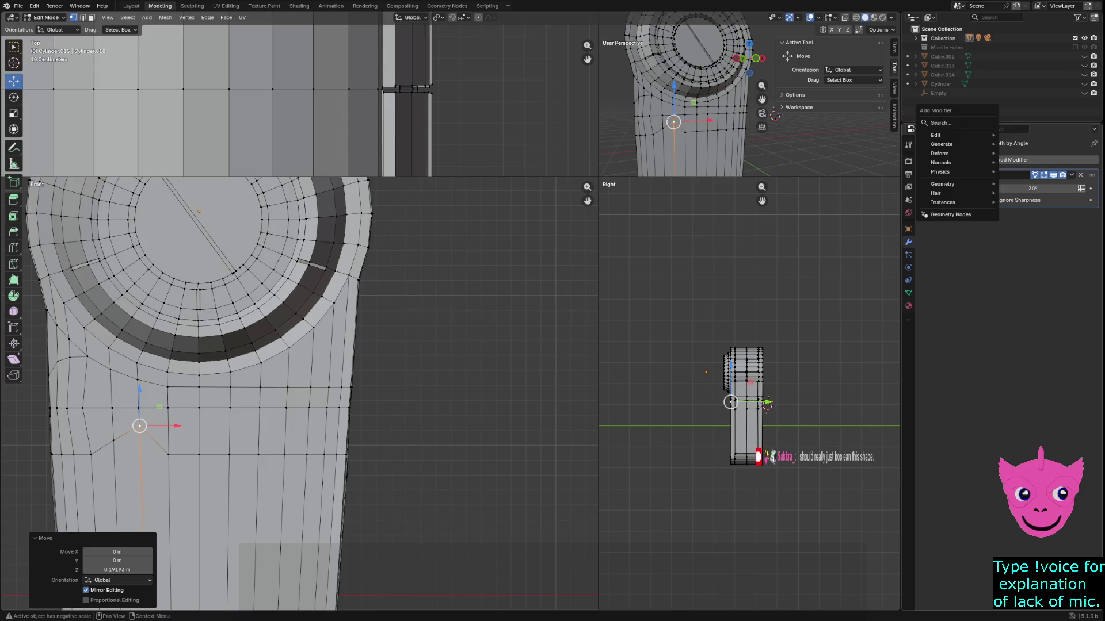
pyautogui.keyDown('alt'); pyautogui.click(156, 455); pyautogui.keyUp('alt')
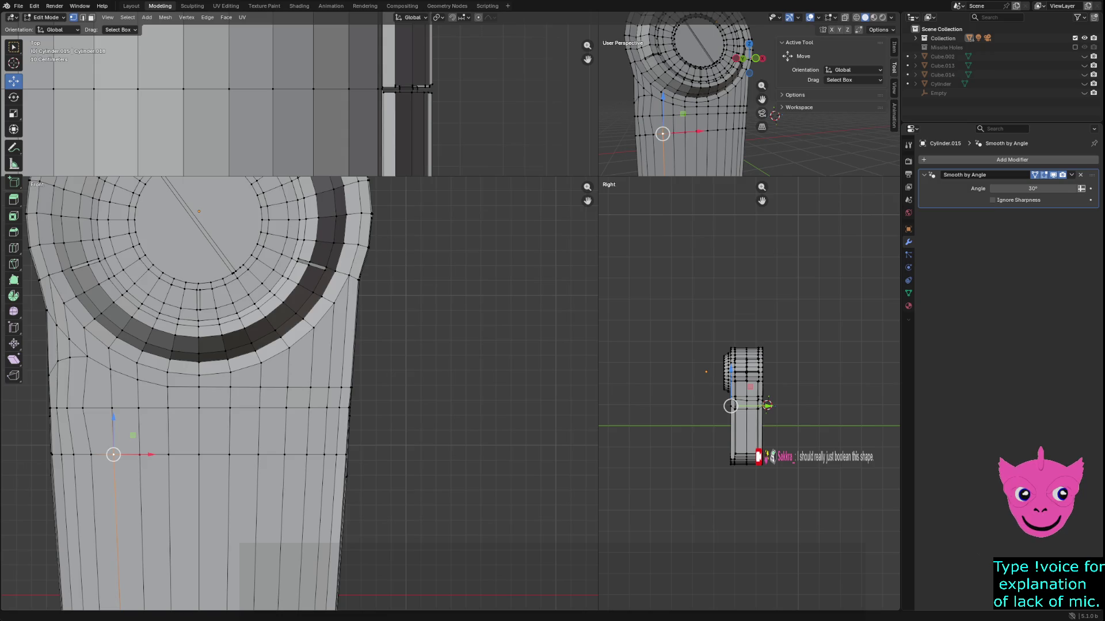
# Bring up the mech reference in Paint, then edge-slide the loop under the hub slightly lower.
pyautogui.hotkey('alt', 'Tab')
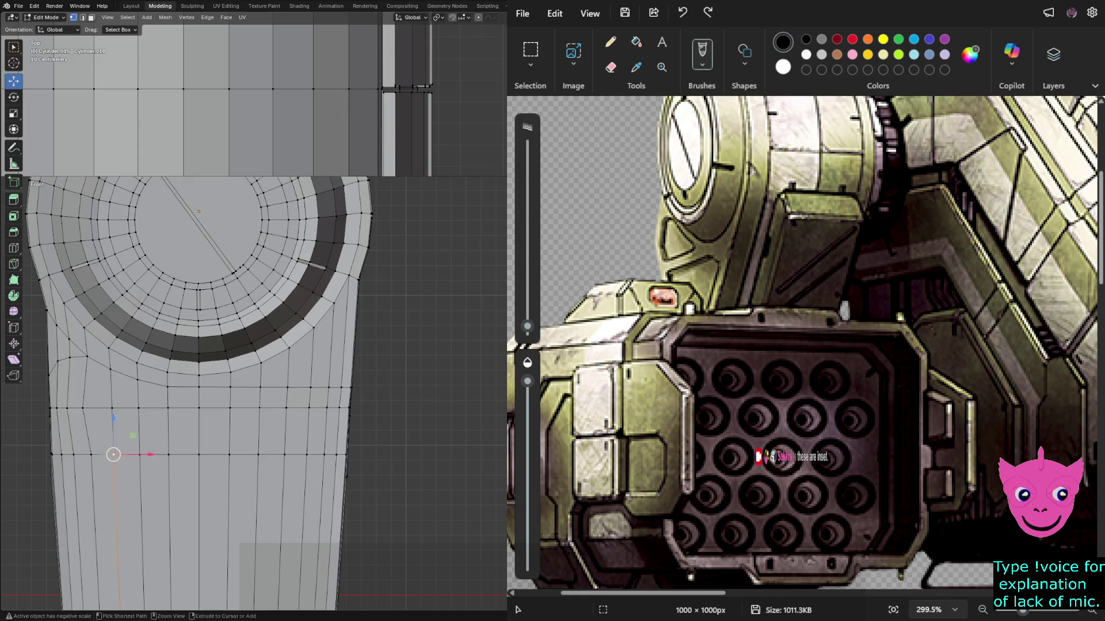
pyautogui.keyDown('alt'); pyautogui.click(66, 408); pyautogui.keyUp('alt')
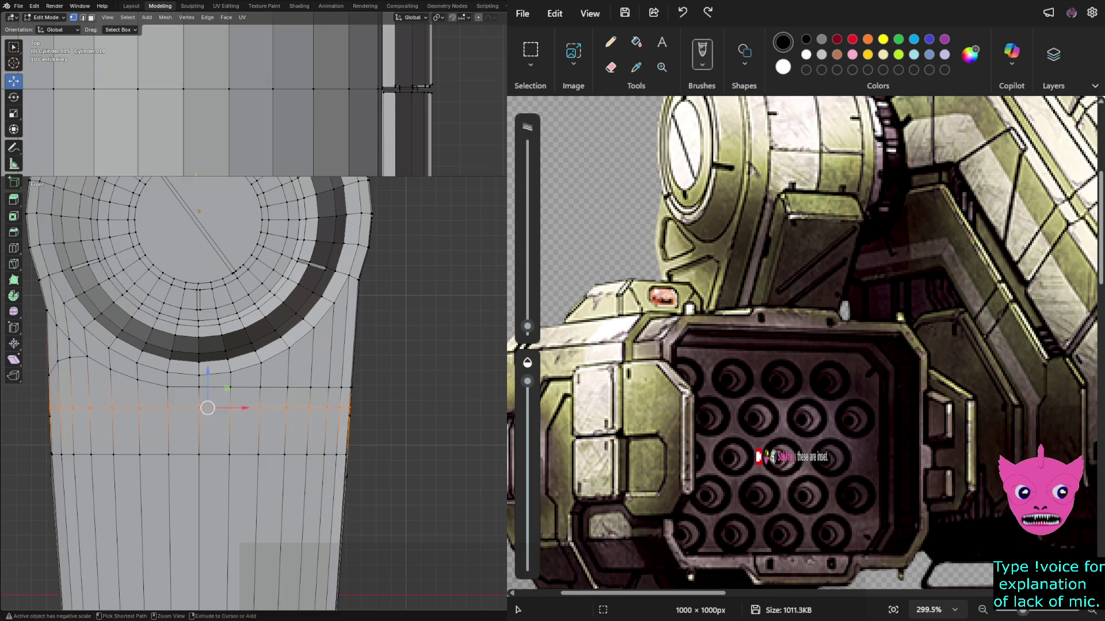
pyautogui.press('g')
pyautogui.press('g')
pyautogui.press('Return')
# Select the extra shaft edge loop and dissolve it.
pyautogui.hotkey('alt', 'a')
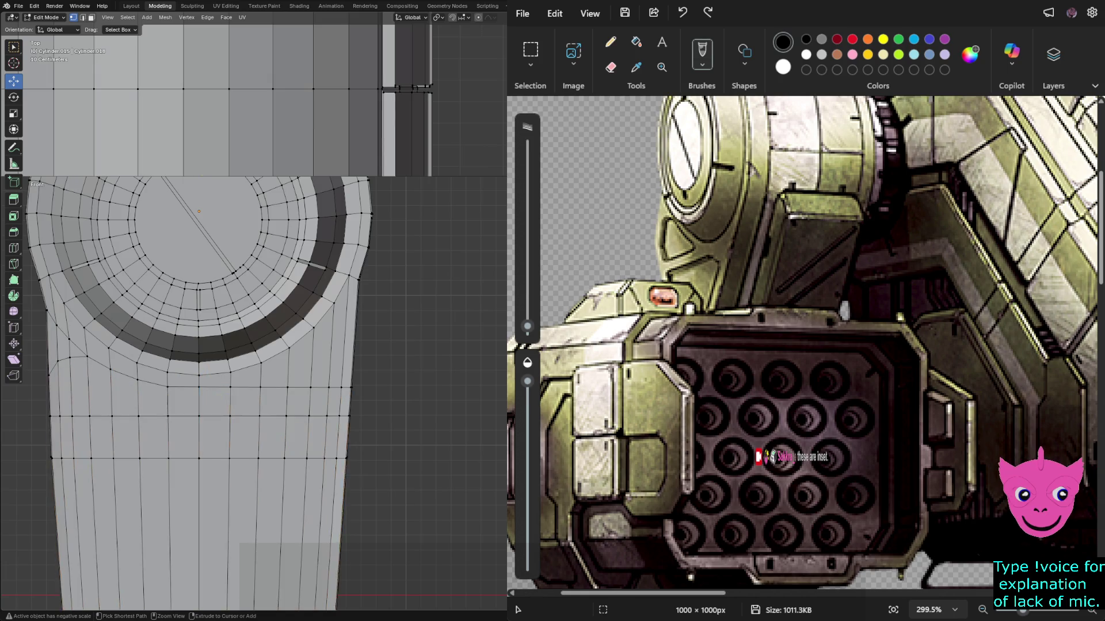
pyautogui.keyDown('alt'); pyautogui.click(212, 416); pyautogui.keyUp('alt')
pyautogui.hotkey('ctrl', 'x')
# Lower the bottom shaft loop along Z and narrow it along X to taper the shaft.
pyautogui.click(345, 459)
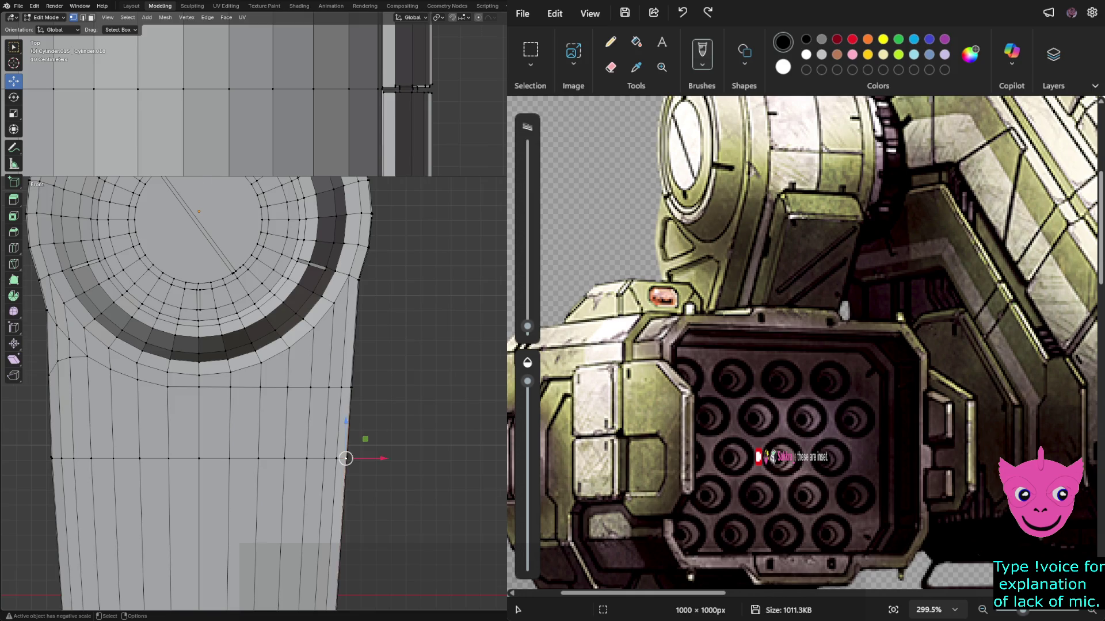
pyautogui.scroll(-3, 345, 458)
pyautogui.moveTo(134, 420); pyautogui.dragTo(380, 463)
pyautogui.press('g')
pyautogui.press('z')
pyautogui.press('Return')
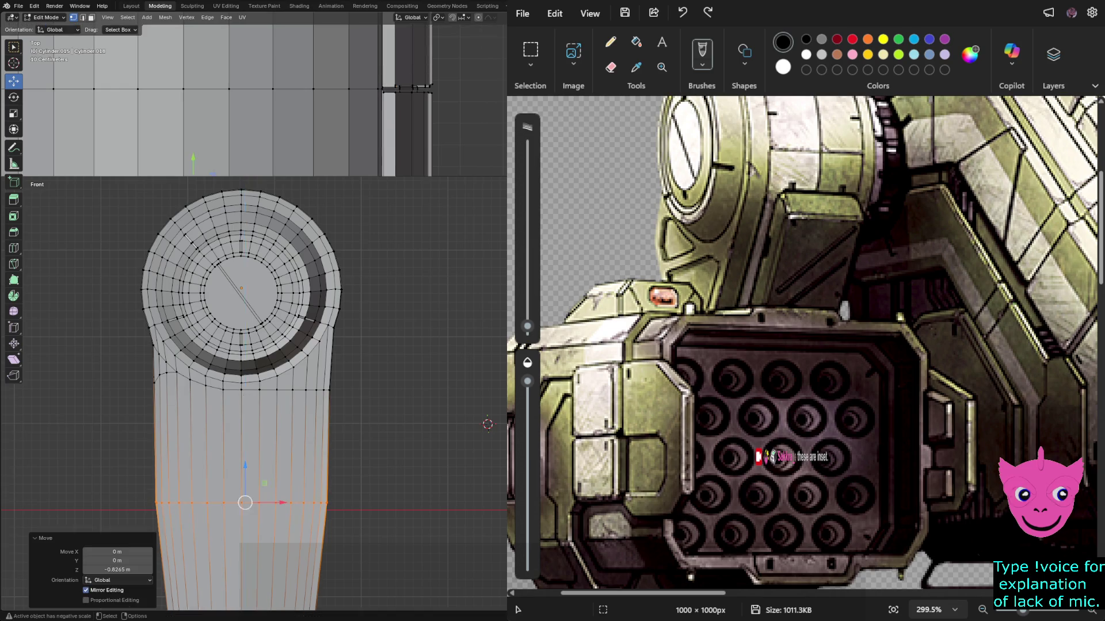
pyautogui.scroll(-2, 300, 393)
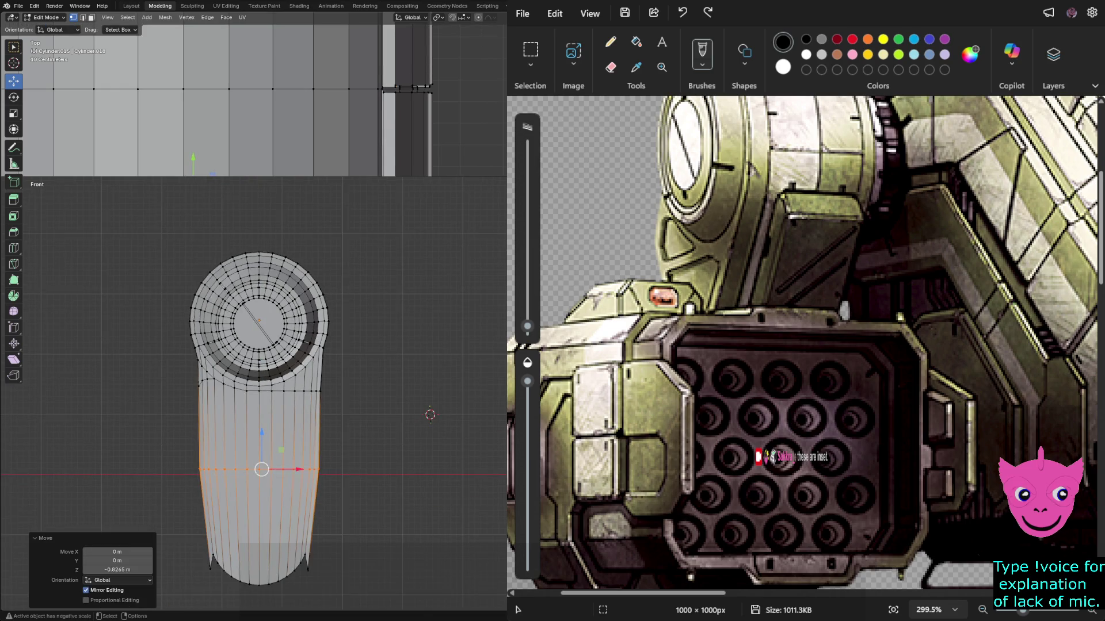
pyautogui.press('s')
pyautogui.press('y')
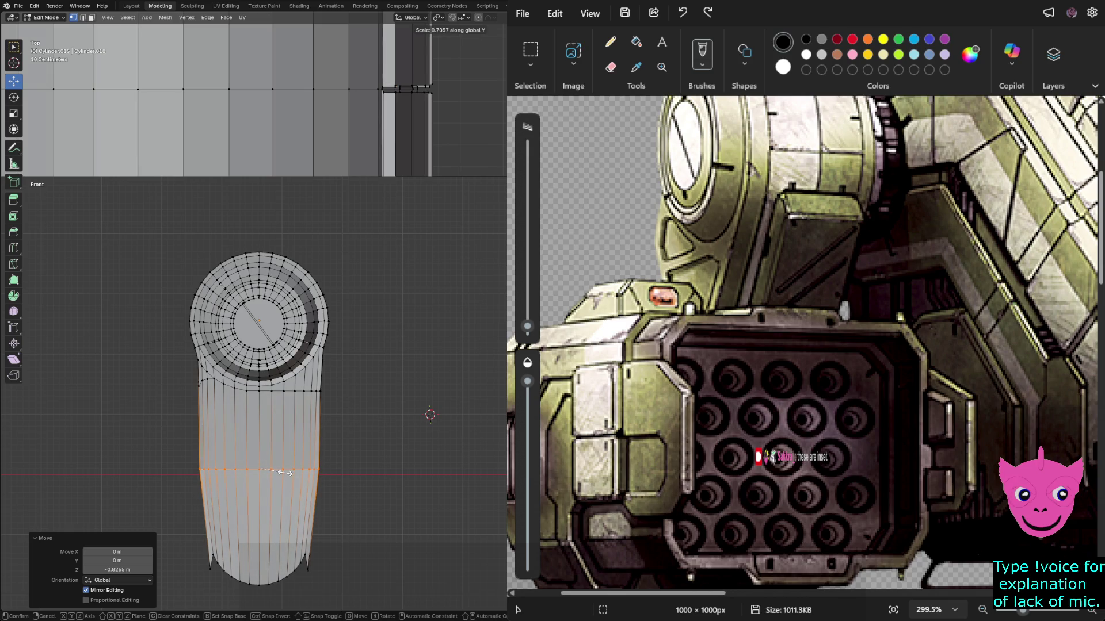
pyautogui.press('x')
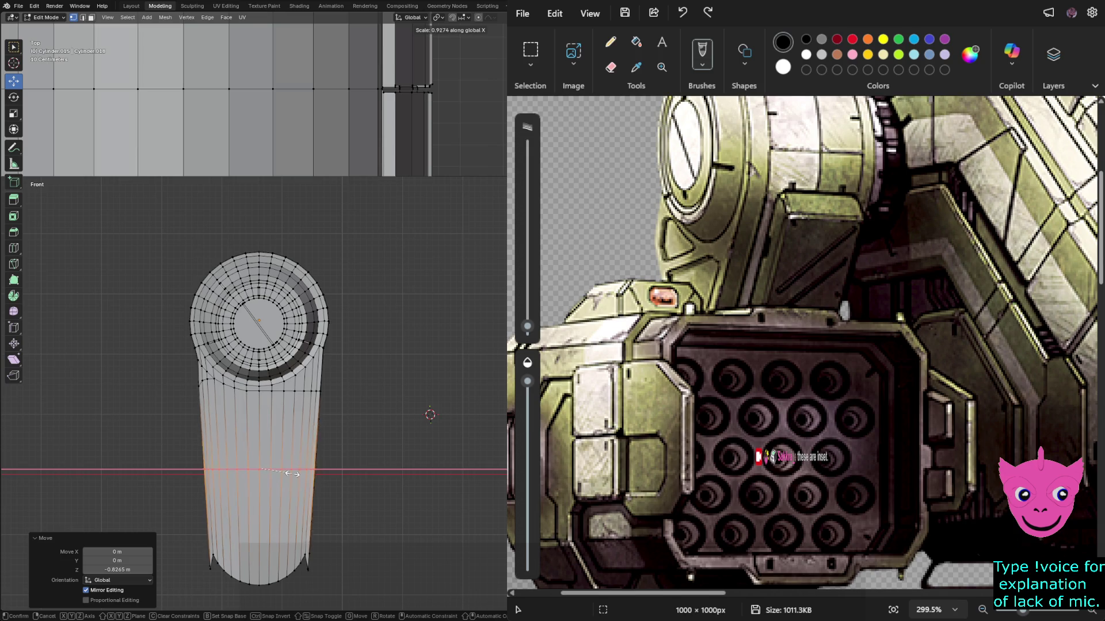
pyautogui.click(291, 473)
# Deselect the shaft geometry, switch to box selection, and dismiss the File menu unused.
pyautogui.hotkey('alt', 'a')
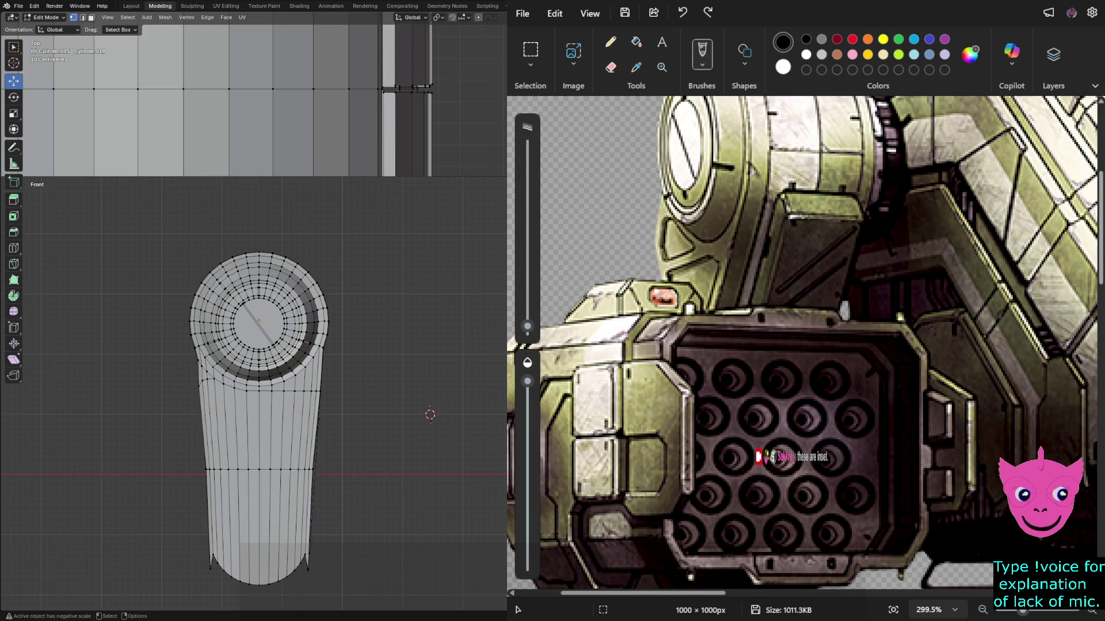
pyautogui.scroll(1, 299, 393)
pyautogui.scroll(1, 299, 393)
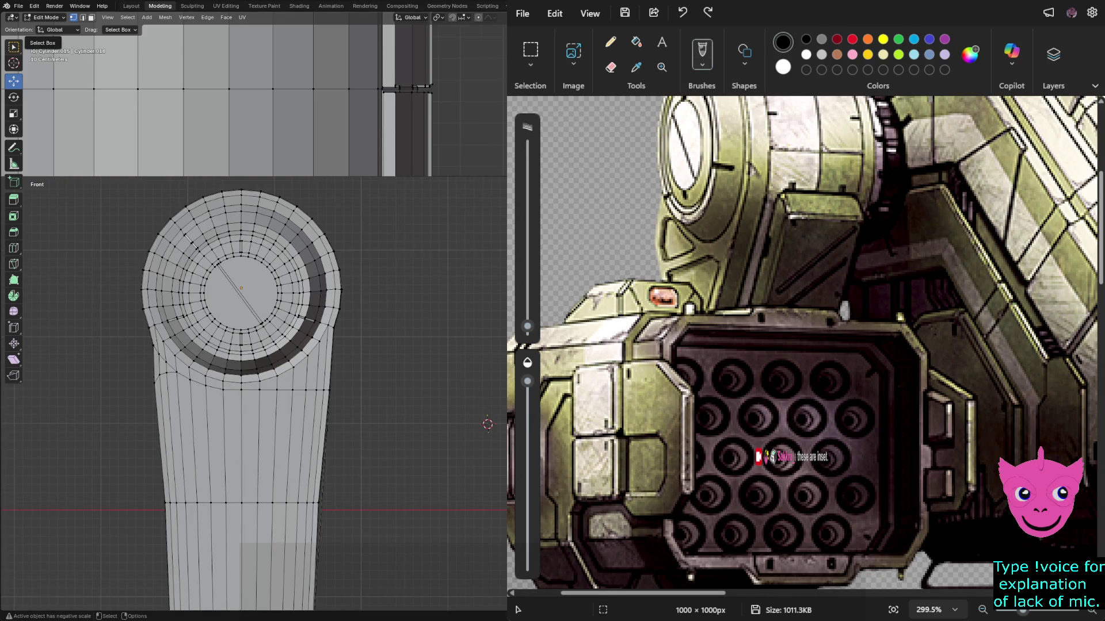
pyautogui.press('w')
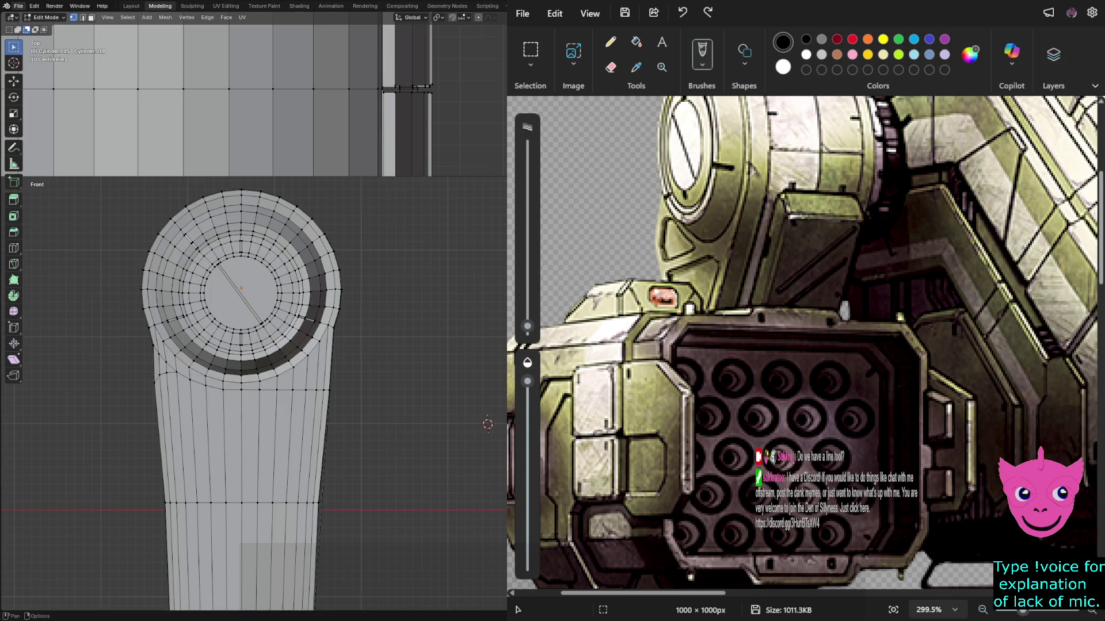
pyautogui.click(18, 5)
pyautogui.press('Escape')
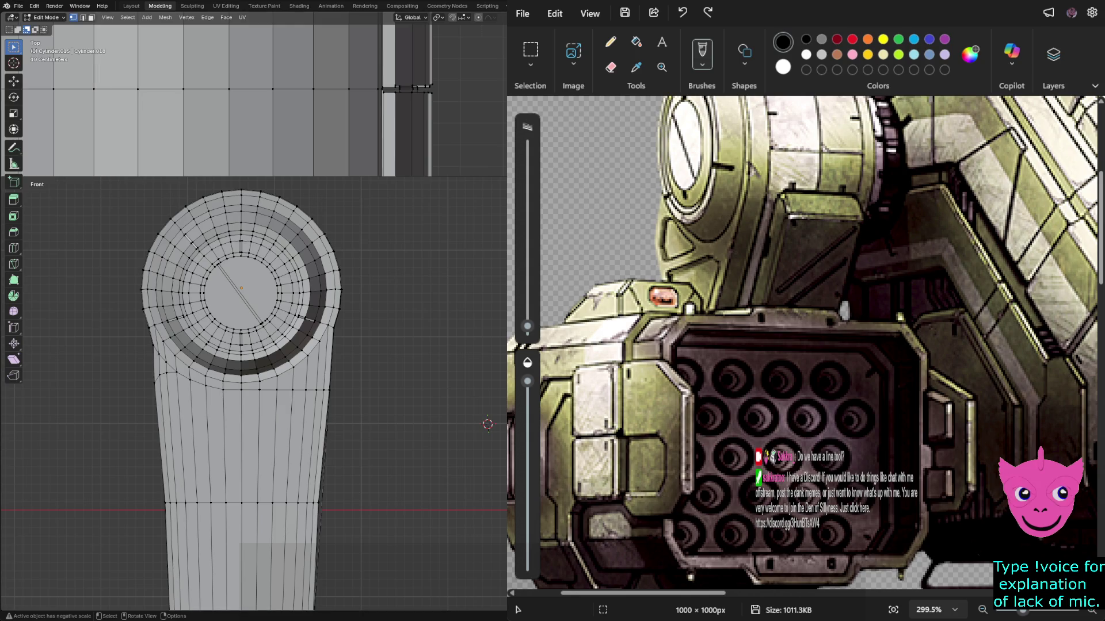
# Return to Object Mode and add a NURBS curve at the 3D cursor.
pyautogui.press('Tab')
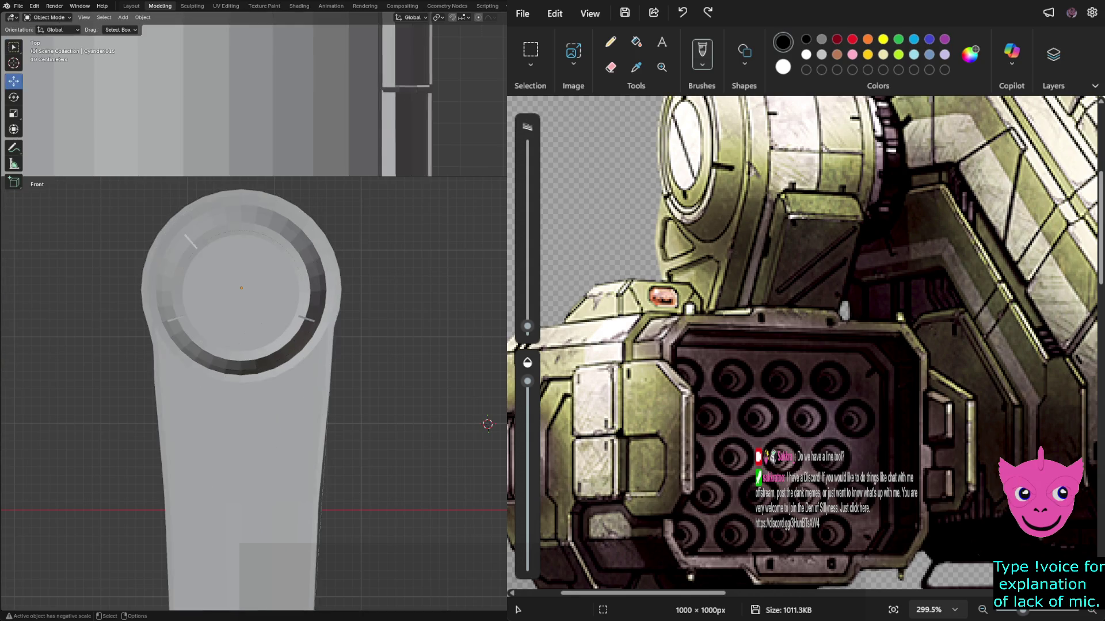
pyautogui.click(142, 17)
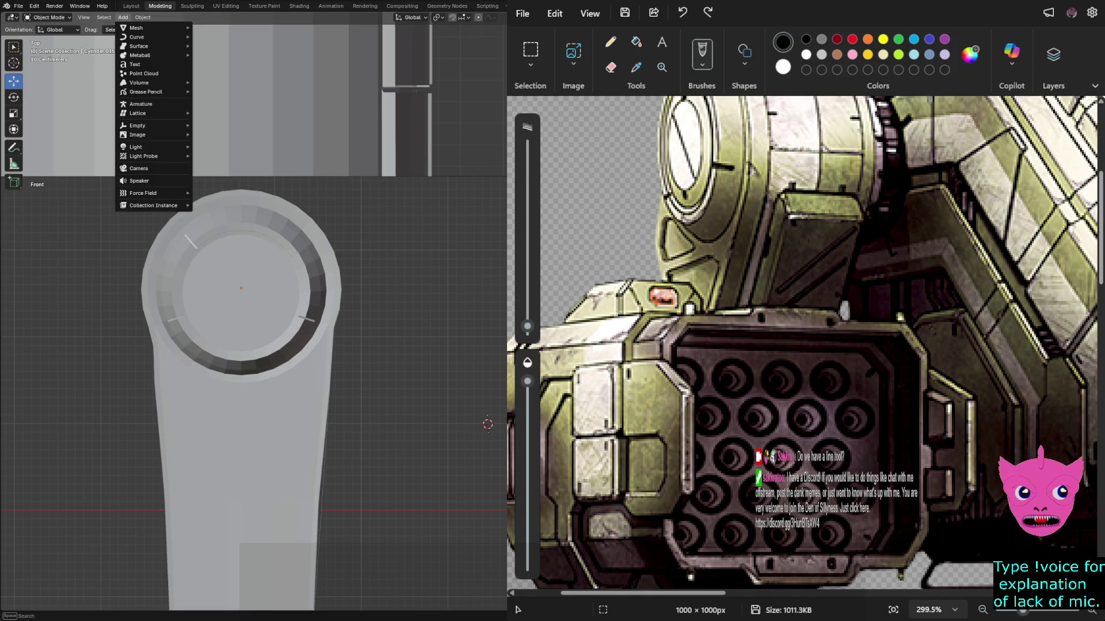
pyautogui.moveTo(158, 27)
pyautogui.moveTo(104, 18)
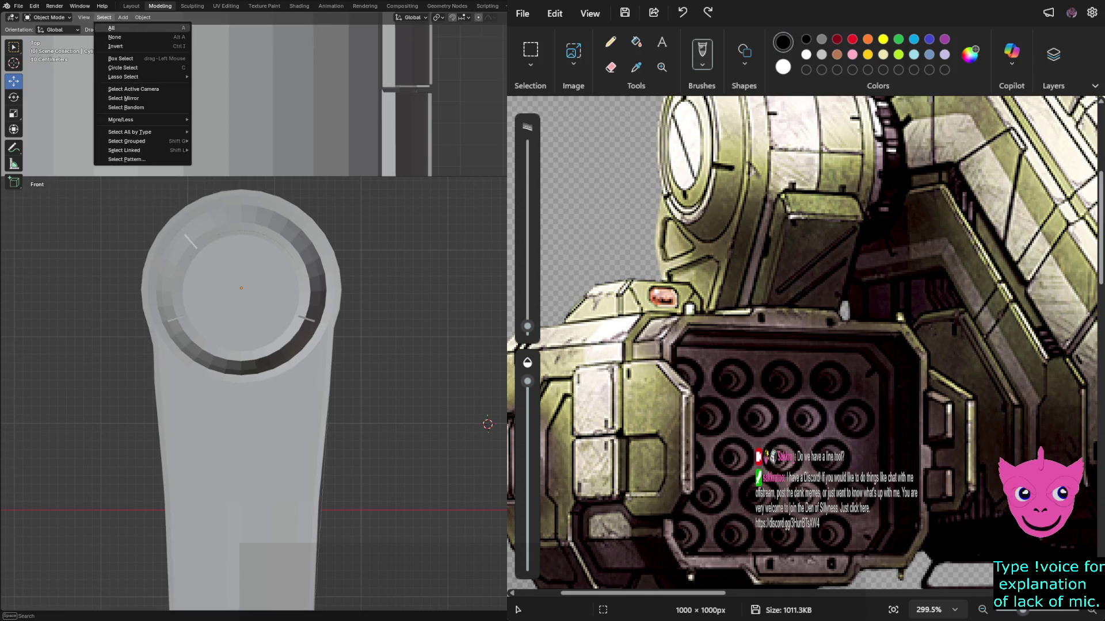
pyautogui.click(122, 17)
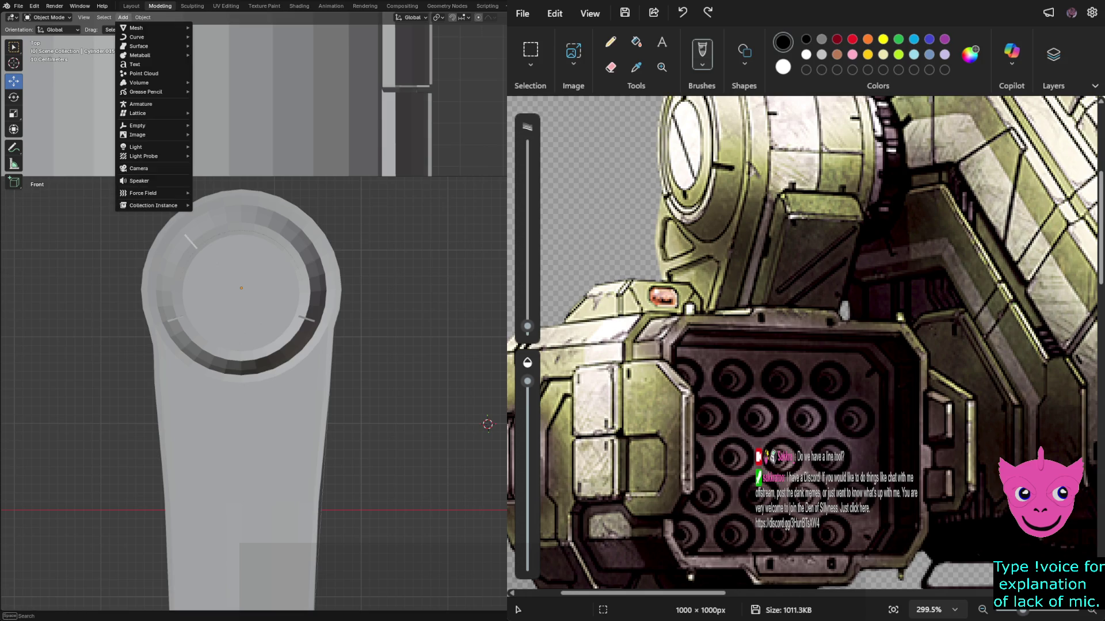
pyautogui.moveTo(136, 28)
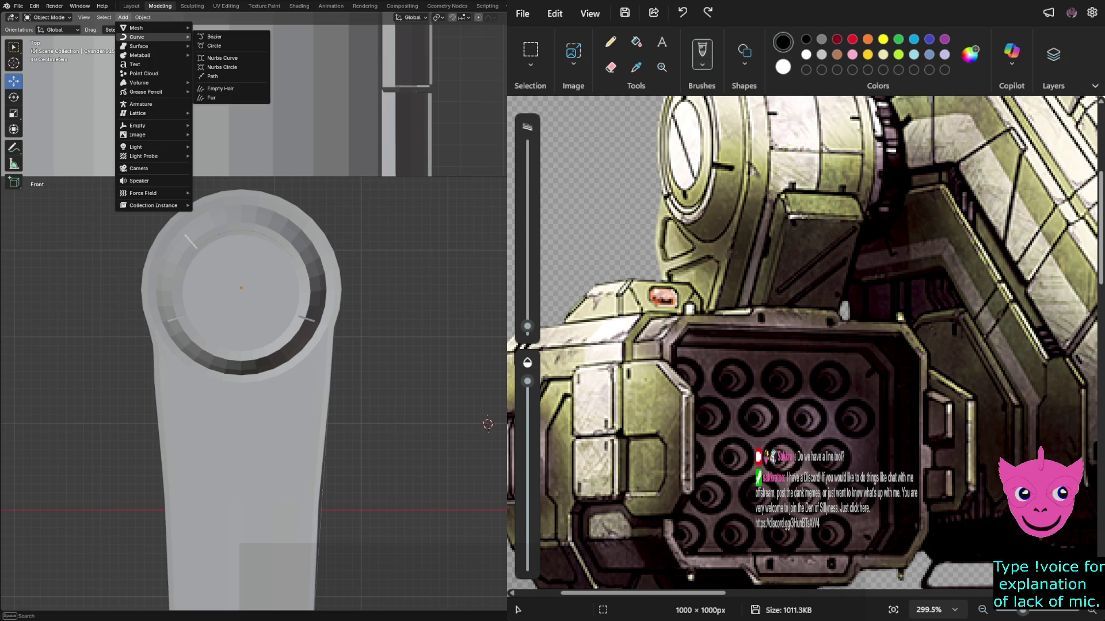
pyautogui.click(221, 57)
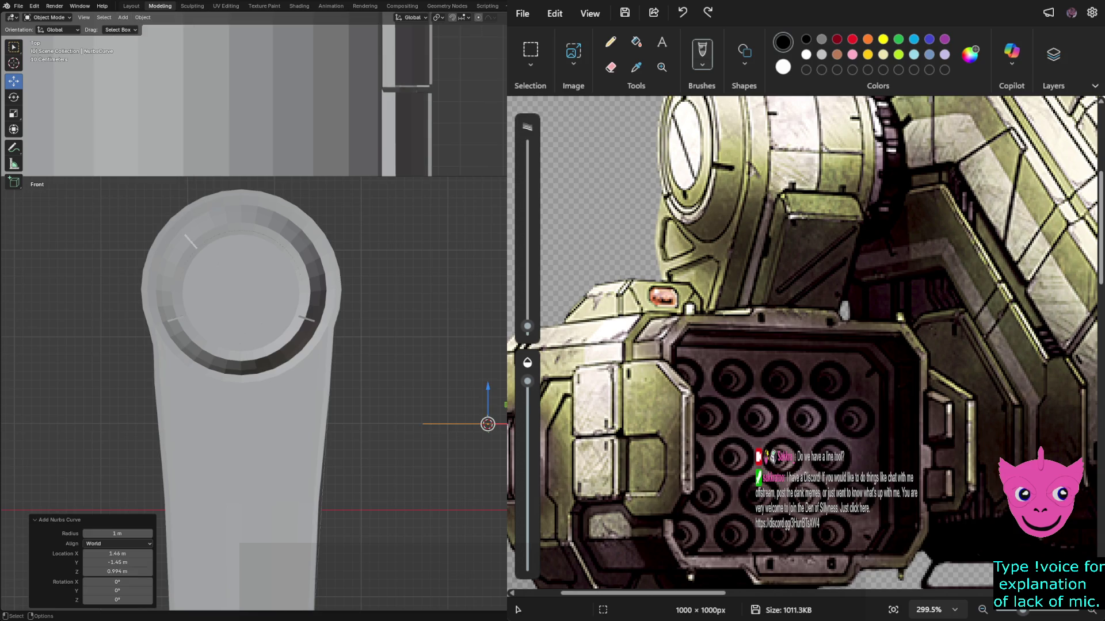
# Move the NurbsCurve beside the shaft to X 0.20923 m, Y 0.03 m, Z 0.59129 m.
pyautogui.click(241, 403)
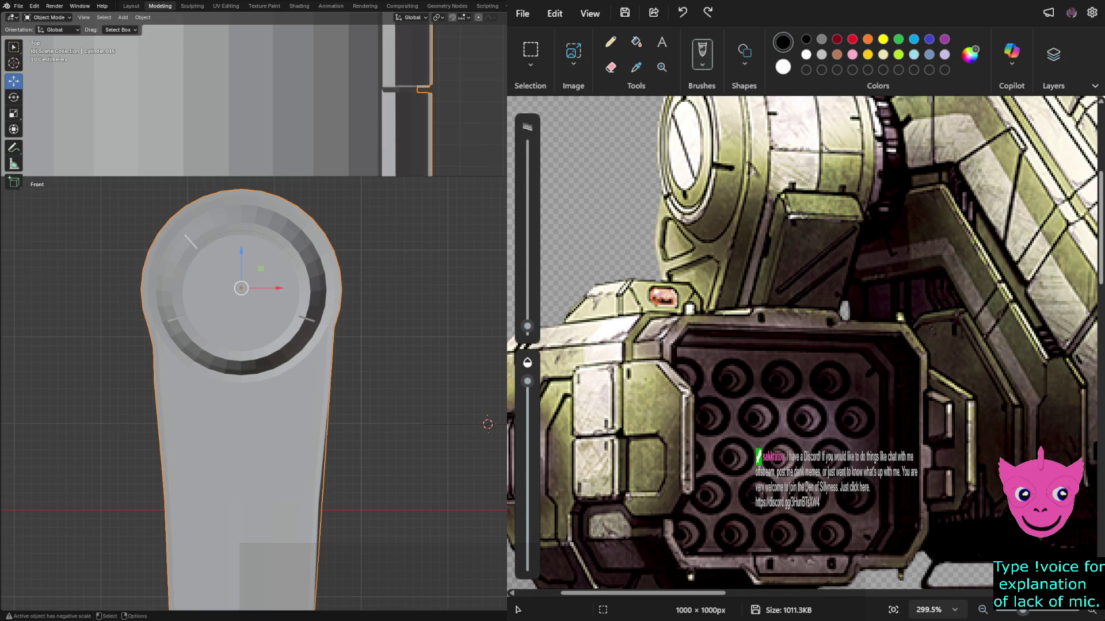
pyautogui.click(455, 424)
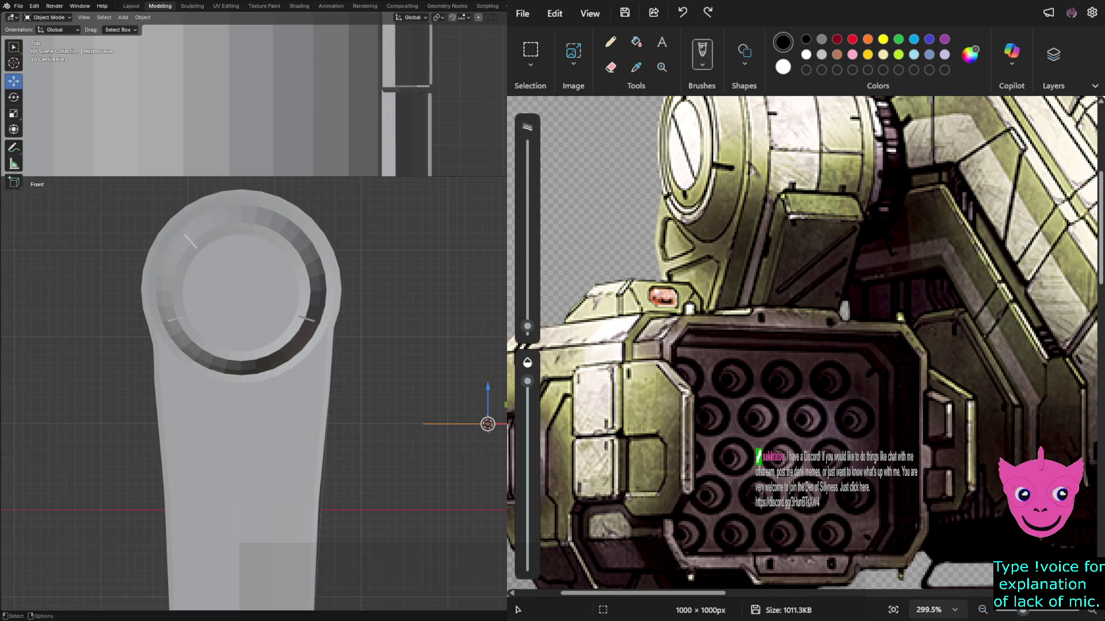
pyautogui.scroll(-3, 298, 391)
pyautogui.press('g')
pyautogui.press('Return')
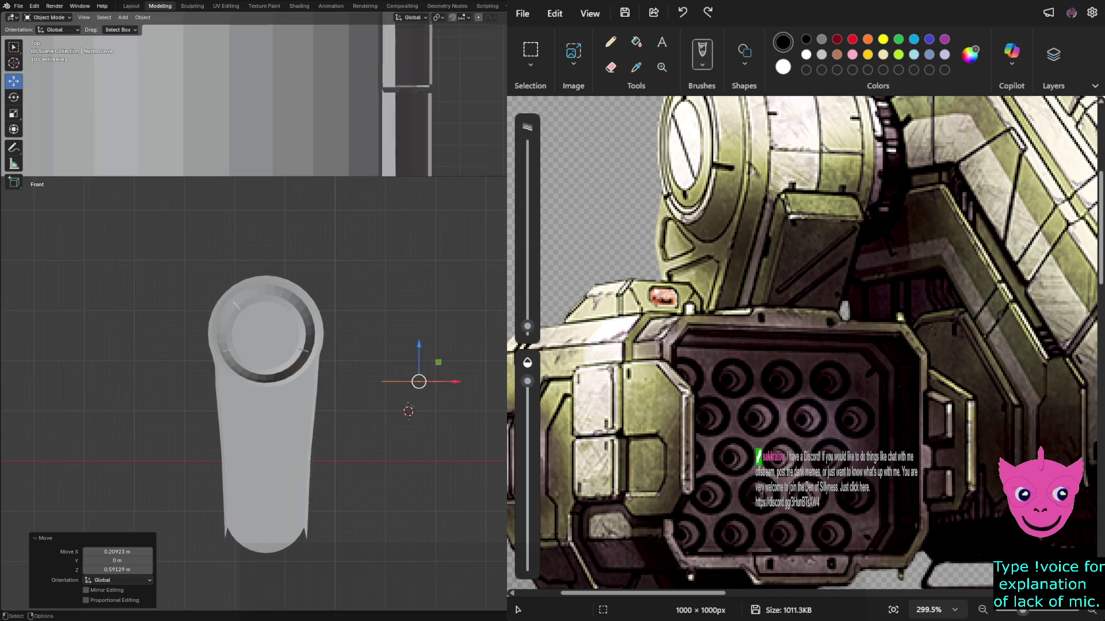
pyautogui.scroll(1, 300, 397)
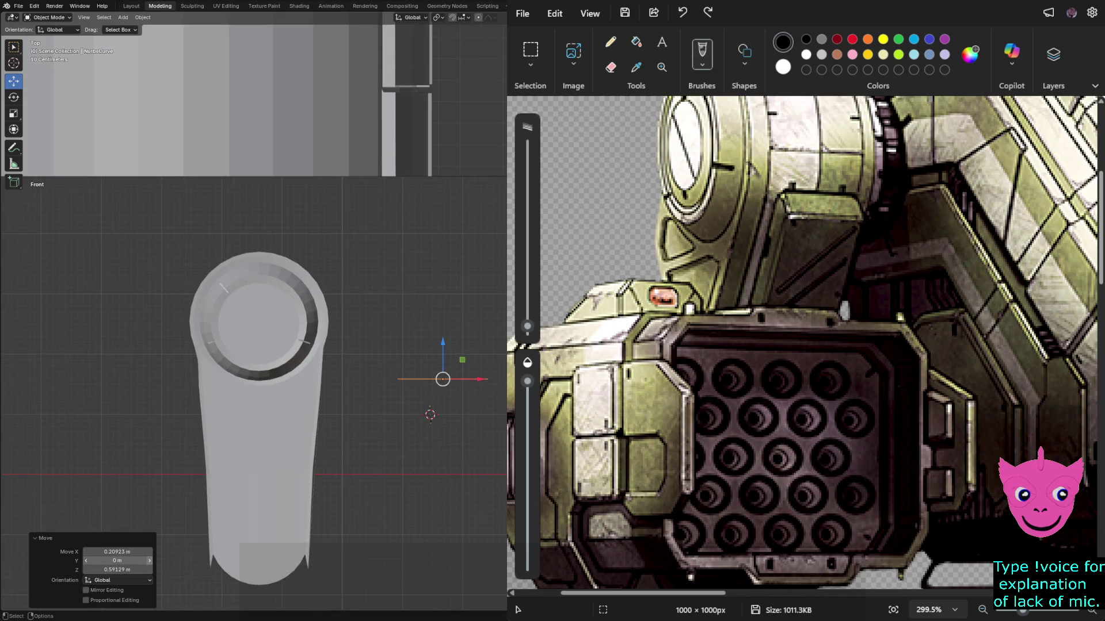
pyautogui.moveTo(117, 560); pyautogui.dragTo(125, 561)
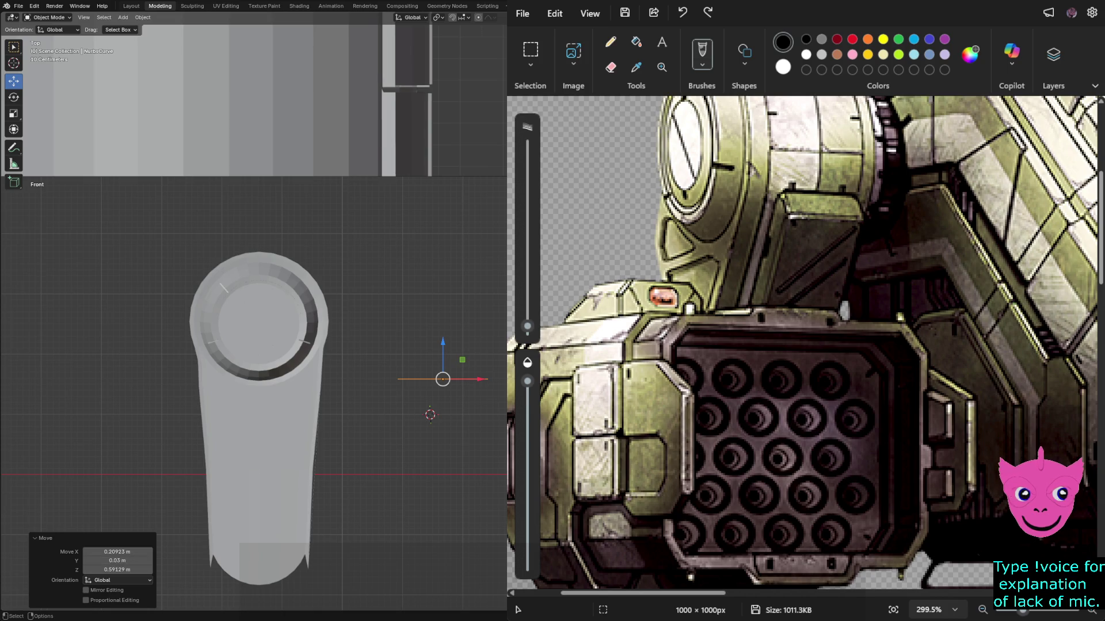
pyautogui.scroll(3, 259, 98)
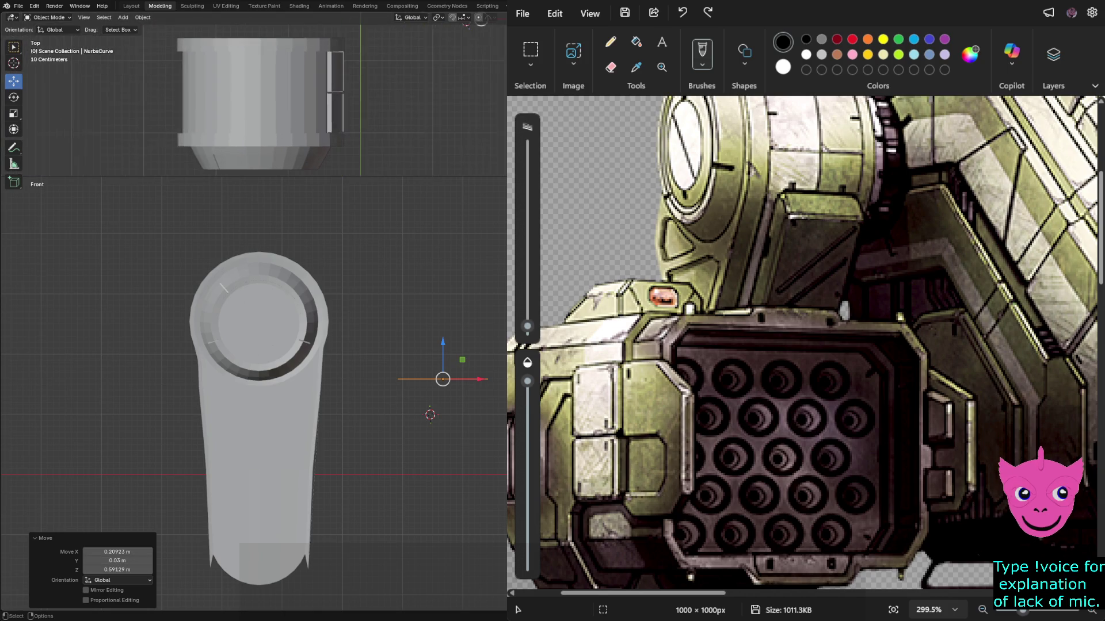
pyautogui.click(443, 378)
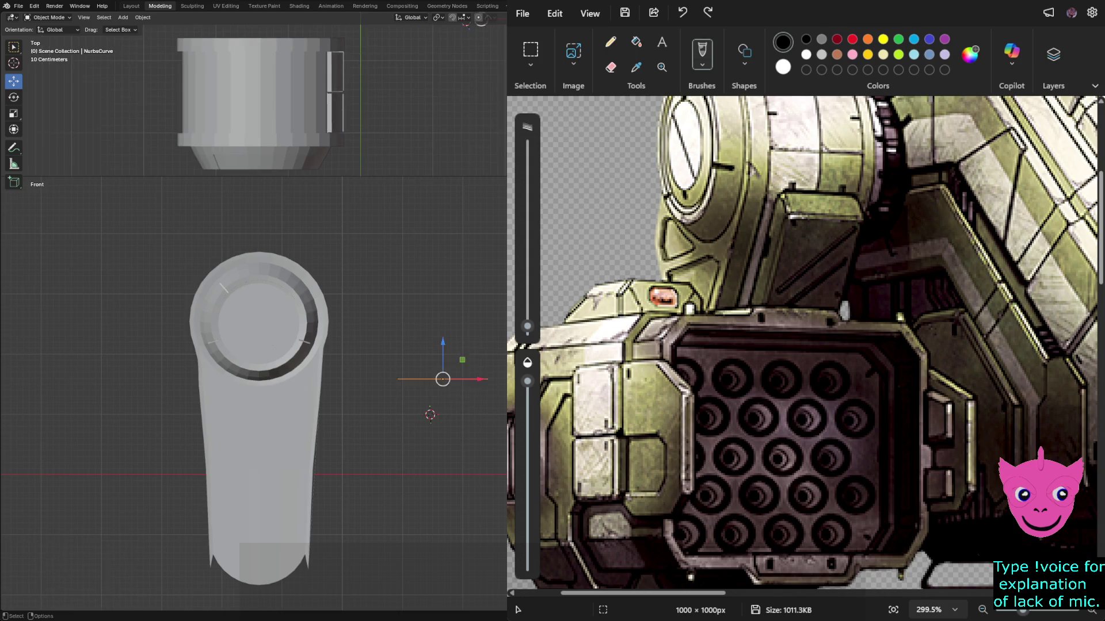
# Deselect the NurbsCurve, select the hub cylinder, and bring up the Add > Mesh list.
pyautogui.hotkey('alt', 'a')
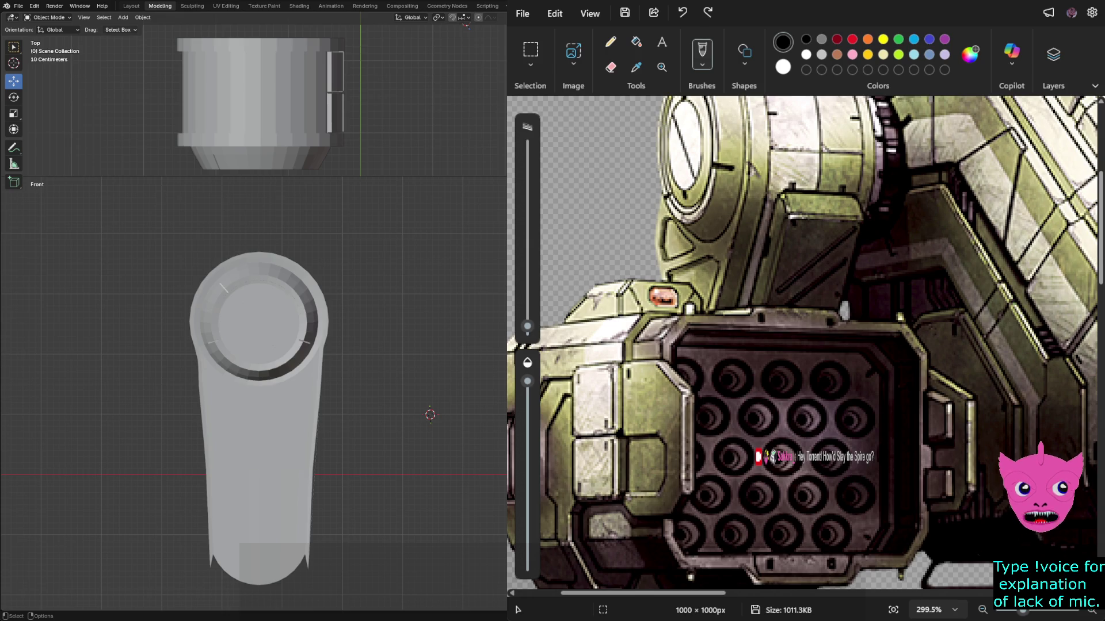
pyautogui.click(259, 431)
pyautogui.click(123, 18)
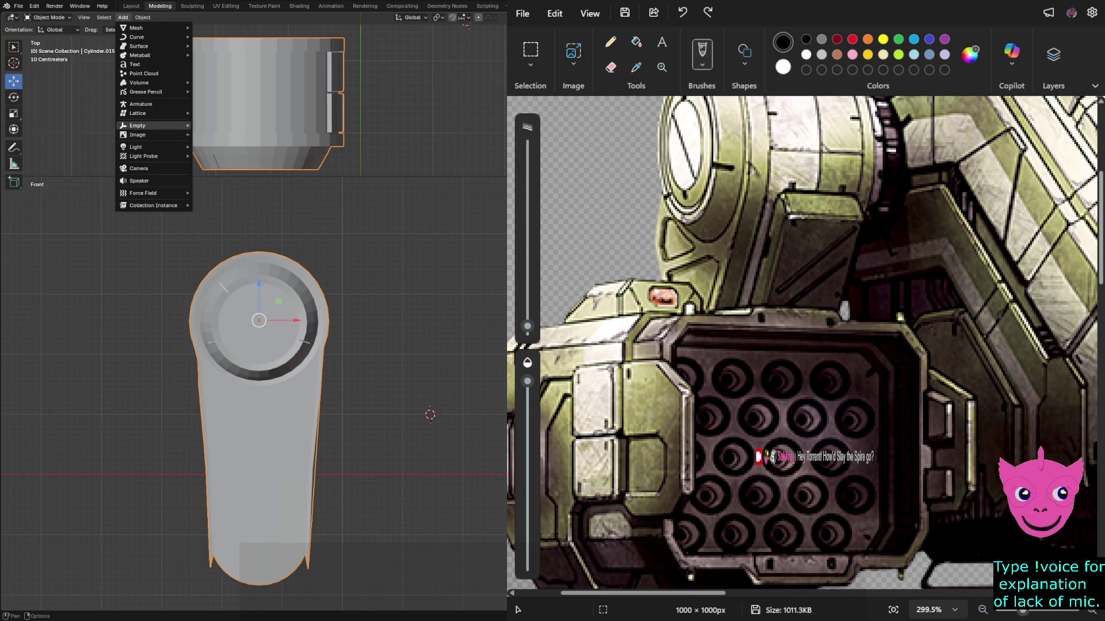
pyautogui.moveTo(140, 126)
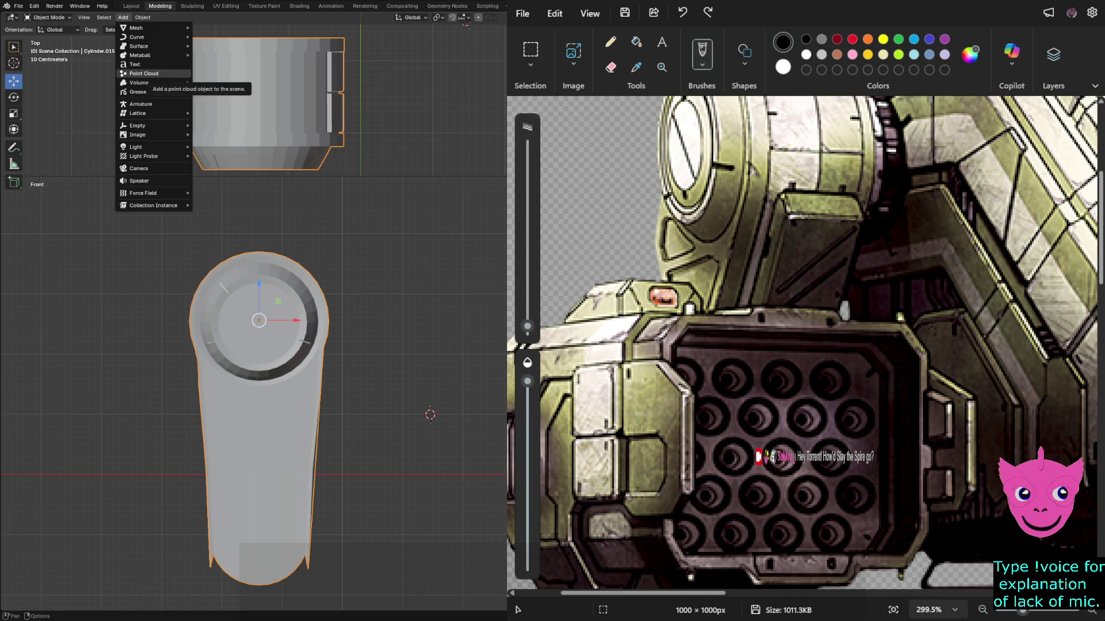
pyautogui.moveTo(141, 83)
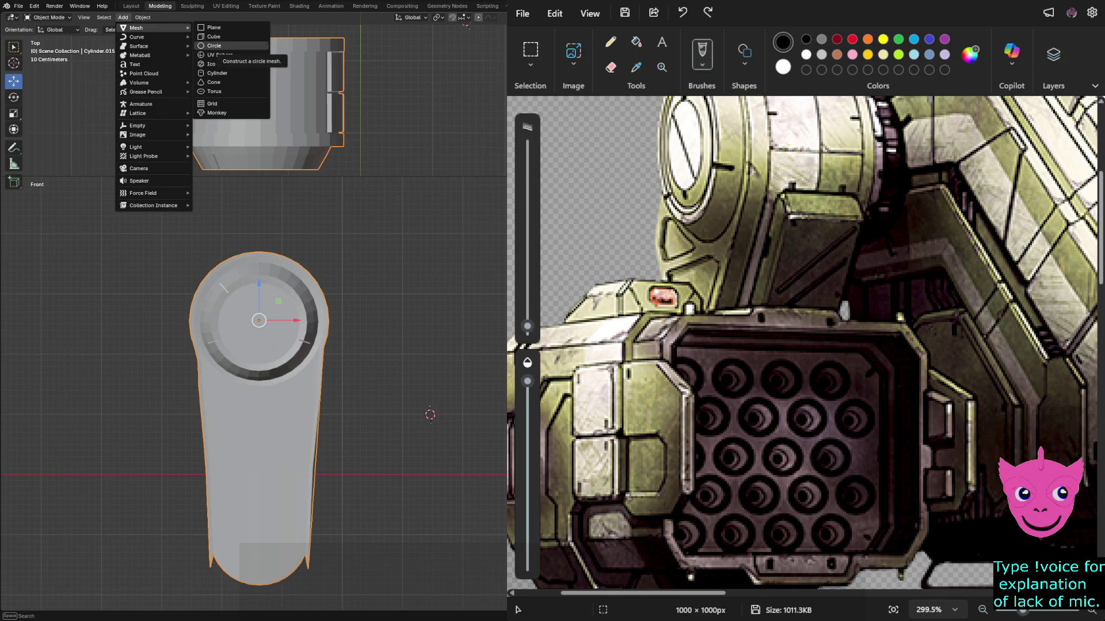
# Add a cube and move it to the right of the arm, 0.091 m in X and 0.258 m in Z.
pyautogui.click(214, 37)
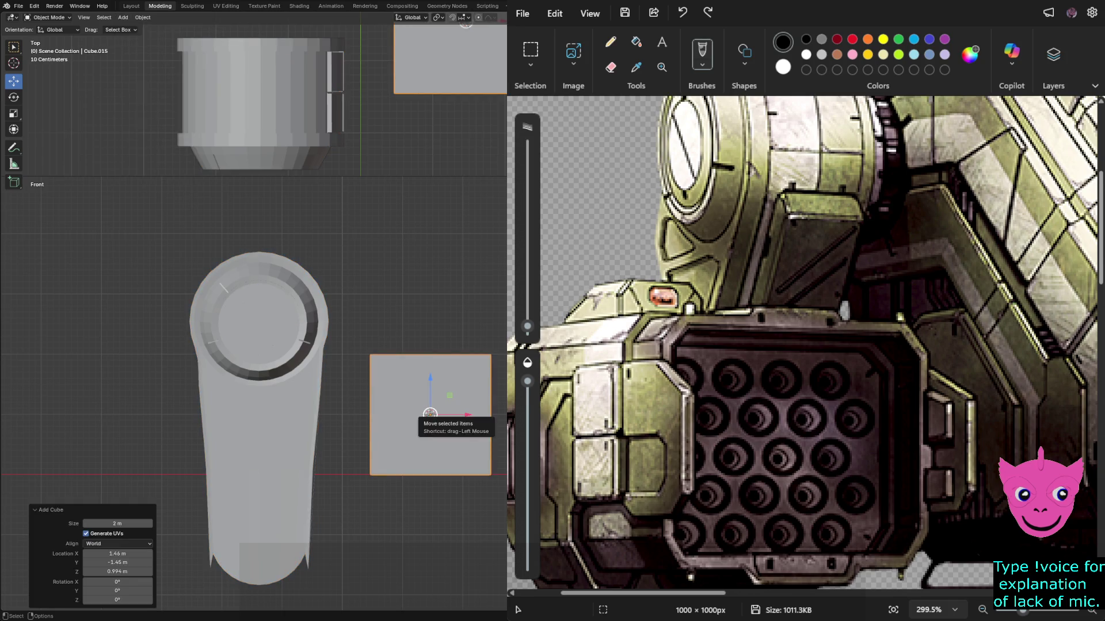
pyautogui.press('g')
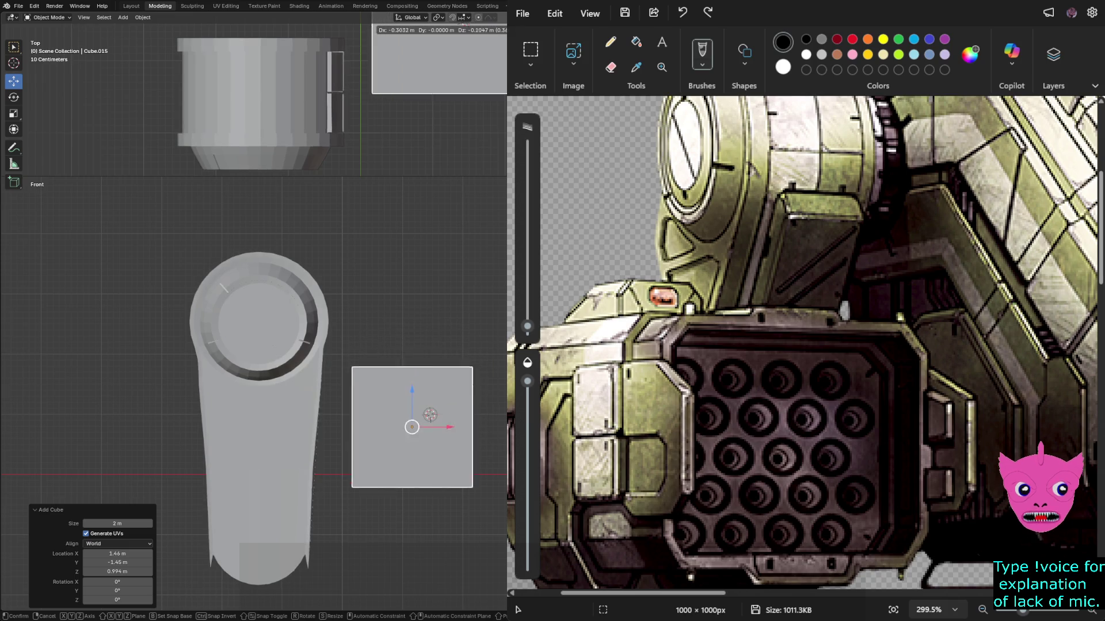
pyautogui.press('Return')
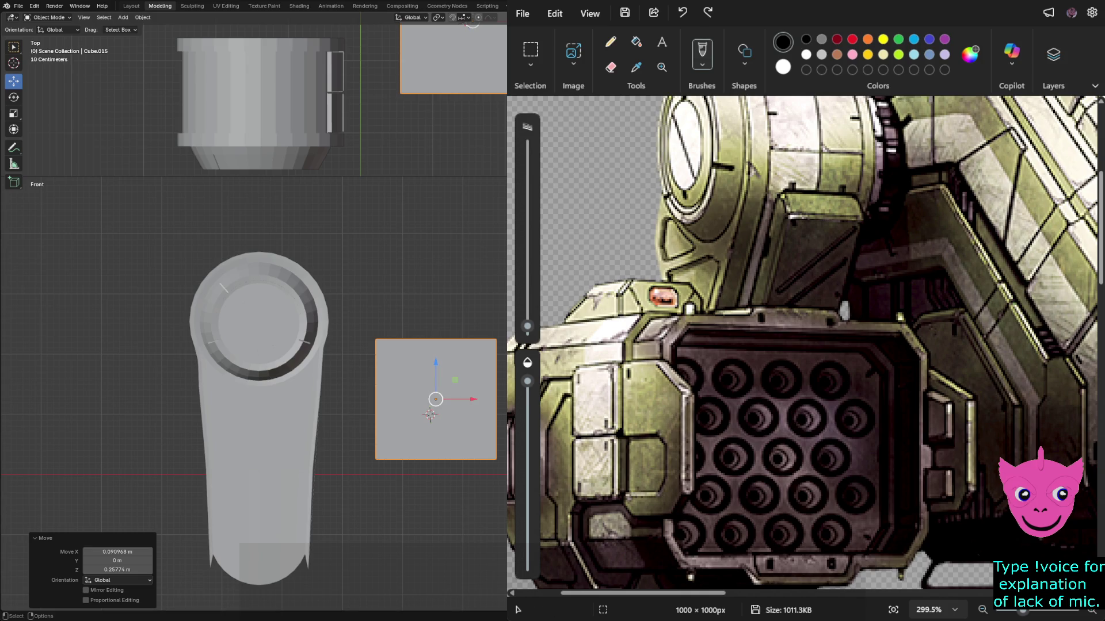
# Reselect the cube and switch the viewport shading to wireframe.
pyautogui.hotkey('alt', 'a')
pyautogui.click(435, 397)
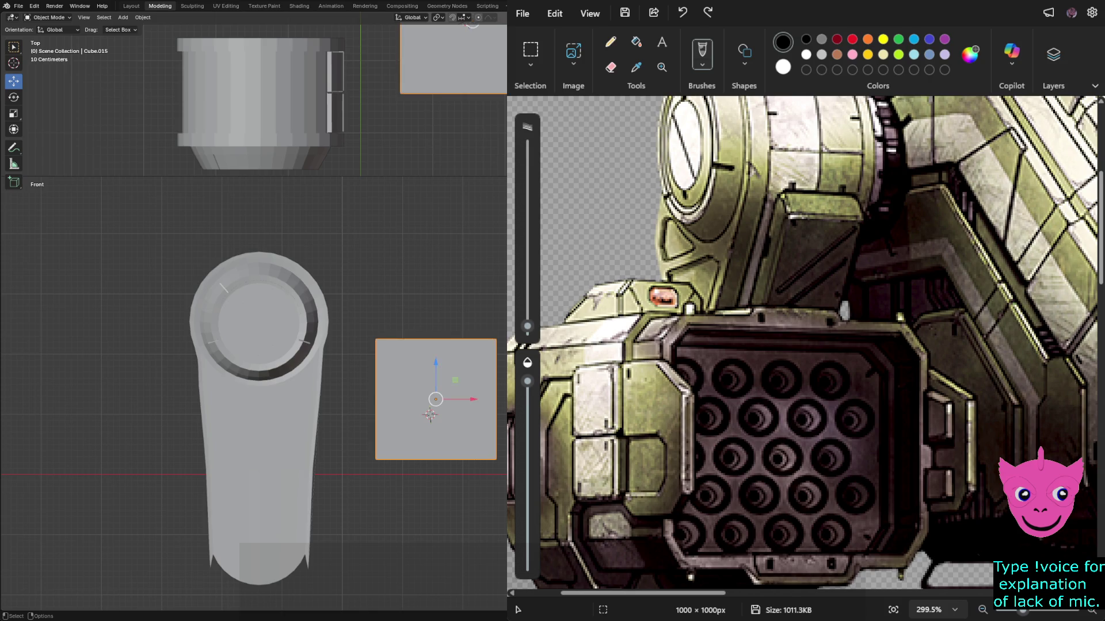
pyautogui.press('z')
pyautogui.click(351, 391)
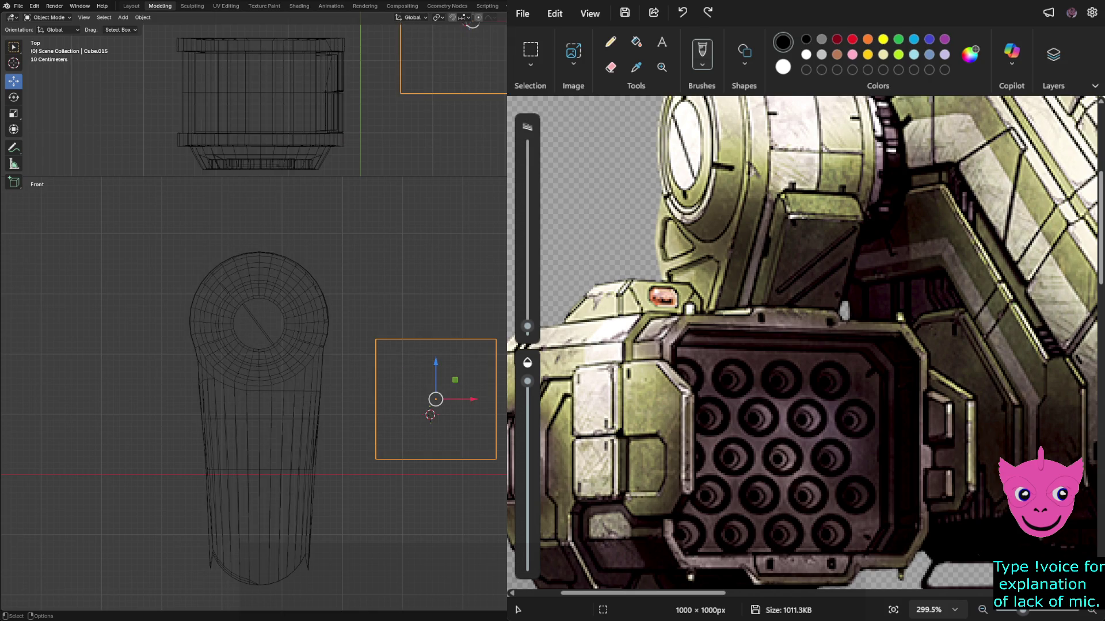
# Enter Edit Mode on the cube and knife a vertical cut across its front face.
pyautogui.press('Tab')
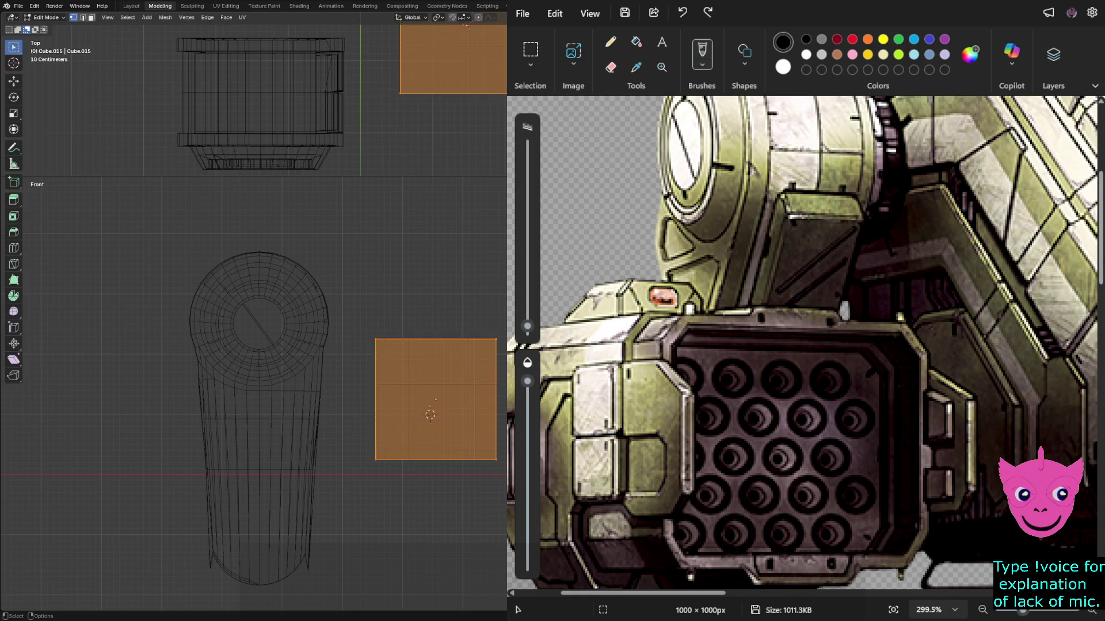
pyautogui.hotkey('alt', 'a')
pyautogui.press('k')
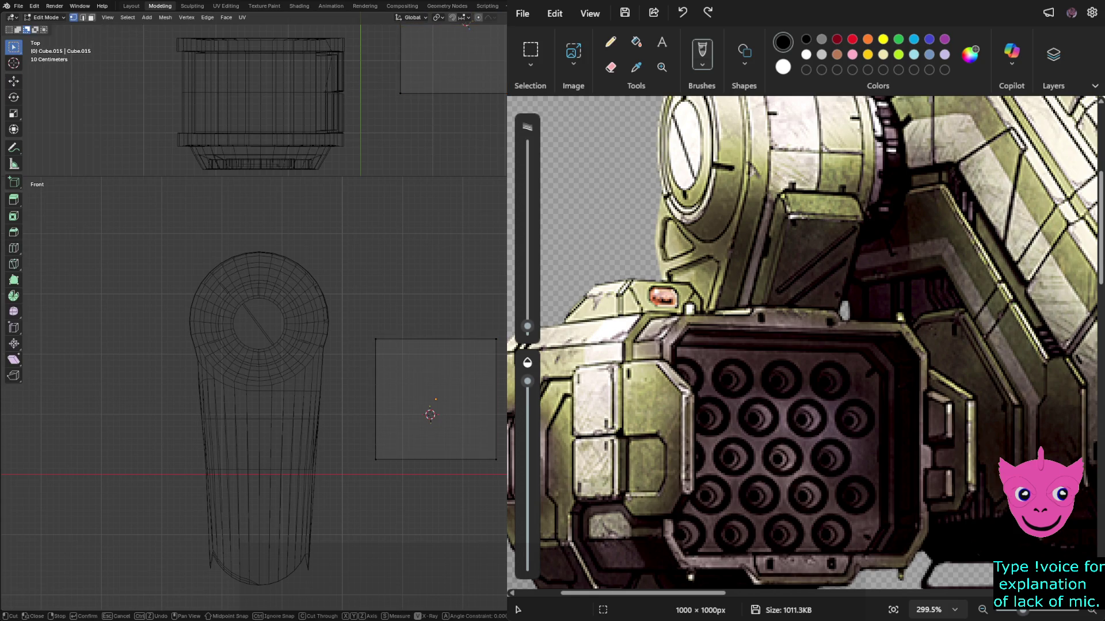
pyautogui.click(434, 319)
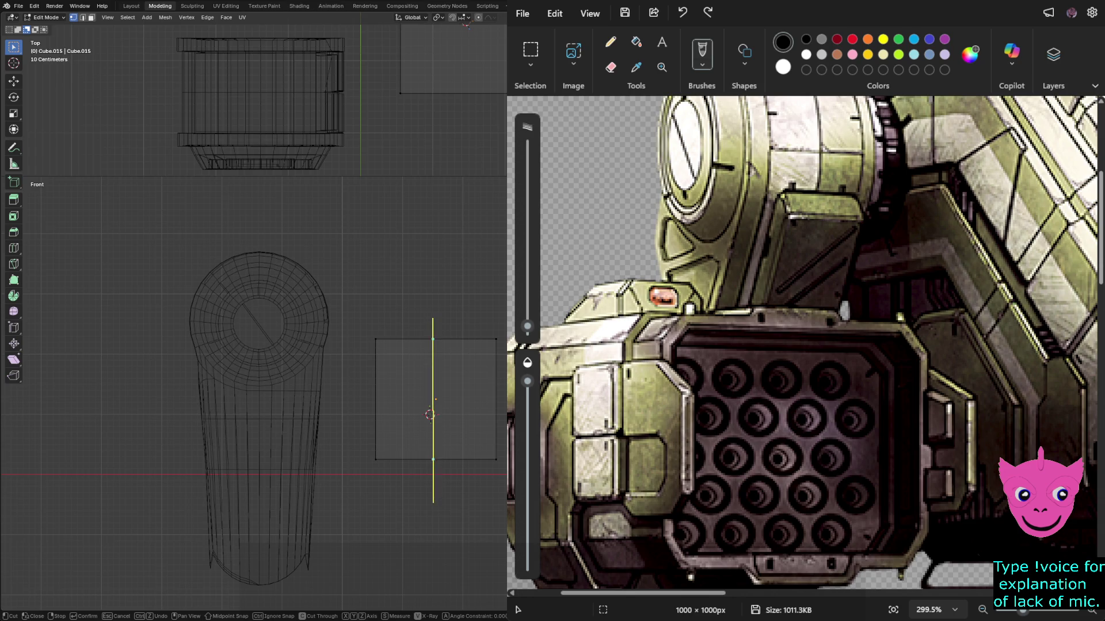
pyautogui.click(433, 502)
pyautogui.press('Return')
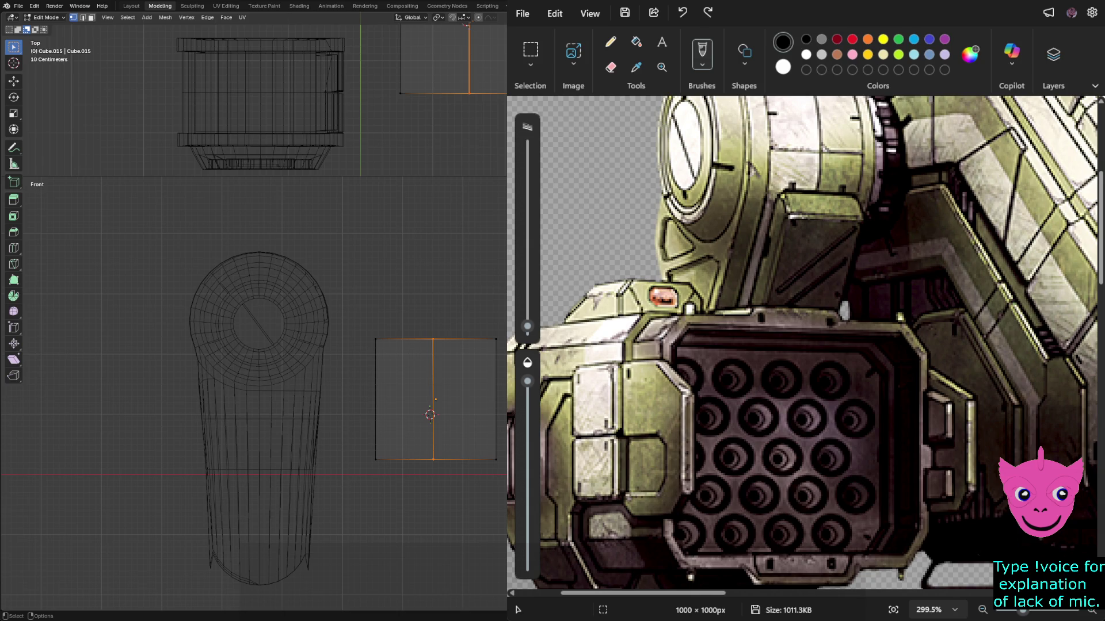
# Frame the cube and knife a horizontal cut across its front face.
pyautogui.press('KP_Decimal')
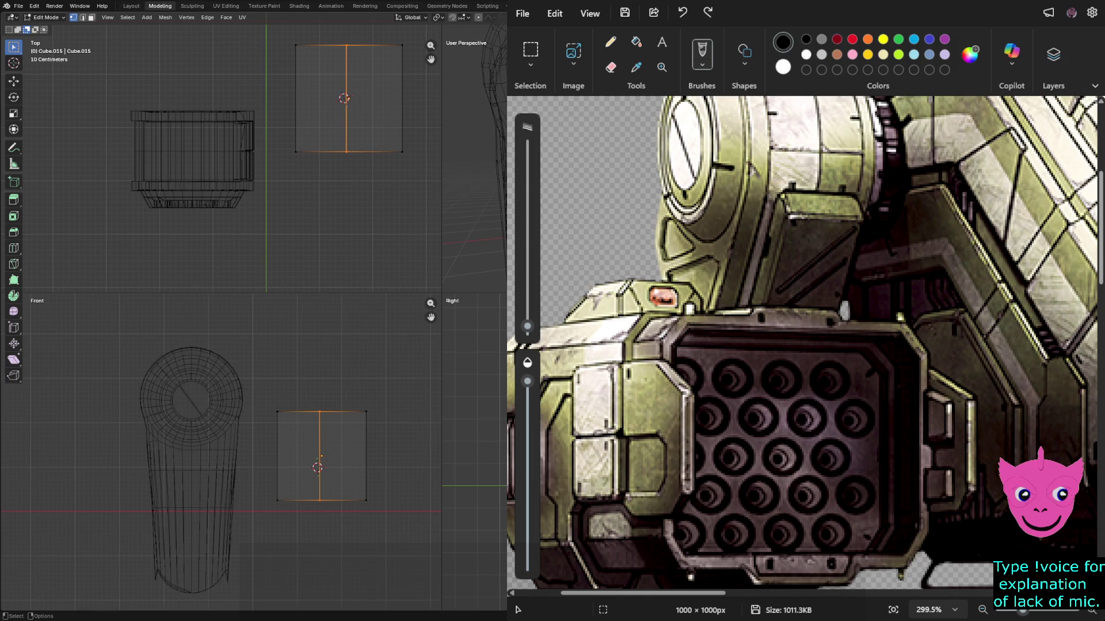
pyautogui.hotkey('alt', 'a')
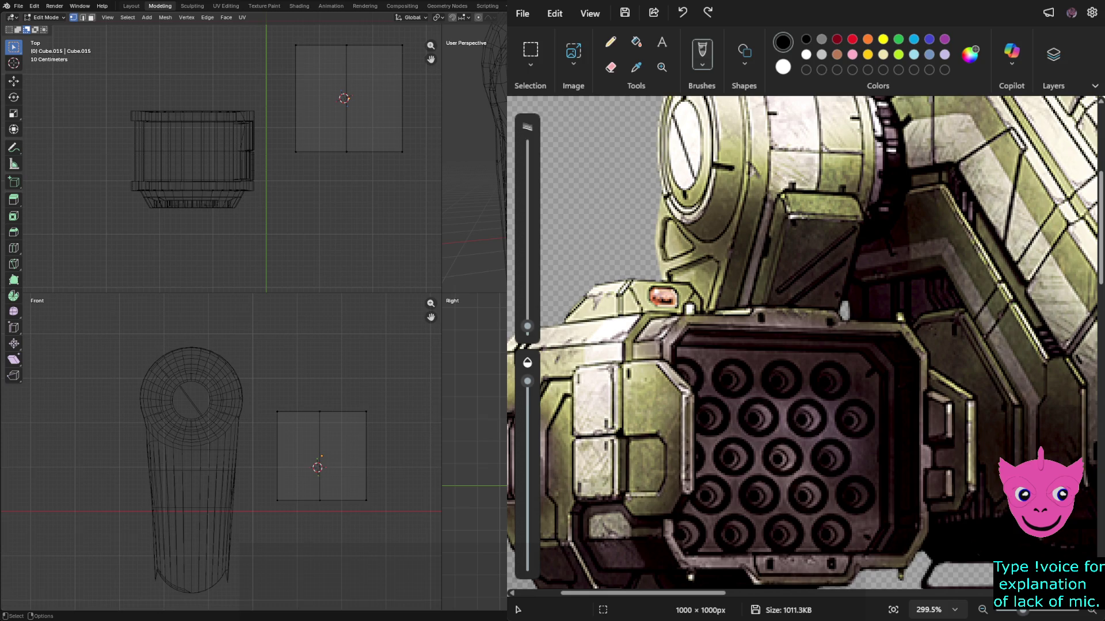
pyautogui.press('k')
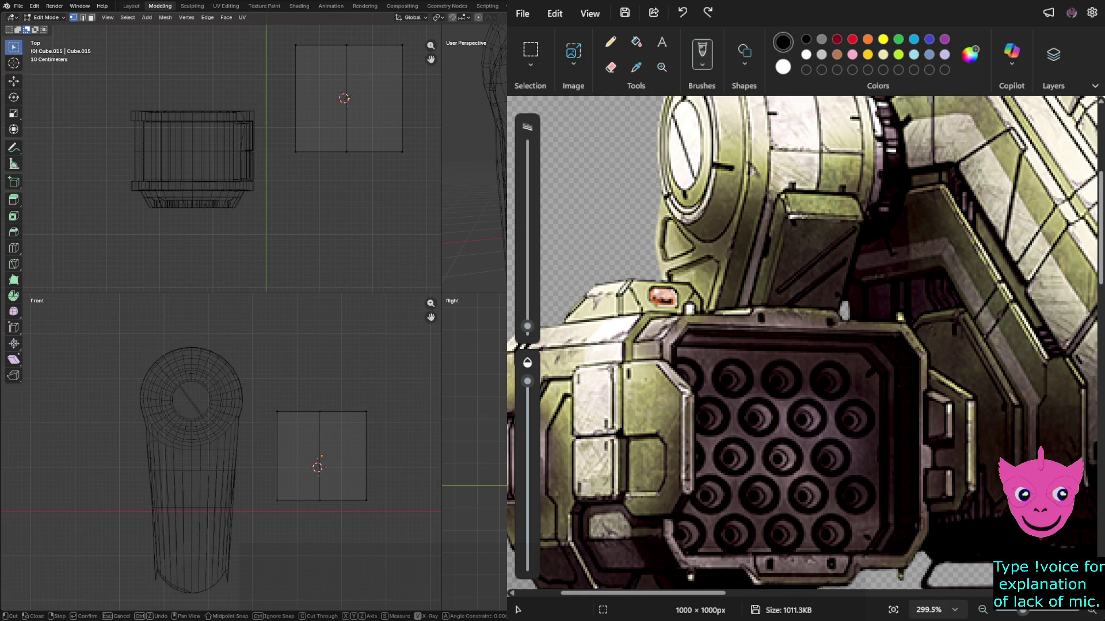
pyautogui.click(277, 448)
pyautogui.press('Return')
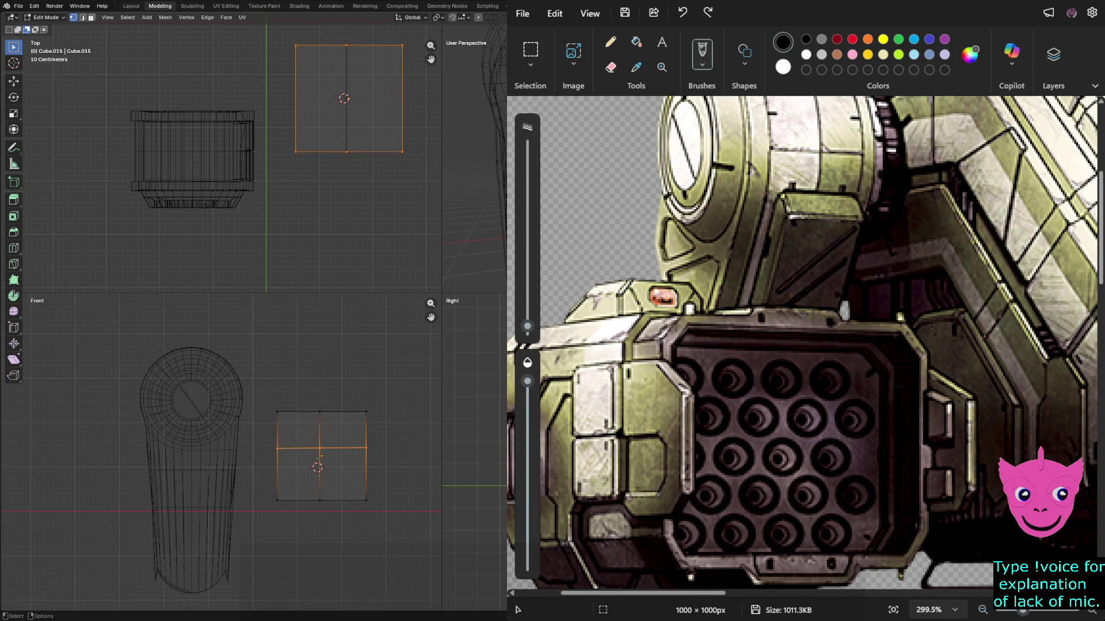
pyautogui.hotkey('alt', 'a')
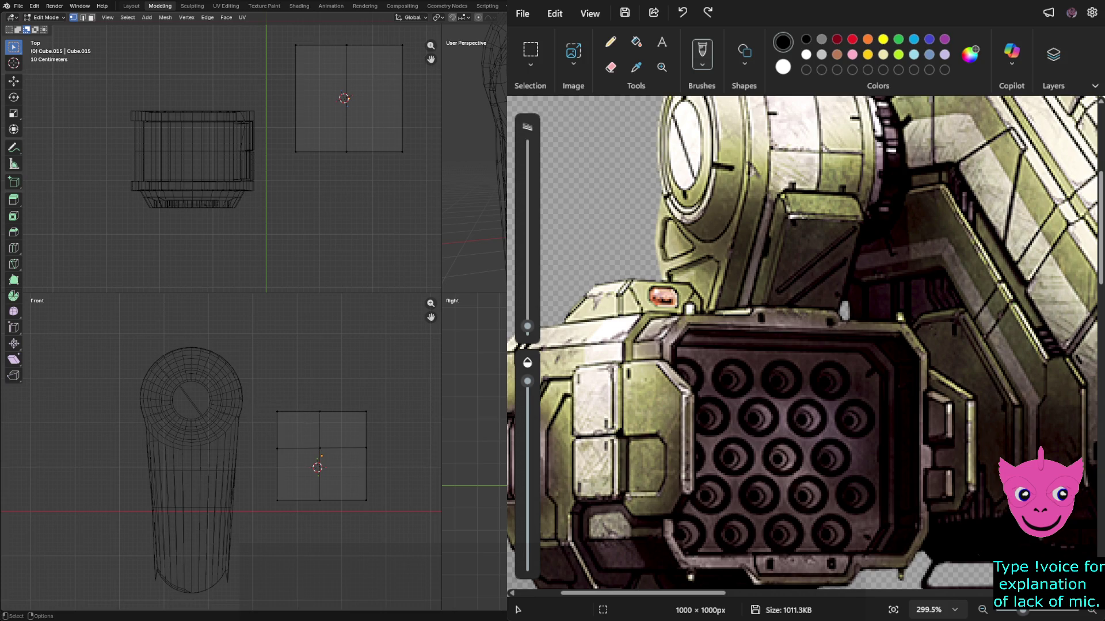
# Slant the block's left side by lowering its left edge and pushing the bottom-left vertex outward.
pyautogui.rightClick(201, 391)
pyautogui.press('Escape')
pyautogui.press('a')
pyautogui.hotkey('alt', 'a')
pyautogui.click(14, 82)
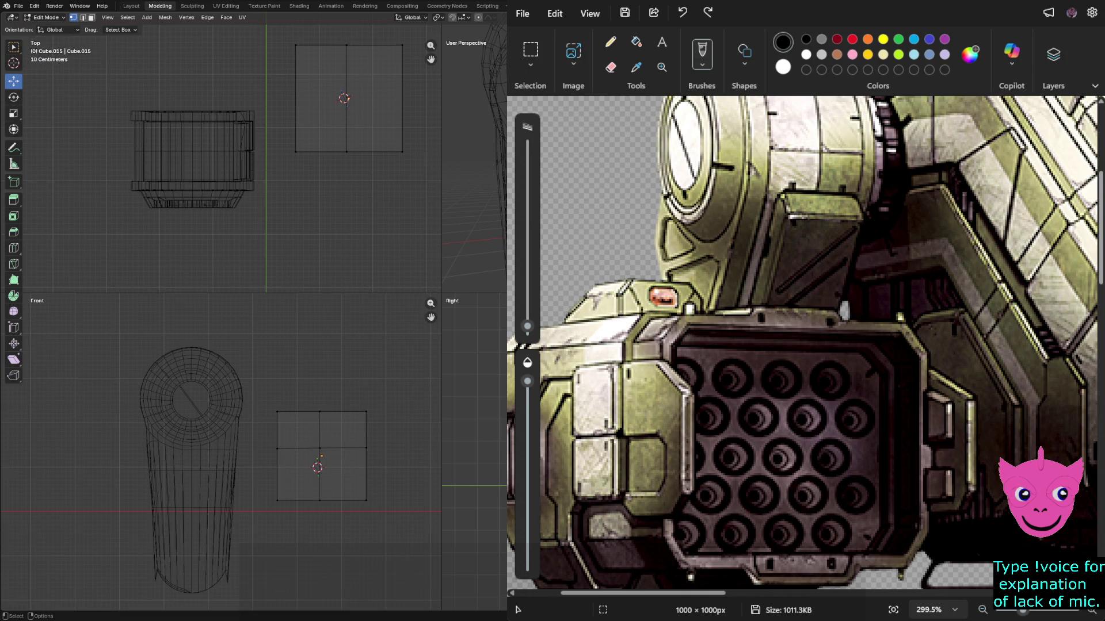
pyautogui.click(296, 98)
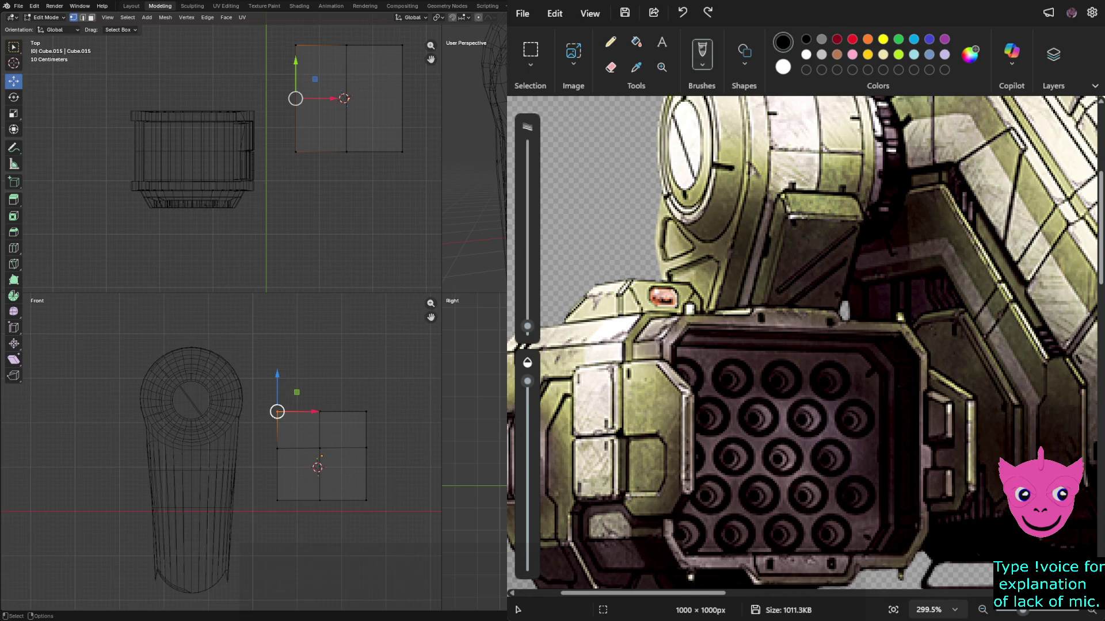
pyautogui.moveTo(277, 412)
pyautogui.mouseDown()
pyautogui.moveTo(278, 449)
pyautogui.moveTo(255, 449)
pyautogui.mouseUp()
pyautogui.click(278, 501)
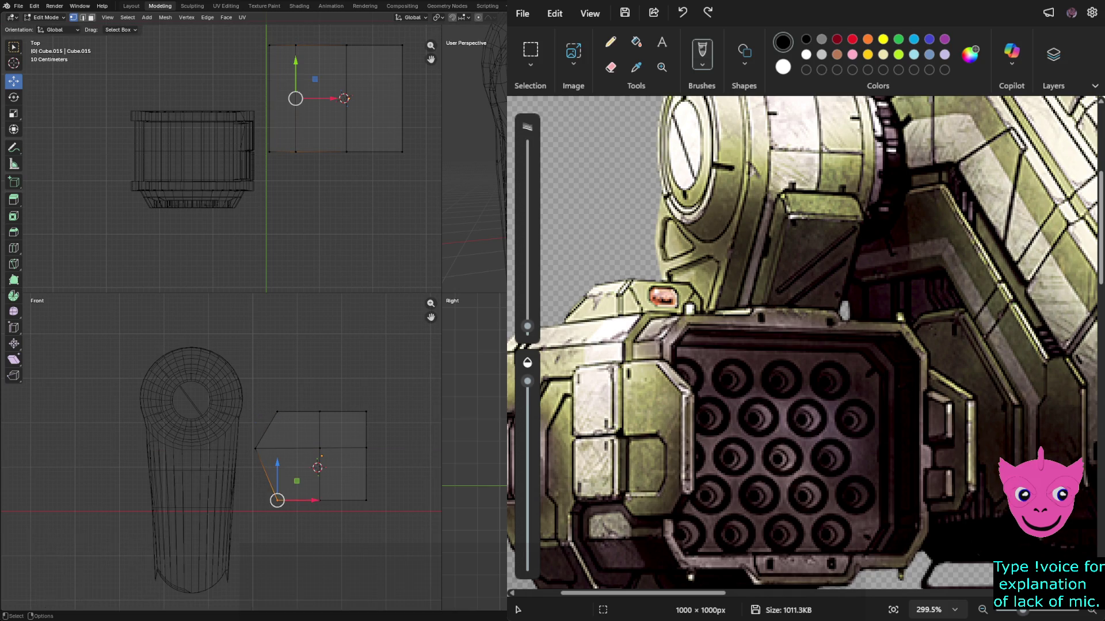
pyautogui.moveTo(278, 500); pyautogui.dragTo(269, 500)
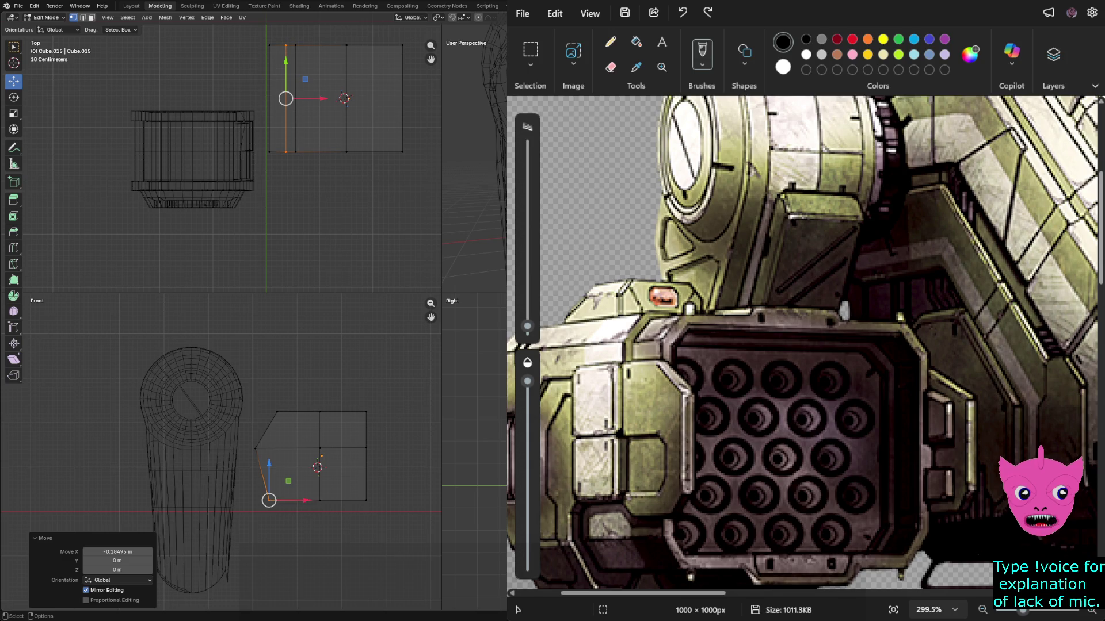
pyautogui.press('b')
pyautogui.moveTo(250, 397)
pyautogui.mouseDown()
pyautogui.moveTo(291, 430)
pyautogui.moveTo(320, 412)
pyautogui.mouseUp()
pyautogui.hotkey('alt', 'a')
# Shift the middle edge loop left, raise the top edge into a peak, and pull the right edge inward.
pyautogui.click(343, 454)
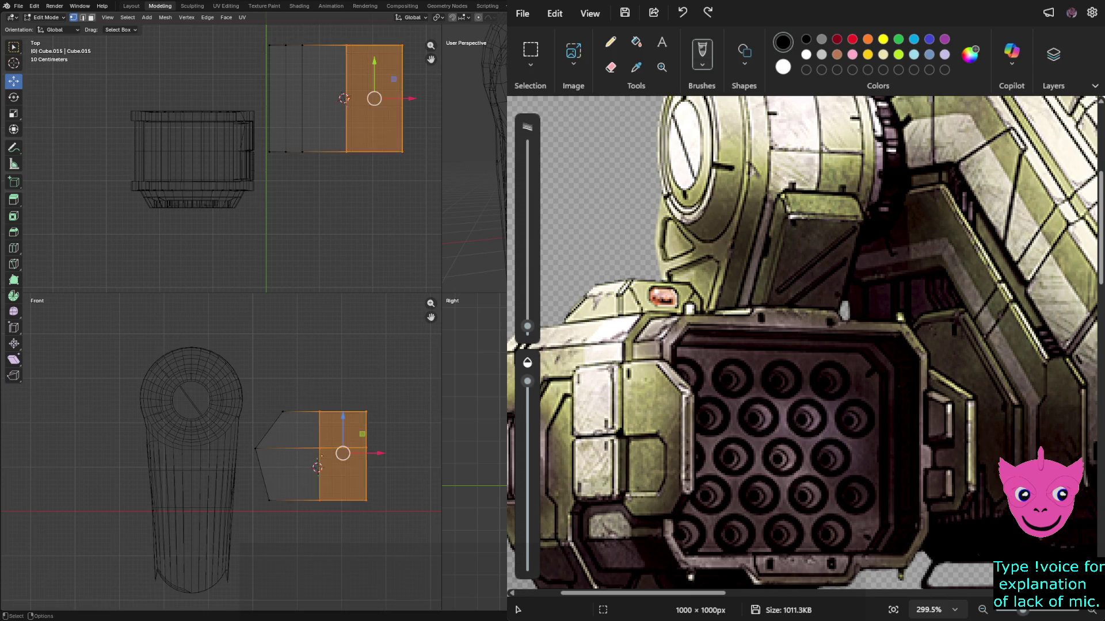
pyautogui.moveTo(352, 454); pyautogui.dragTo(332, 454)
pyautogui.click(300, 412)
pyautogui.moveTo(300, 375); pyautogui.dragTo(404, 510)
pyautogui.moveTo(402, 453); pyautogui.dragTo(348, 453)
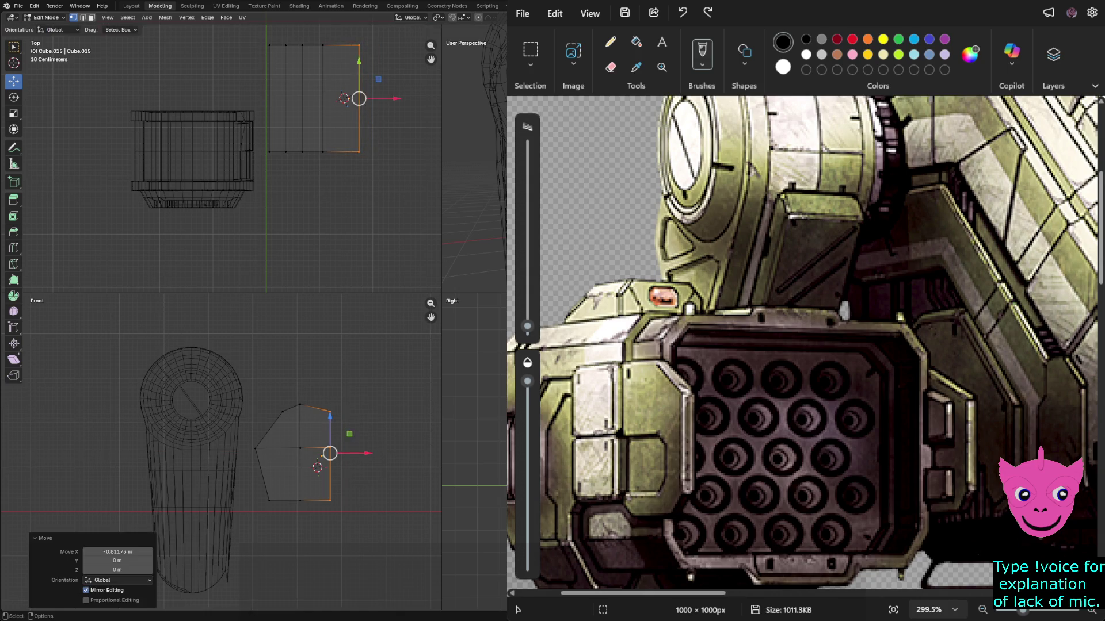
pyautogui.click(359, 152)
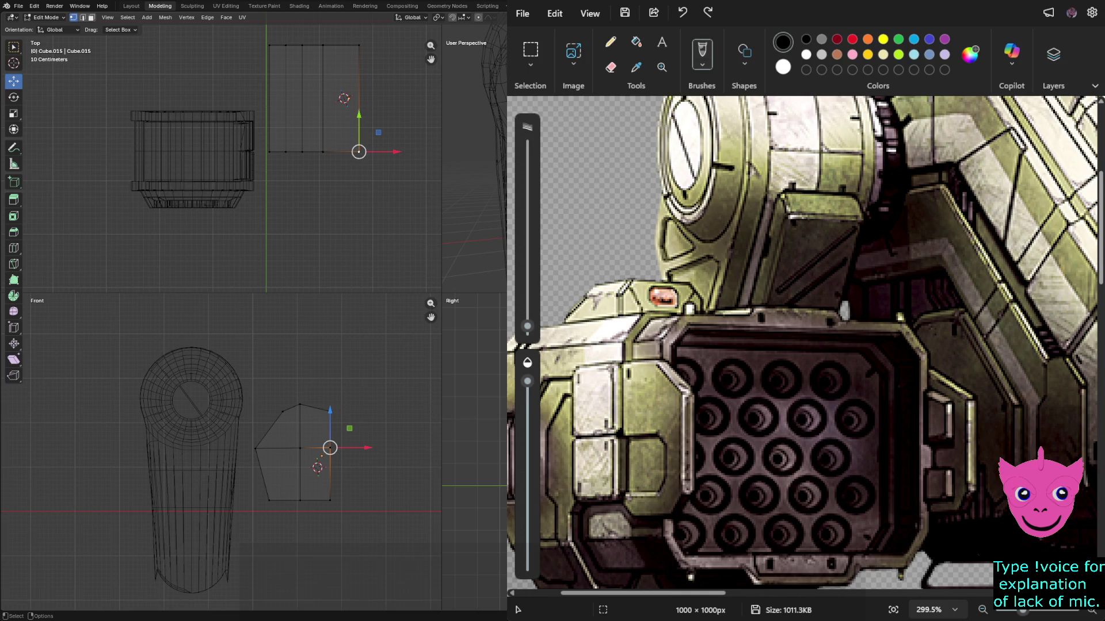
pyautogui.hotkey('alt', 'a')
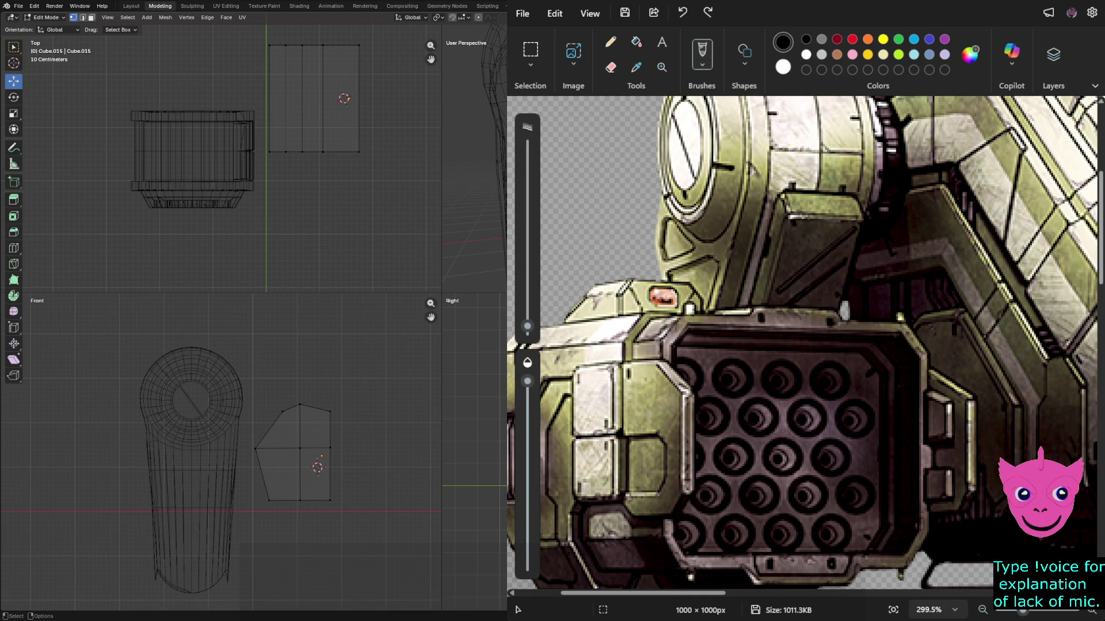
# Re-enter Edit Mode and select the upper and lower right faces of the side block.
pyautogui.press('Tab')
pyautogui.hotkey('alt', 'a')
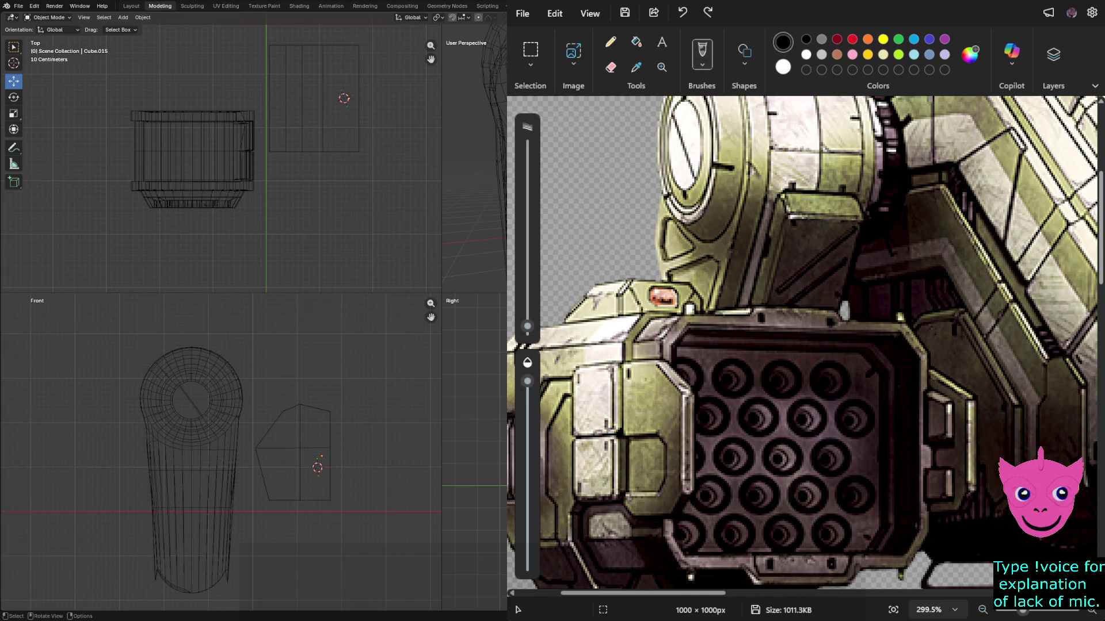
pyautogui.press('Tab')
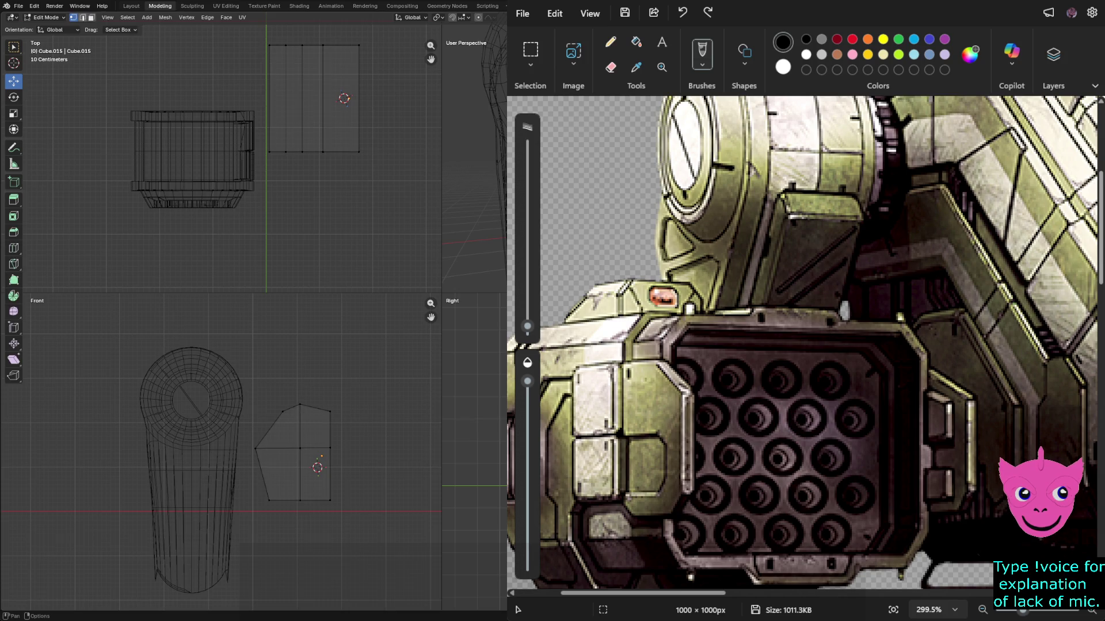
pyautogui.press('3')
pyautogui.click(315, 426)
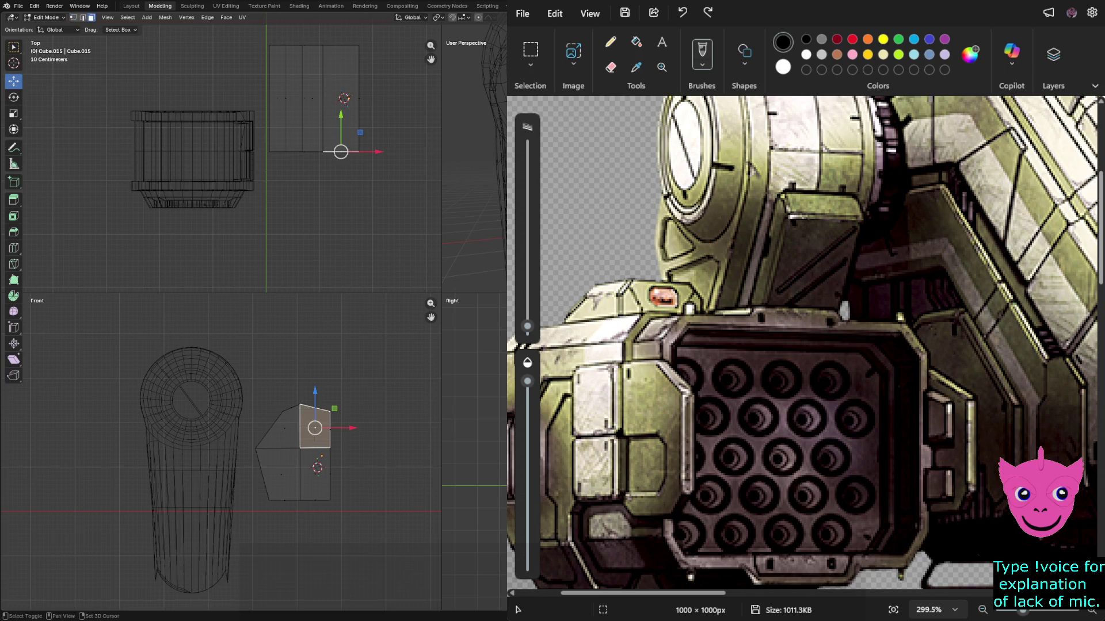
pyautogui.keyDown('shift'); pyautogui.click(315, 477); pyautogui.keyUp('shift')
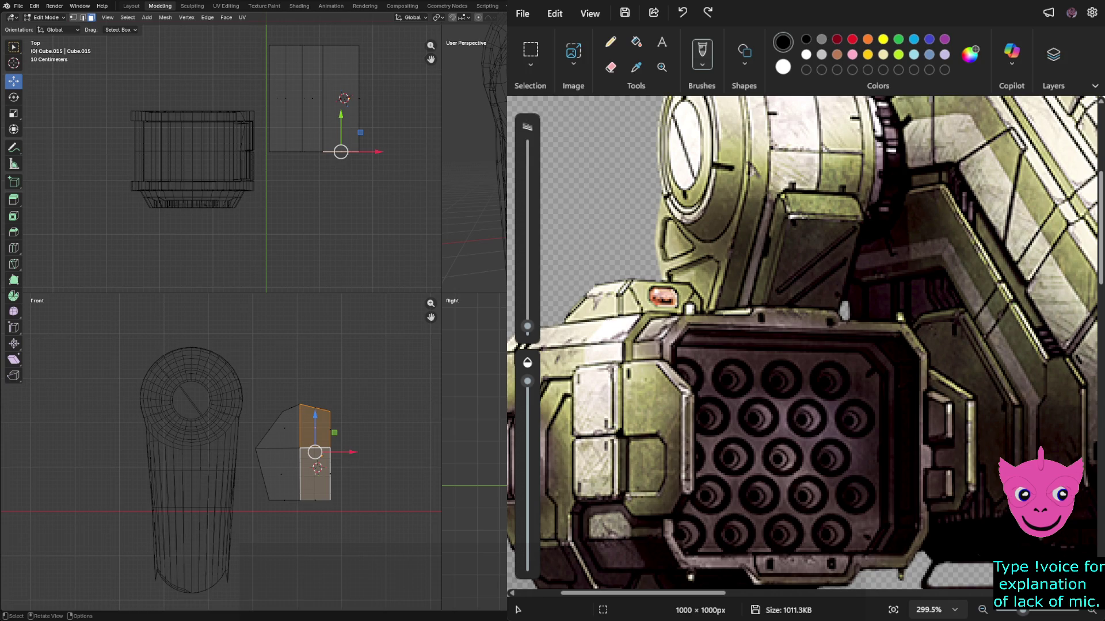
pyautogui.moveTo(472, 172); pyautogui.dragTo(480, 164, button='middle')
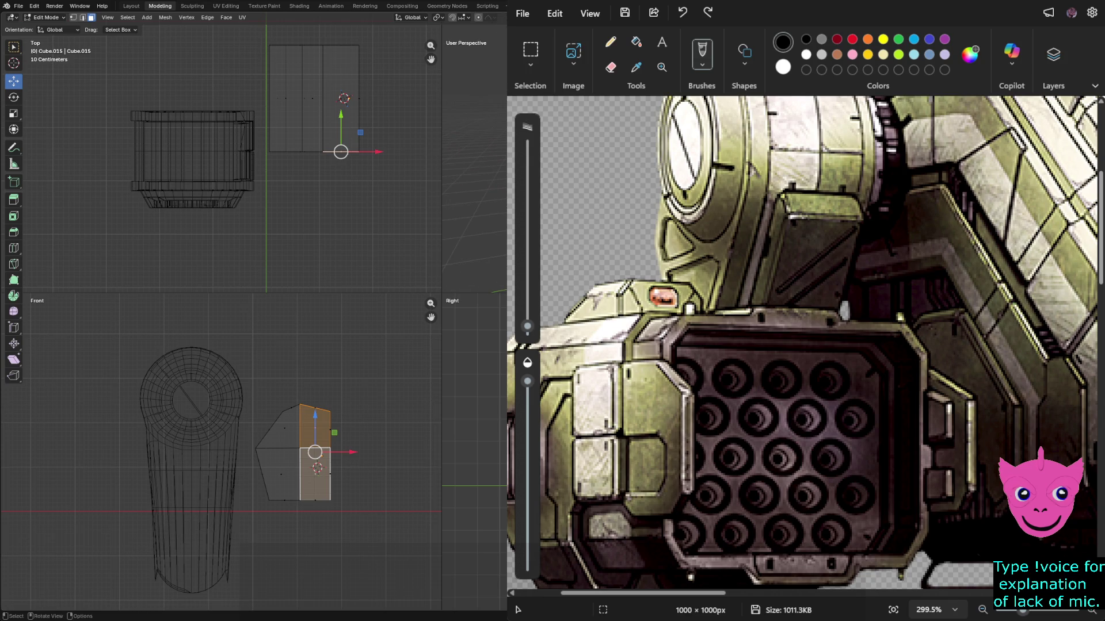
# Extrude the side block's right-end faces outward.
pyautogui.click(359, 98)
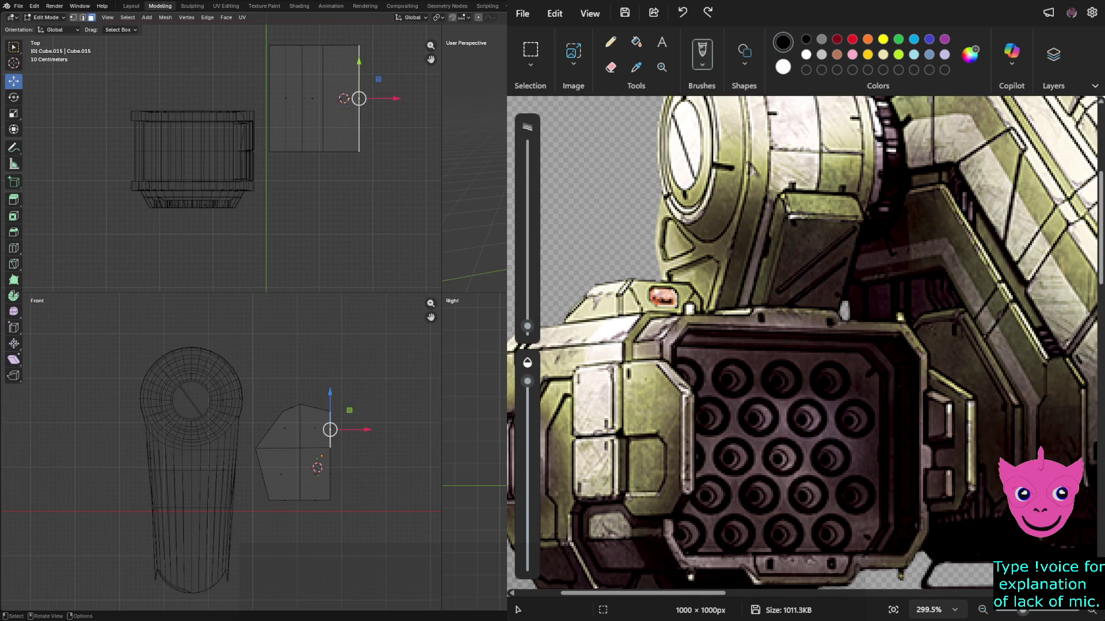
pyautogui.keyDown('shift'); pyautogui.click(330, 478); pyautogui.keyUp('shift')
pyautogui.press('e')
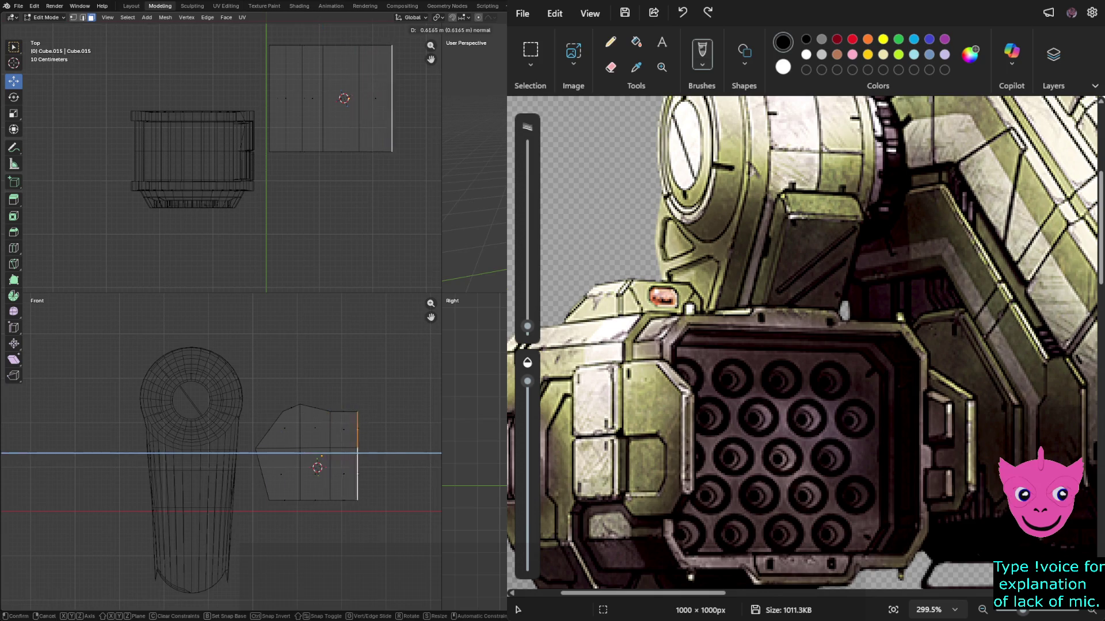
pyautogui.press('Return')
pyautogui.hotkey('alt', 'a')
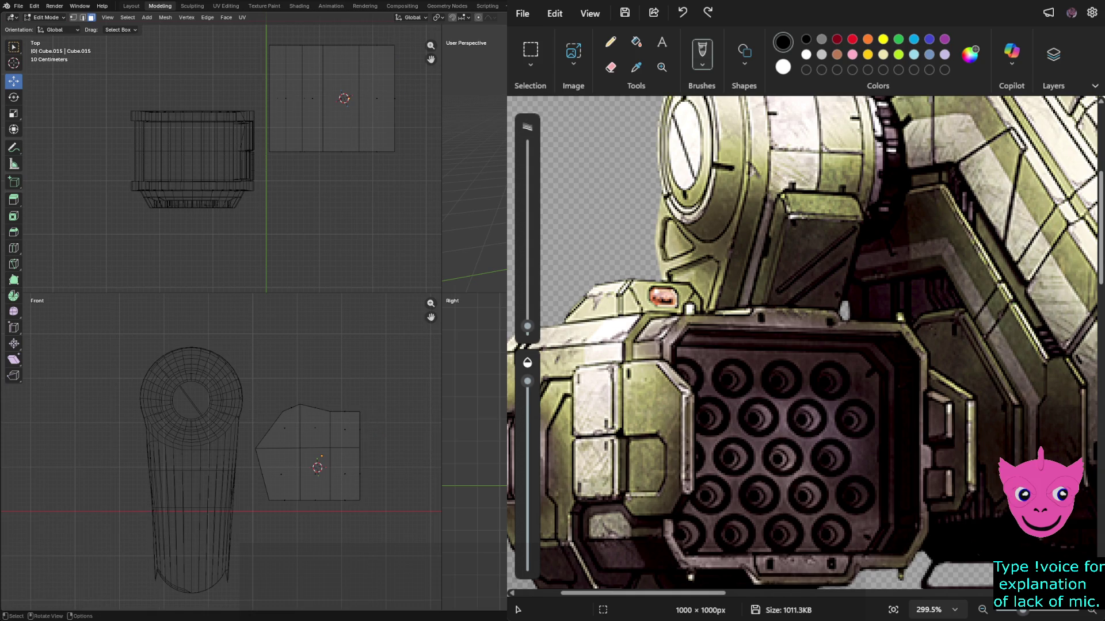
# Shift the block's right edge along X and extrude it outward.
pyautogui.click(360, 429)
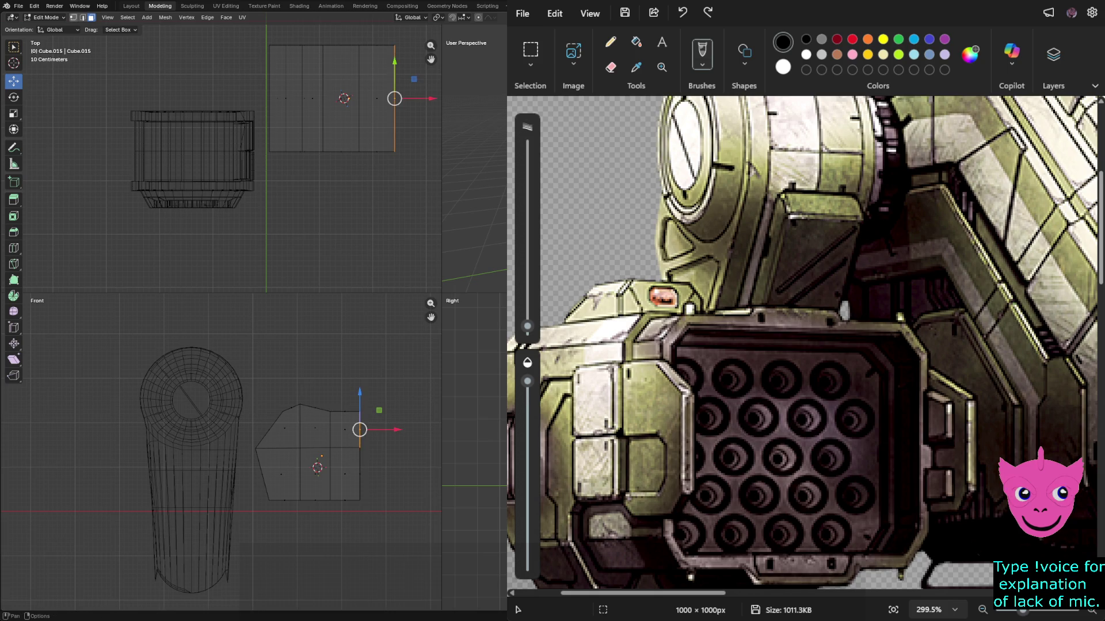
pyautogui.moveTo(377, 381); pyautogui.dragTo(349, 506)
pyautogui.press('g')
pyautogui.press('x')
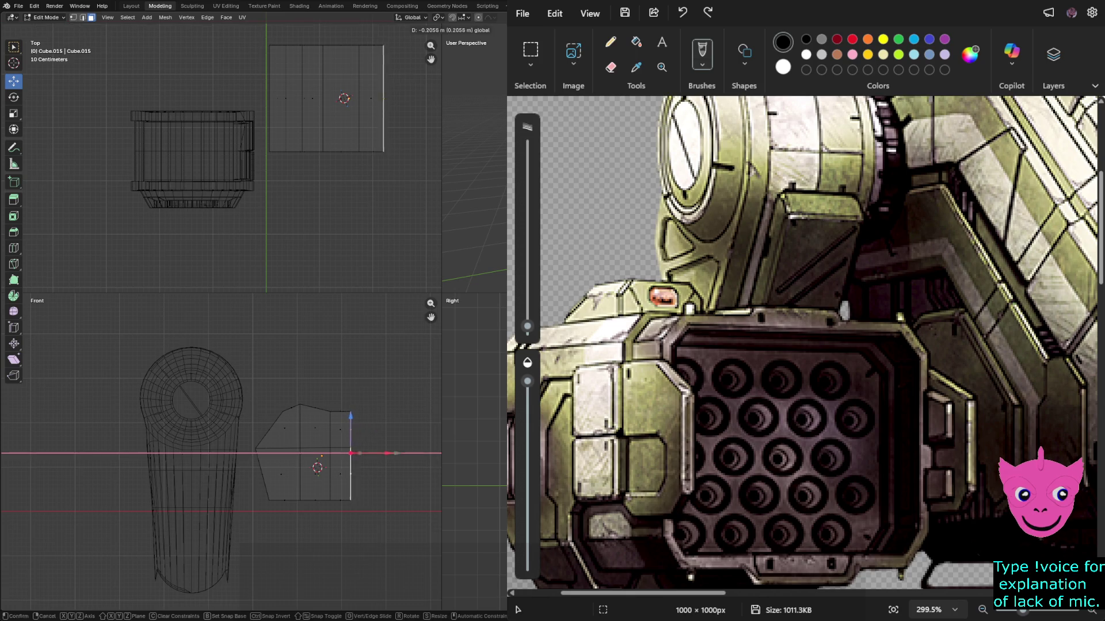
pyautogui.press('Return')
pyautogui.scroll(1, 221, 452)
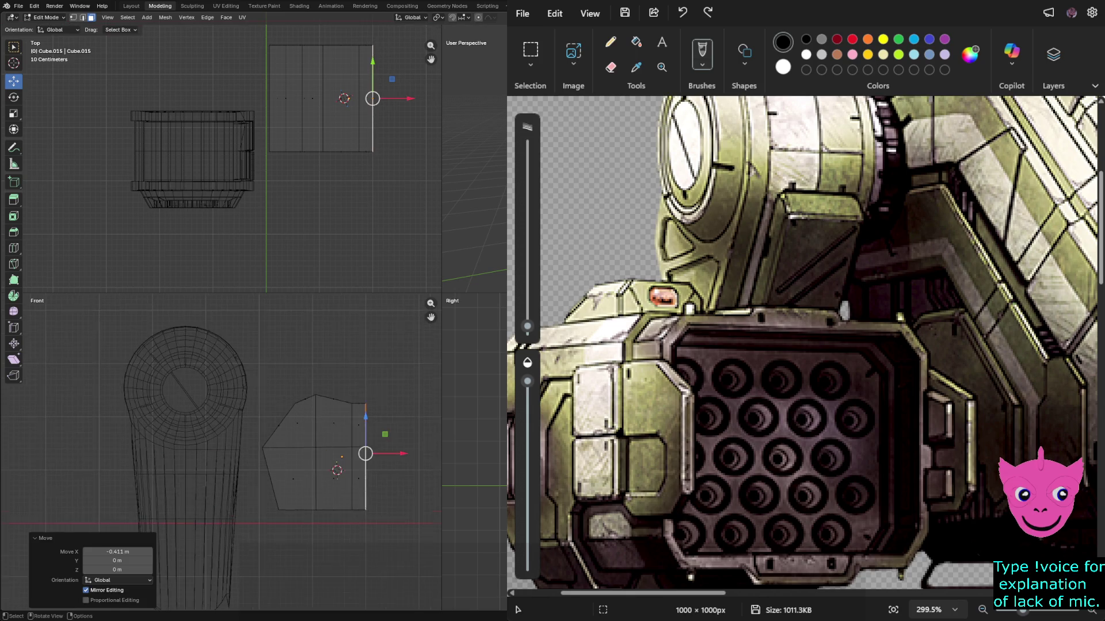
pyautogui.press('e')
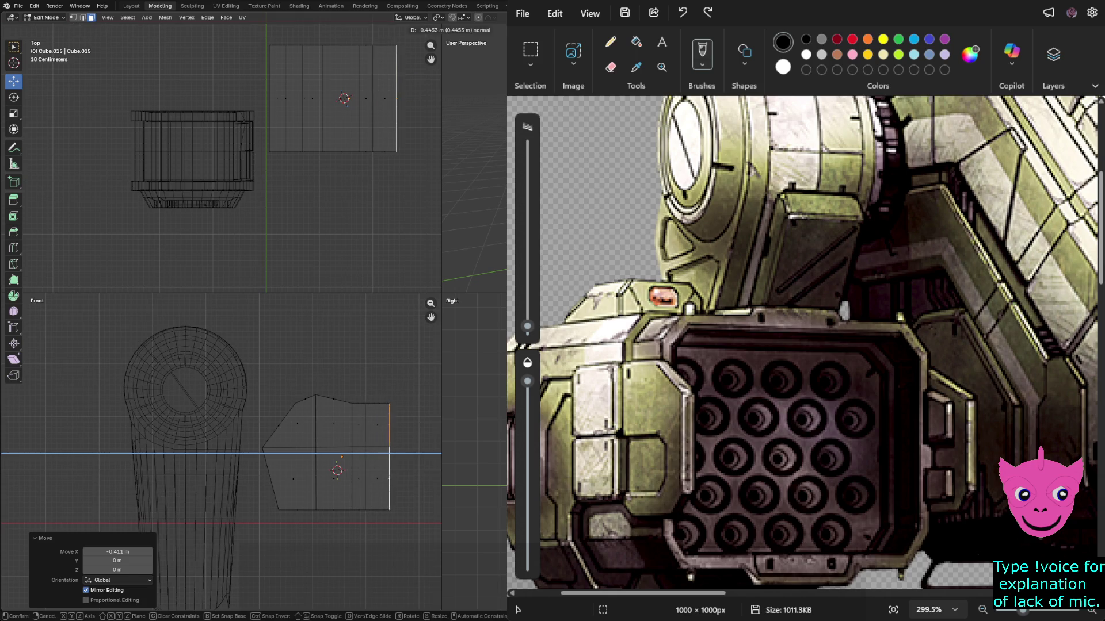
pyautogui.click(388, 453)
# Extrude the right edge a second time, then undo that extra extrusion.
pyautogui.press('e')
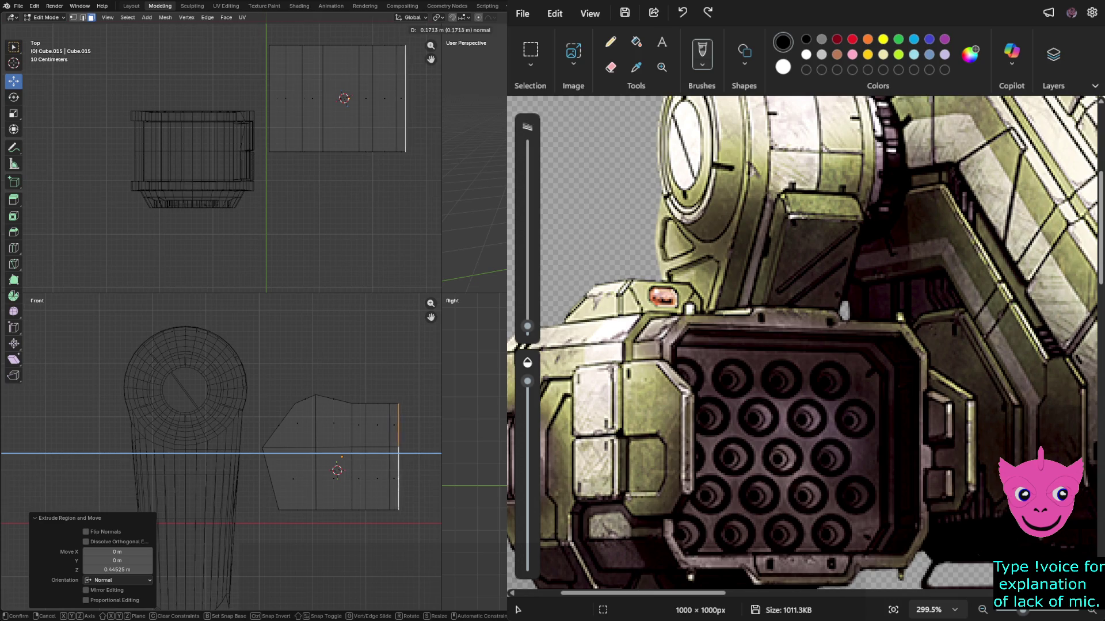
pyautogui.click(401, 453)
pyautogui.scroll(1, 220, 453)
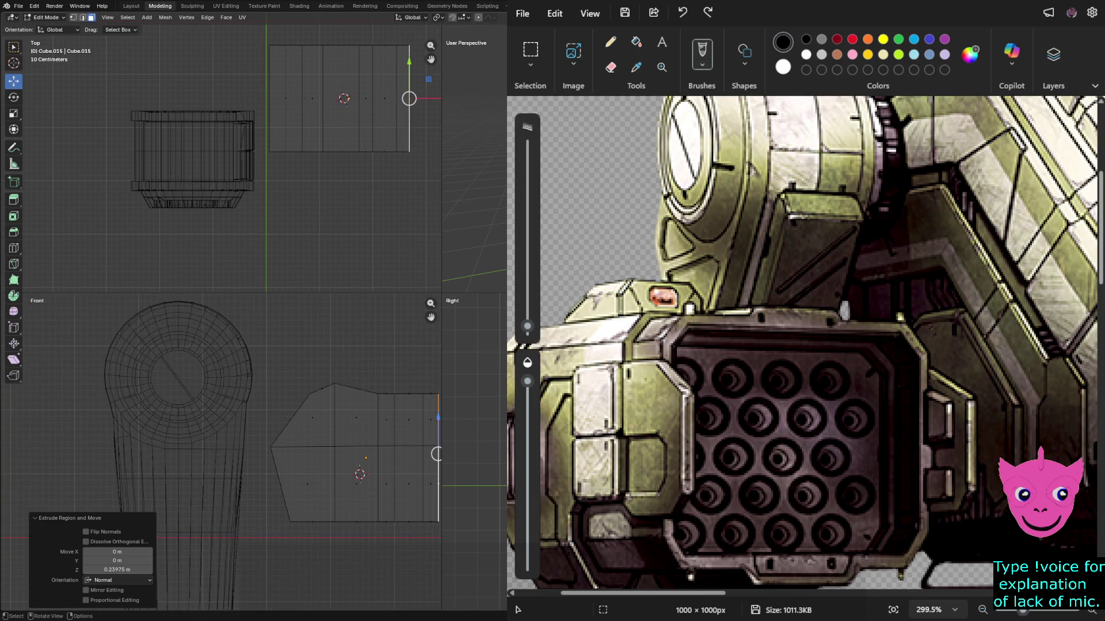
pyautogui.scroll(-3, 221, 452)
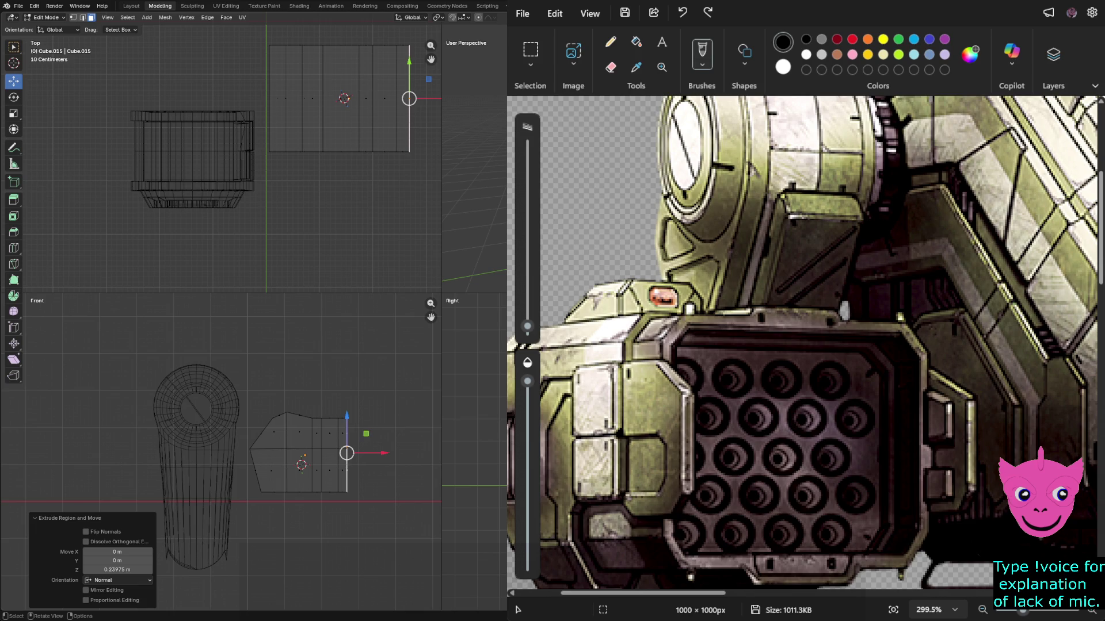
pyautogui.scroll(1, 222, 452)
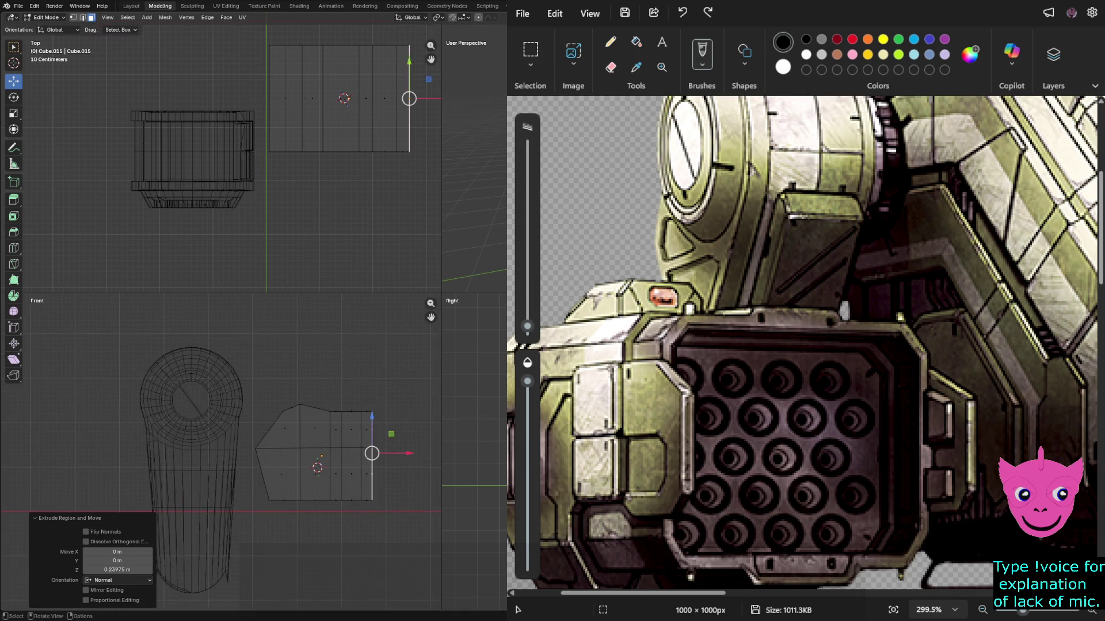
pyautogui.hotkey('alt', 'a')
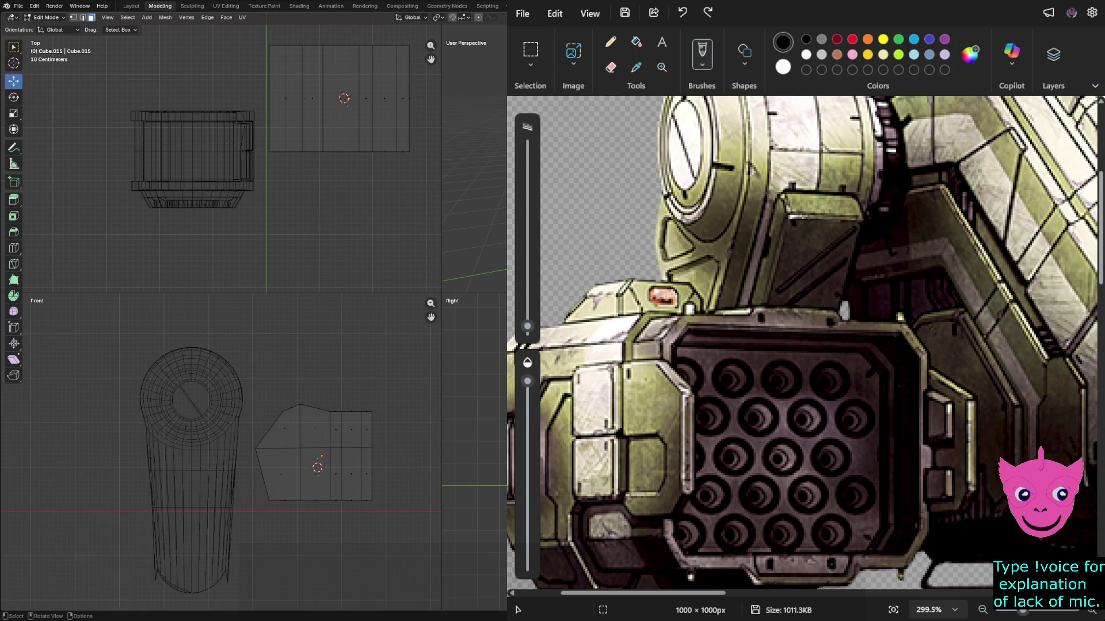
pyautogui.hotkey('ctrl', 'z')
pyautogui.hotkey('ctrl', 'z')
pyautogui.hotkey('alt', 'a')
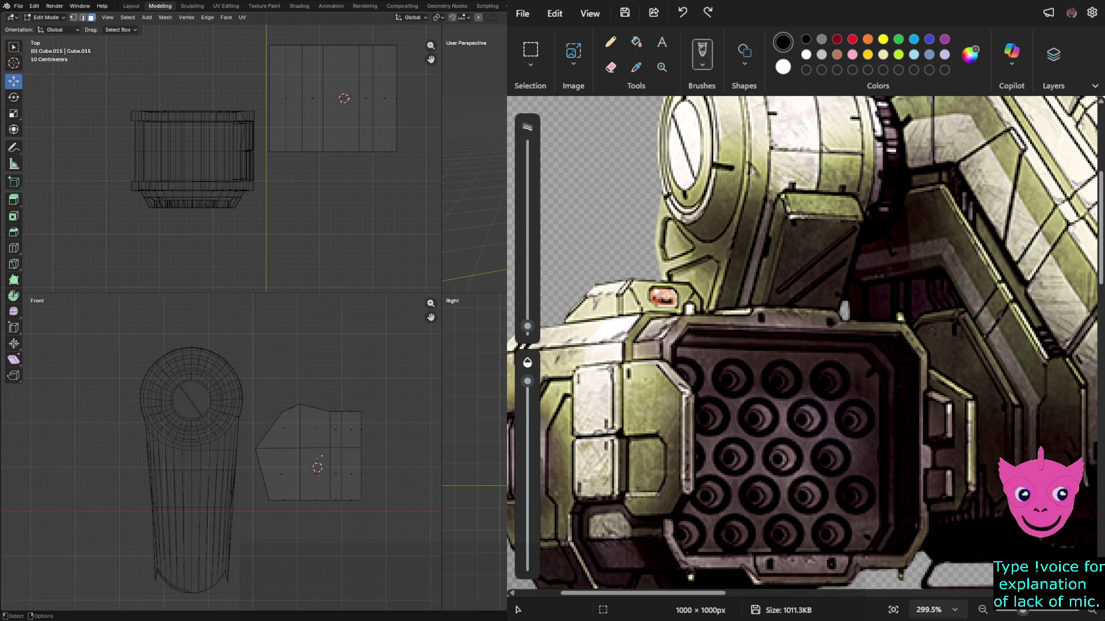
pyautogui.scroll(1, 255, 451)
pyautogui.scroll(1, 222, 448)
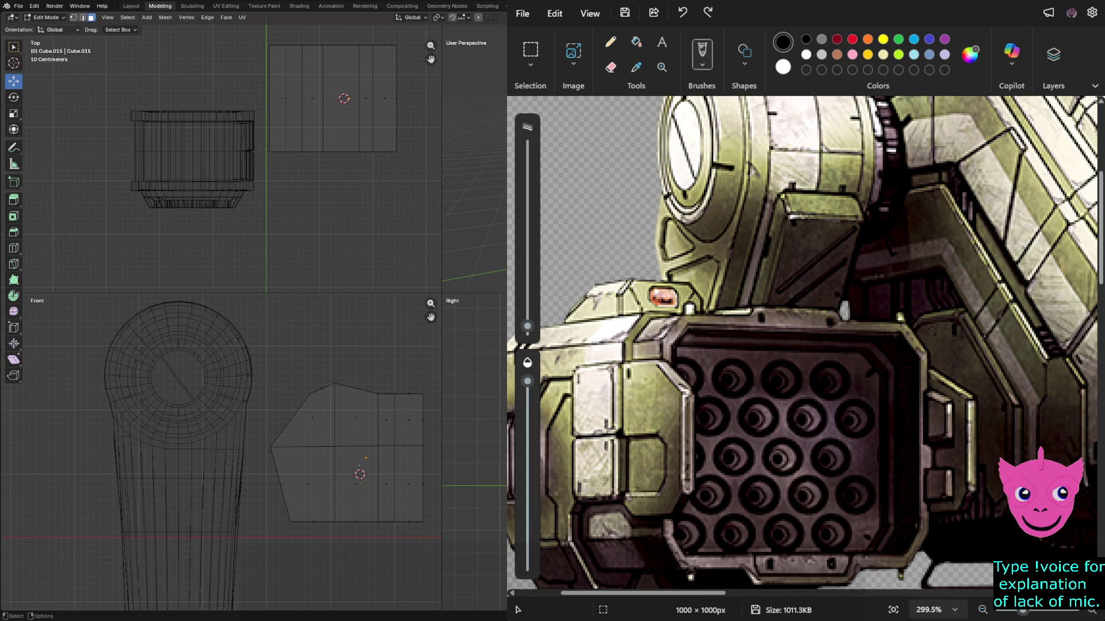
# In vertex select, move the rightmost vertical edge and pull the upper corner vertices down.
pyautogui.press('1')
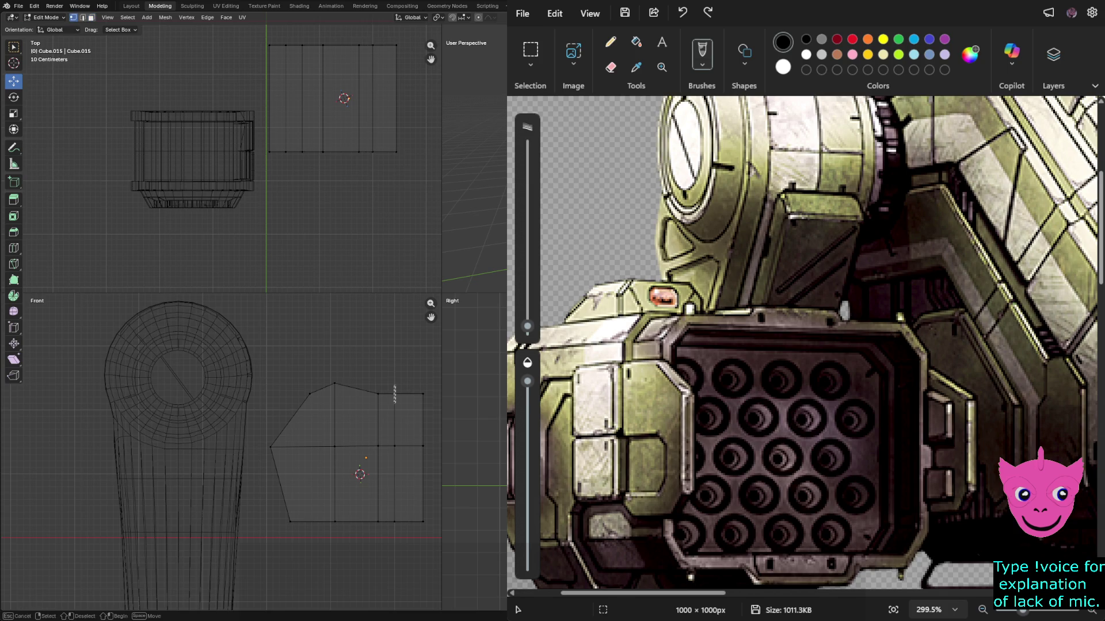
pyautogui.click(394, 394)
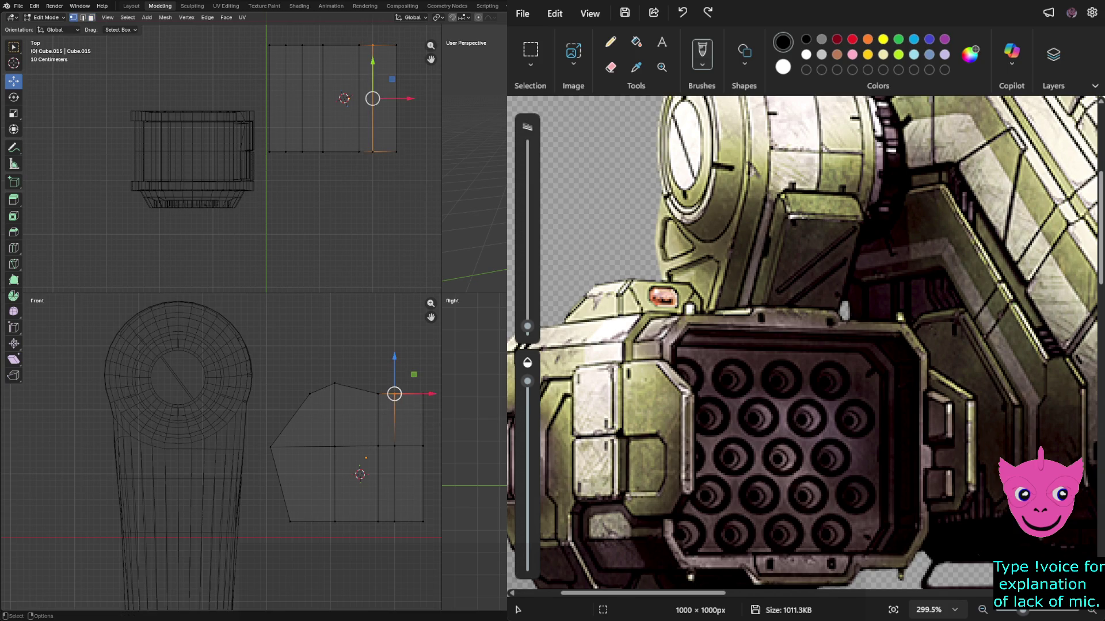
pyautogui.moveTo(394, 360); pyautogui.dragTo(423, 366)
pyautogui.click(422, 396)
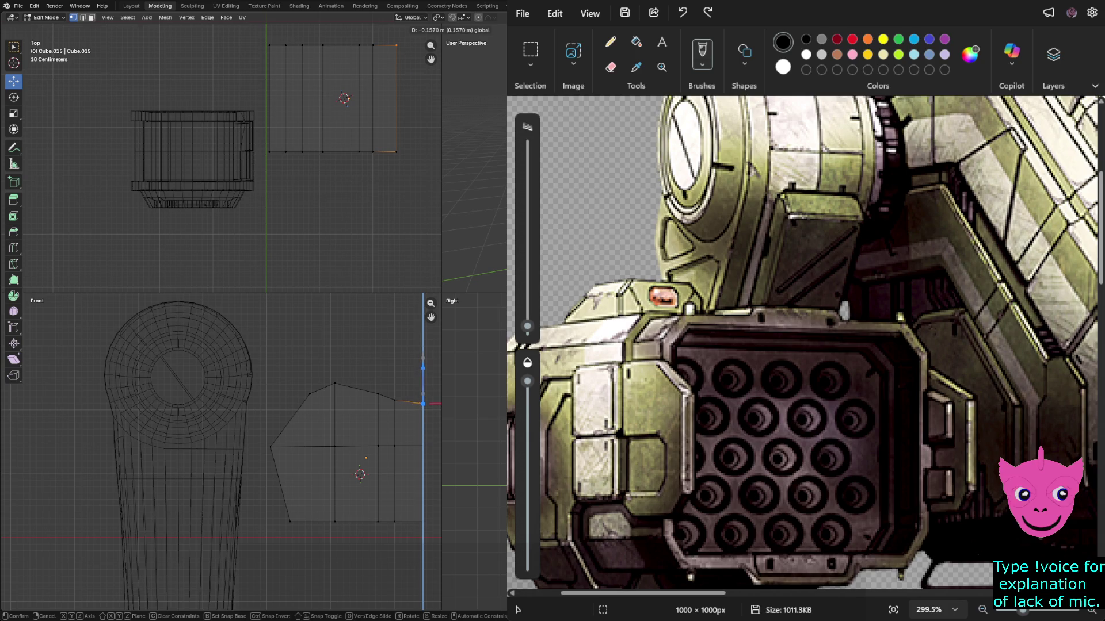
pyautogui.click(423, 365)
pyautogui.click(394, 400)
pyautogui.moveTo(394, 400)
pyautogui.mouseDown()
pyautogui.moveTo(378, 393)
pyautogui.moveTo(389, 392)
pyautogui.mouseUp()
pyautogui.click(378, 394)
# Undo the trial vertex moves and lower the upper-right corner vertex to slope the top.
pyautogui.scroll(3, 390, 392)
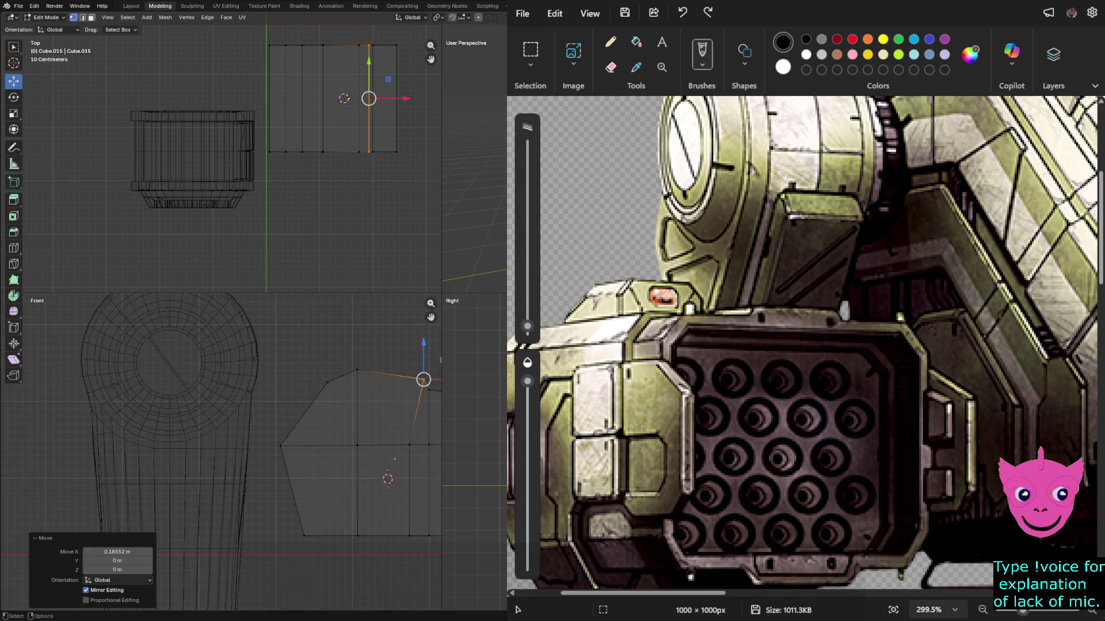
pyautogui.scroll(-2, 389, 392)
pyautogui.keyDown('shift'); pyautogui.moveTo(389, 391); pyautogui.dragTo(279, 401, button='middle'); pyautogui.keyUp('shift')
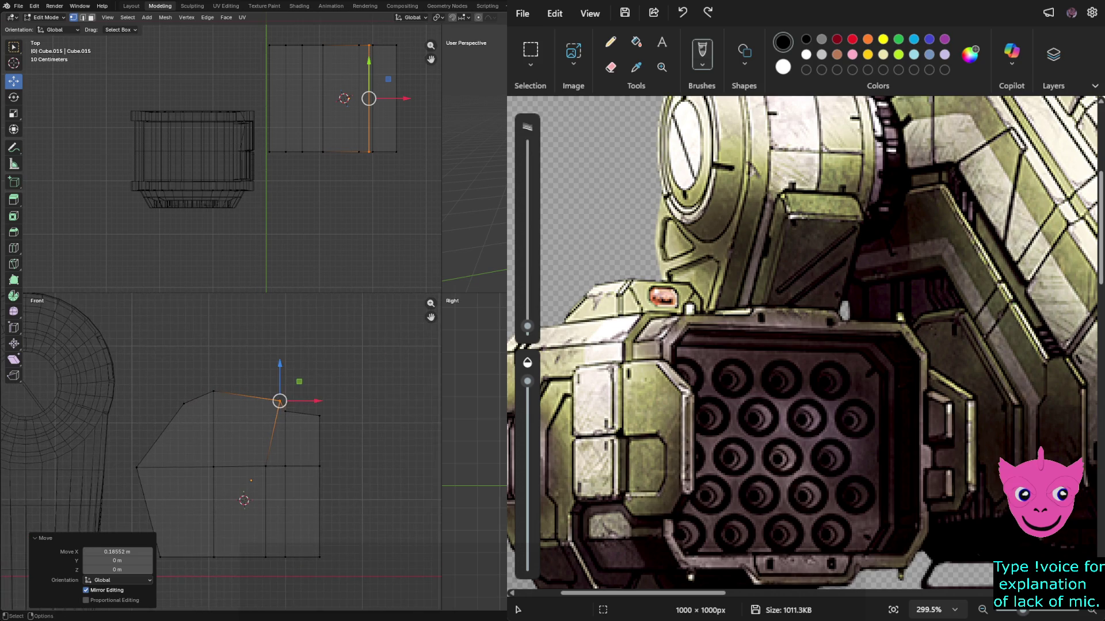
pyautogui.hotkey('ctrl', 'z')
pyautogui.moveTo(265, 406); pyautogui.dragTo(290, 412)
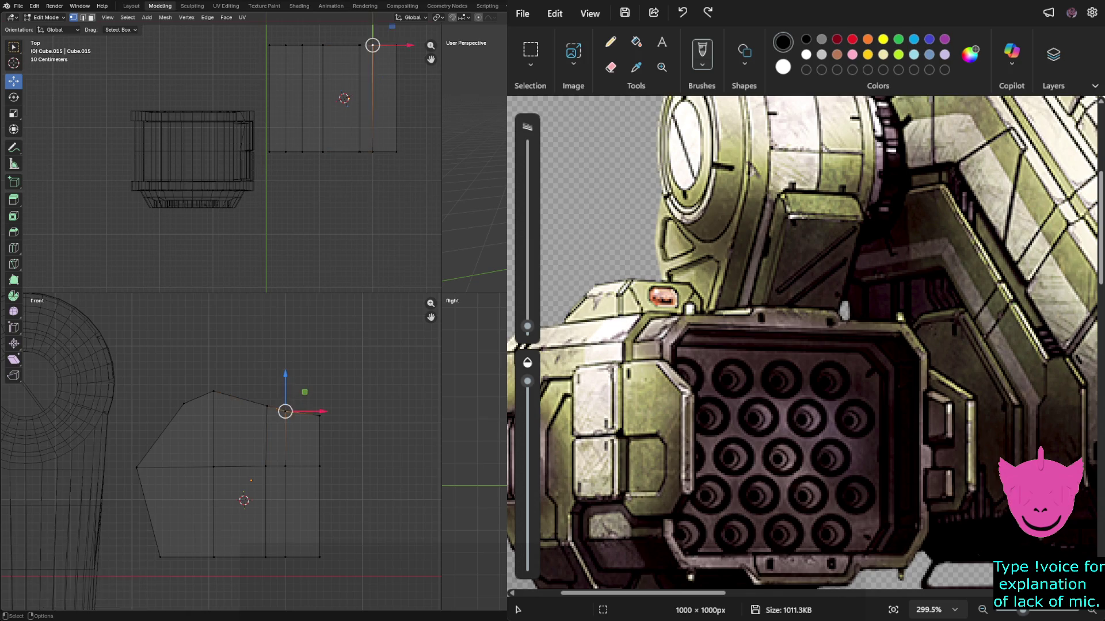
pyautogui.hotkey('ctrl', 'z')
pyautogui.hotkey('ctrl', 'z')
pyautogui.hotkey('ctrl', 'z')
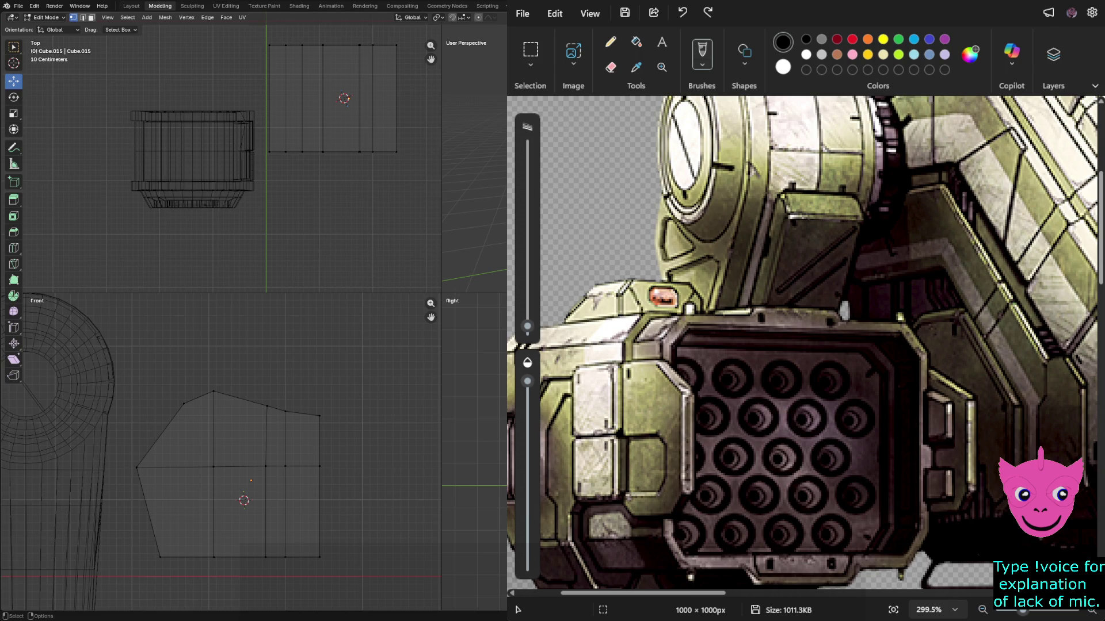
pyautogui.click(320, 415)
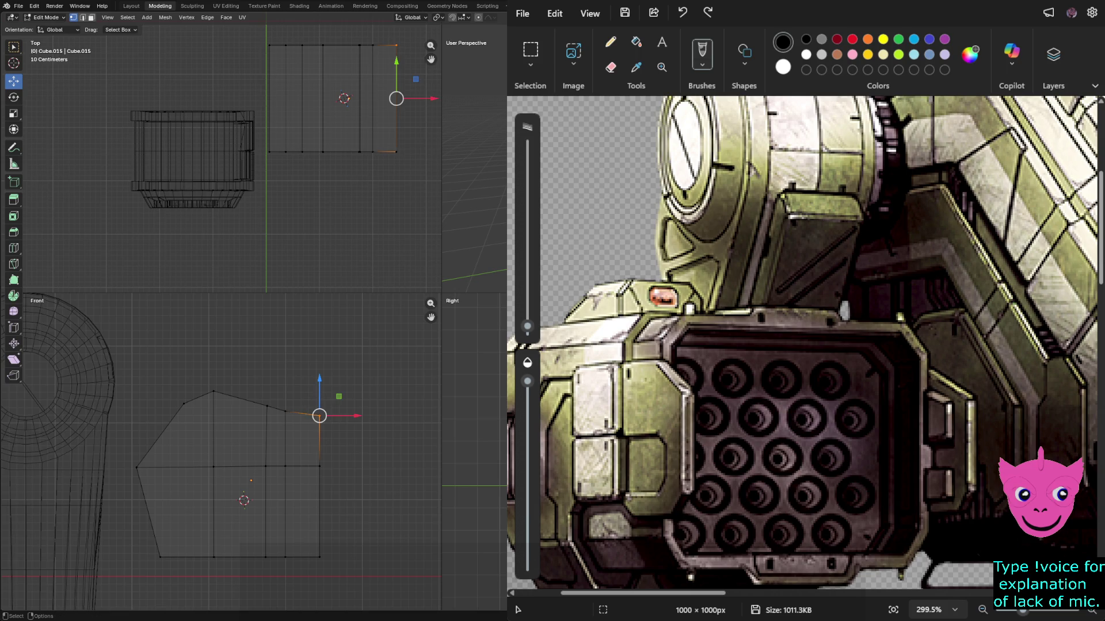
pyautogui.moveTo(319, 383); pyautogui.dragTo(319, 391)
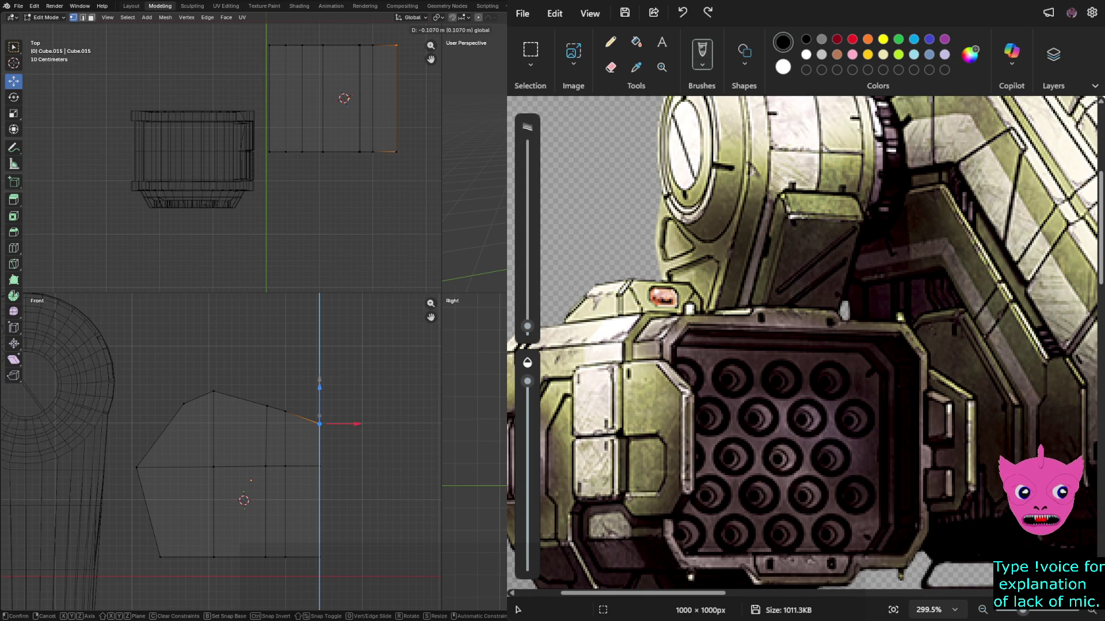
pyautogui.moveTo(319, 391); pyautogui.dragTo(319, 393)
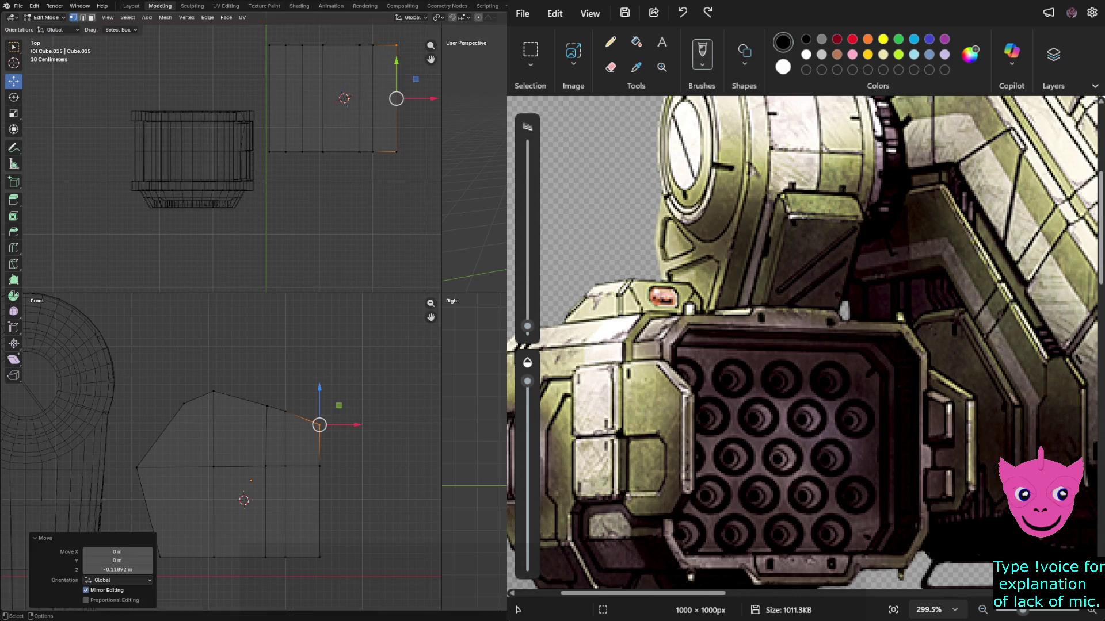
pyautogui.click(262, 393)
# Slide the middle vertex line and right face column about 0.356 m left, then reposition the corner vertex.
pyautogui.moveTo(262, 393); pyautogui.dragTo(279, 583)
pyautogui.moveTo(299, 476); pyautogui.dragTo(280, 476)
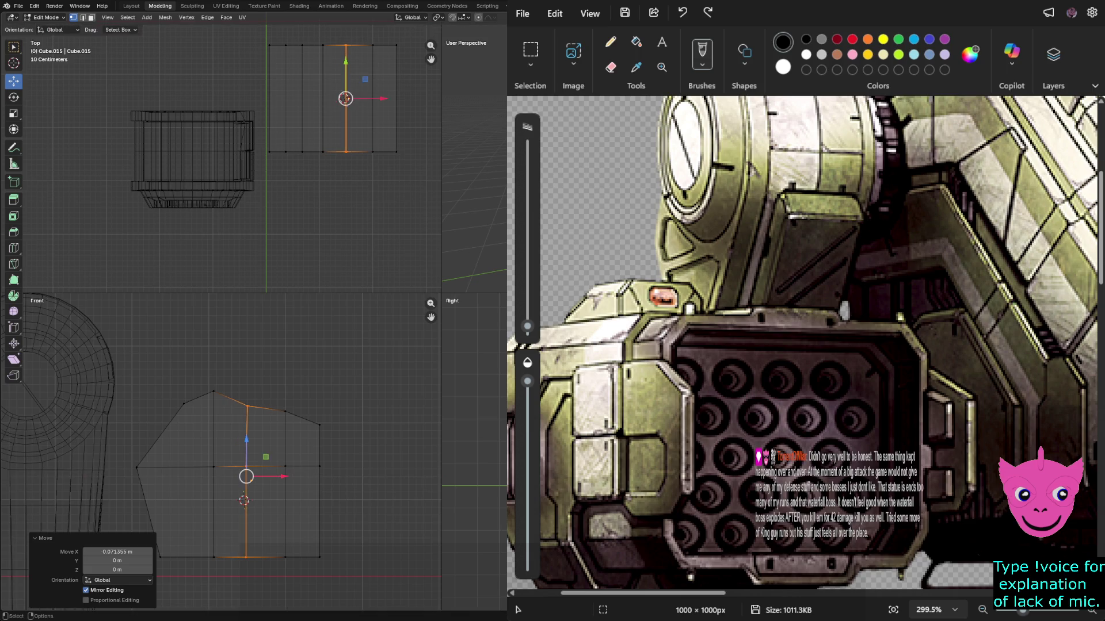
pyautogui.moveTo(283, 397)
pyautogui.mouseDown()
pyautogui.moveTo(309, 514)
pyautogui.moveTo(350, 577)
pyautogui.mouseUp()
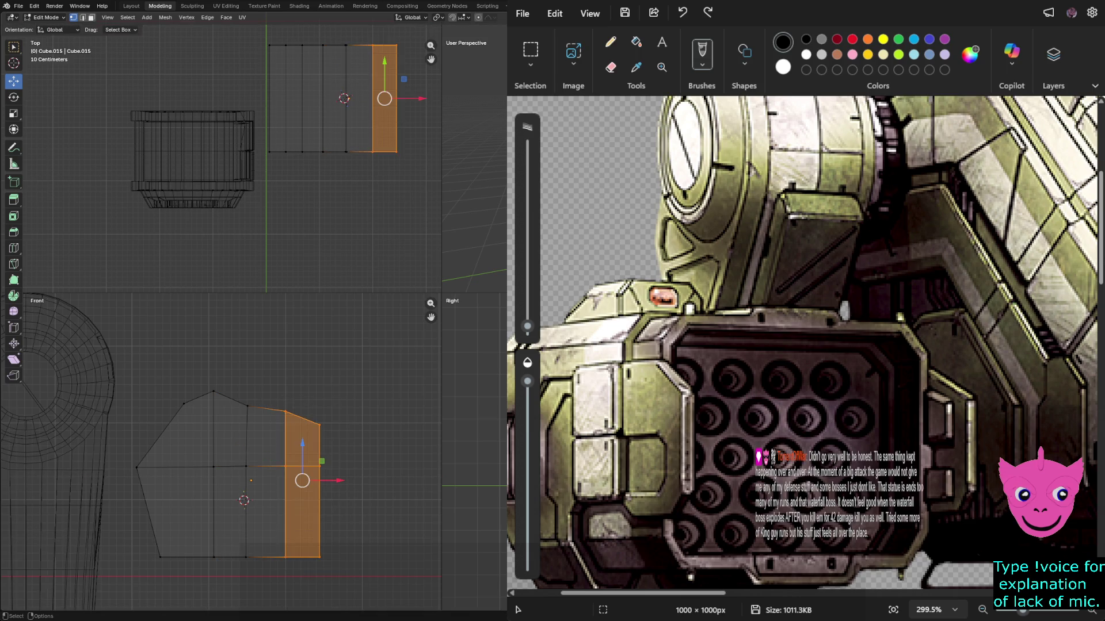
pyautogui.moveTo(339, 481)
pyautogui.mouseDown()
pyautogui.moveTo(307, 480)
pyautogui.moveTo(318, 481)
pyautogui.mouseUp()
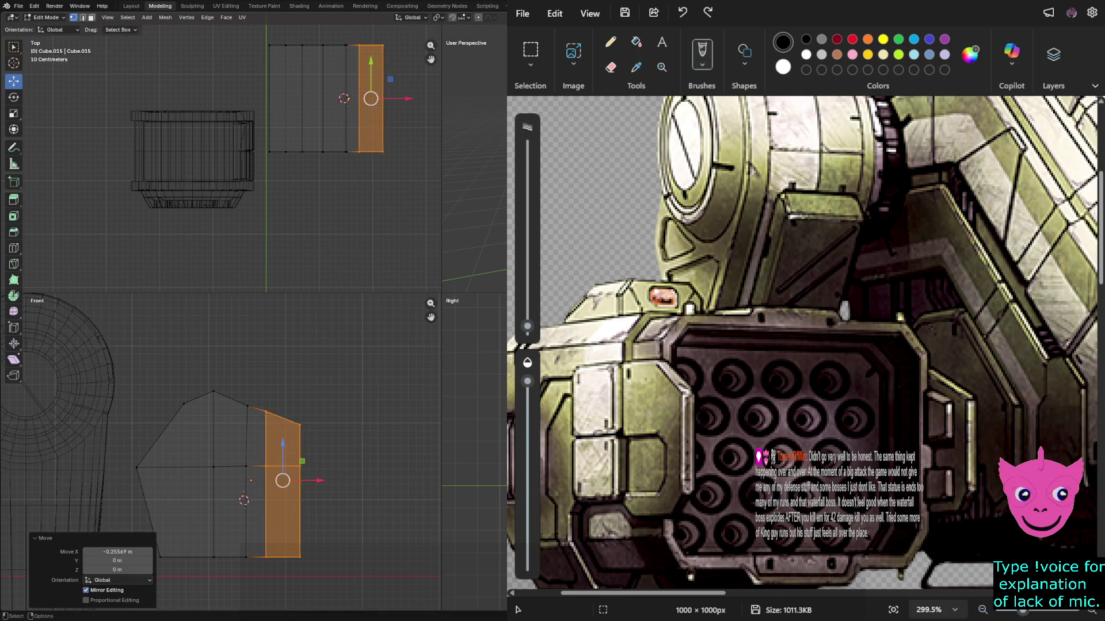
pyautogui.click(265, 410)
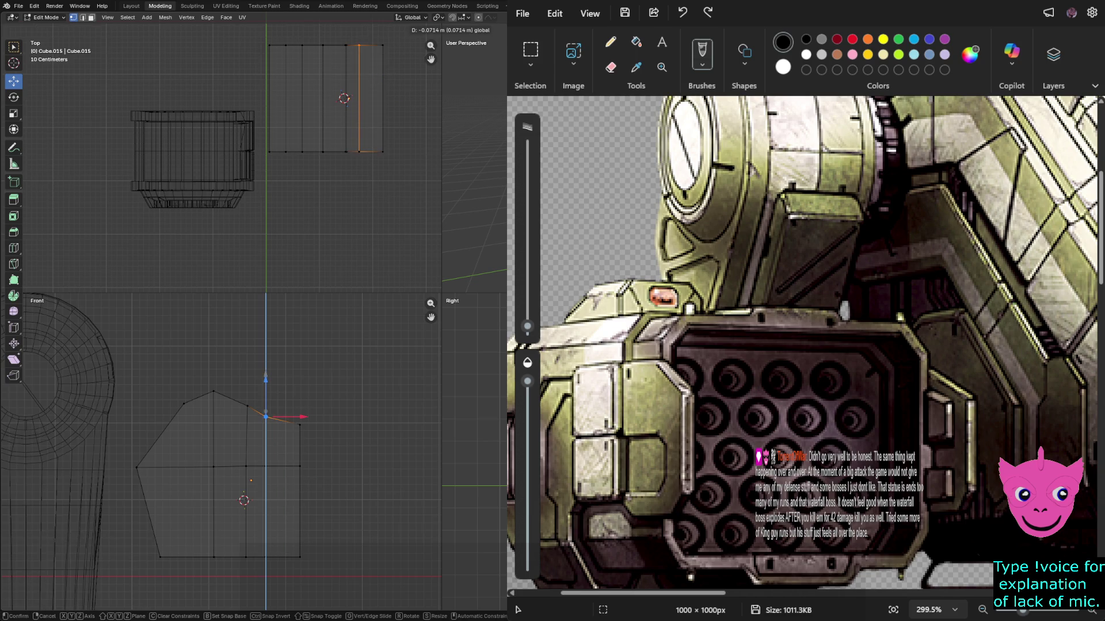
pyautogui.click(298, 415)
pyautogui.click(297, 416)
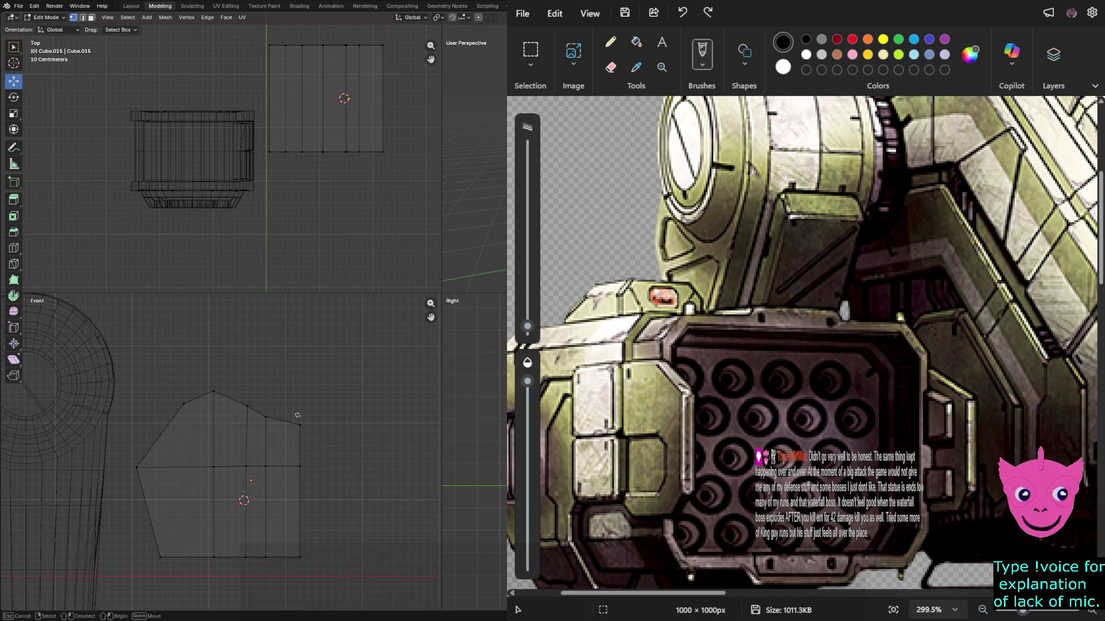
pyautogui.press('Escape')
# Lower the side block's top peak vertex slightly along Z.
pyautogui.click(214, 391)
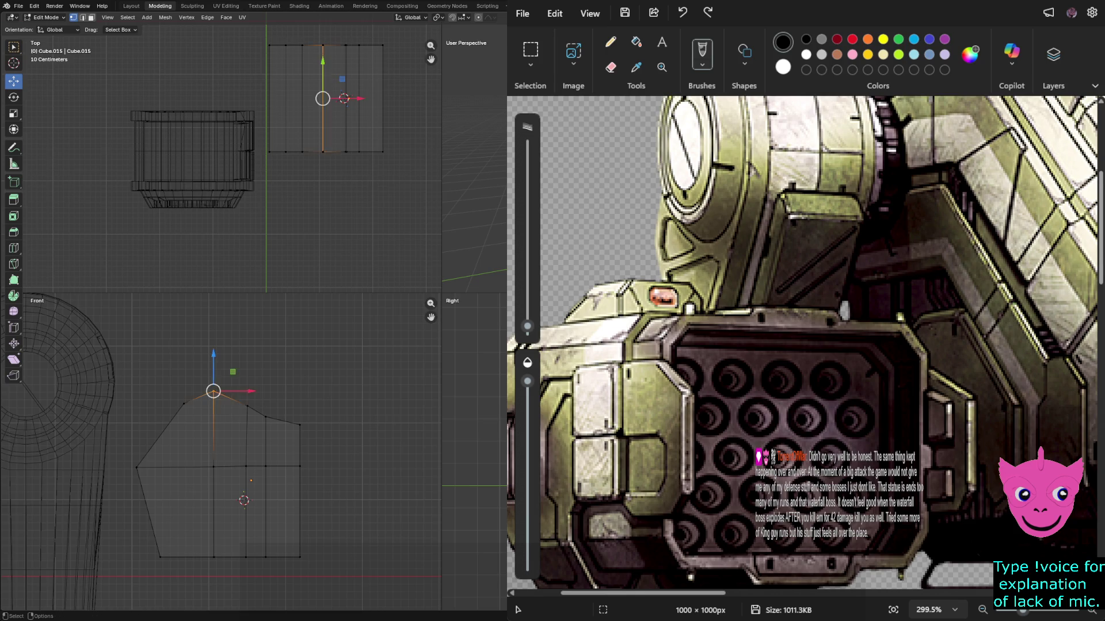
pyautogui.press('g')
pyautogui.press('z')
pyautogui.click(213, 393)
pyautogui.click(345, 402)
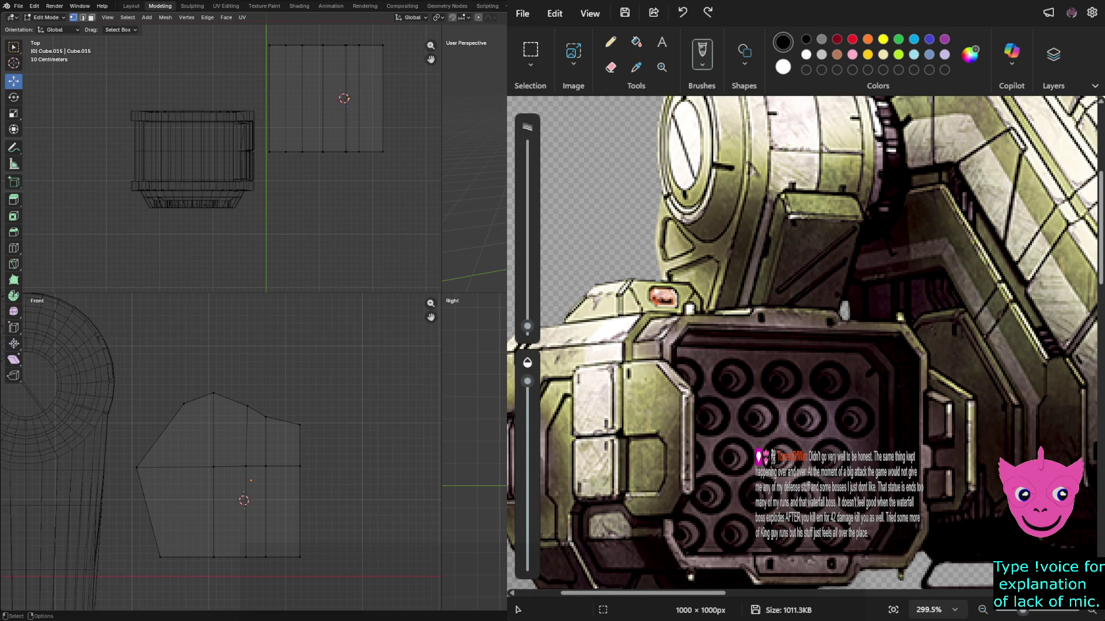
# Raise the block's bottom row of vertices vertically.
pyautogui.moveTo(144, 524); pyautogui.dragTo(305, 566)
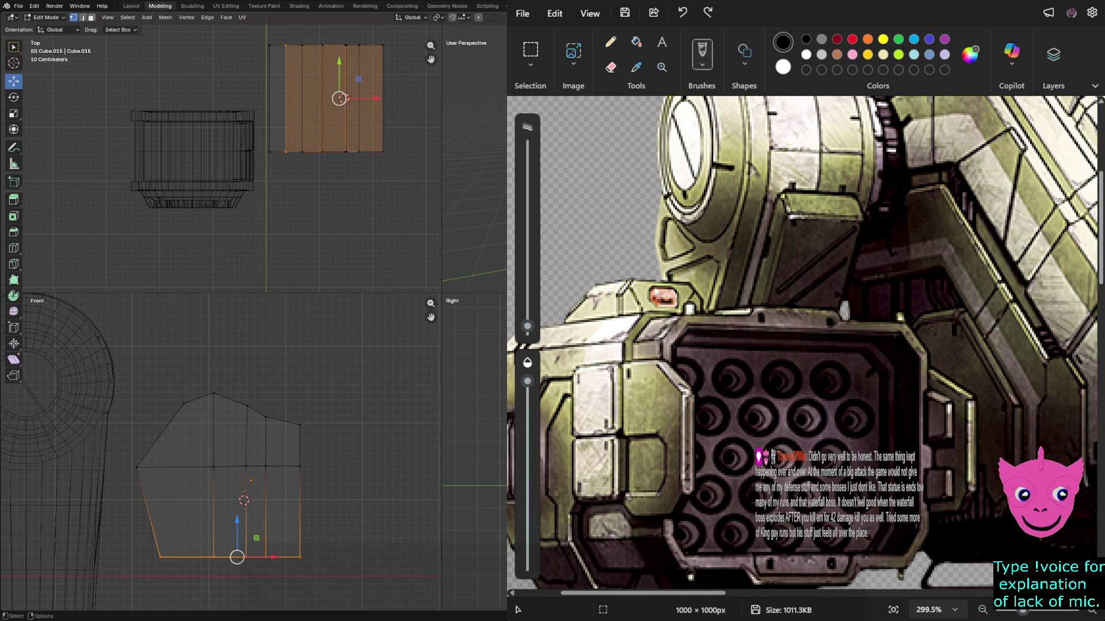
pyautogui.press('g')
pyautogui.press('z')
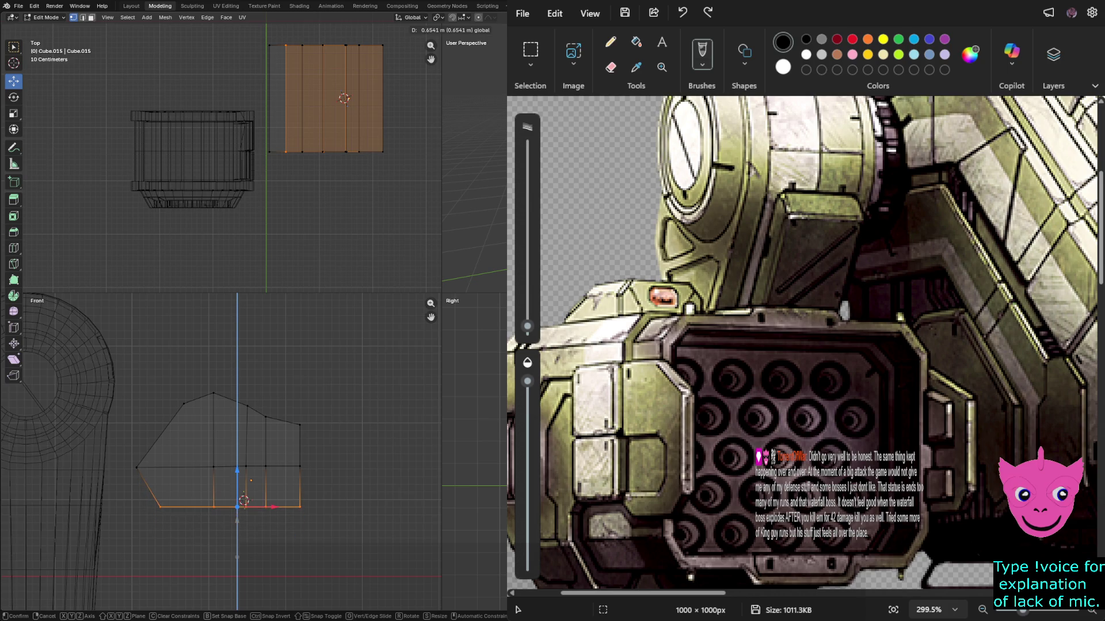
pyautogui.click(243, 500)
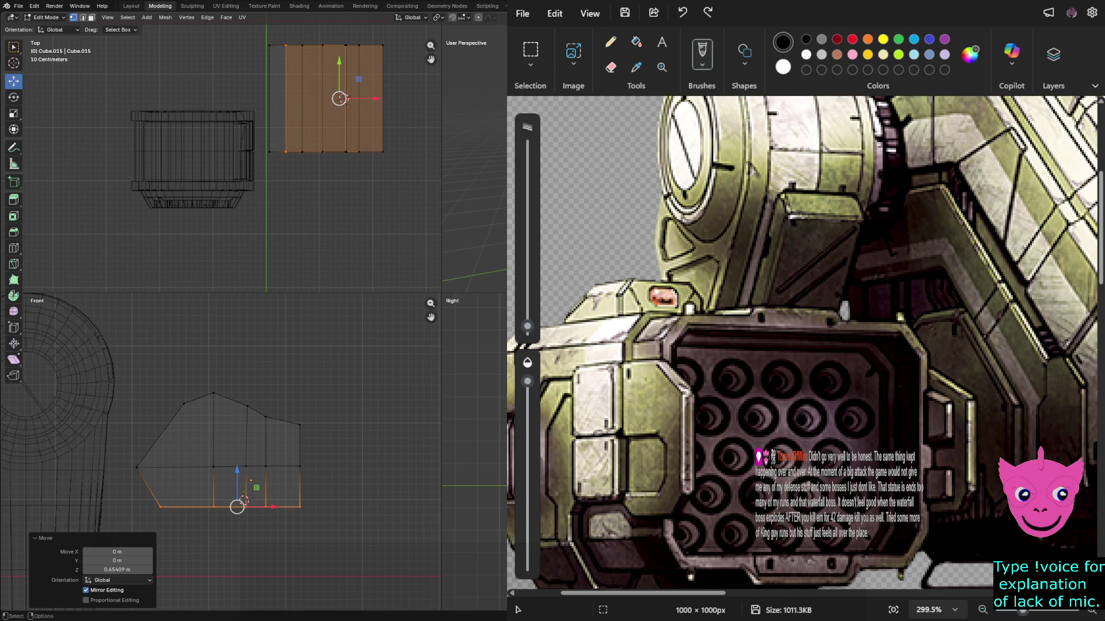
# Raise the right-side vertices and right vertex columns along Z.
pyautogui.moveTo(287, 453); pyautogui.dragTo(316, 525)
pyautogui.press('g')
pyautogui.press('z')
pyautogui.click(316, 511)
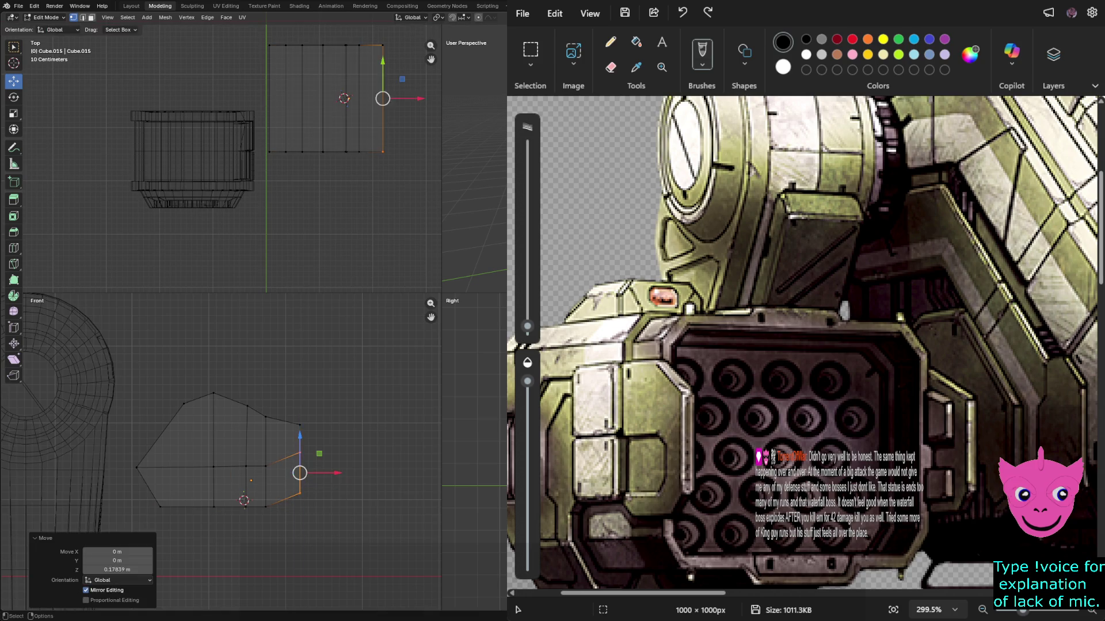
pyautogui.moveTo(259, 402)
pyautogui.mouseDown()
pyautogui.moveTo(274, 515)
pyautogui.moveTo(254, 515)
pyautogui.mouseUp()
pyautogui.press('g')
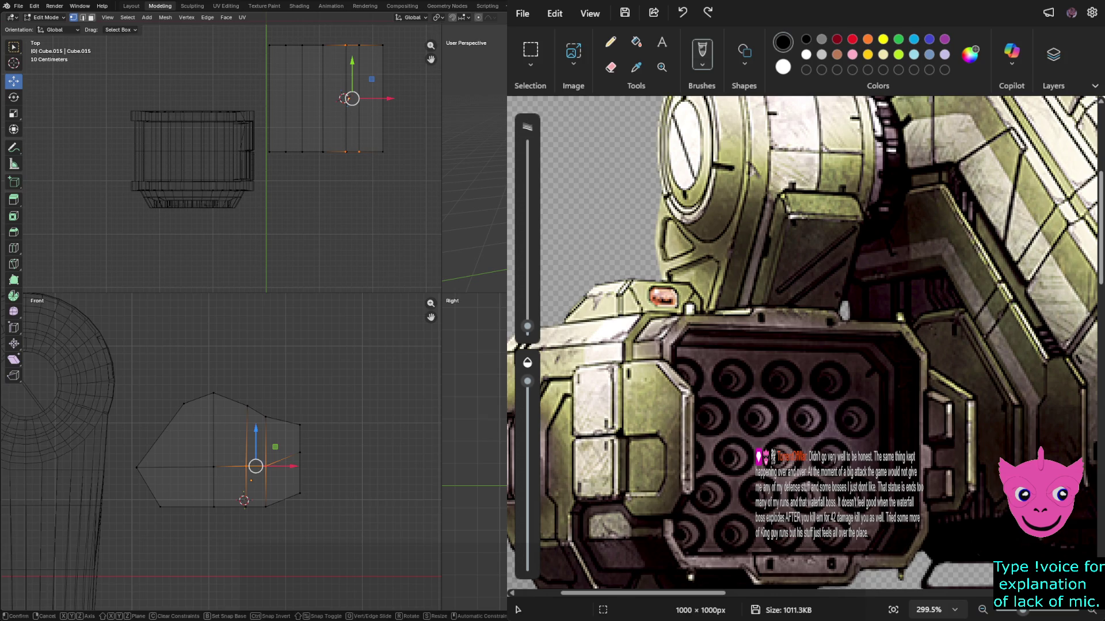
pyautogui.press('z')
pyautogui.click(247, 458)
# Reset the peak vertex height and raise the lower-right vertices vertically.
pyautogui.click(214, 467)
pyautogui.press('g')
pyautogui.press('z')
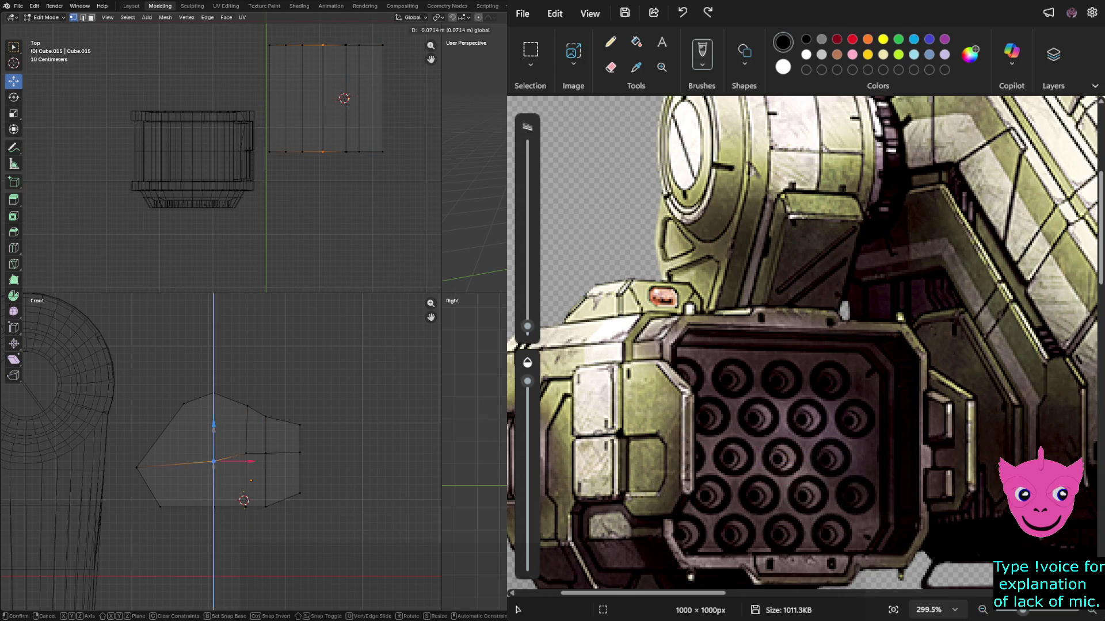
pyautogui.click(249, 481)
pyautogui.moveTo(246, 481); pyautogui.dragTo(339, 524)
pyautogui.press('g')
pyautogui.press('z')
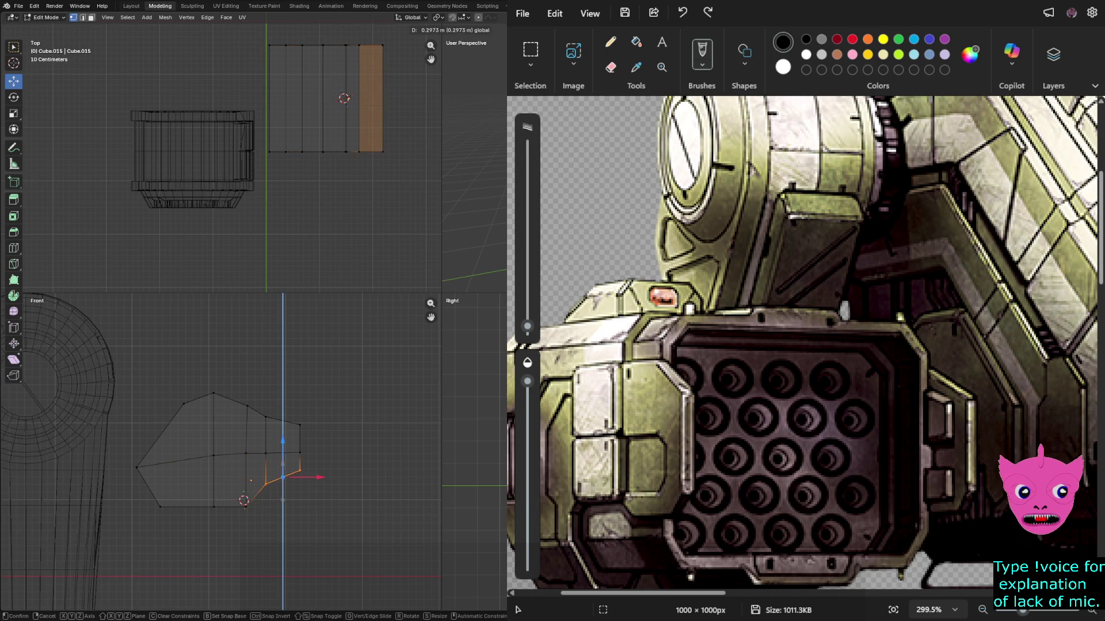
pyautogui.press('Return')
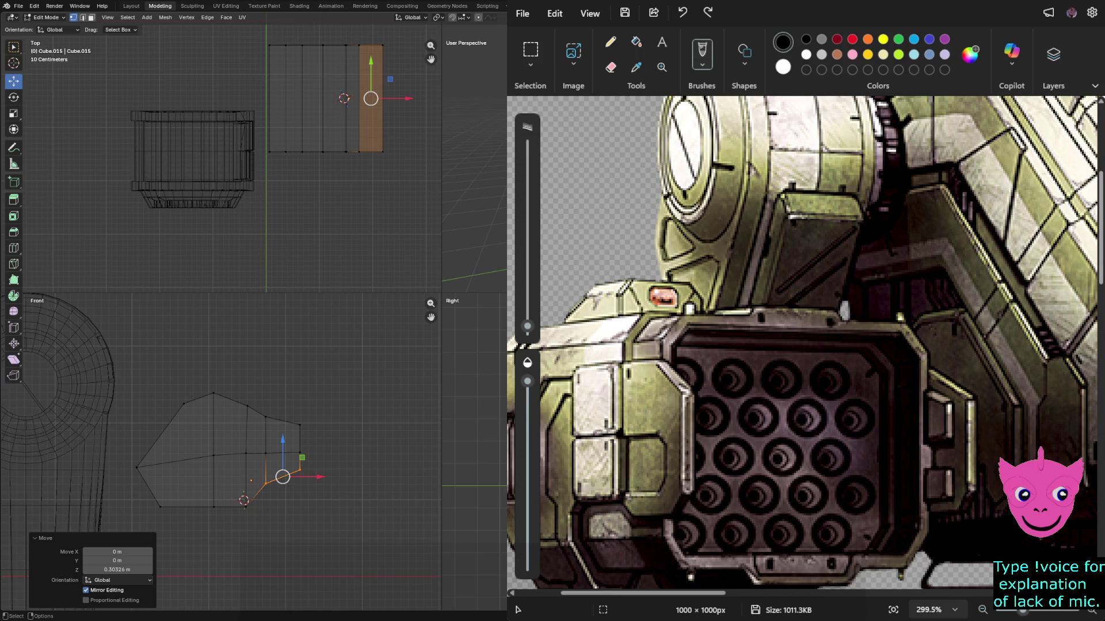
# Push the right tip vertex outward, revert, then raise it slightly to form the point.
pyautogui.click(296, 452)
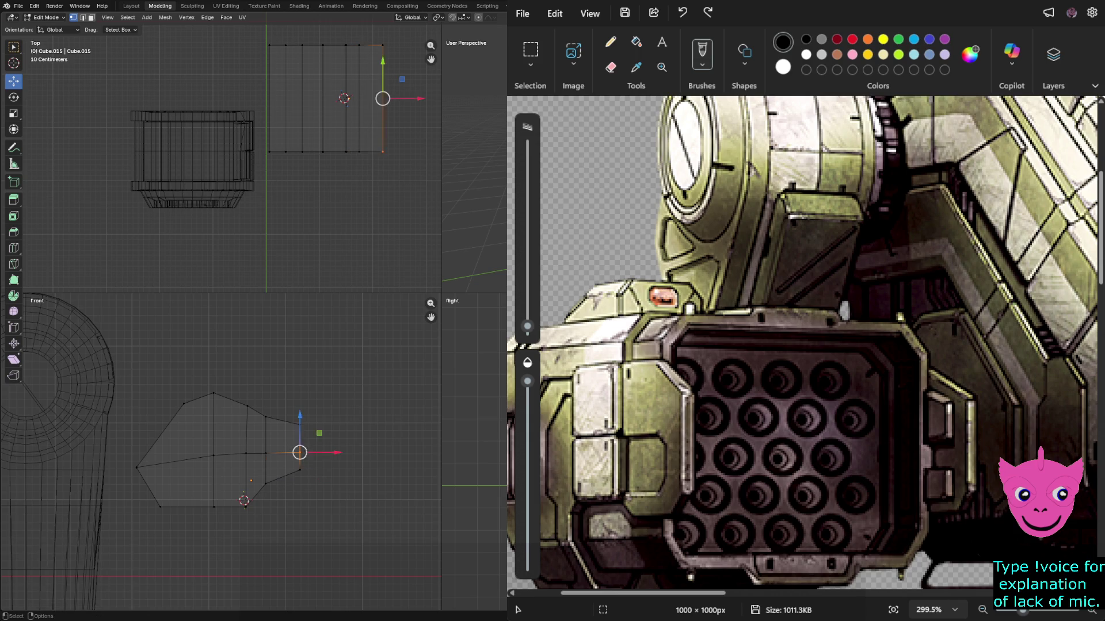
pyautogui.moveTo(334, 452); pyautogui.dragTo(345, 452)
pyautogui.press('g')
pyautogui.press('z')
pyautogui.press('Escape')
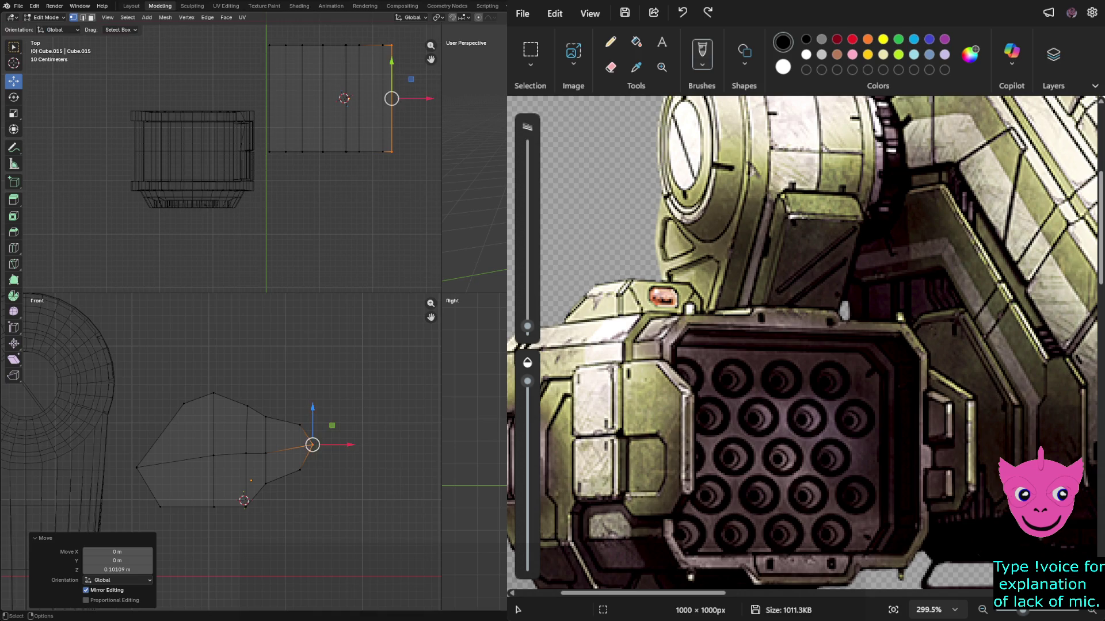
pyautogui.hotkey('ctrl', 'z')
pyautogui.press('g')
pyautogui.press('z')
pyautogui.press('Return')
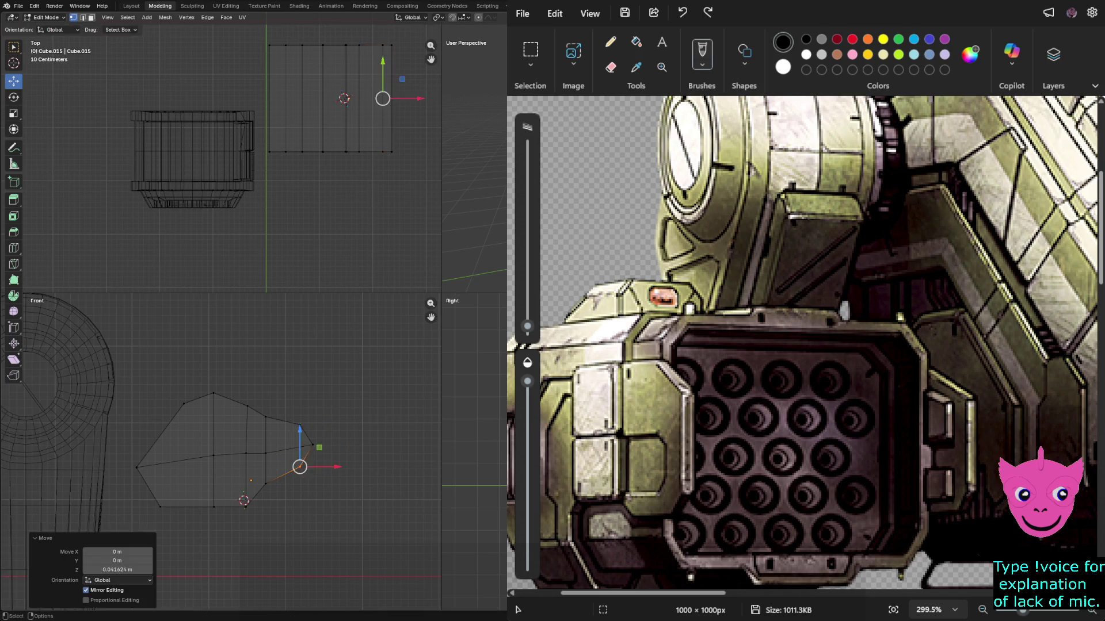
# Pull the block's left vertex column inward about 0.285 m, then deselect.
pyautogui.press('b')
pyautogui.moveTo(296, 421); pyautogui.dragTo(302, 427)
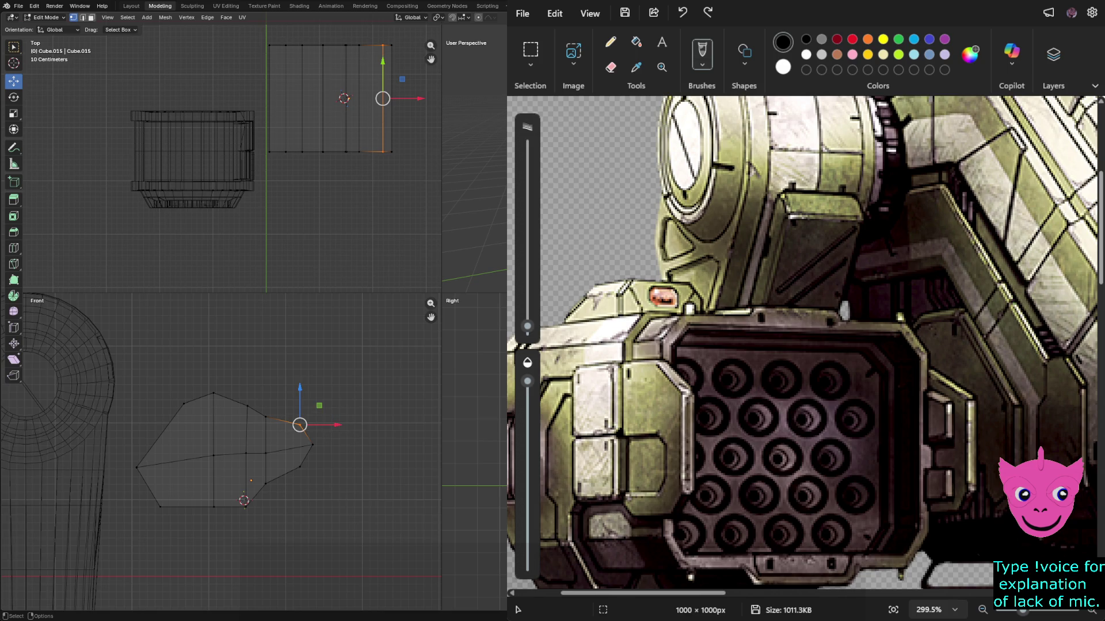
pyautogui.click(160, 507)
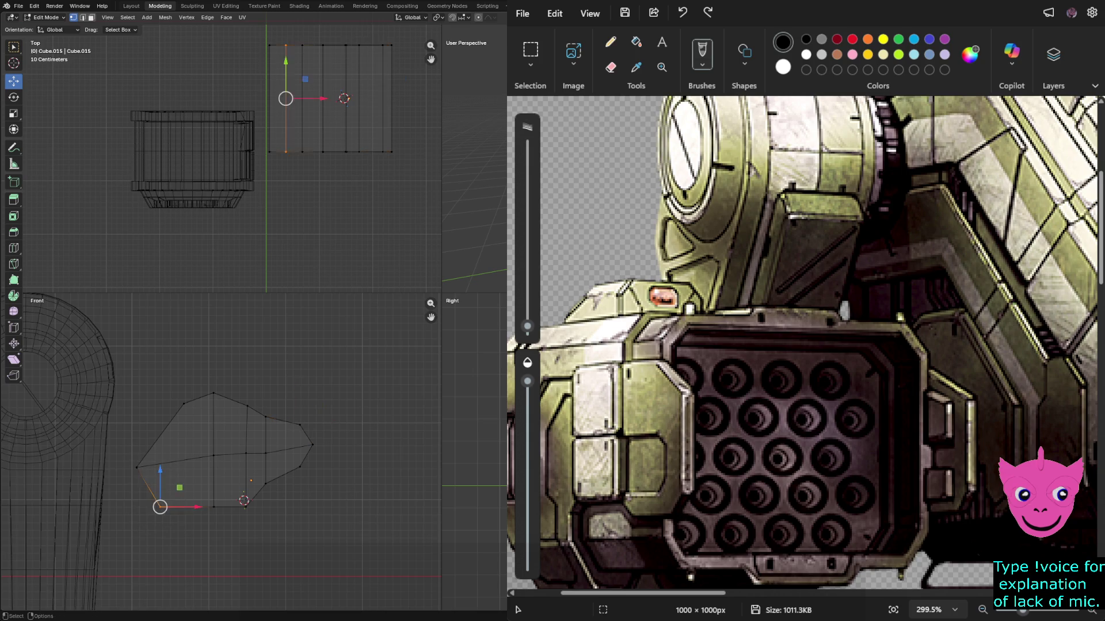
pyautogui.moveTo(126, 438); pyautogui.dragTo(185, 526)
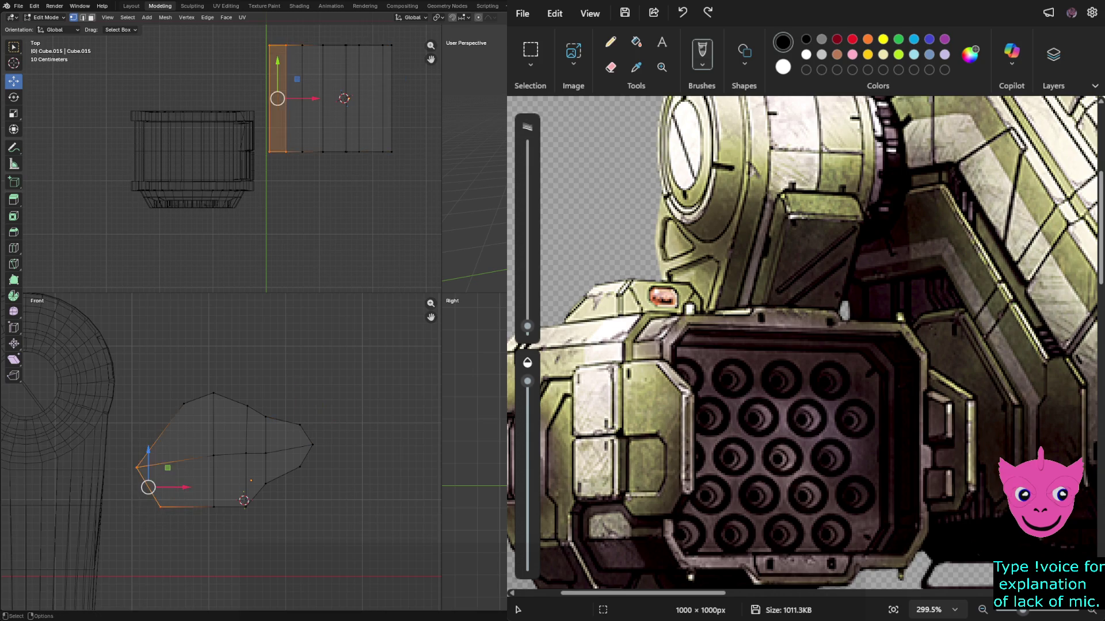
pyautogui.moveTo(185, 488); pyautogui.dragTo(207, 487)
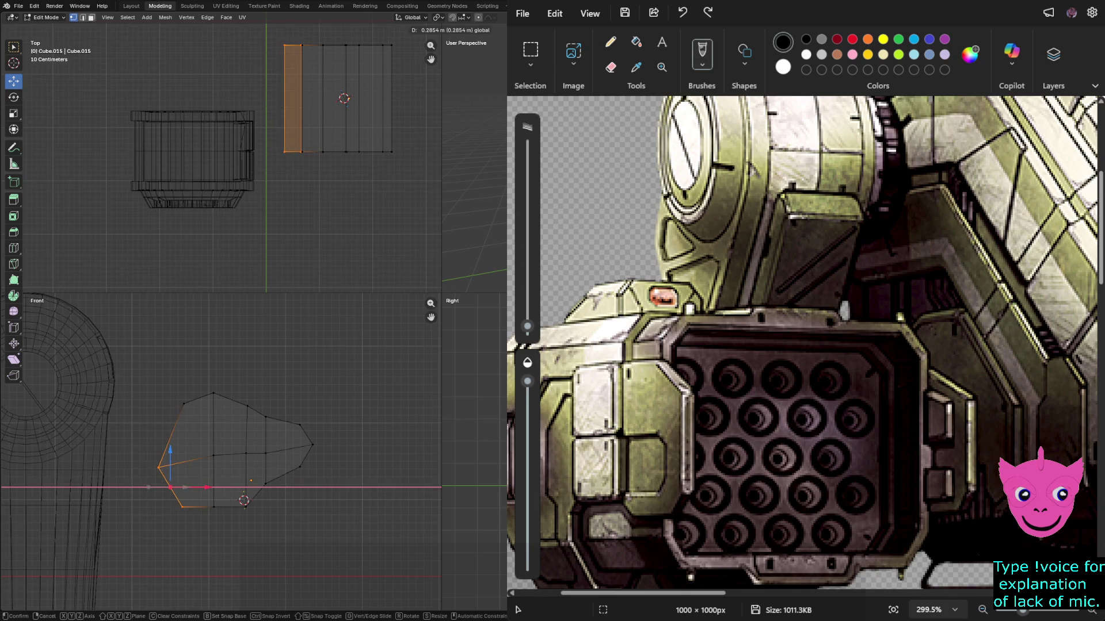
pyautogui.click(168, 483)
pyautogui.hotkey('alt', 'a')
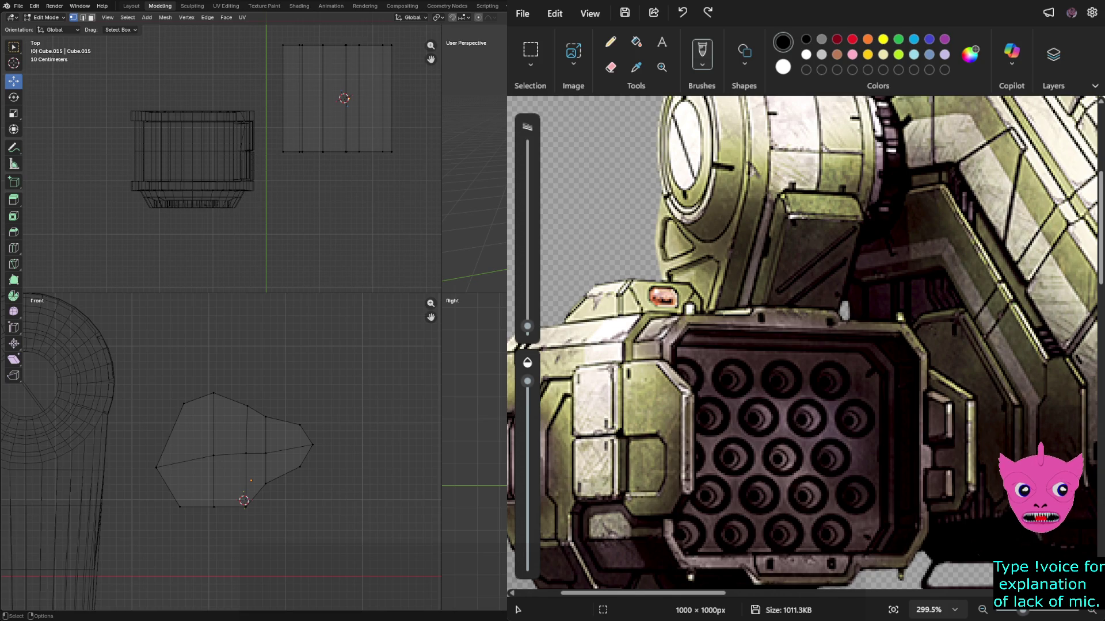
# Knife-cut an edge from the block's left edge to an interior vertex and shift its new vertex.
pyautogui.press('k')
pyautogui.click(171, 434)
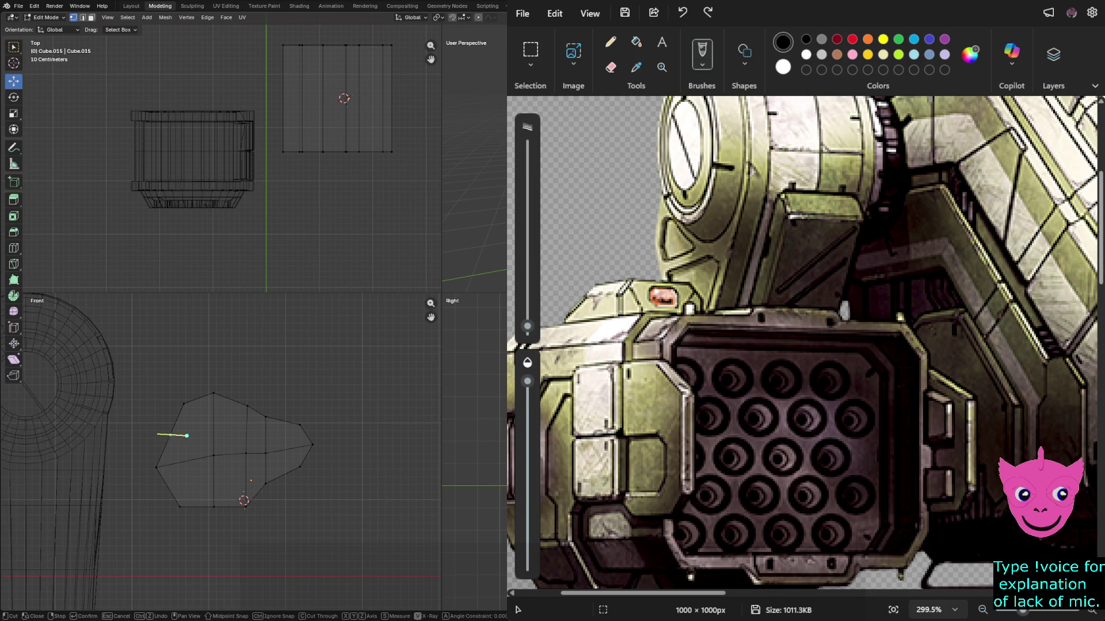
pyautogui.click(213, 433)
pyautogui.press('Return')
pyautogui.click(171, 434)
pyautogui.moveTo(171, 433); pyautogui.dragTo(180, 432)
# Zoom in, clear the selection, and select the block's upper-left vertex.
pyautogui.scroll(1, 221, 452)
pyautogui.hotkey('alt', 'a')
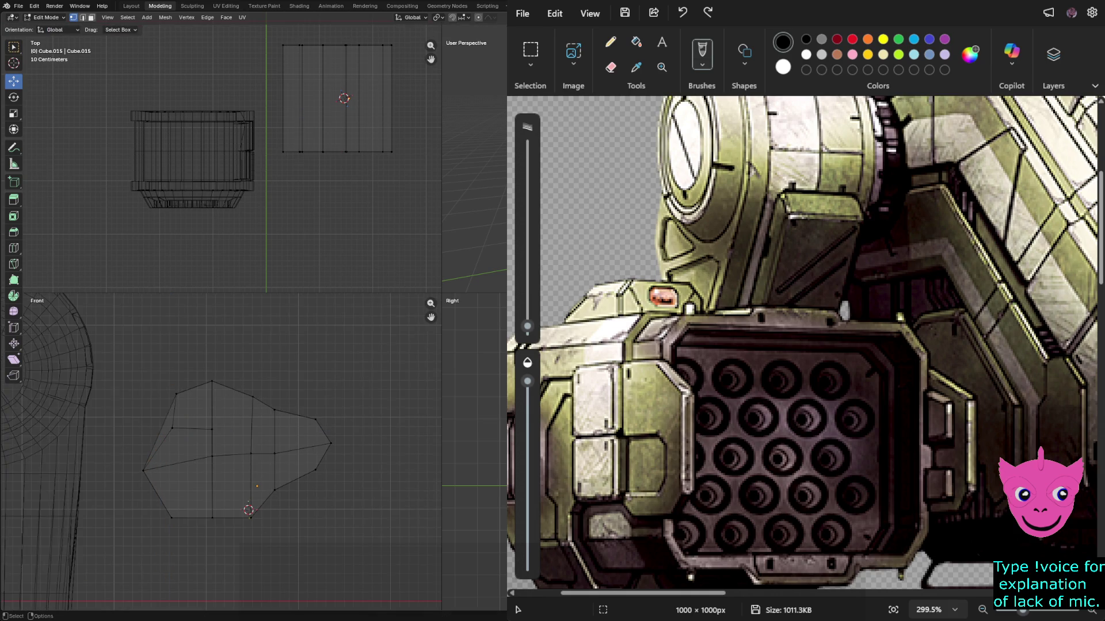
pyautogui.scroll(2, 221, 452)
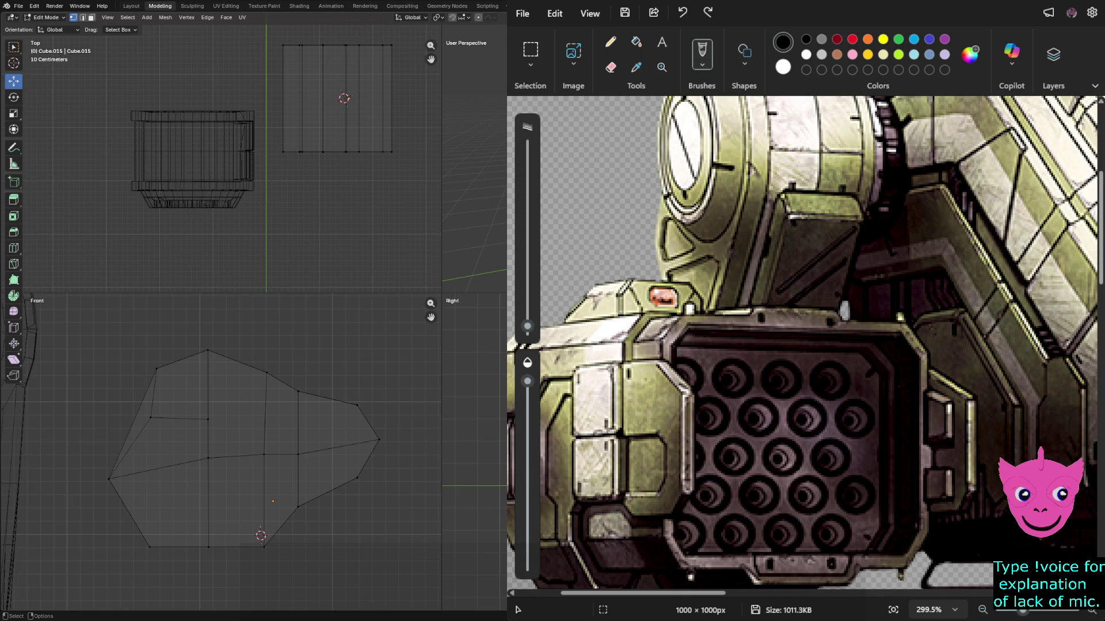
pyautogui.click(150, 418)
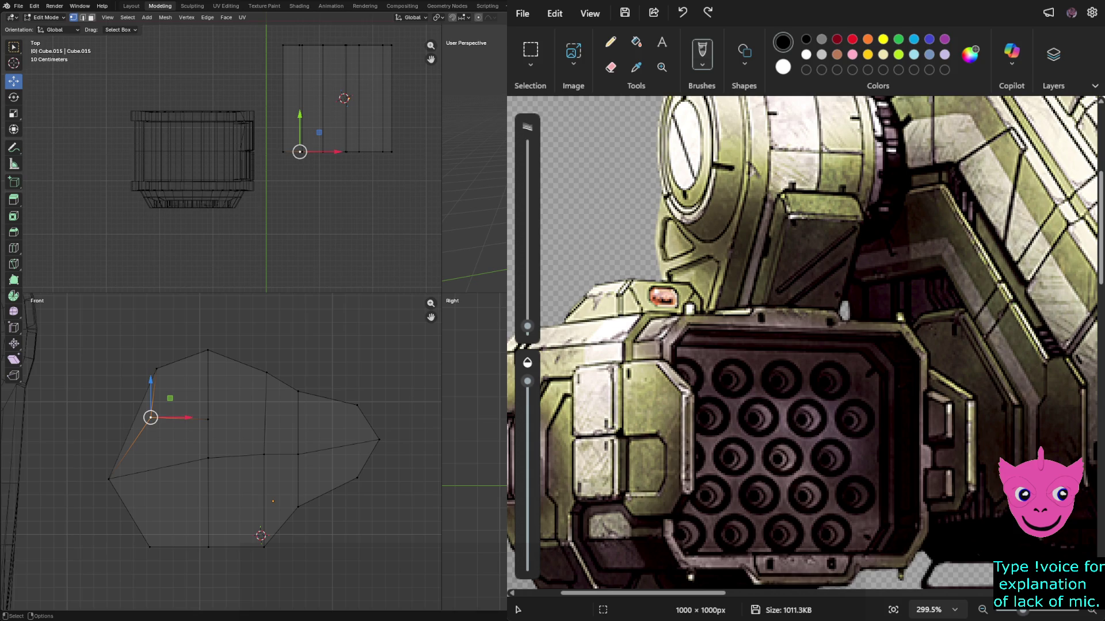
# Switch to solid shading and face select mode, then select the thin left face.
pyautogui.press('z')
pyautogui.press('6')
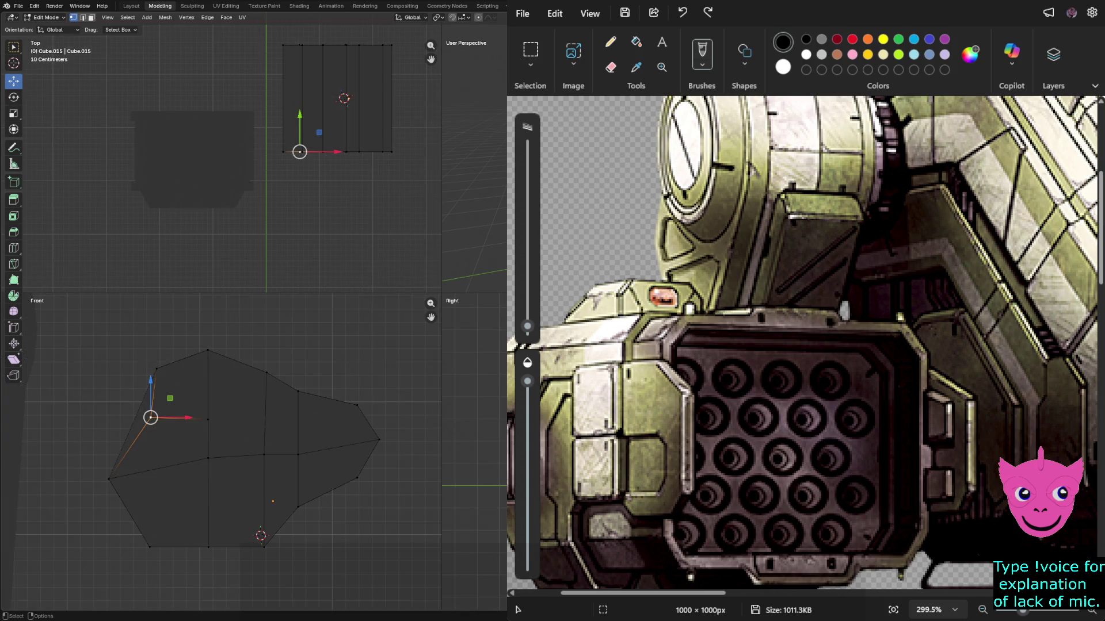
pyautogui.press('3')
pyautogui.click(141, 420)
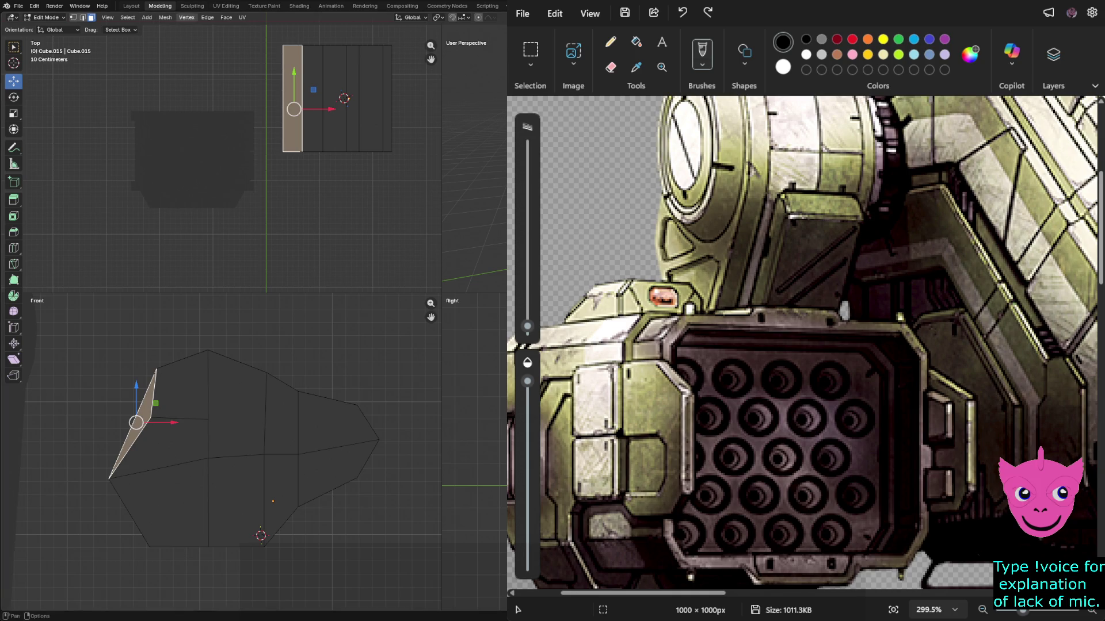
# Apply Flip Quad Tessellation to the thin left face, then deselect.
pyautogui.click(226, 17)
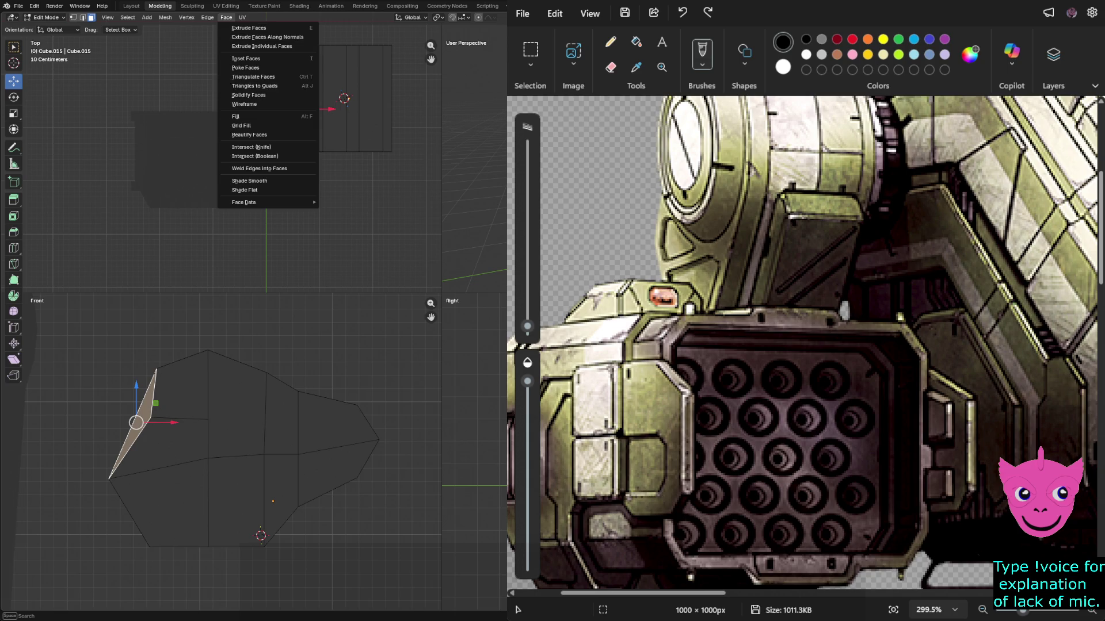
pyautogui.moveTo(270, 202)
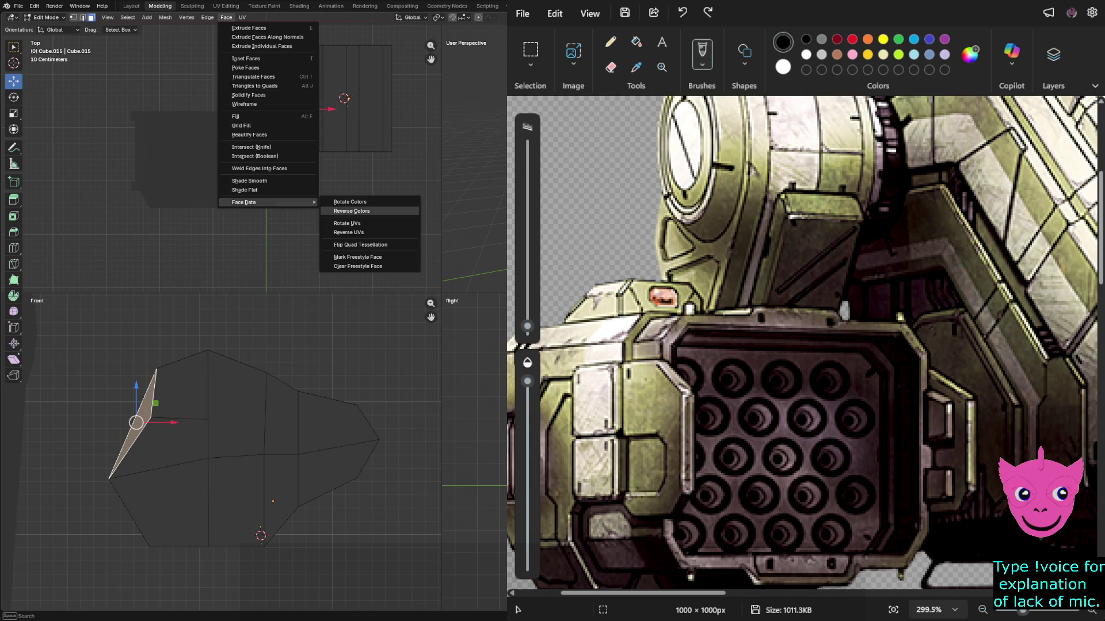
pyautogui.click(368, 245)
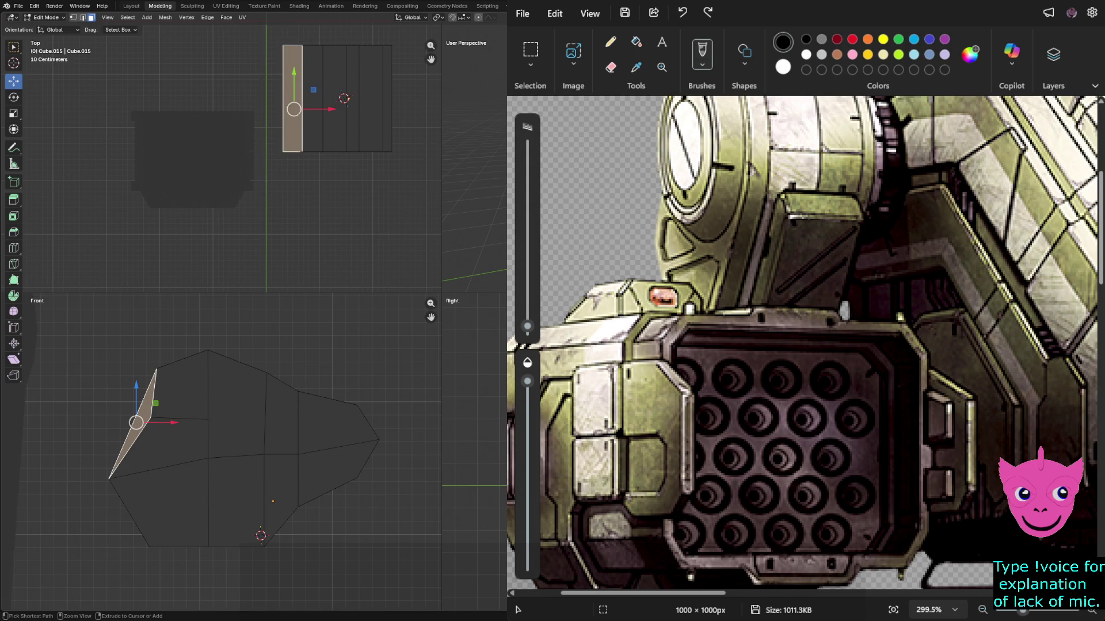
pyautogui.click(207, 17)
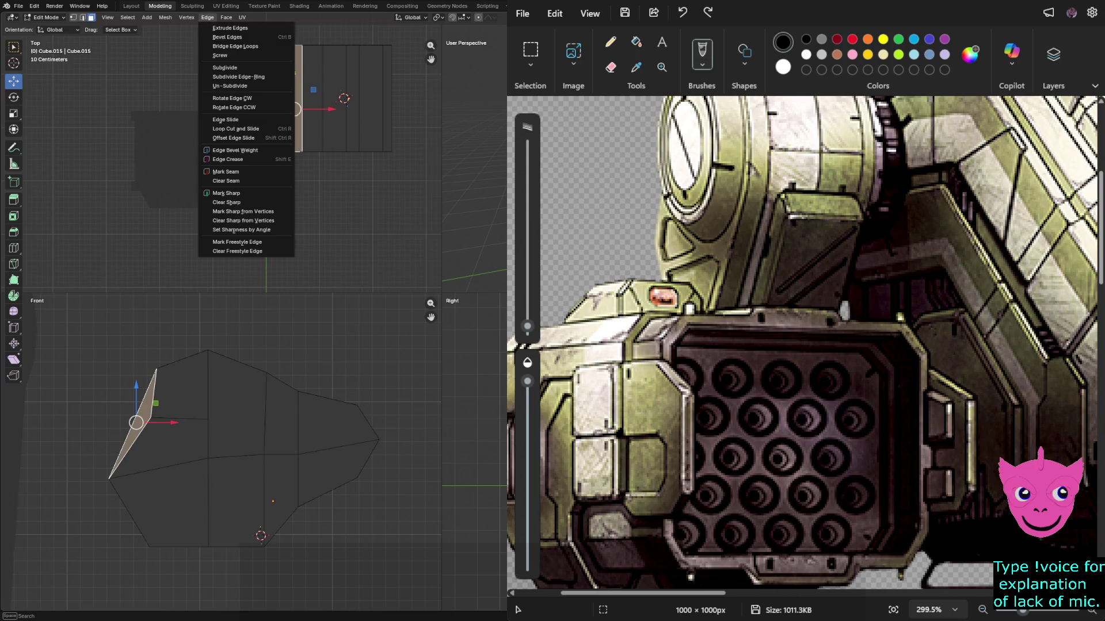
pyautogui.moveTo(271, 202)
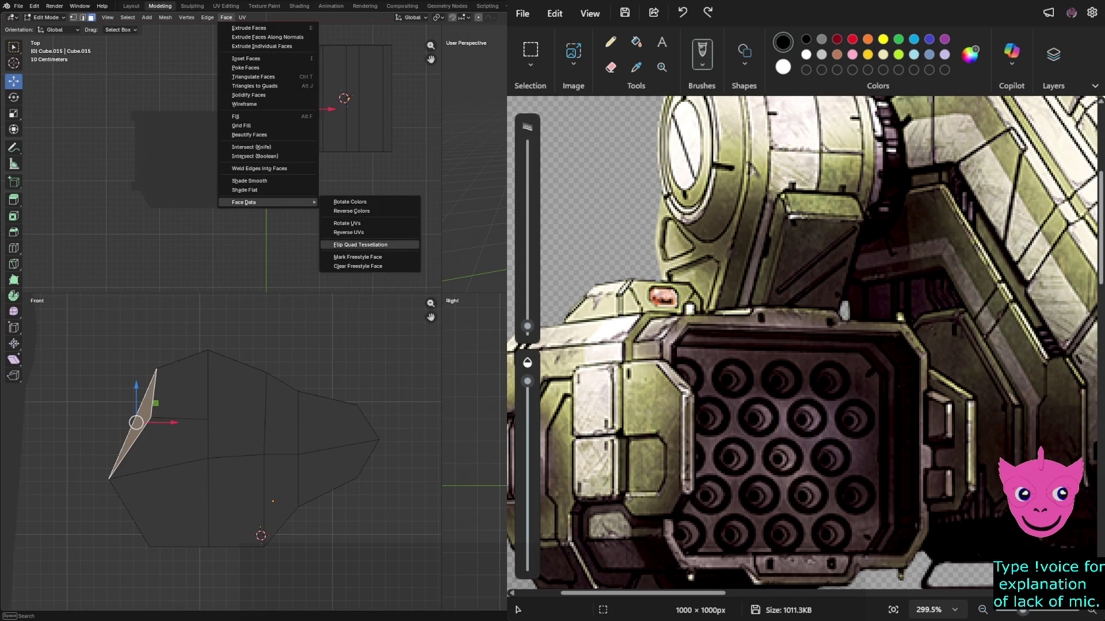
pyautogui.click(360, 245)
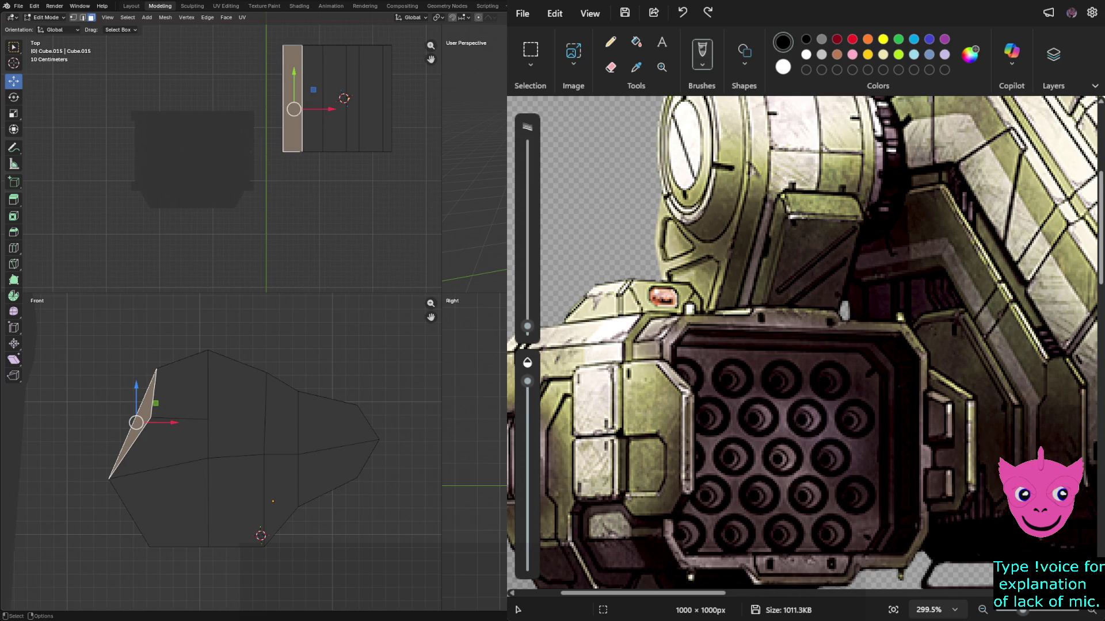
pyautogui.hotkey('alt', 'a')
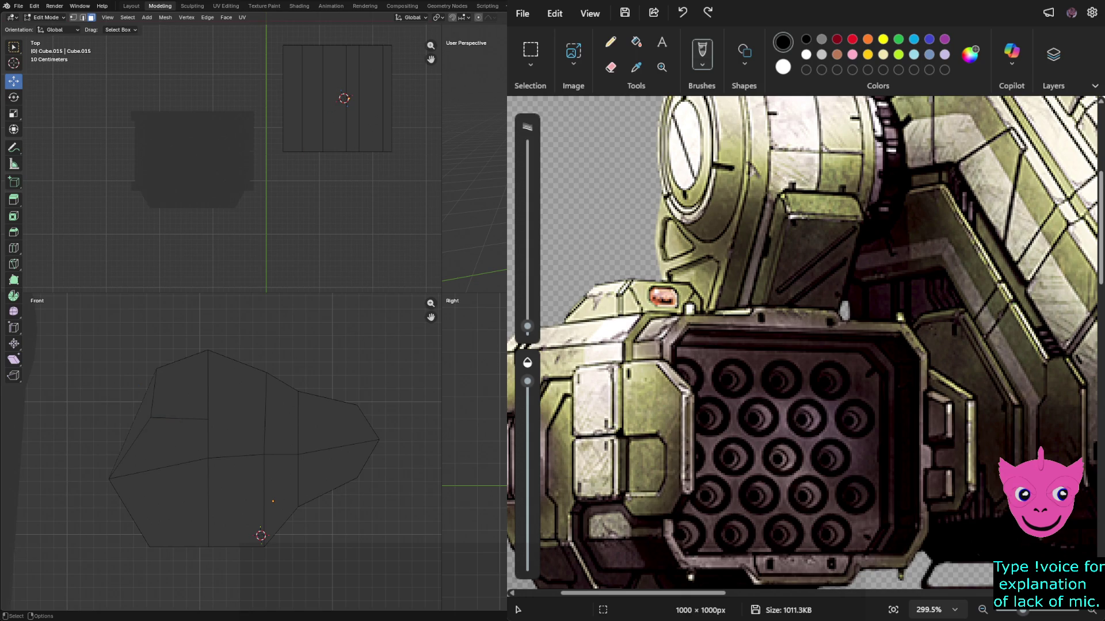
# Select the thin left face strip, turn X-ray off, and orbit to inspect it.
pyautogui.click(292, 115)
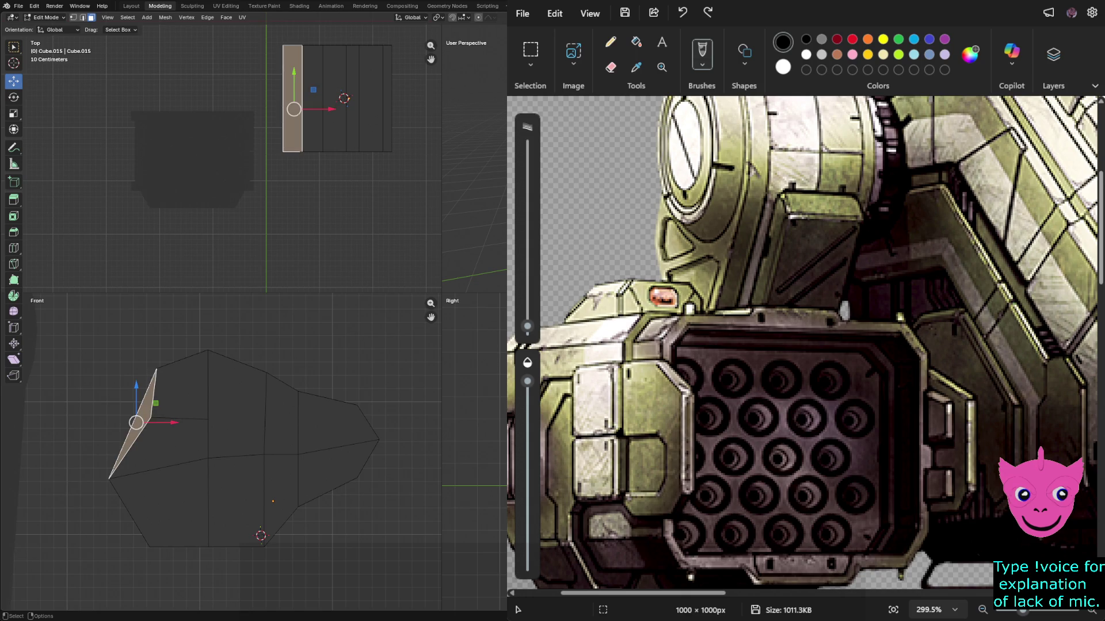
pyautogui.hotkey('alt', 'z')
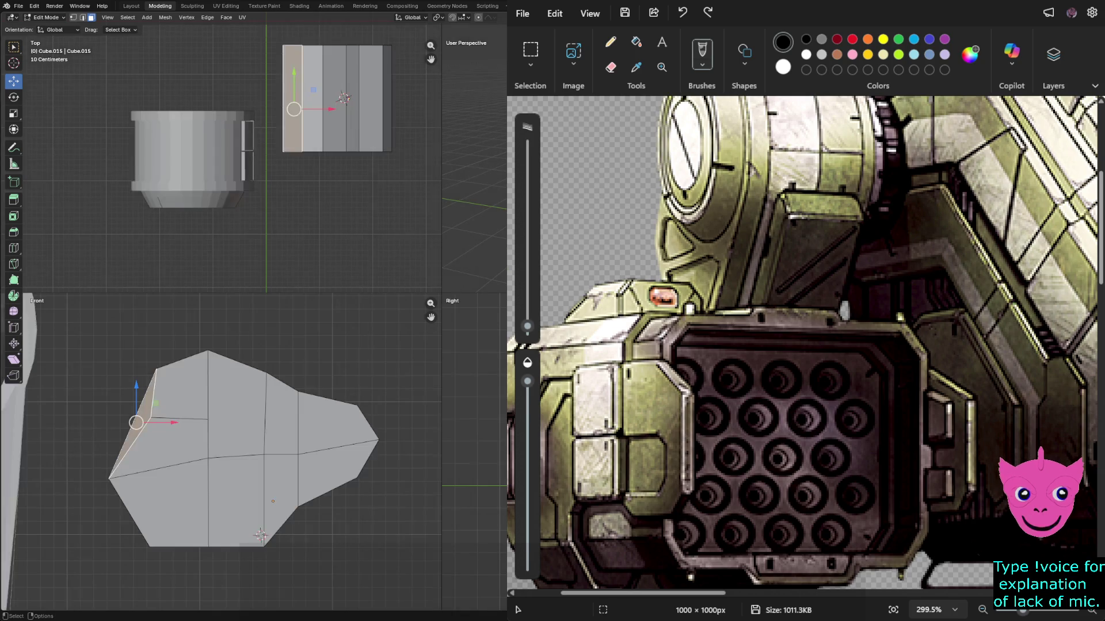
pyautogui.moveTo(474, 173); pyautogui.dragTo(478, 172, button='middle')
pyautogui.moveTo(474, 172)
pyautogui.mouseDown(button='middle')
pyautogui.moveTo(460, 162)
pyautogui.moveTo(475, 170)
pyautogui.mouseUp(button='middle')
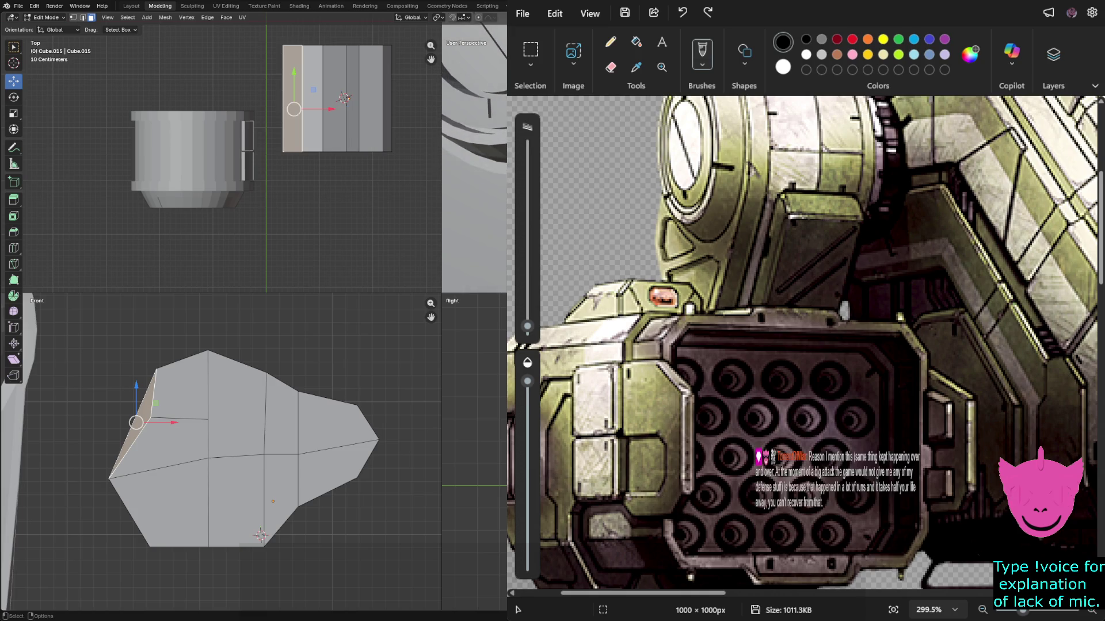
# Flip the face's tessellation again, reselect the thin left face, and orbit to a new angle.
pyautogui.click(207, 17)
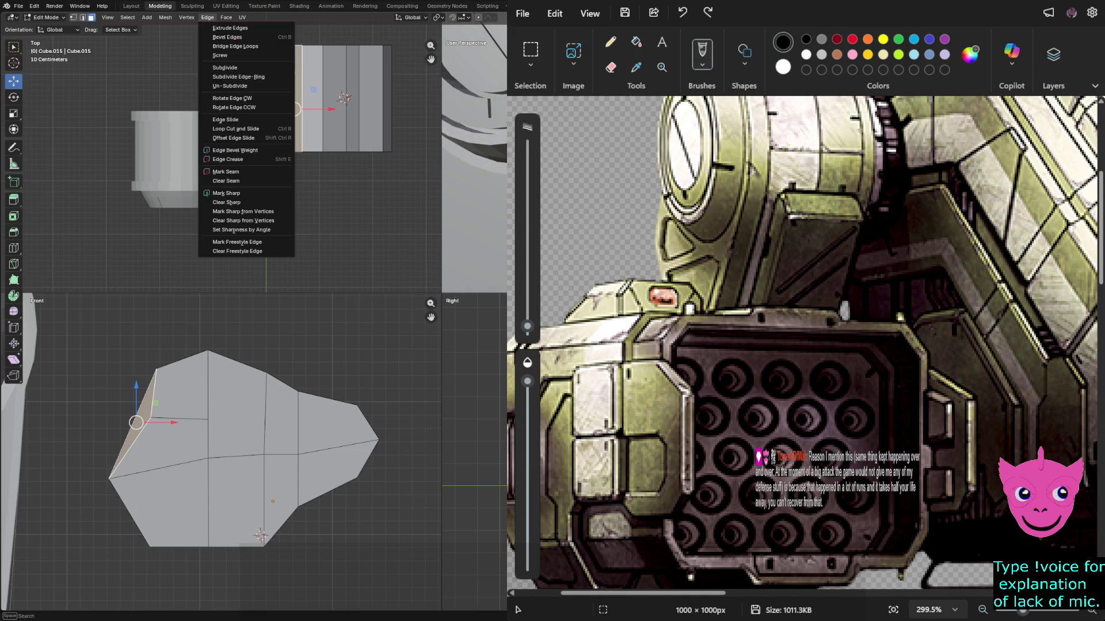
pyautogui.click(226, 17)
pyautogui.click(226, 17)
pyautogui.moveTo(270, 202)
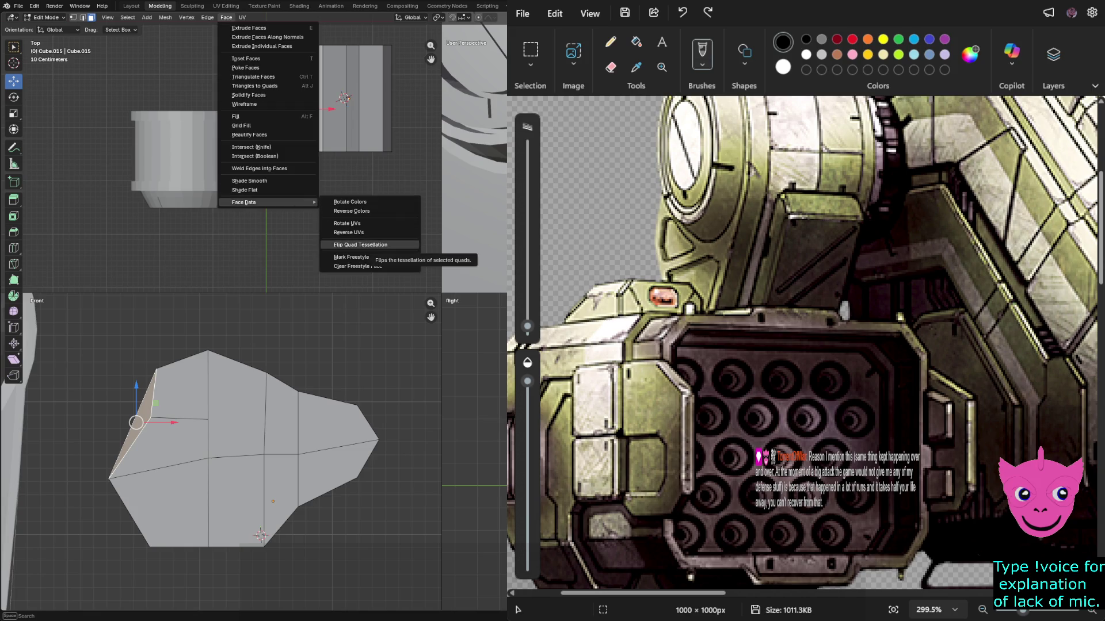
pyautogui.click(361, 245)
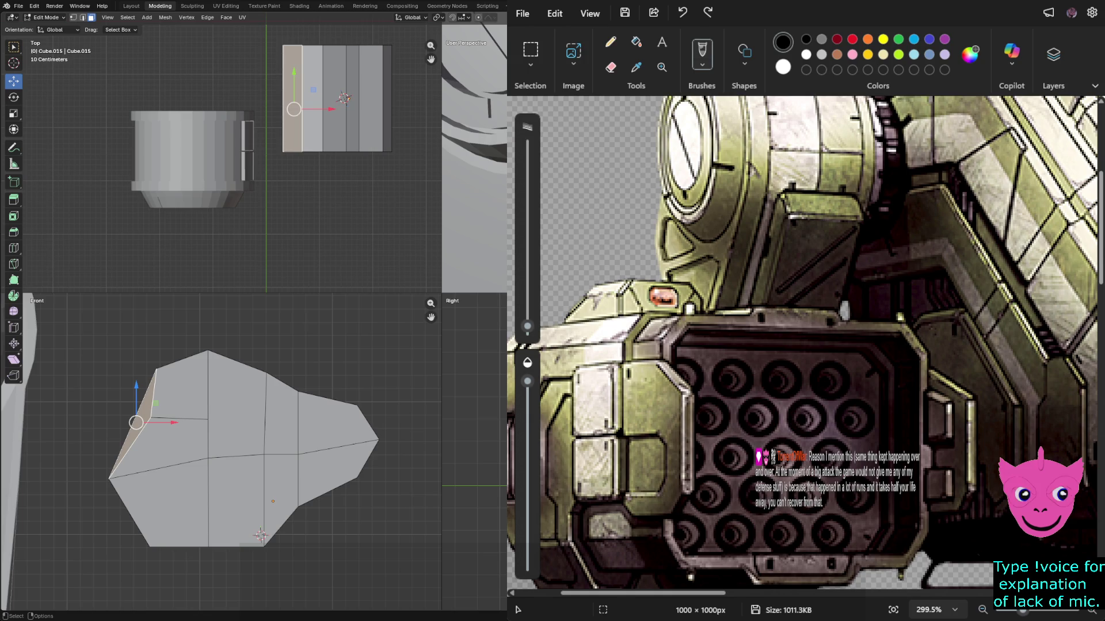
pyautogui.hotkey('alt', 'a')
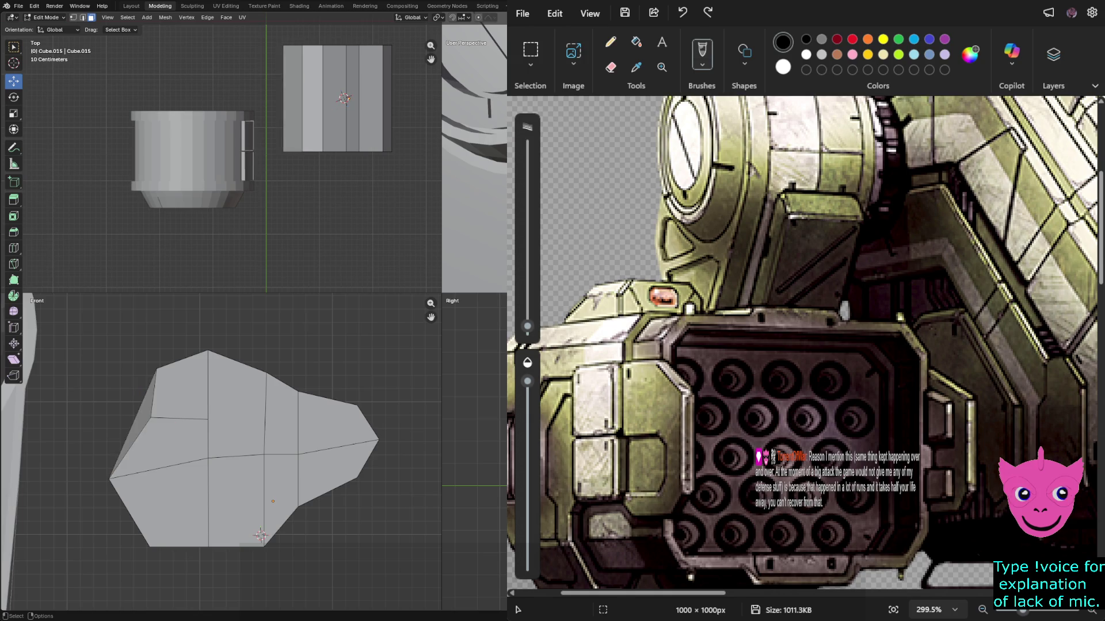
pyautogui.click(136, 423)
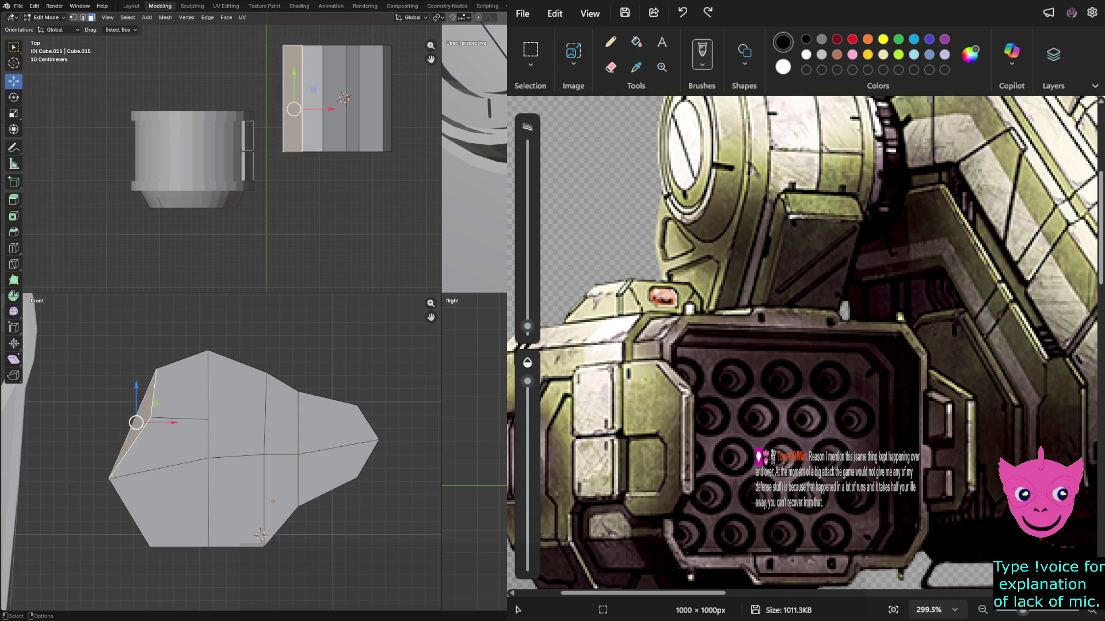
pyautogui.moveTo(474, 172); pyautogui.dragTo(506, 117, button='middle')
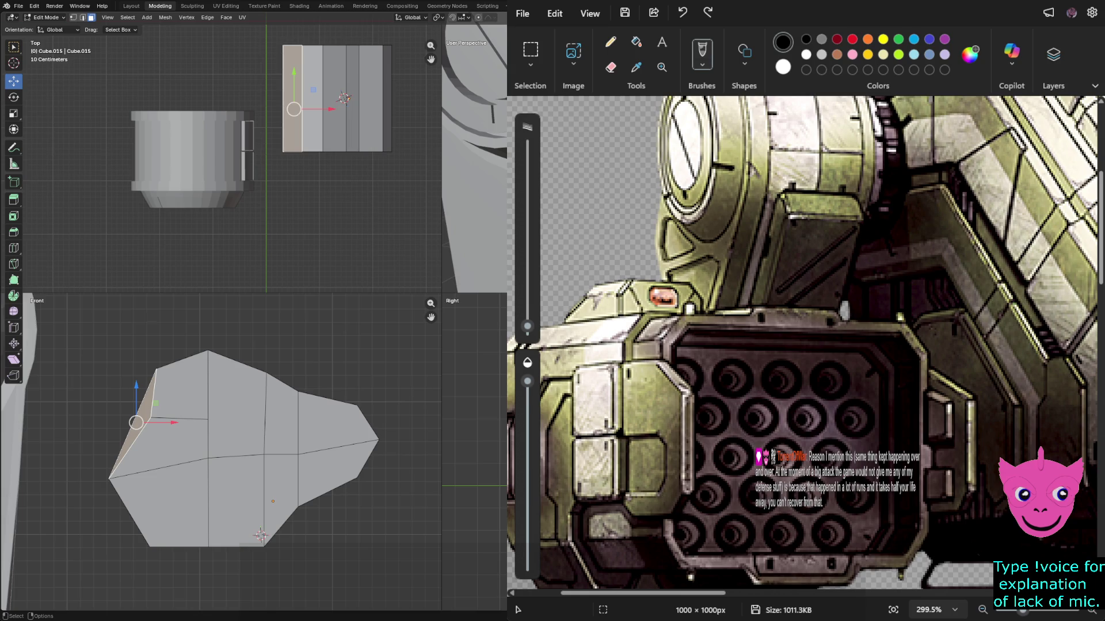
# Step through undo/redo to settle the left vertex onto the block's outer edge.
pyautogui.hotkey('ctrl', 'z')
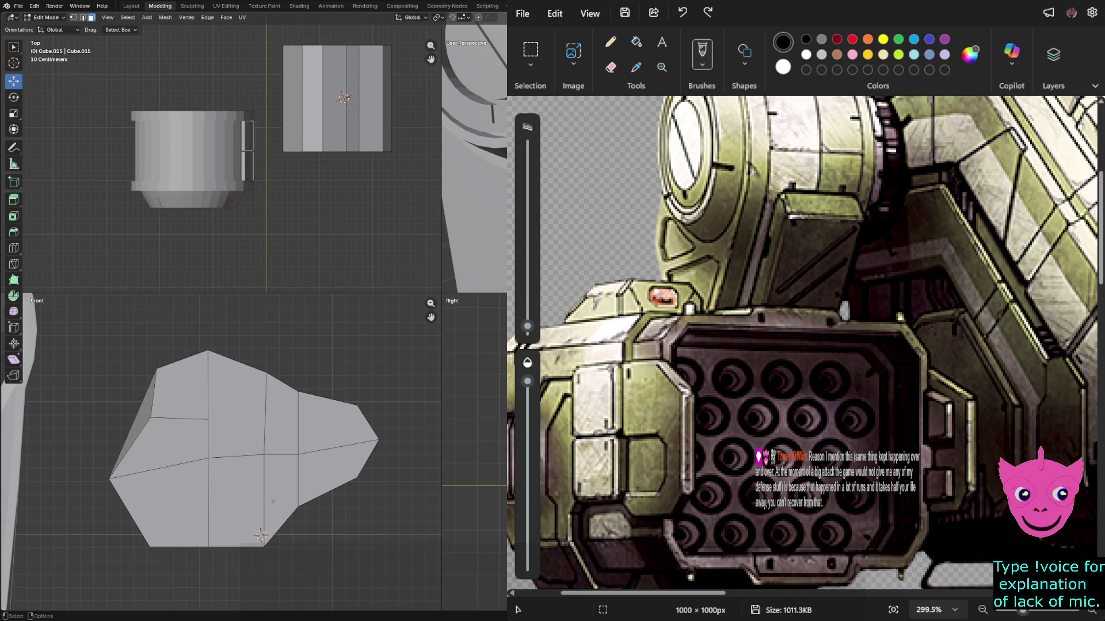
pyautogui.hotkey('ctrl', 'shift', 'z')
pyautogui.hotkey('ctrl', 'z')
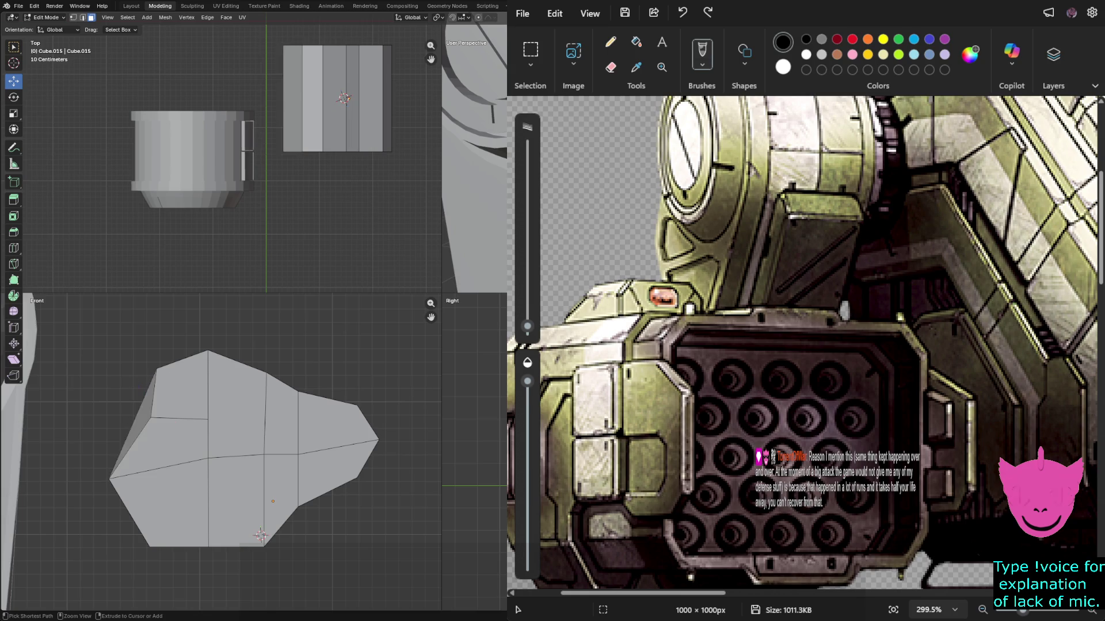
pyautogui.hotkey('ctrl', 'shift', 'z')
pyautogui.hotkey('ctrl', 'z')
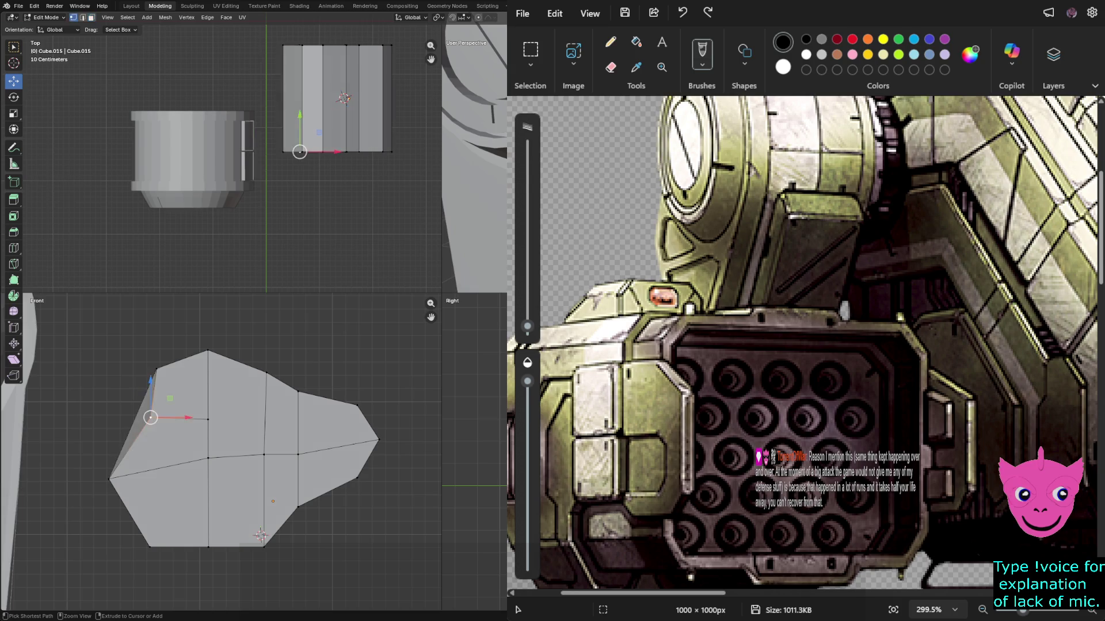
pyautogui.hotkey('ctrl', 'z')
pyautogui.hotkey('ctrl', 'shift', 'z')
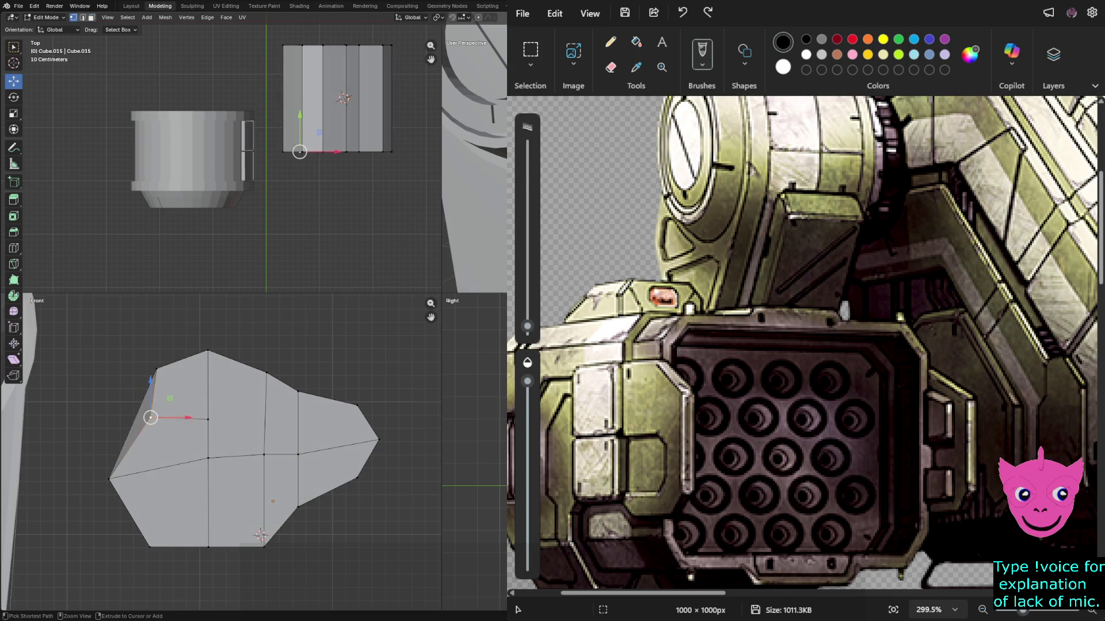
pyautogui.hotkey('ctrl', 'z')
pyautogui.hotkey('ctrl', 'shift', 'z')
pyautogui.hotkey('ctrl', 'z')
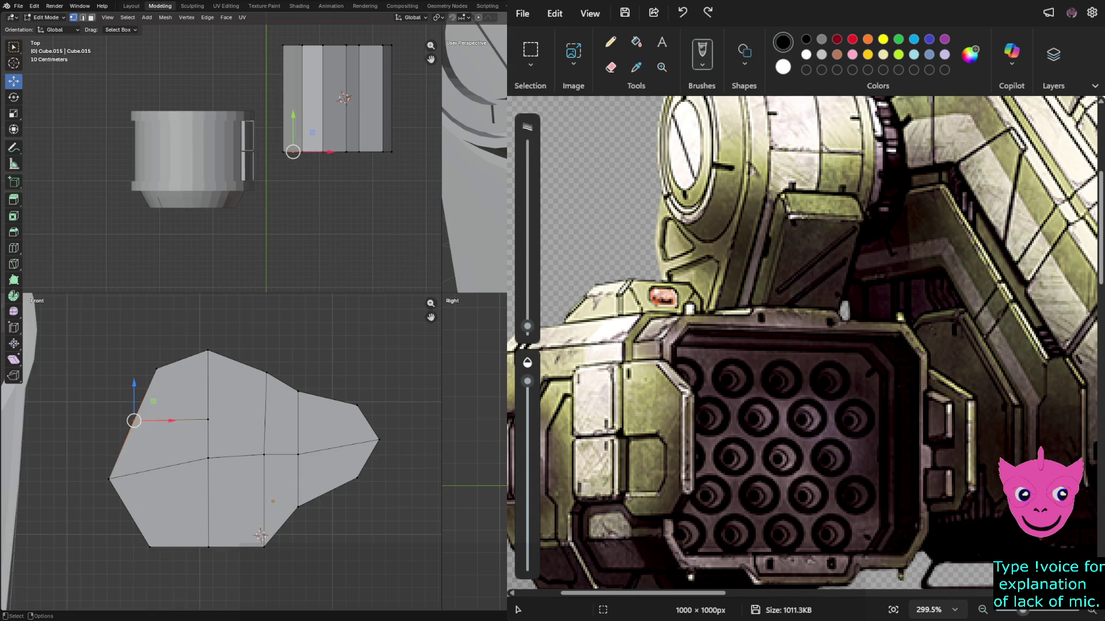
pyautogui.hotkey('ctrl', 'z')
# Try a vertically constrained knife cut, cancel it, and switch to wireframe display.
pyautogui.press('k')
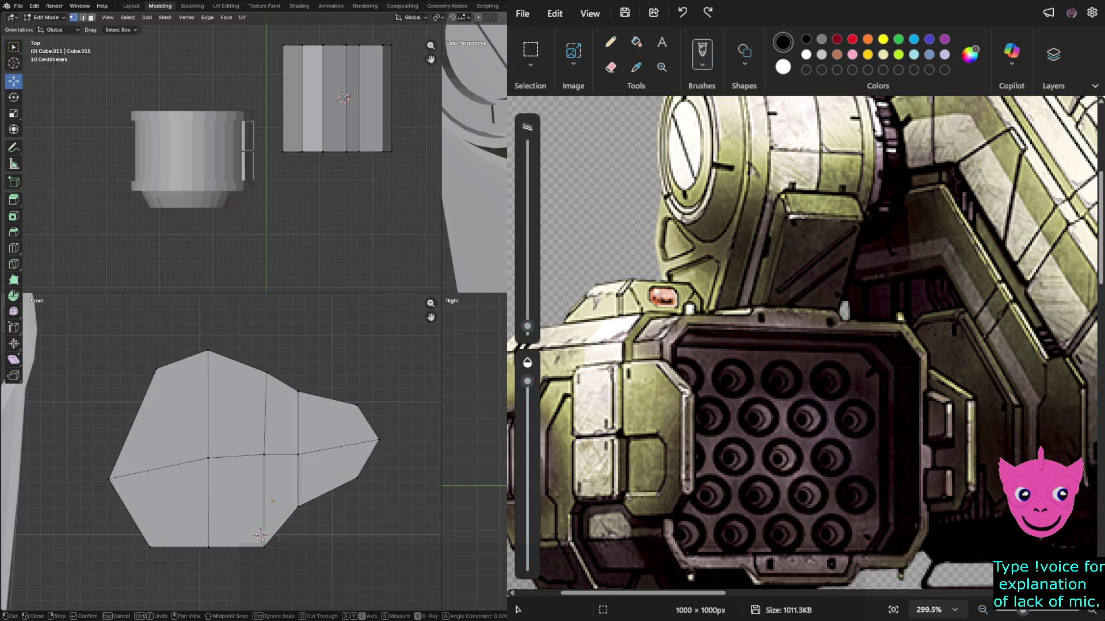
pyautogui.press('z')
pyautogui.press('z')
pyautogui.press('z')
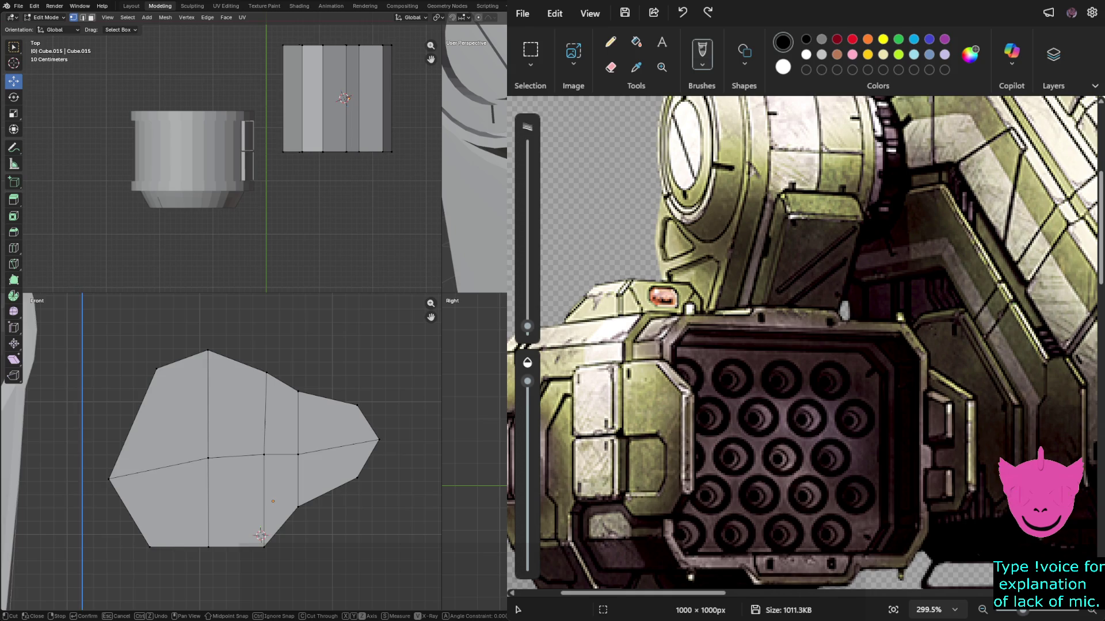
pyautogui.press('z')
pyautogui.press('Escape')
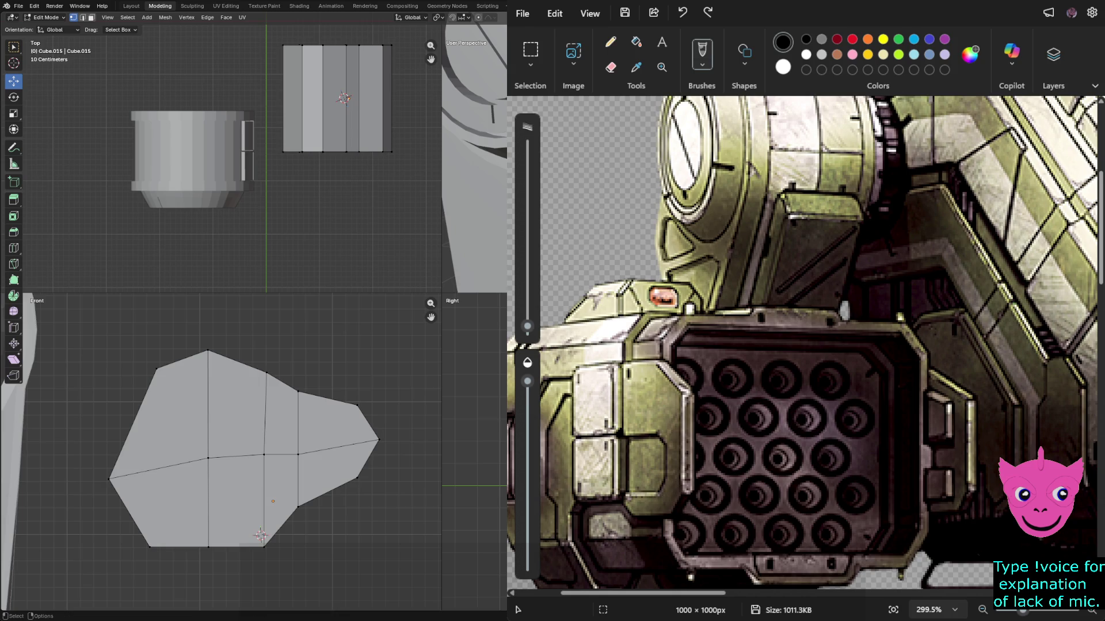
pyautogui.press('z')
pyautogui.click(32, 414)
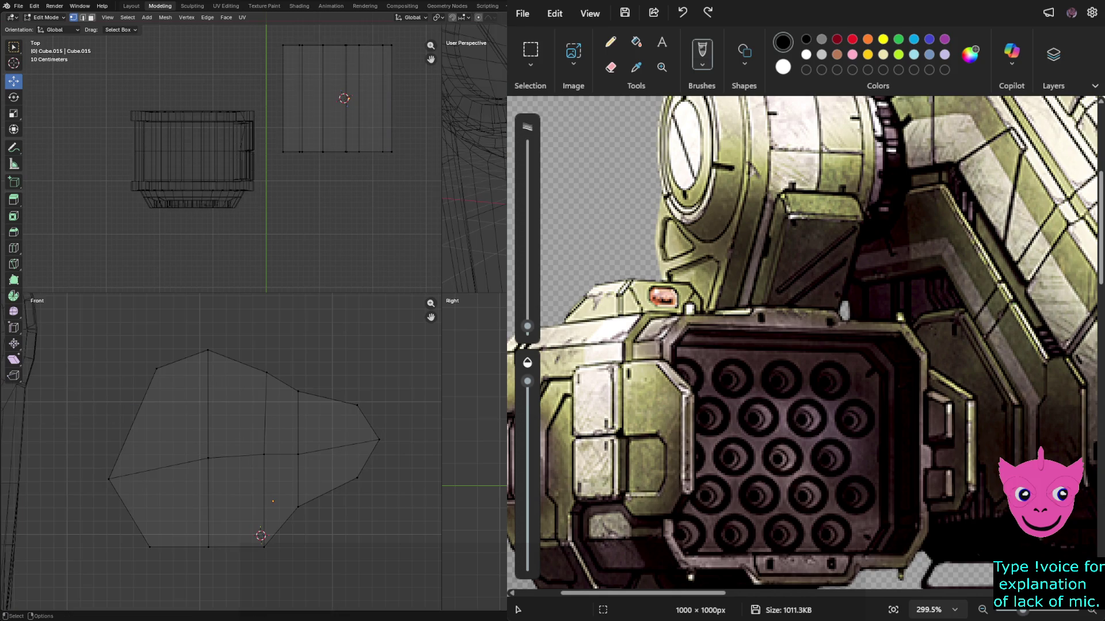
# Knife-cut a new edge from the left outline to the vertical edge.
pyautogui.press('k')
pyautogui.click(104, 421)
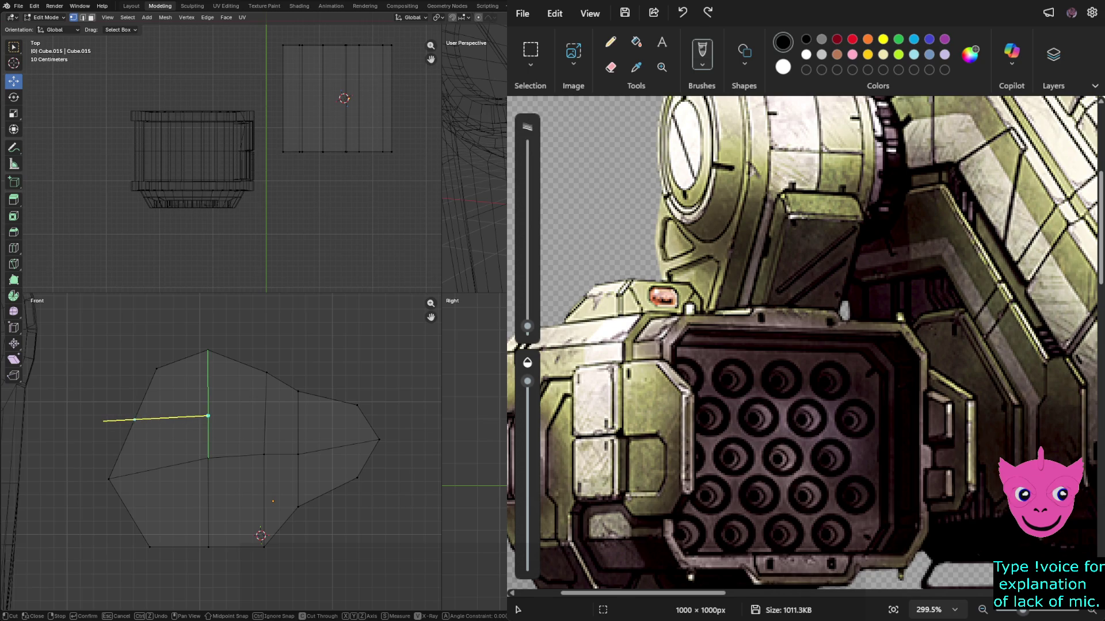
pyautogui.click(208, 415)
pyautogui.press('Return')
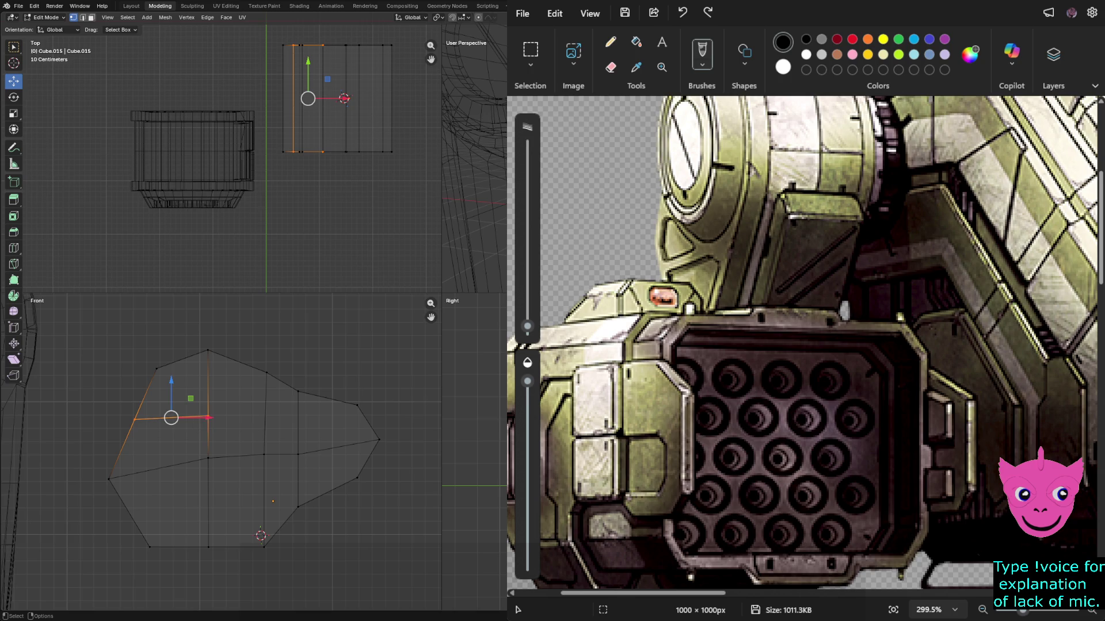
pyautogui.press('z')
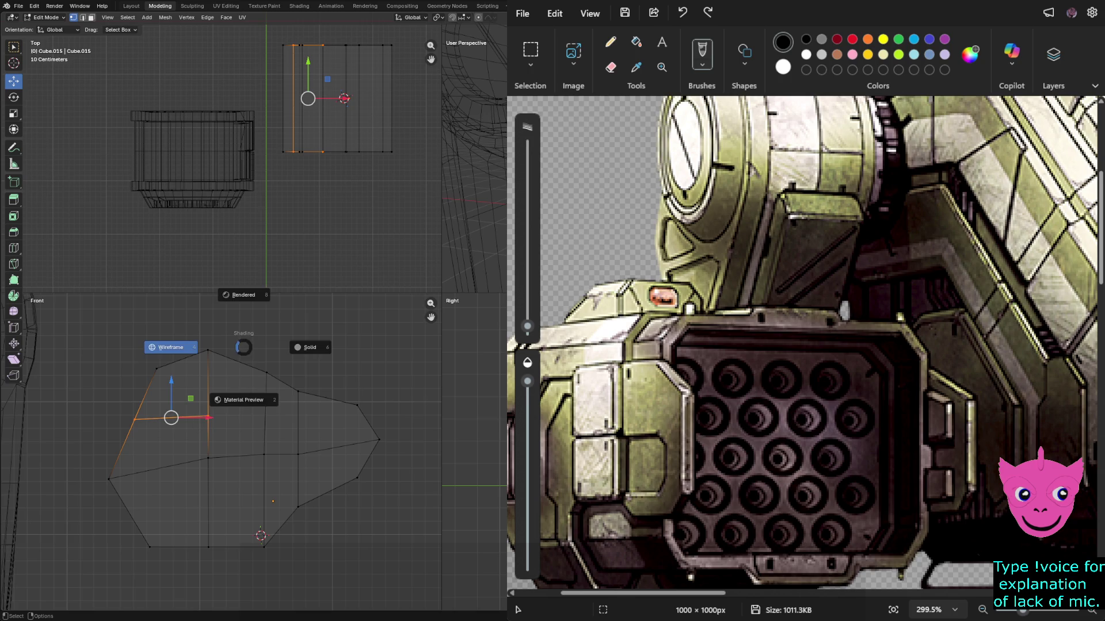
# Move the new edge's left vertex up-right, 0.043 m in X and 0.058 m in Z.
pyautogui.hotkey('alt', 'a')
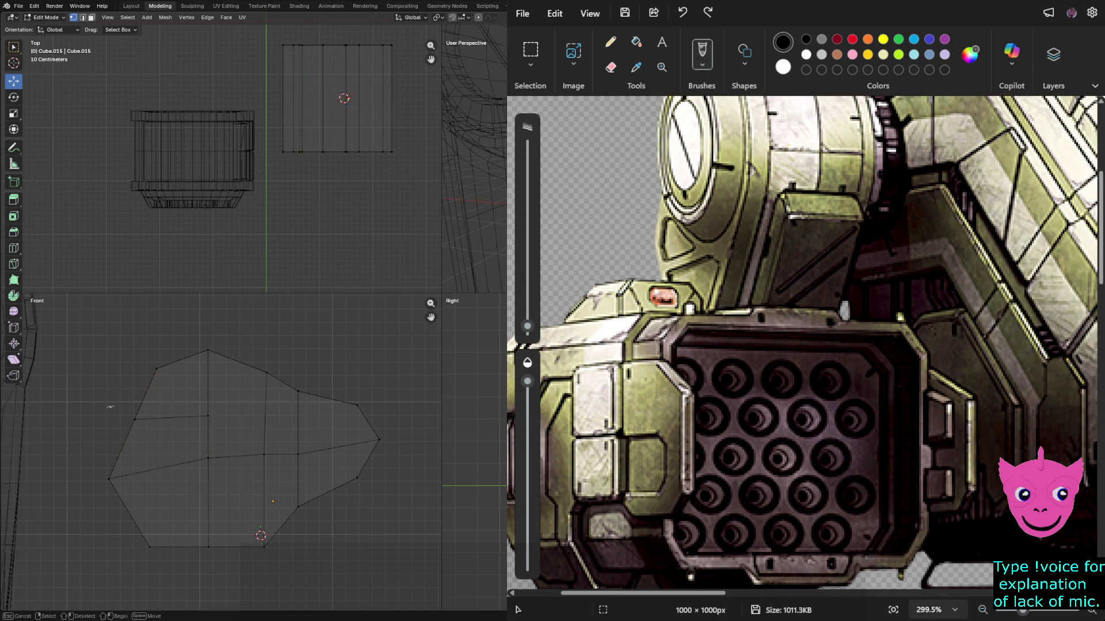
pyautogui.click(134, 420)
pyautogui.press('g')
pyautogui.hotkey('shift', 'y')
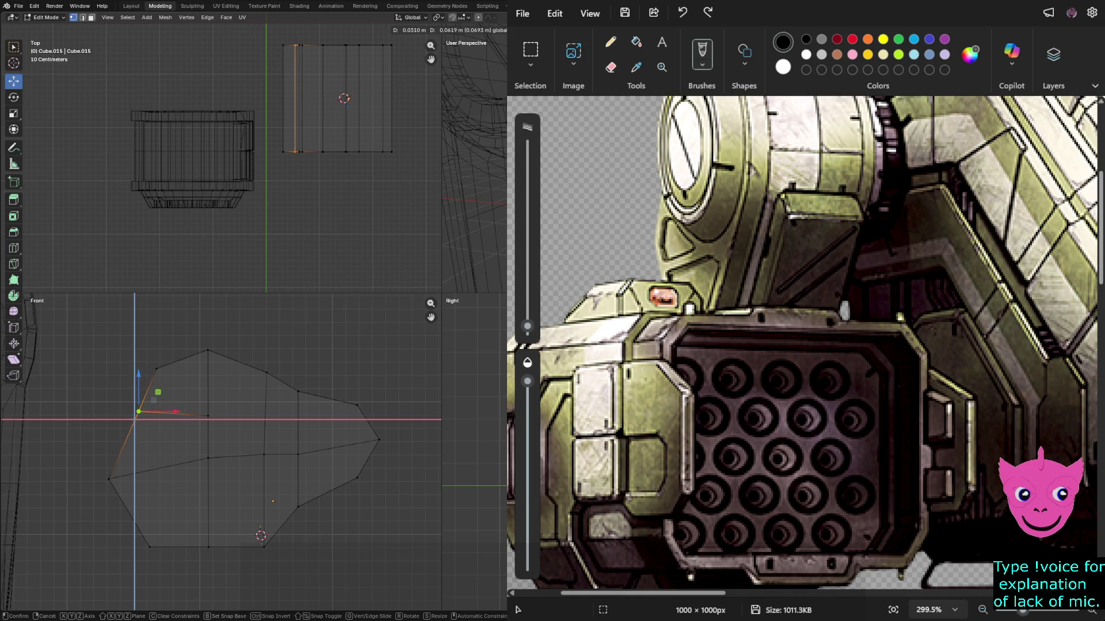
pyautogui.click(139, 412)
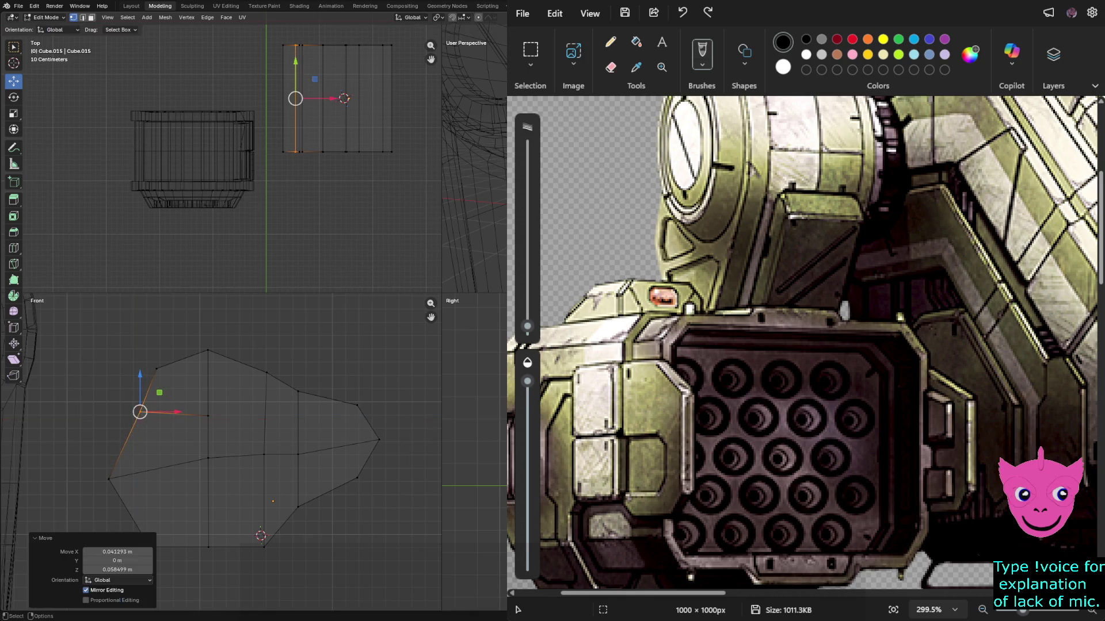
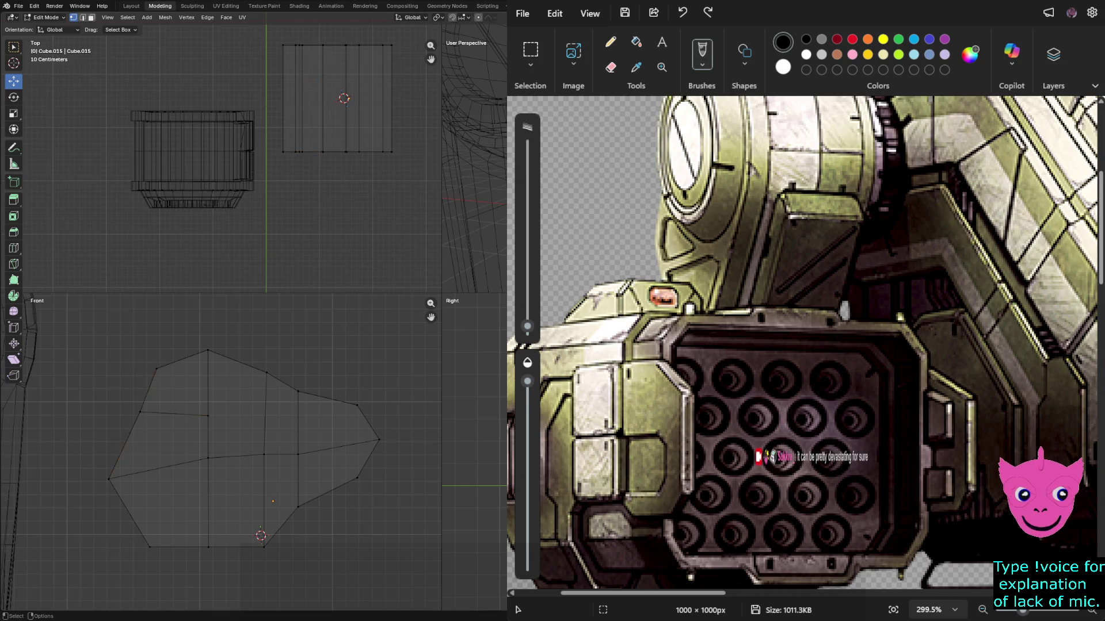
# Raise one lower-edge vertex slightly and pull the left corner and lower-left vertices up and outward.
pyautogui.click(208, 416)
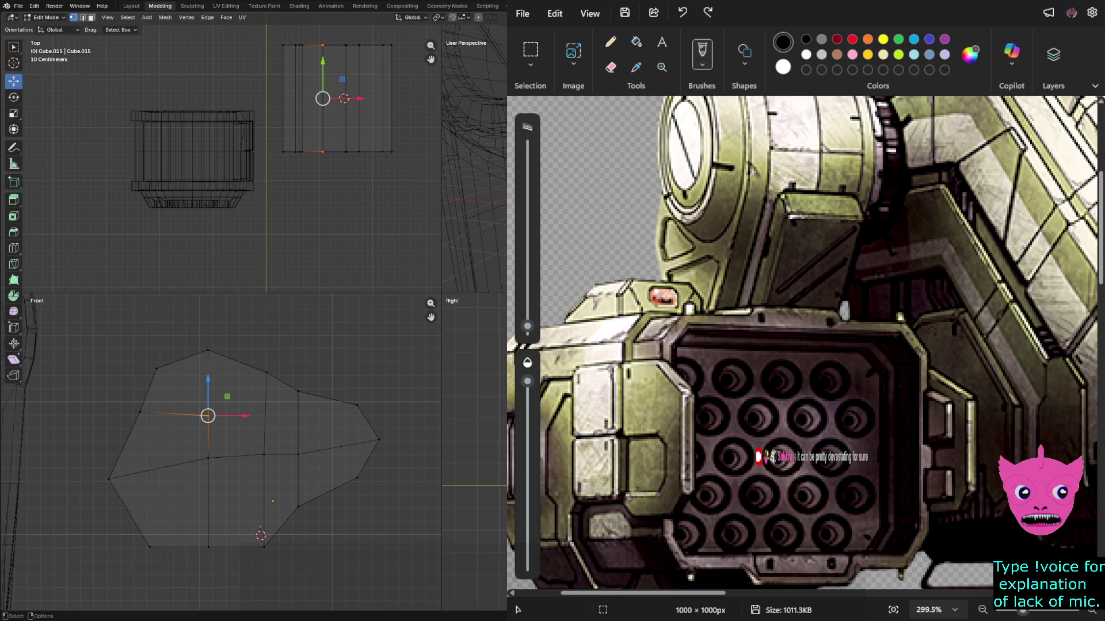
pyautogui.press('g')
pyautogui.press('z')
pyautogui.press('Return')
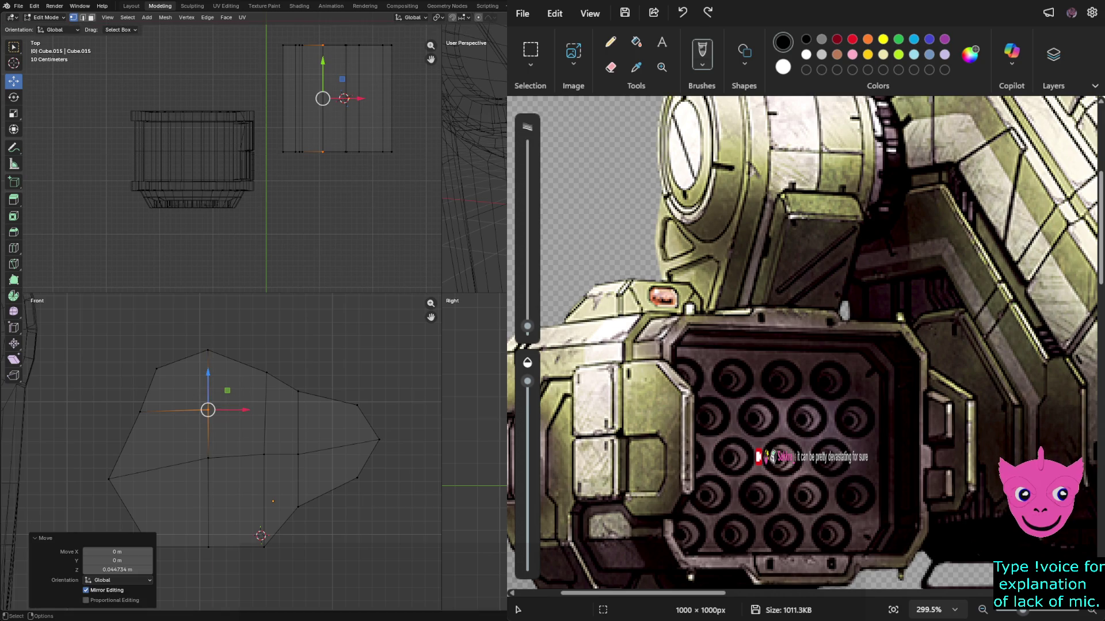
pyautogui.click(156, 369)
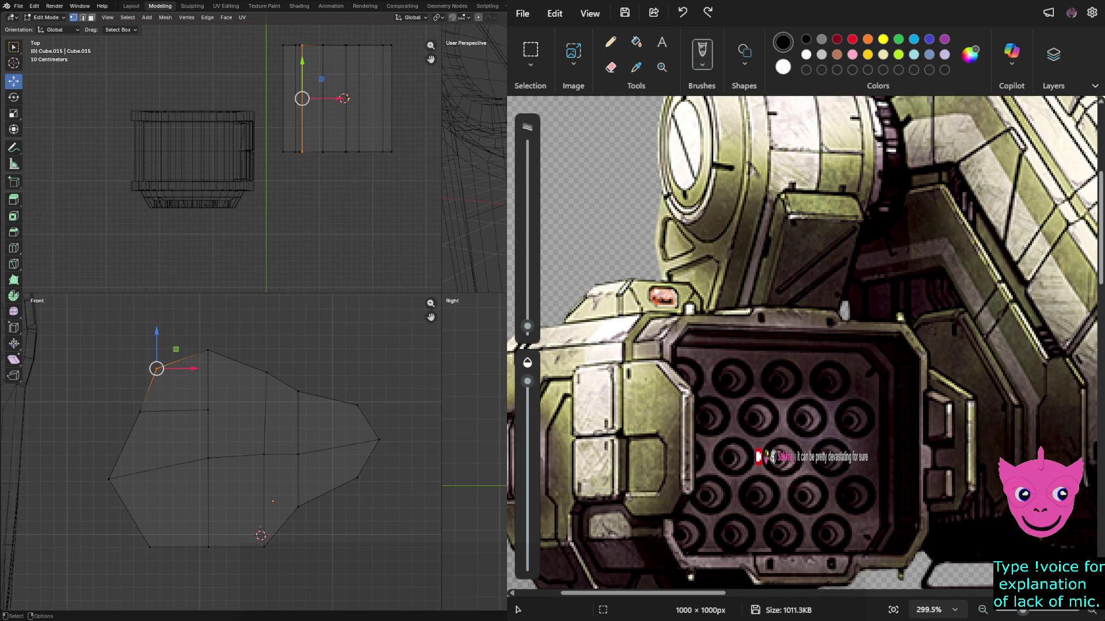
pyautogui.moveTo(175, 350); pyautogui.dragTo(202, 337)
pyautogui.click(138, 408)
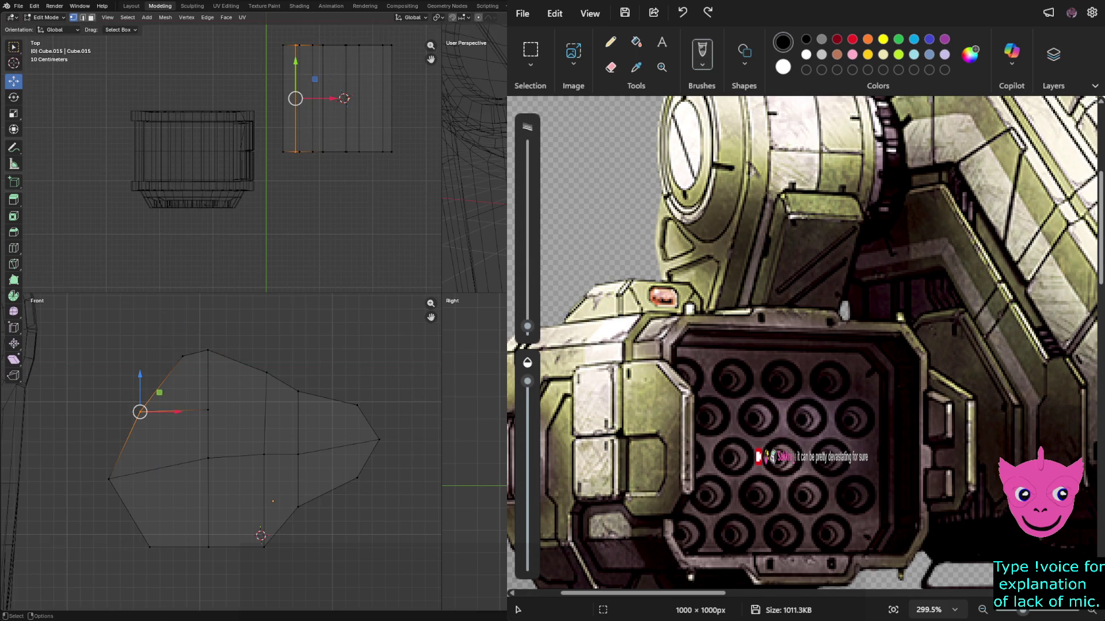
pyautogui.moveTo(160, 393)
pyautogui.mouseDown()
pyautogui.moveTo(176, 387)
pyautogui.moveTo(157, 406)
pyautogui.mouseUp()
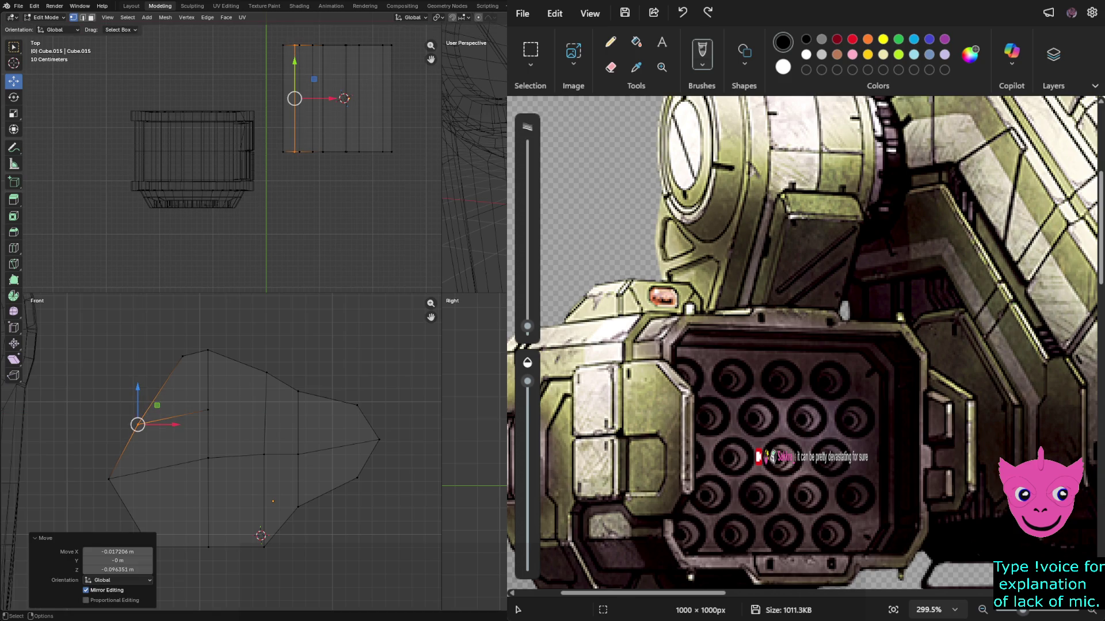
# Raise the plate's two bottom vertices vertically.
pyautogui.scroll(-2, 221, 452)
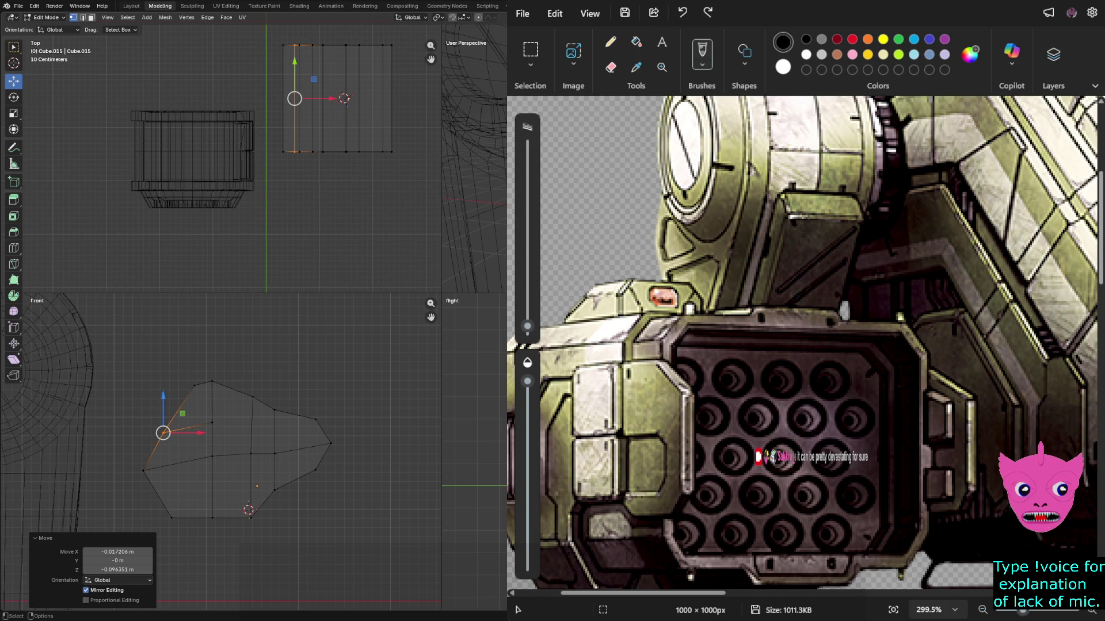
pyautogui.click(212, 518)
pyautogui.moveTo(212, 487); pyautogui.dragTo(213, 475)
pyautogui.click(250, 513)
pyautogui.press('g')
pyautogui.press('z')
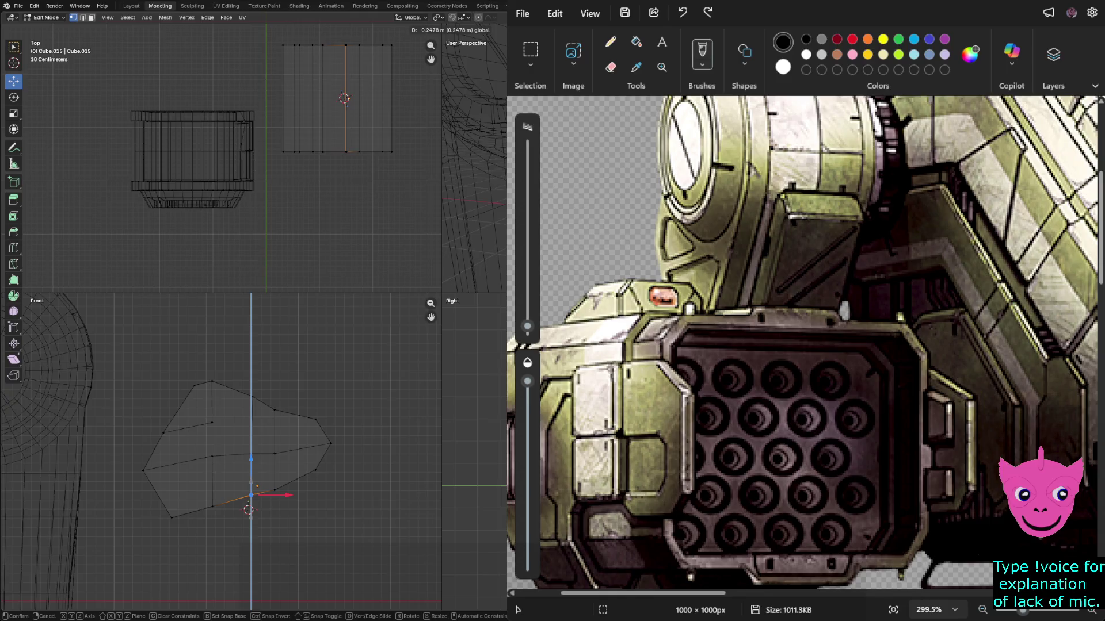
pyautogui.click(251, 495)
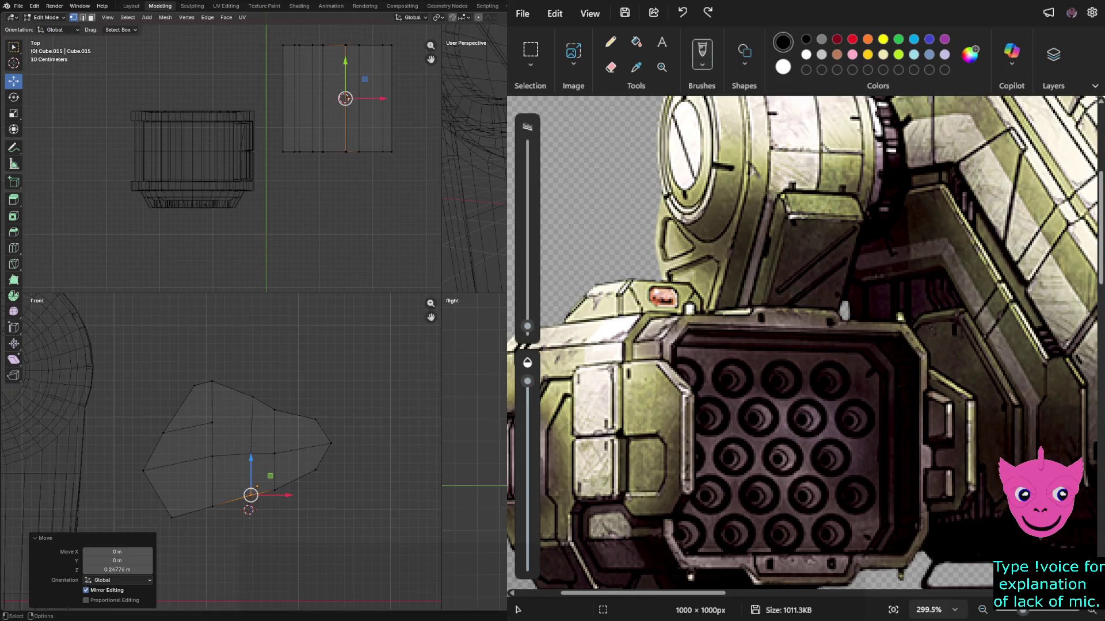
# Raise a lower-right edge vertex slightly and readjust the height of the vertex beside it.
pyautogui.click(274, 490)
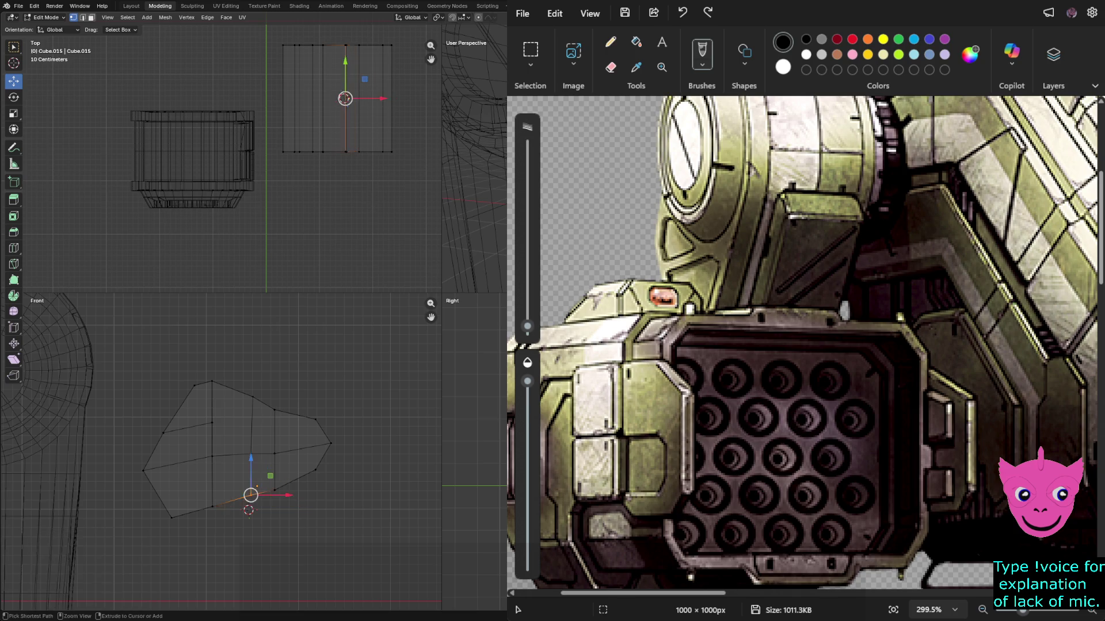
pyautogui.press('g')
pyautogui.press('z')
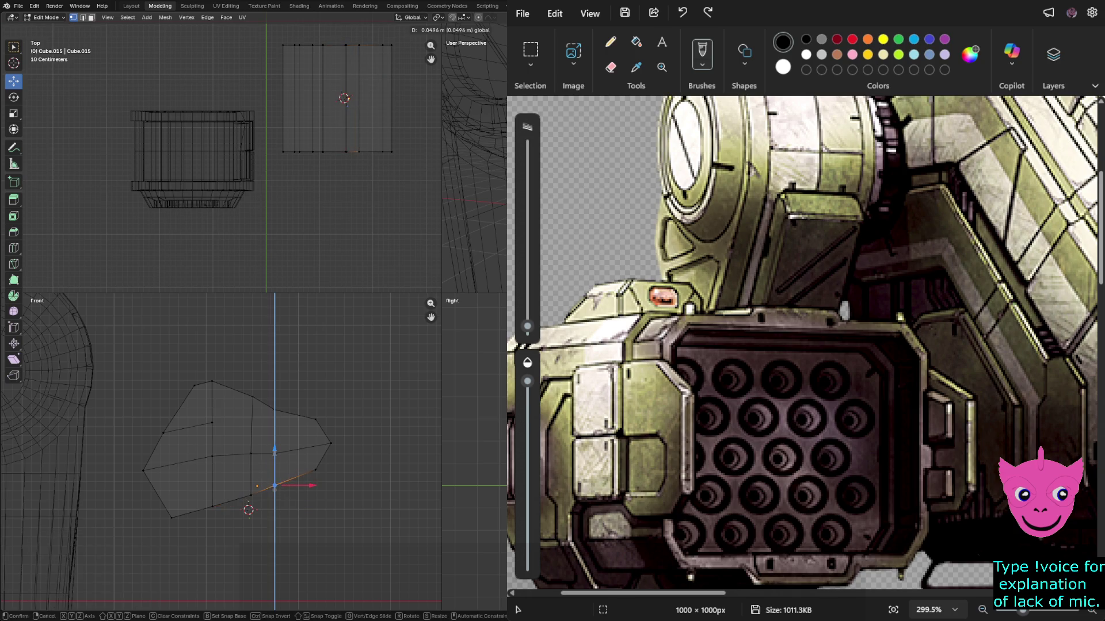
pyautogui.click(274, 485)
pyautogui.click(251, 494)
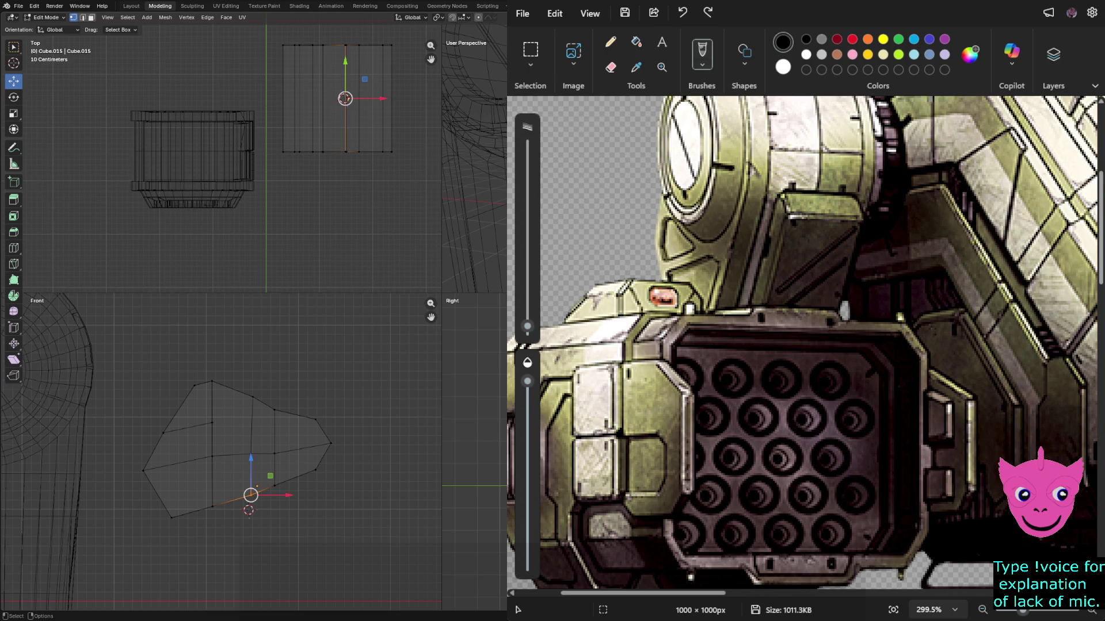
pyautogui.press('g')
pyautogui.press('z')
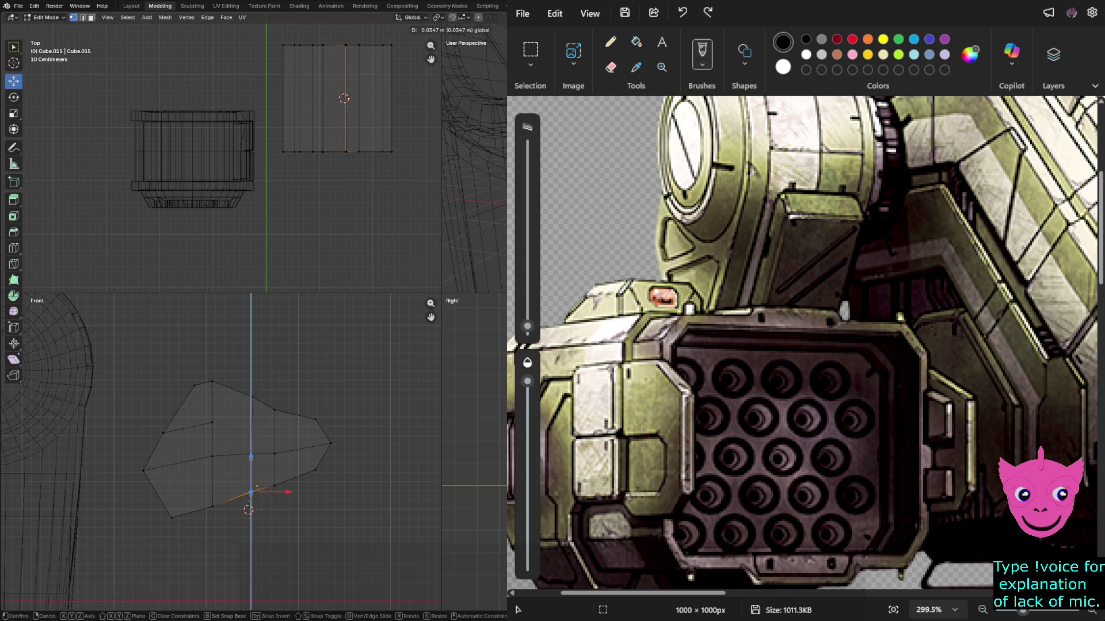
pyautogui.press('Return')
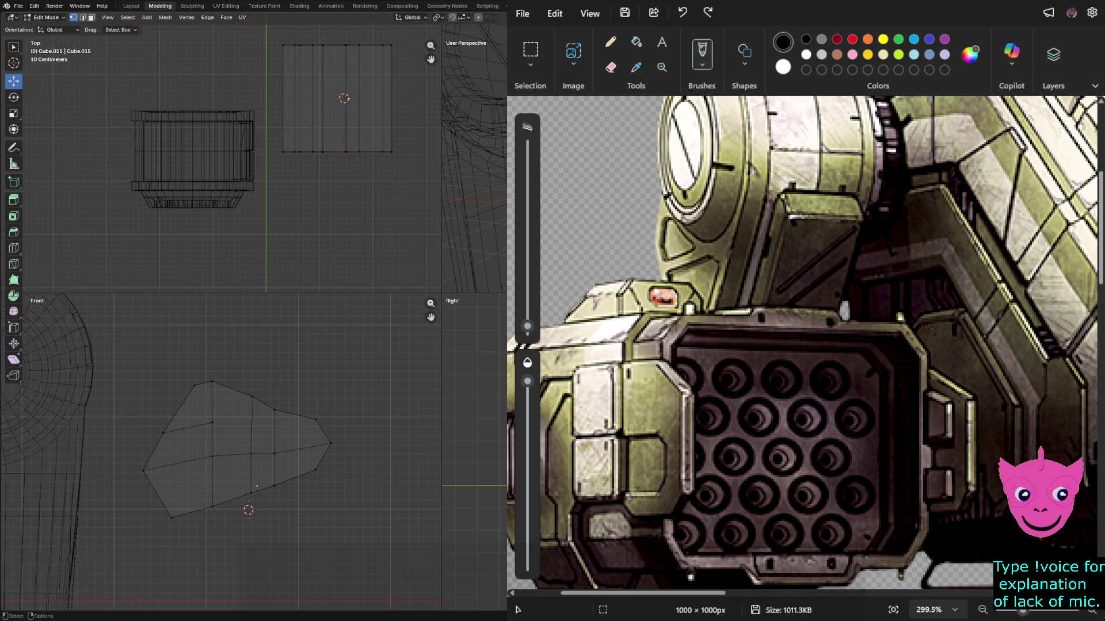
# Nudge a bottom-edge vertex slightly down, then deselect all vertices.
pyautogui.scroll(-1, 221, 452)
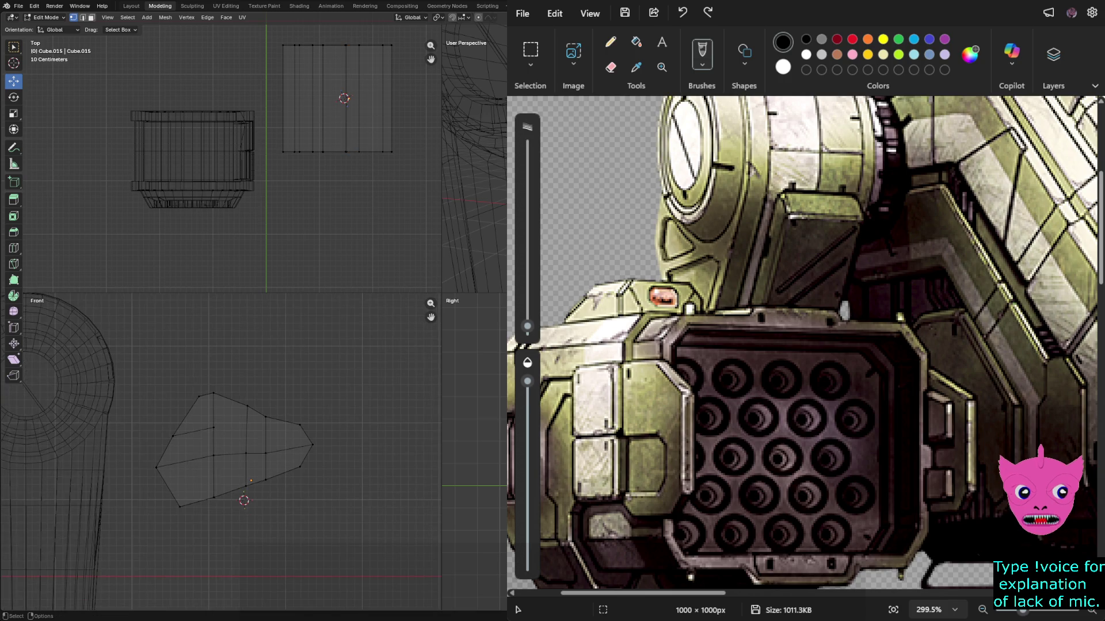
pyautogui.scroll(4, 222, 451)
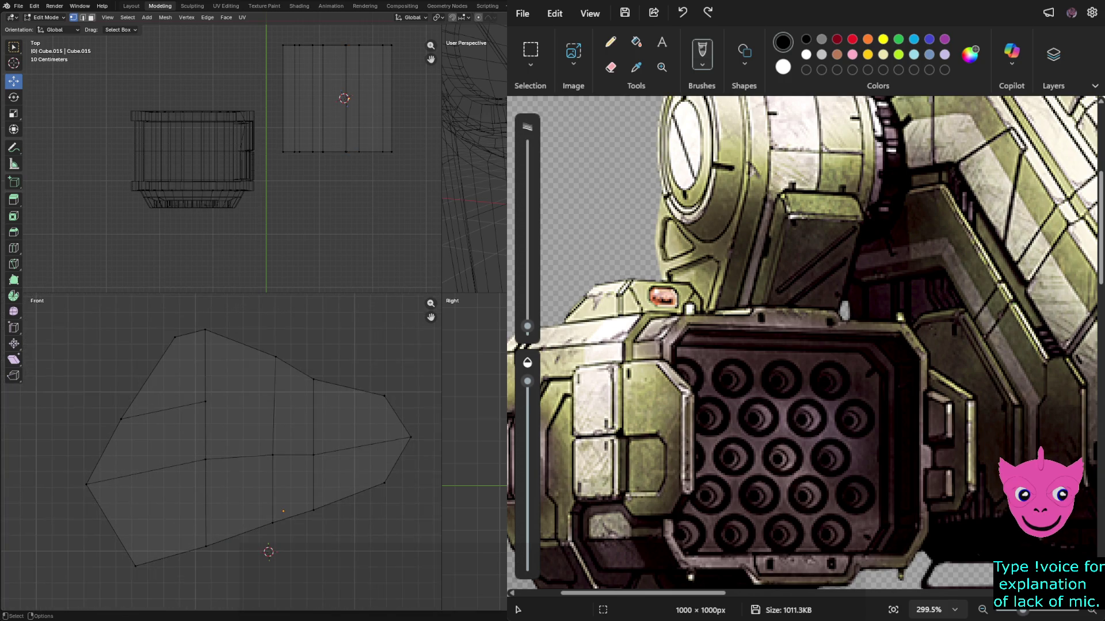
pyautogui.click(273, 523)
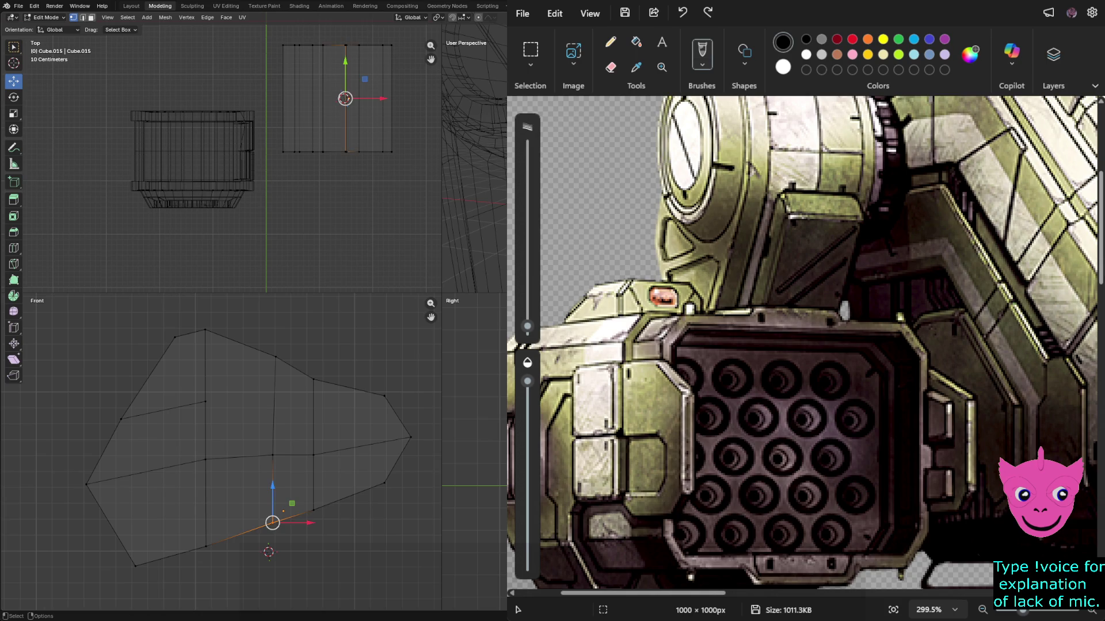
pyautogui.press('g')
pyautogui.press('z')
pyautogui.press('Return')
pyautogui.hotkey('alt', 'a')
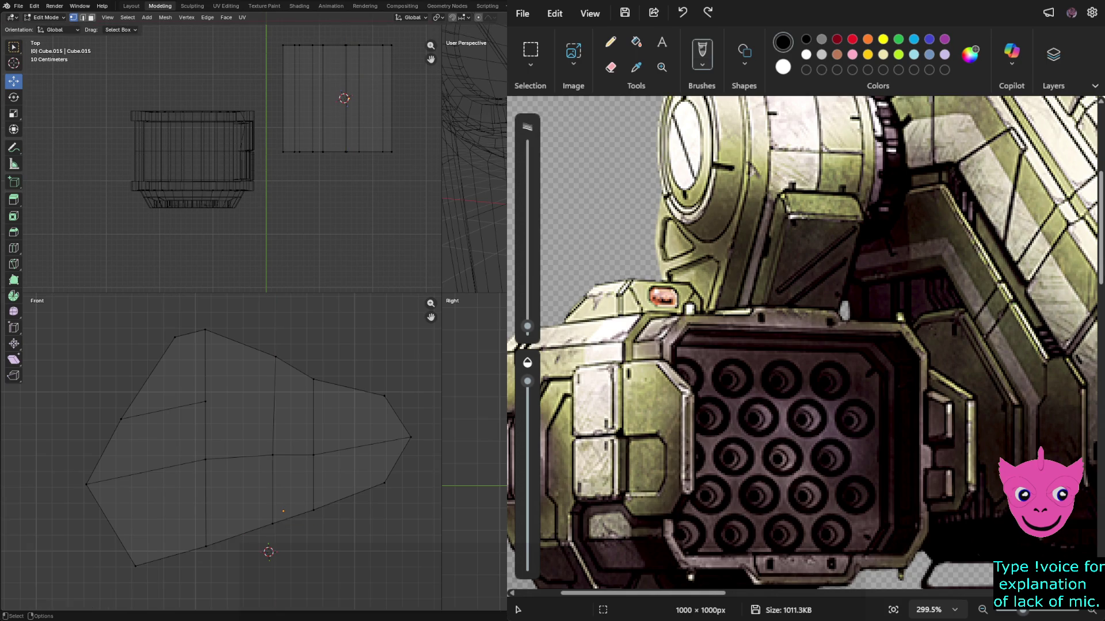
pyautogui.scroll(-2, 220, 450)
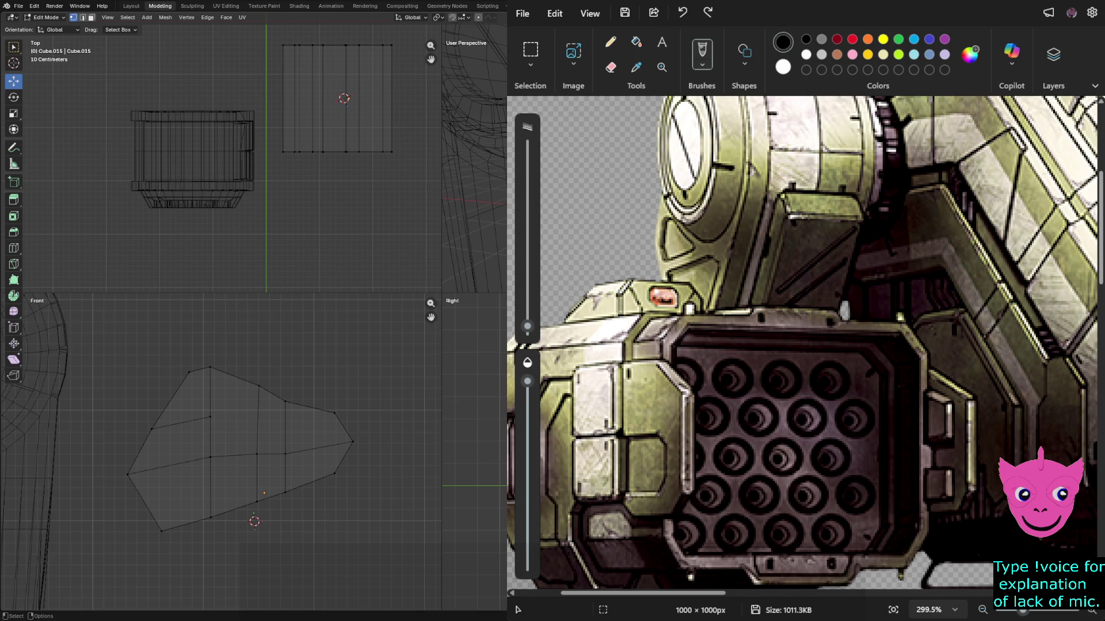
# Box-select the plate's top-left vertices and lower them vertically.
pyautogui.press('b')
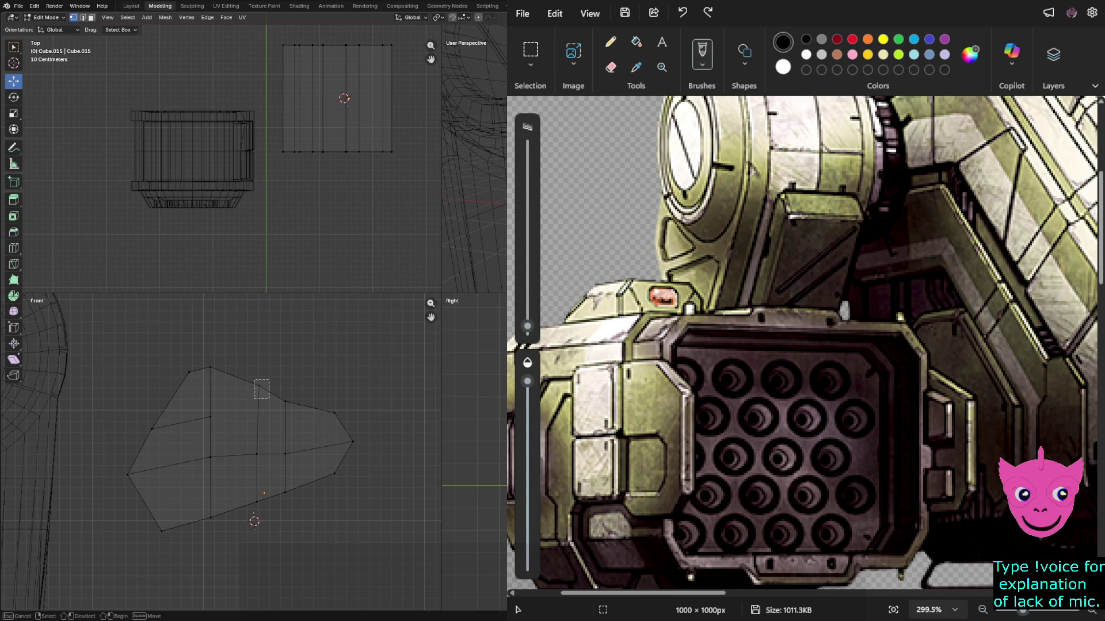
pyautogui.moveTo(261, 389); pyautogui.dragTo(253, 382)
pyautogui.press('b')
pyautogui.moveTo(172, 348); pyautogui.dragTo(216, 381)
pyautogui.press('g')
pyautogui.press('z')
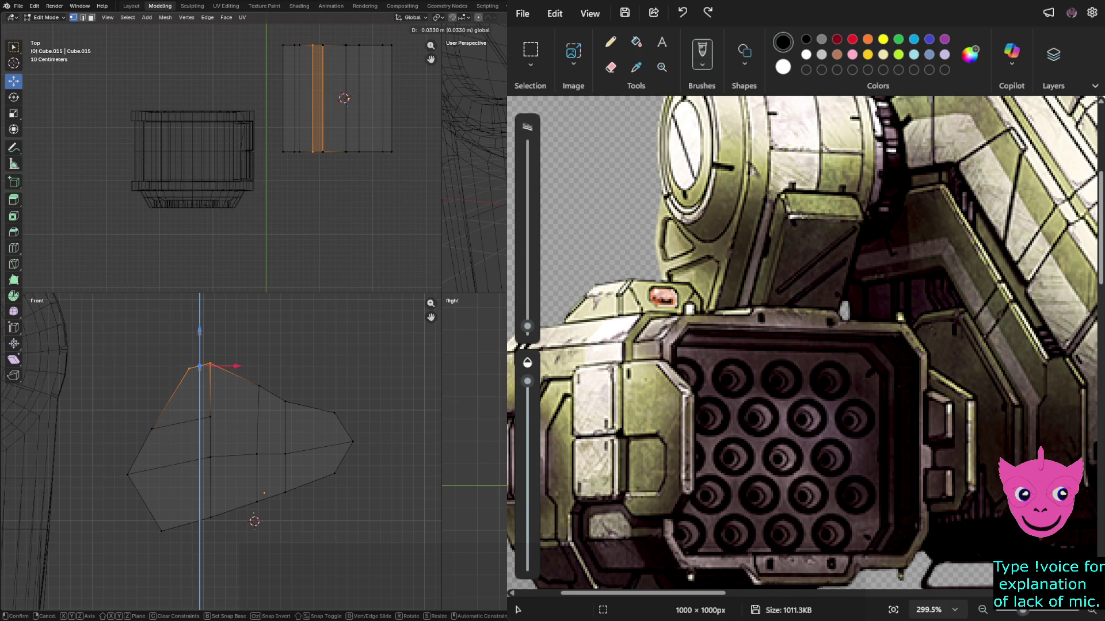
pyautogui.press('Return')
pyautogui.hotkey('alt', 'a')
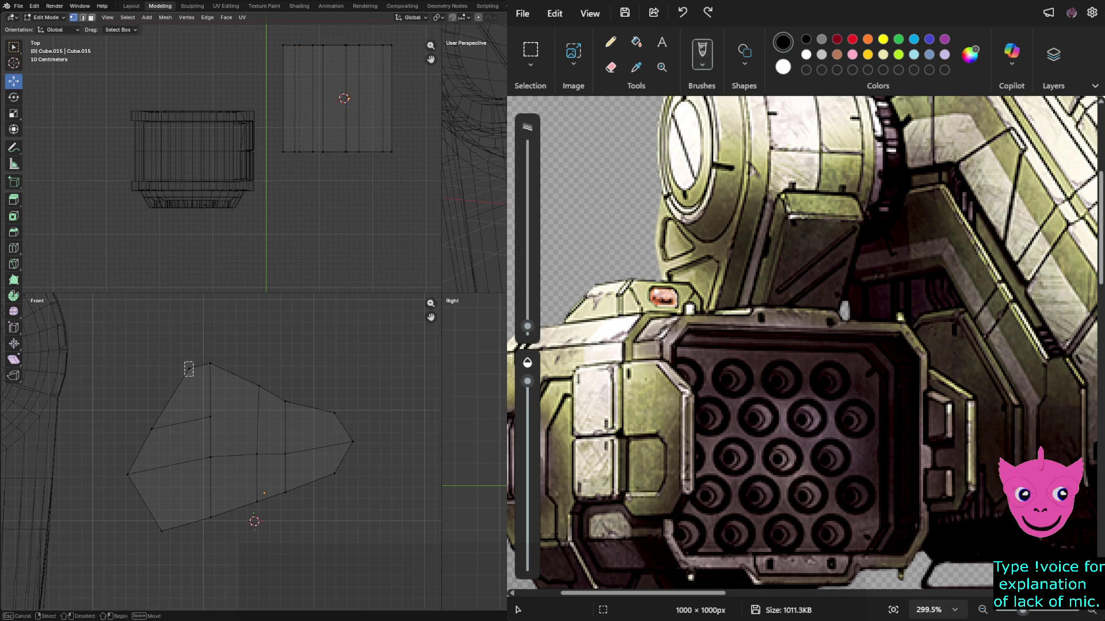
# Nudge a single top-left vertex slightly down, then select a vertex lower on the plate.
pyautogui.click(188, 368)
pyautogui.press('g')
pyautogui.press('z')
pyautogui.press('Return')
pyautogui.click(311, 402)
pyautogui.scroll(-4, 230, 448)
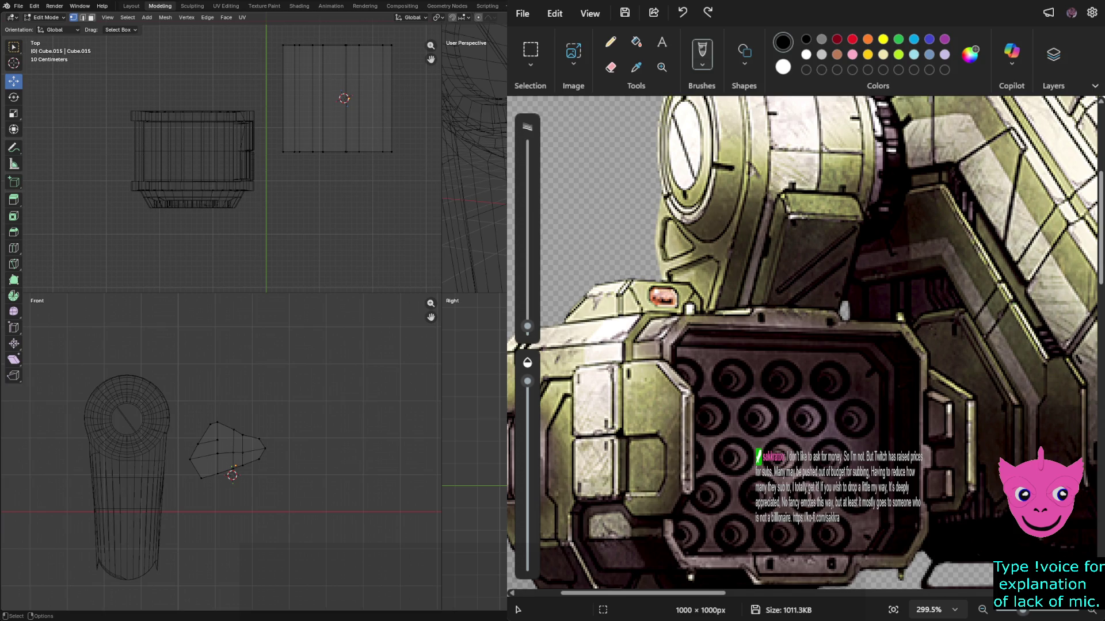
pyautogui.click(259, 459)
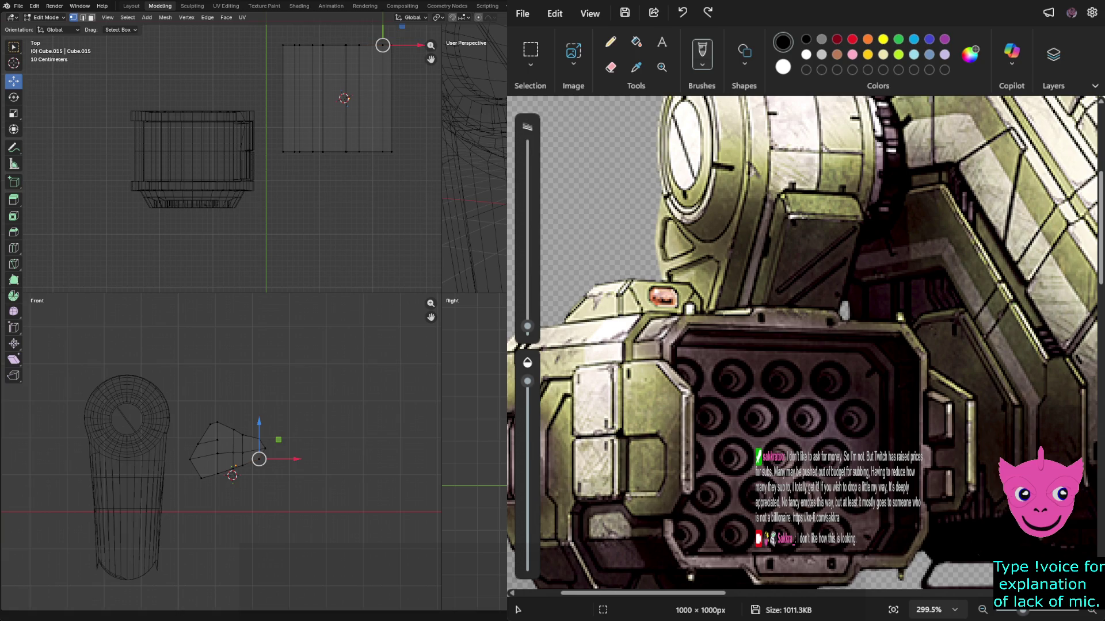
# Delete the Cube.015 armor plate.
pyautogui.hotkey('alt', 'a')
pyautogui.moveTo(337, 483); pyautogui.dragTo(138, 354)
pyautogui.rightClick(267, 397)
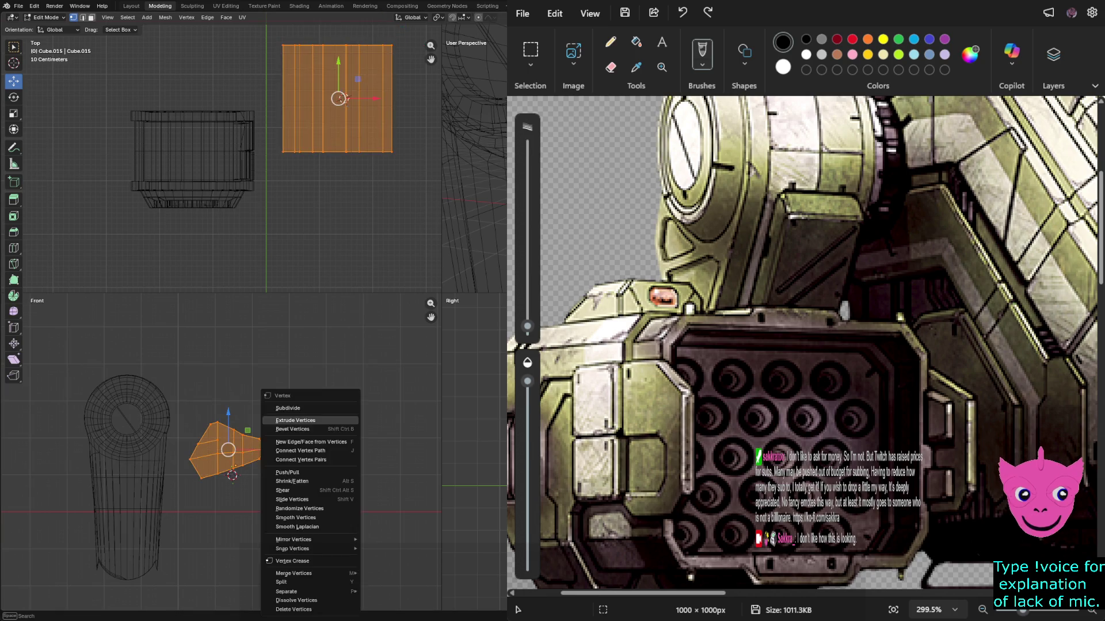
pyautogui.click(305, 420)
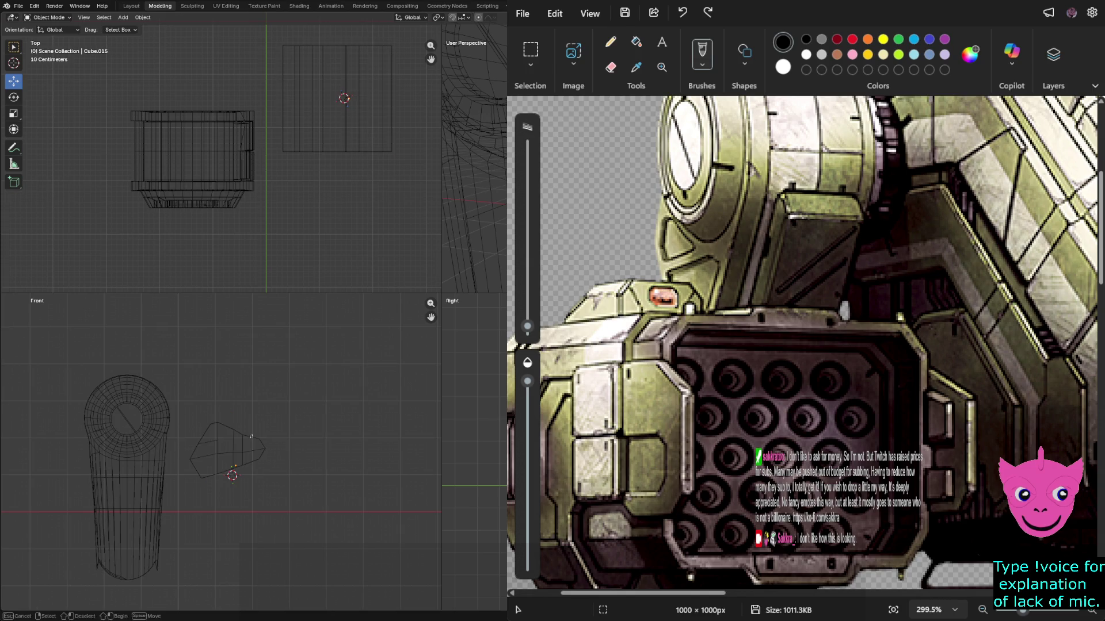
pyautogui.click(238, 448)
pyautogui.press('x')
pyautogui.click(248, 448)
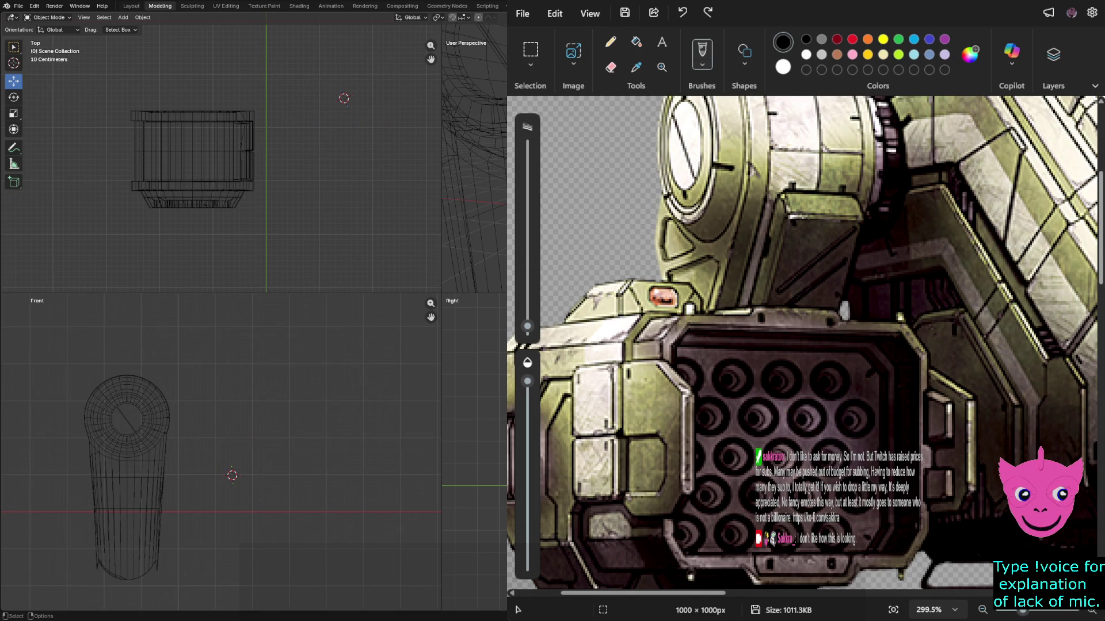
# Add a new 2 m cube mesh beside the elbow cylinder.
pyautogui.click(123, 17)
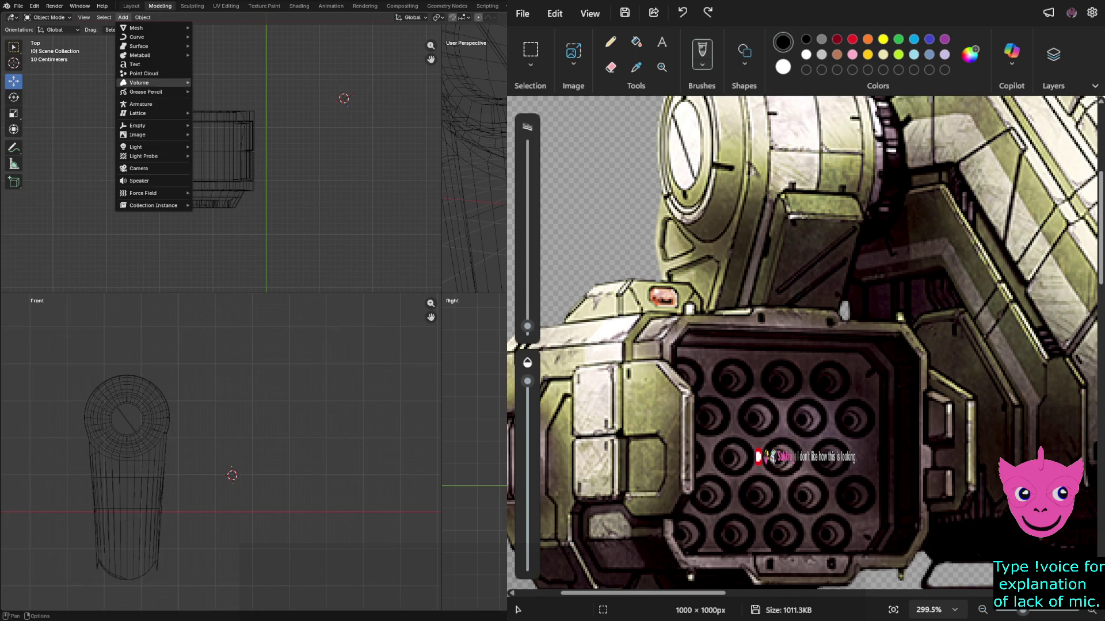
pyautogui.moveTo(138, 147)
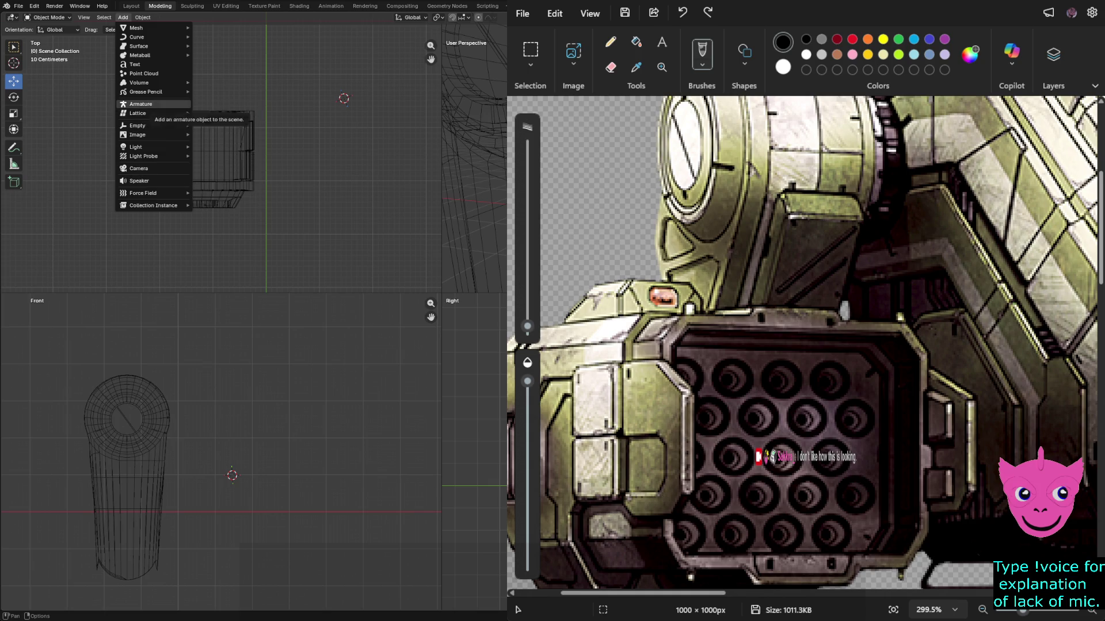
pyautogui.moveTo(138, 36)
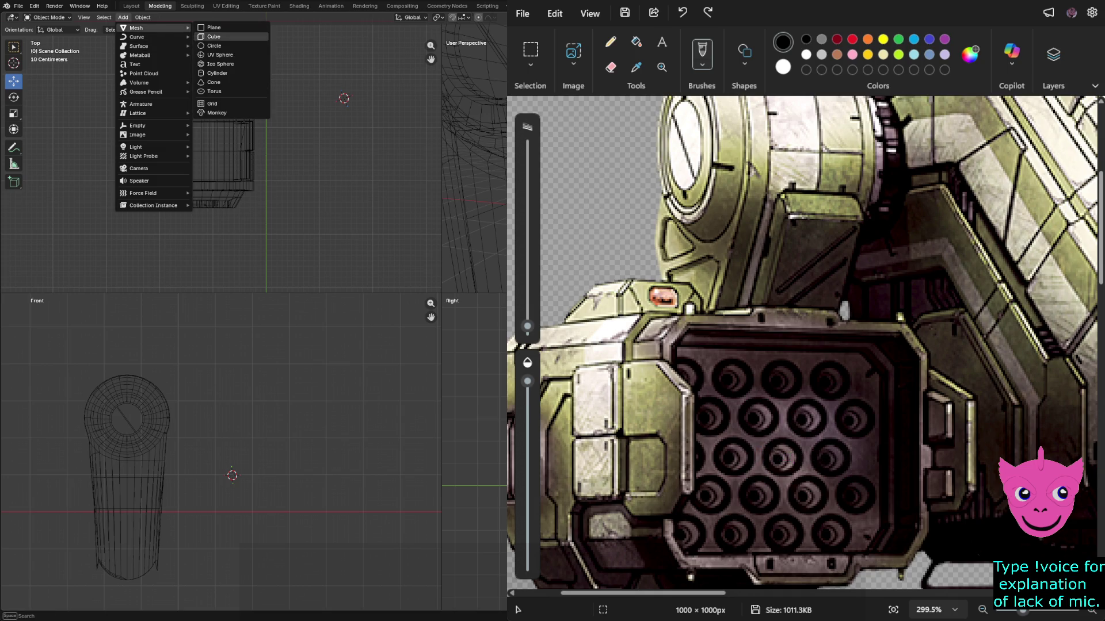
pyautogui.click(213, 36)
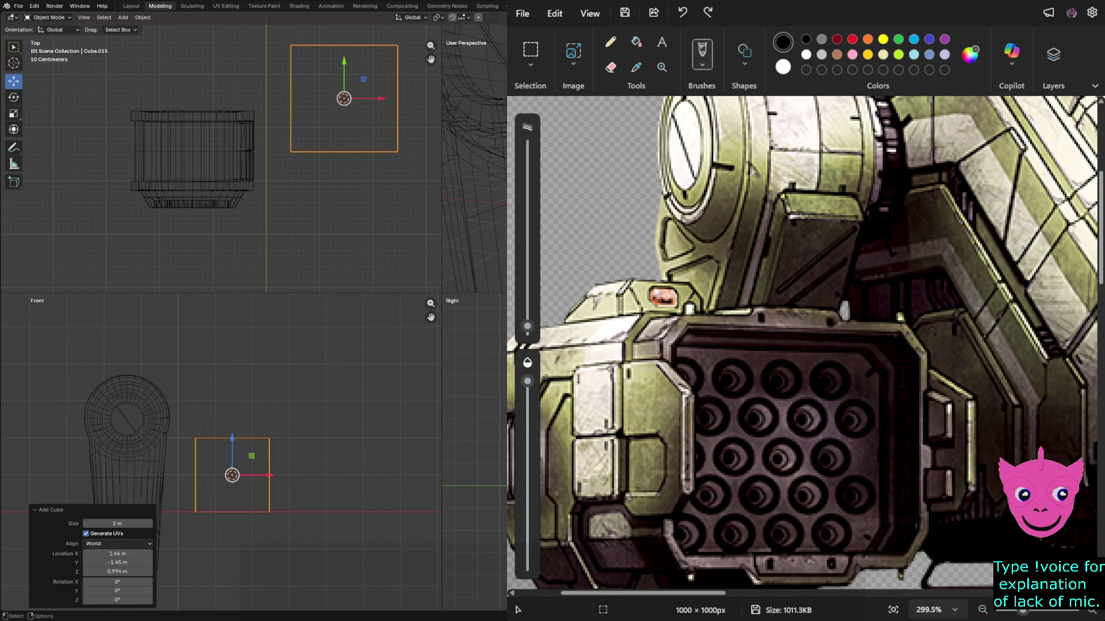
# In Edit Mode, knife a horizontal cut across the middle of the cube.
pyautogui.hotkey('ctrl', 'z')
pyautogui.hotkey('ctrl', 'shift', 'z')
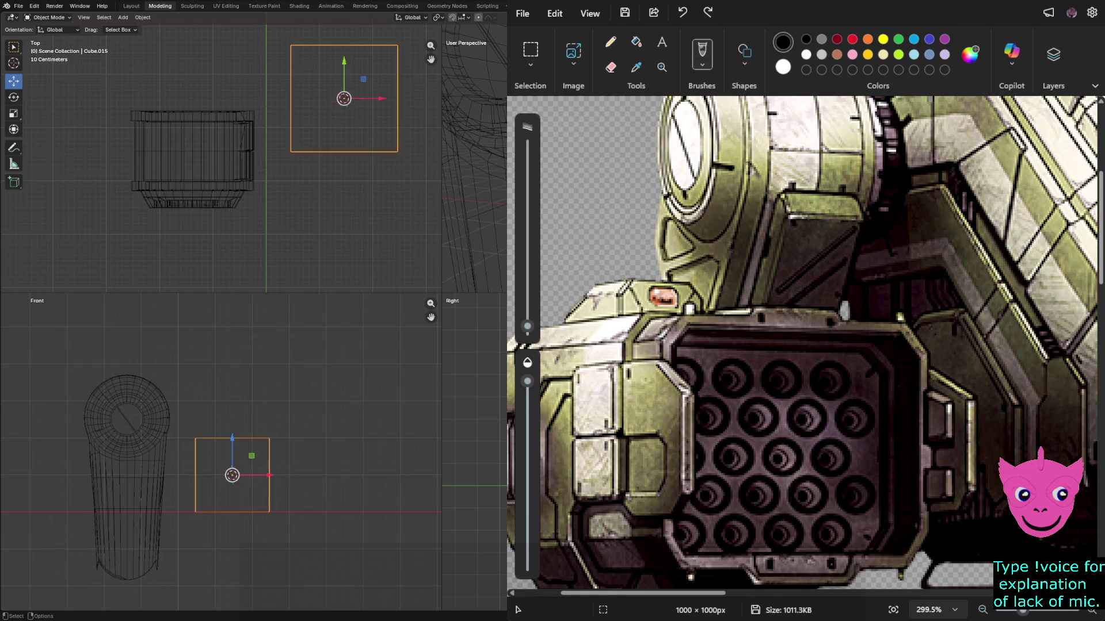
pyautogui.press('i')
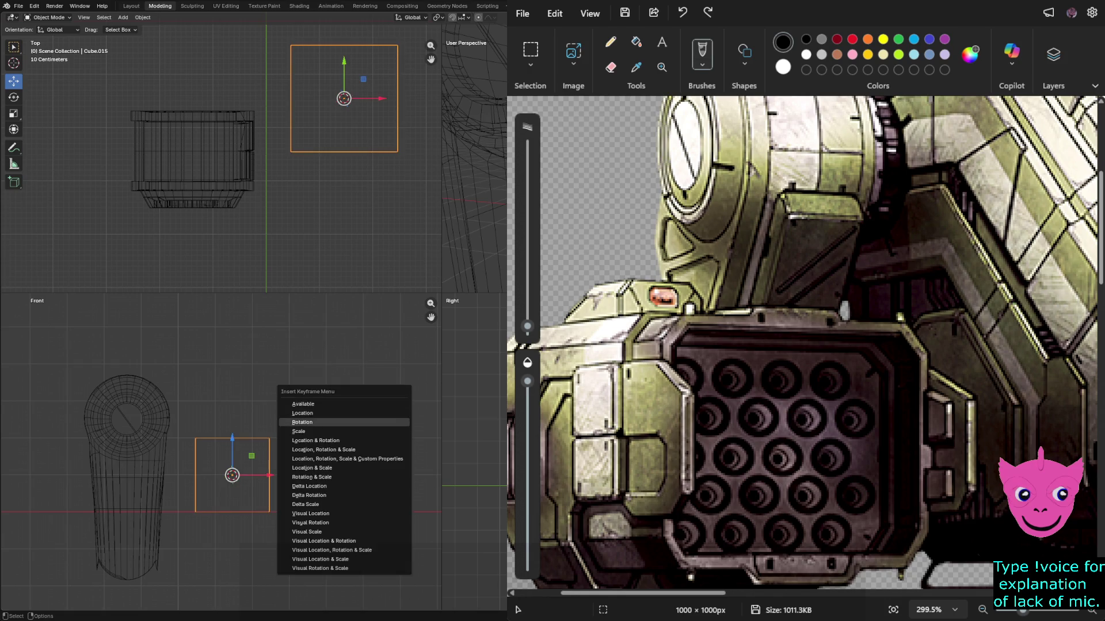
pyautogui.press('Escape')
pyautogui.press('Tab')
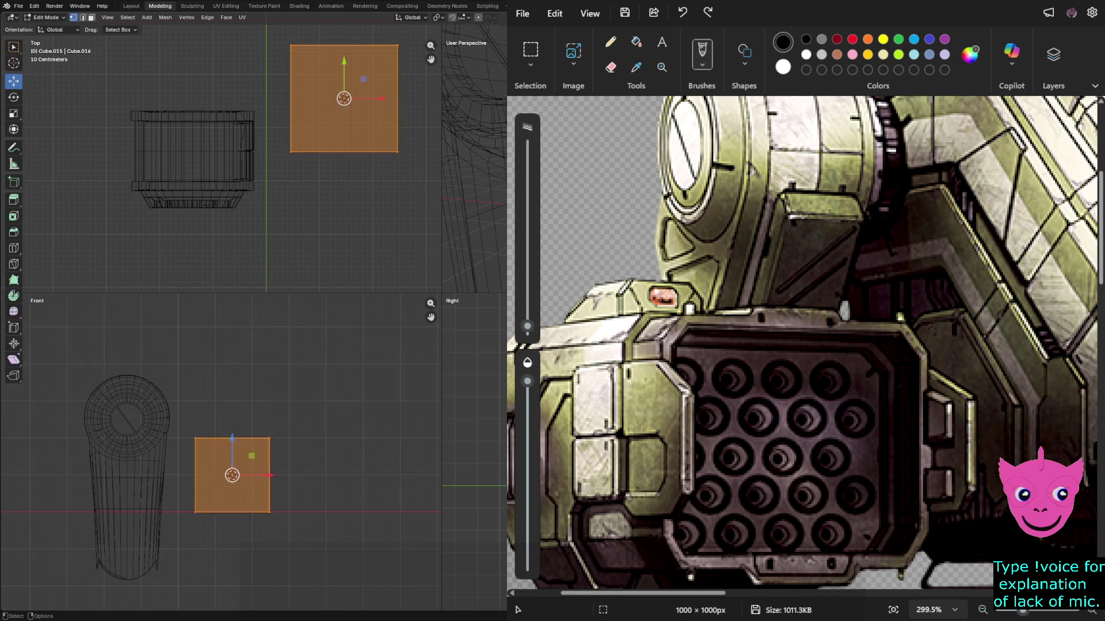
pyautogui.press('k')
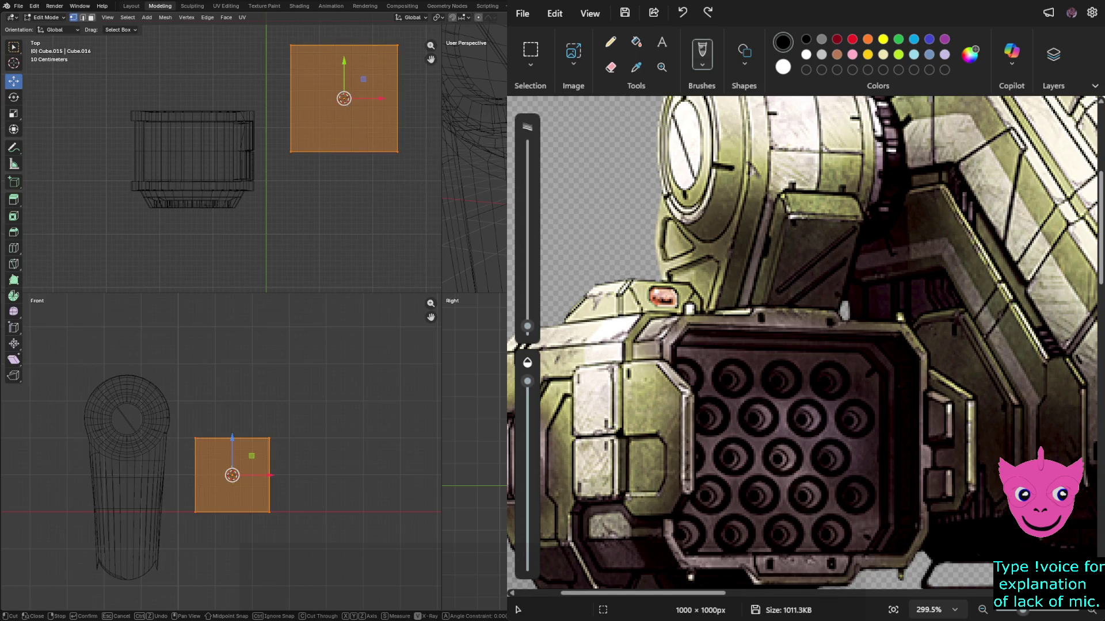
pyautogui.click(195, 475)
pyautogui.press('Return')
# Slide the top-left vertex right and pull the right-edge vertex outward into a point.
pyautogui.click(269, 474)
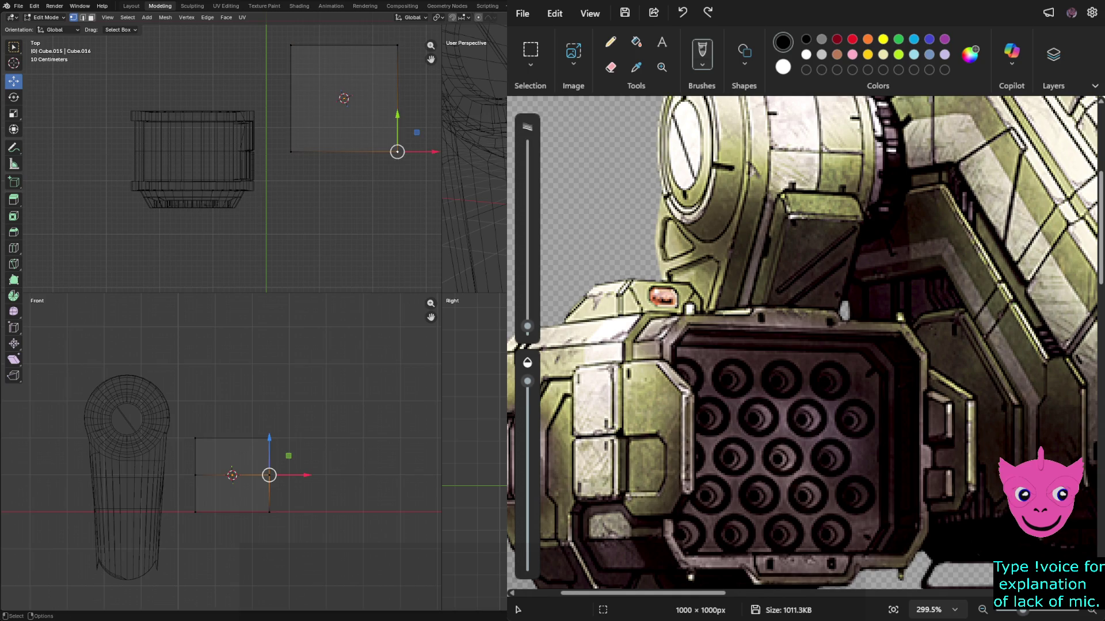
pyautogui.hotkey('alt', 'a')
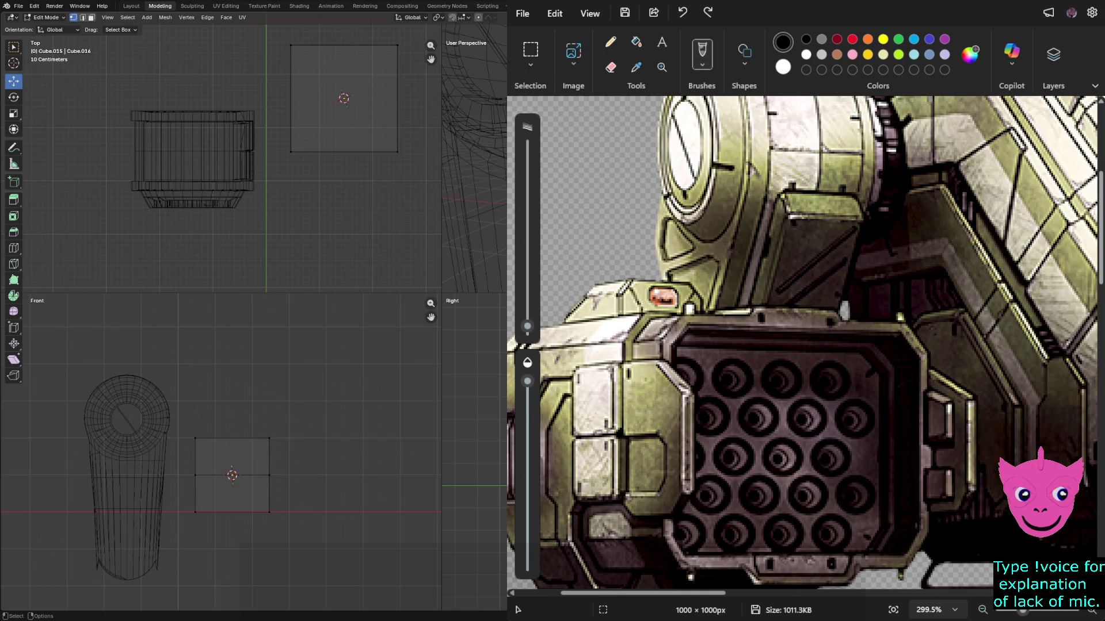
pyautogui.click(195, 438)
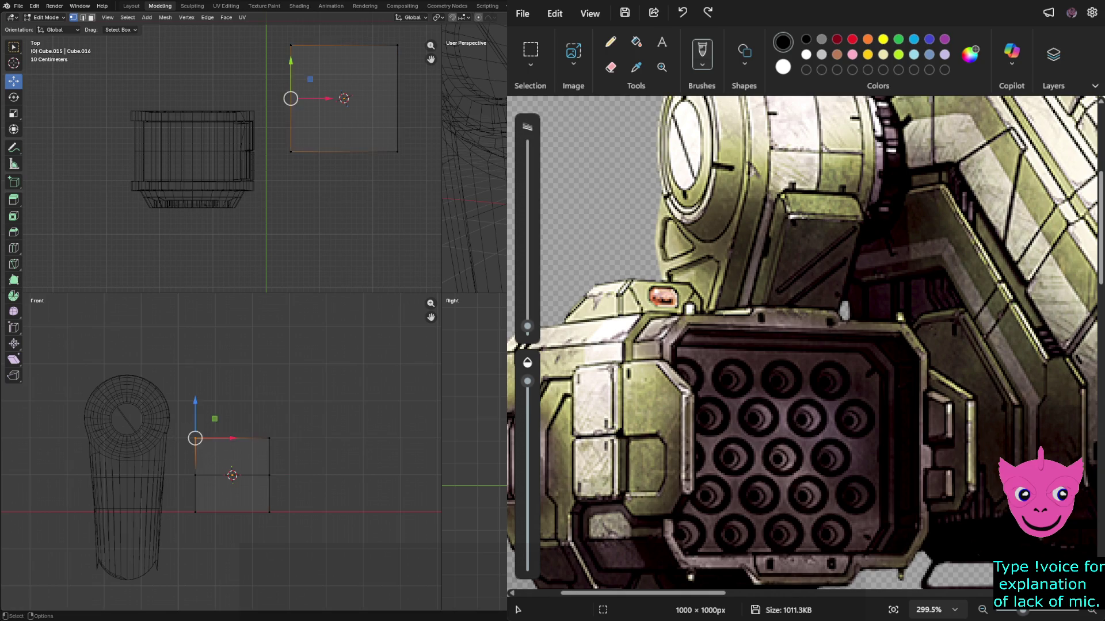
pyautogui.keyDown('shift'); pyautogui.click(269, 438); pyautogui.keyUp('shift')
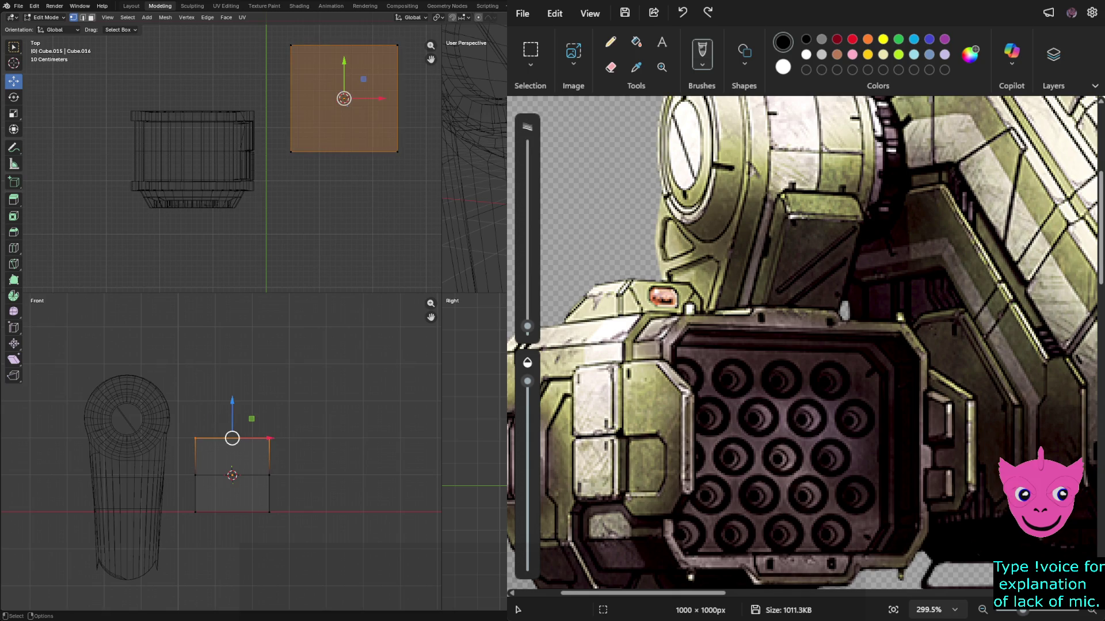
pyautogui.hotkey('alt', 'a')
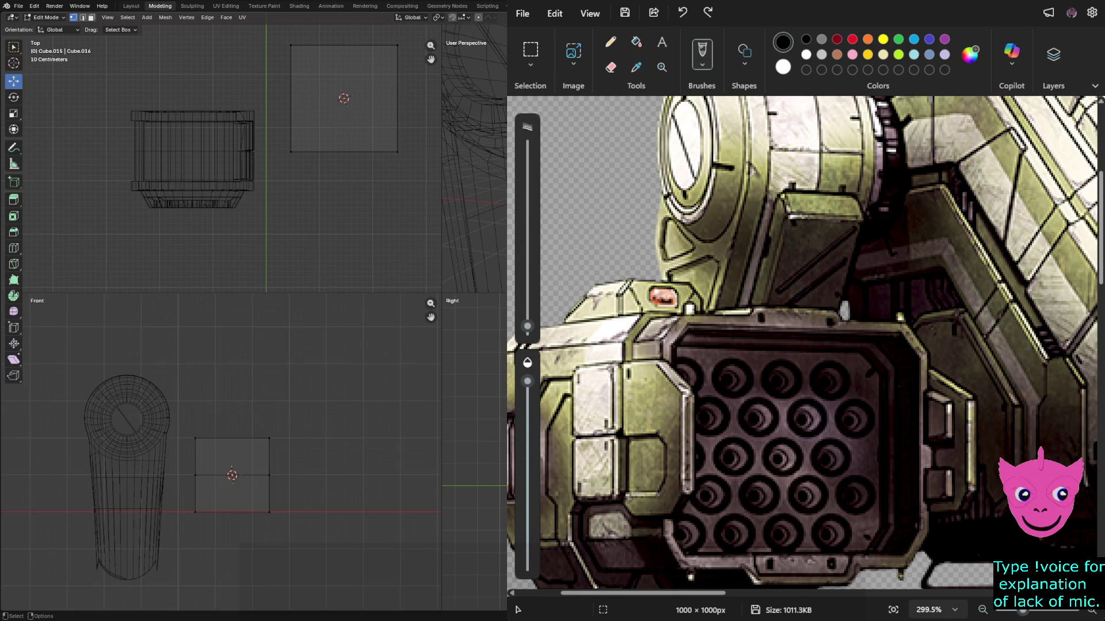
pyautogui.click(195, 438)
pyautogui.moveTo(228, 438); pyautogui.dragTo(269, 438)
pyautogui.click(270, 475)
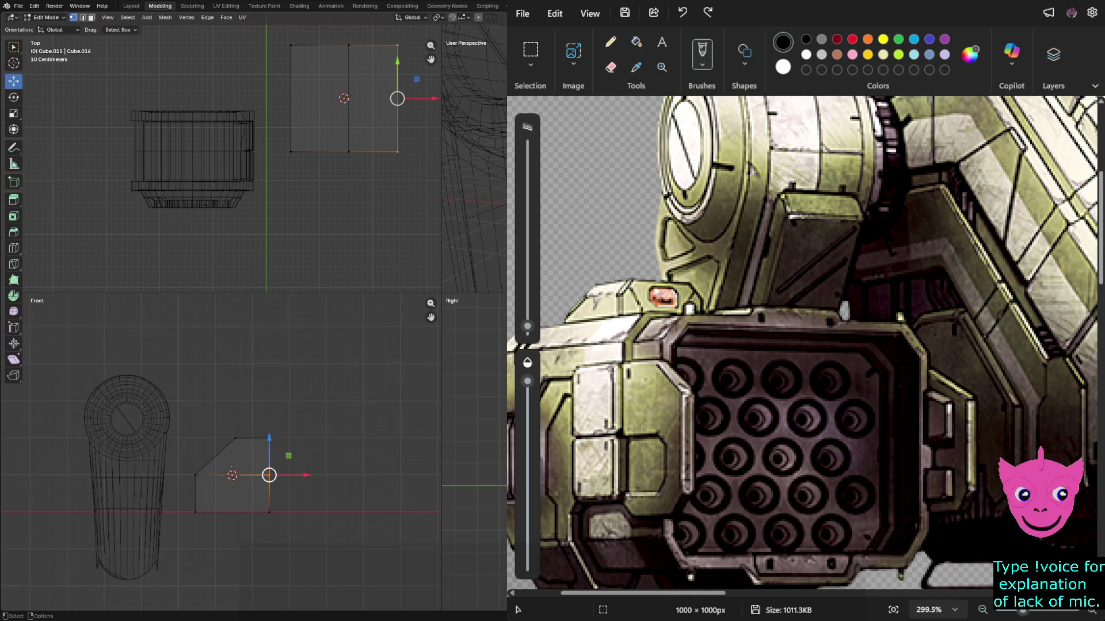
pyautogui.moveTo(269, 476)
pyautogui.mouseDown()
pyautogui.moveTo(318, 468)
pyautogui.moveTo(292, 477)
pyautogui.moveTo(304, 468)
pyautogui.mouseUp()
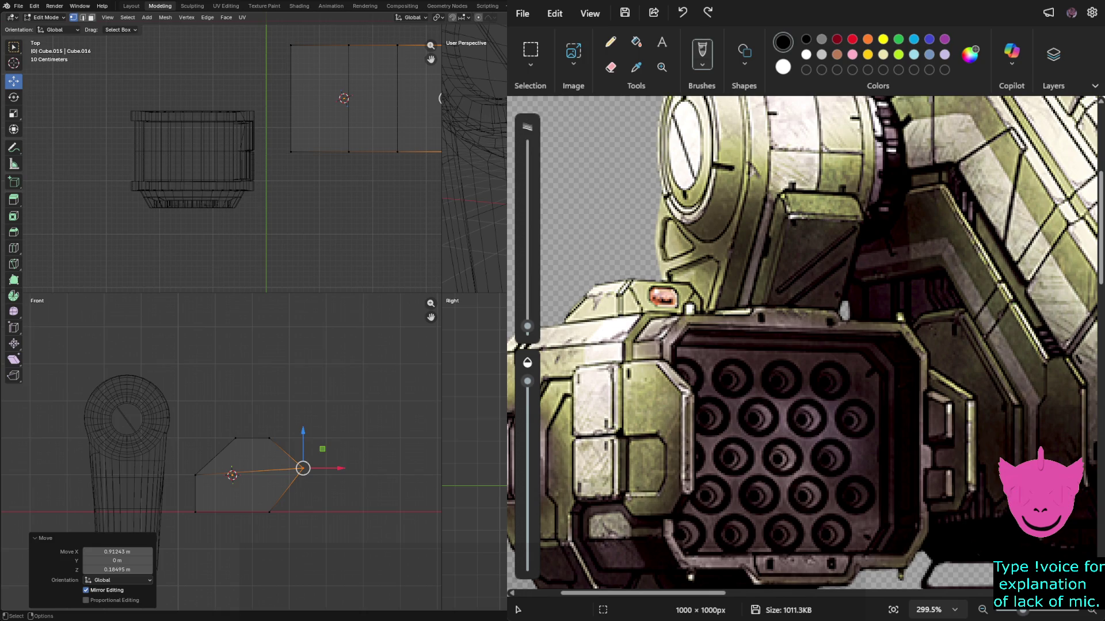
# Move the bottom-left vertex along X and the bottom-right vertex within the front plane.
pyautogui.click(195, 512)
pyautogui.press('g')
pyautogui.press('x')
pyautogui.press('Return')
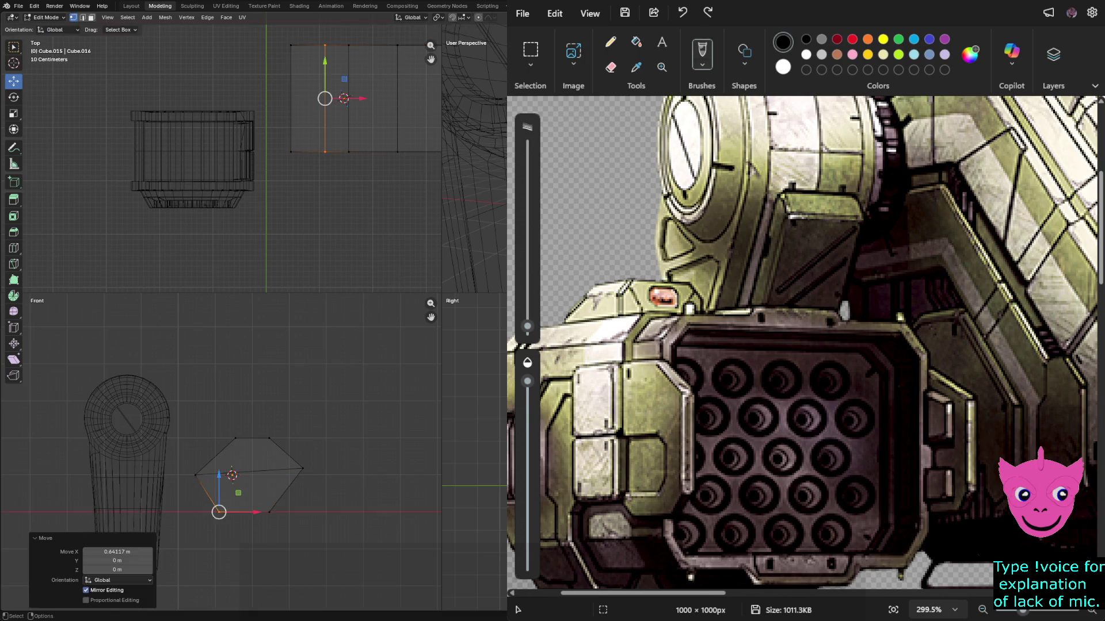
pyautogui.click(268, 512)
pyautogui.press('g')
pyautogui.hotkey('shift', 'y')
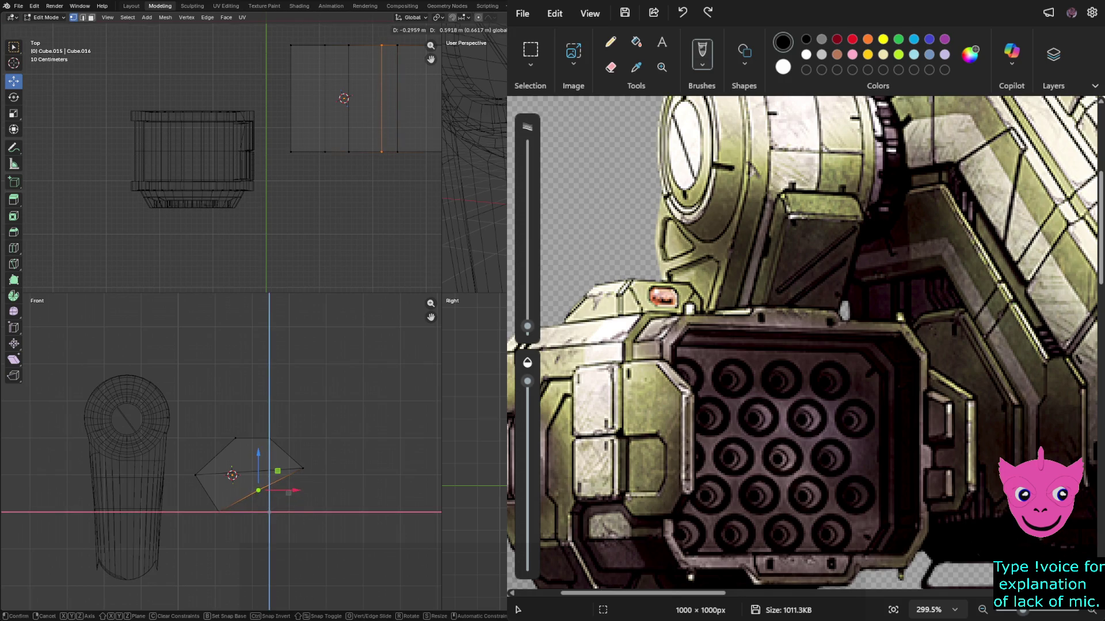
pyautogui.press('Return')
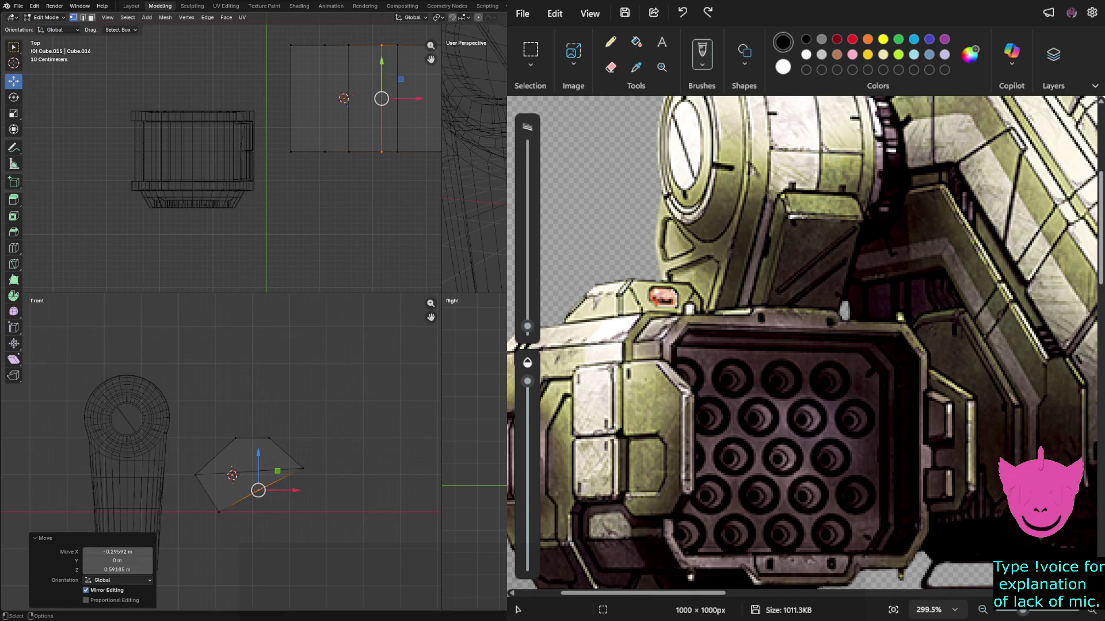
pyautogui.hotkey('alt', 'a')
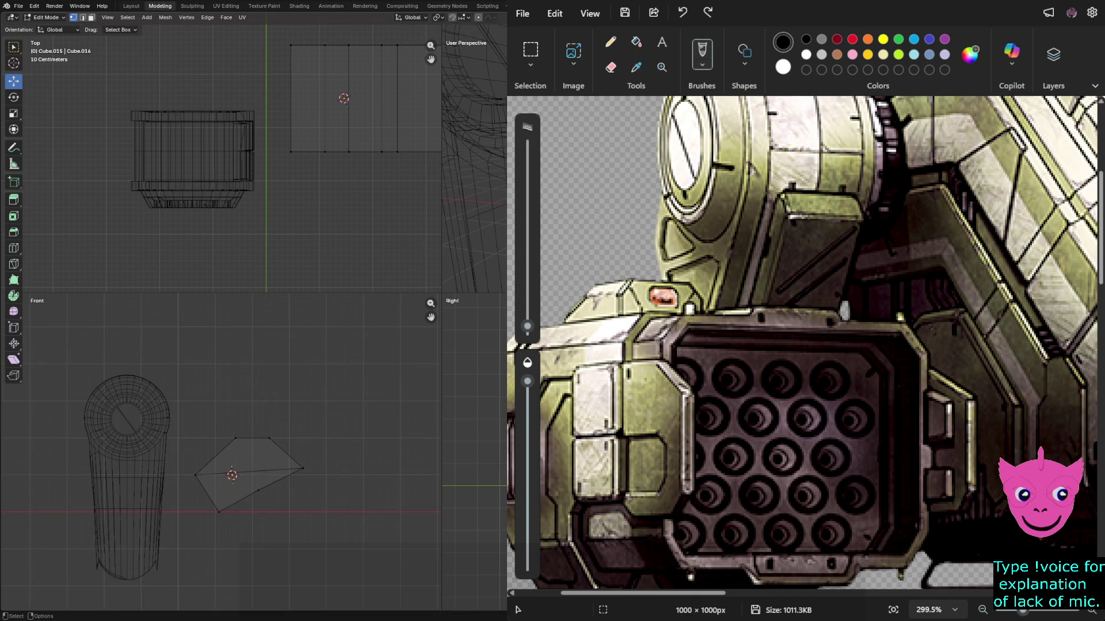
# Try moving the lower vertices upward, undoing both attempts.
pyautogui.click(325, 98)
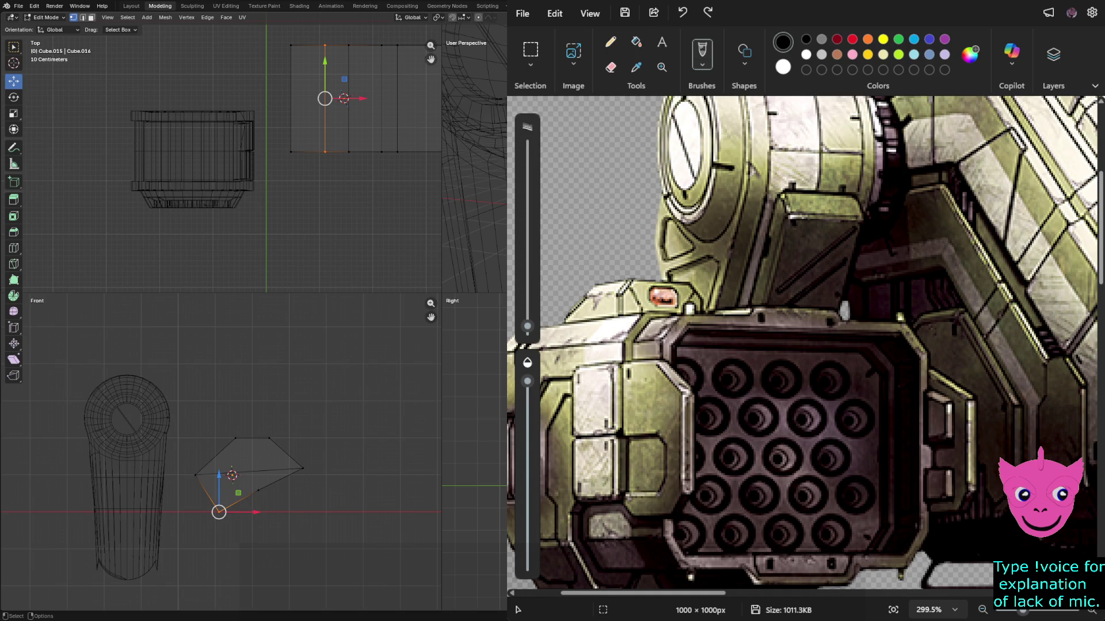
pyautogui.moveTo(218, 512); pyautogui.dragTo(217, 445)
pyautogui.hotkey('ctrl', 'z')
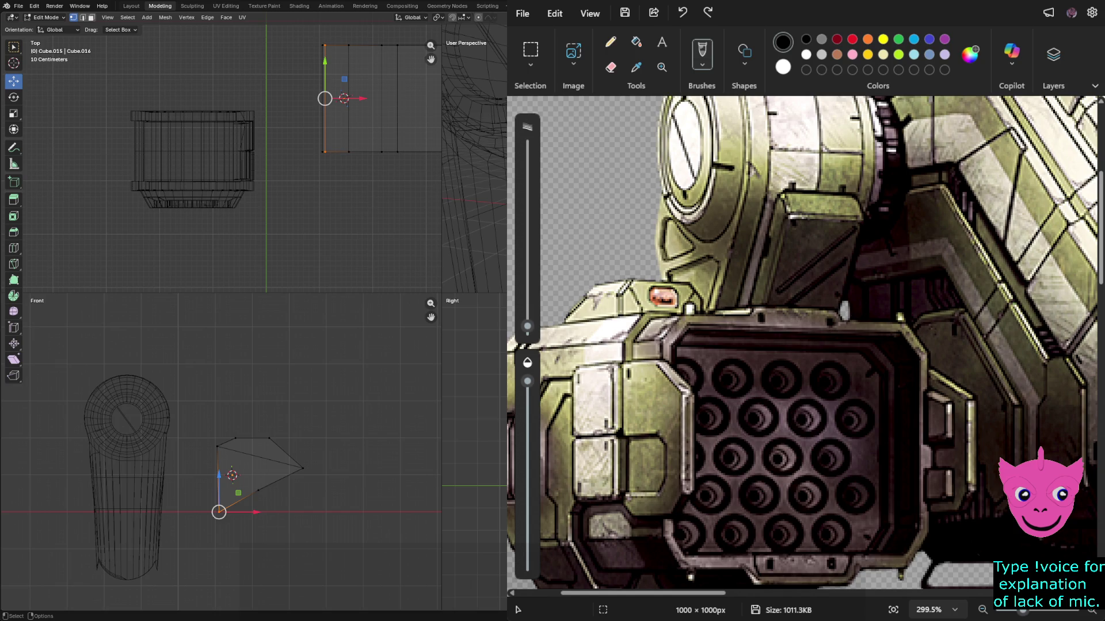
pyautogui.moveTo(219, 512)
pyautogui.mouseDown()
pyautogui.moveTo(199, 487)
pyautogui.moveTo(226, 492)
pyautogui.moveTo(207, 491)
pyautogui.moveTo(236, 506)
pyautogui.moveTo(223, 514)
pyautogui.mouseUp()
pyautogui.hotkey('ctrl', 'z')
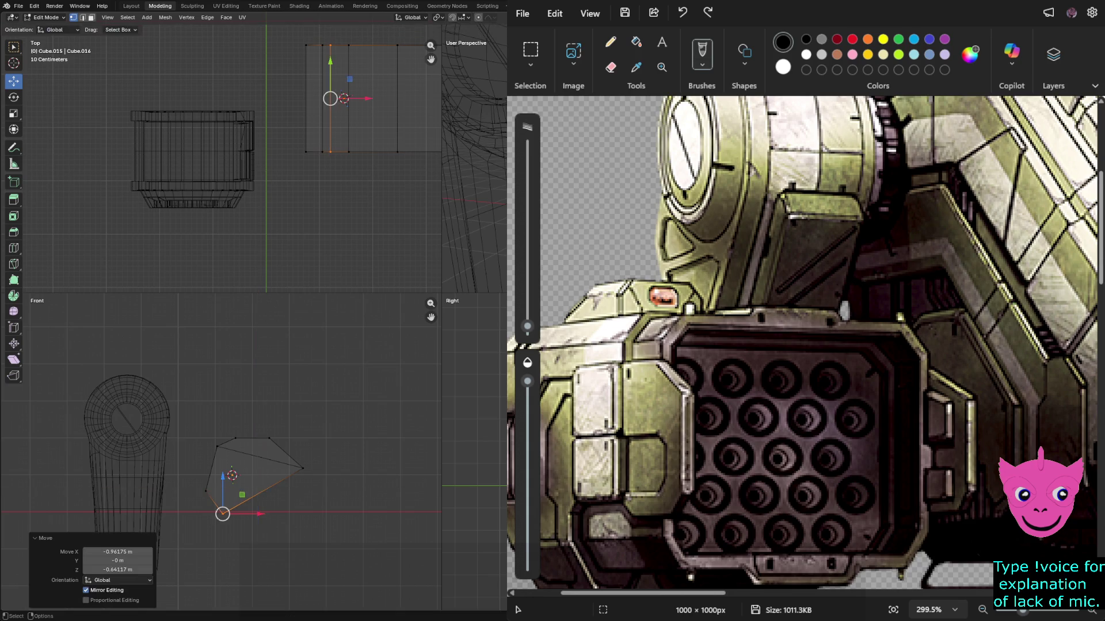
# Nudge the pointed vertex down-right and shift the top vertex slightly left.
pyautogui.click(303, 468)
pyautogui.moveTo(304, 467); pyautogui.dragTo(309, 487)
pyautogui.click(269, 438)
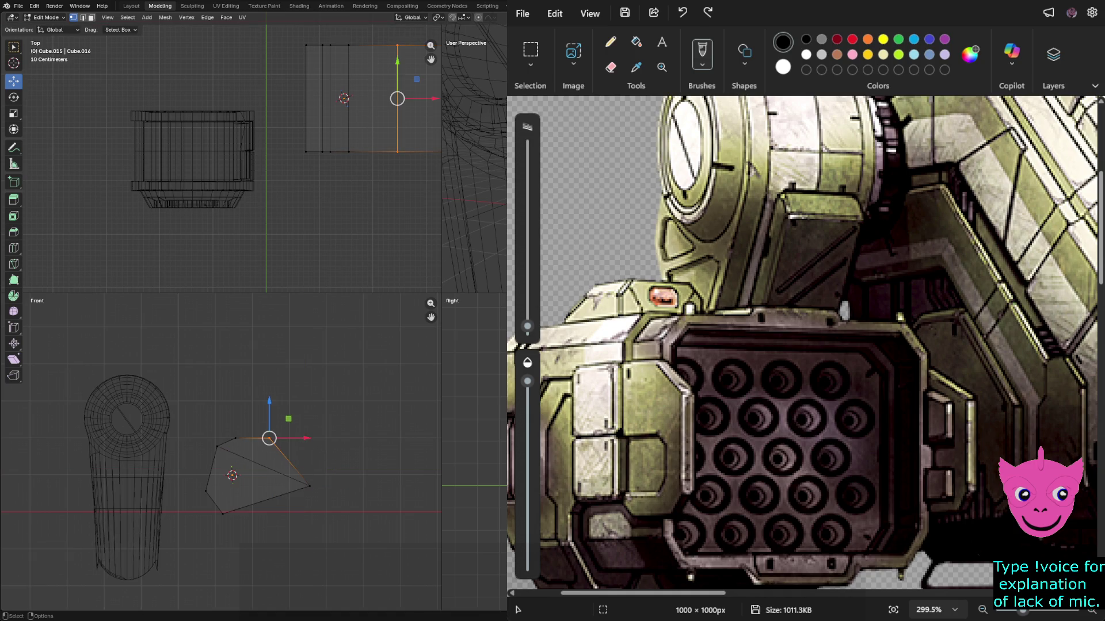
pyautogui.moveTo(270, 438)
pyautogui.mouseDown()
pyautogui.moveTo(261, 448)
pyautogui.moveTo(249, 438)
pyautogui.mouseUp()
pyautogui.click(322, 374)
pyautogui.scroll(2, 220, 452)
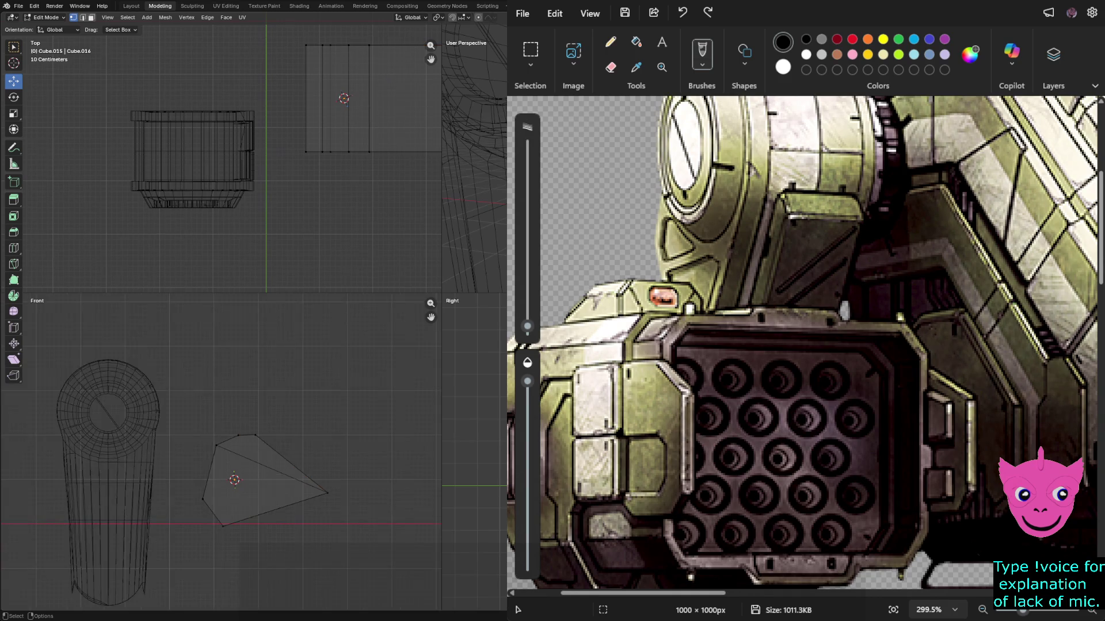
pyautogui.scroll(-1, 220, 452)
pyautogui.scroll(-2, 221, 452)
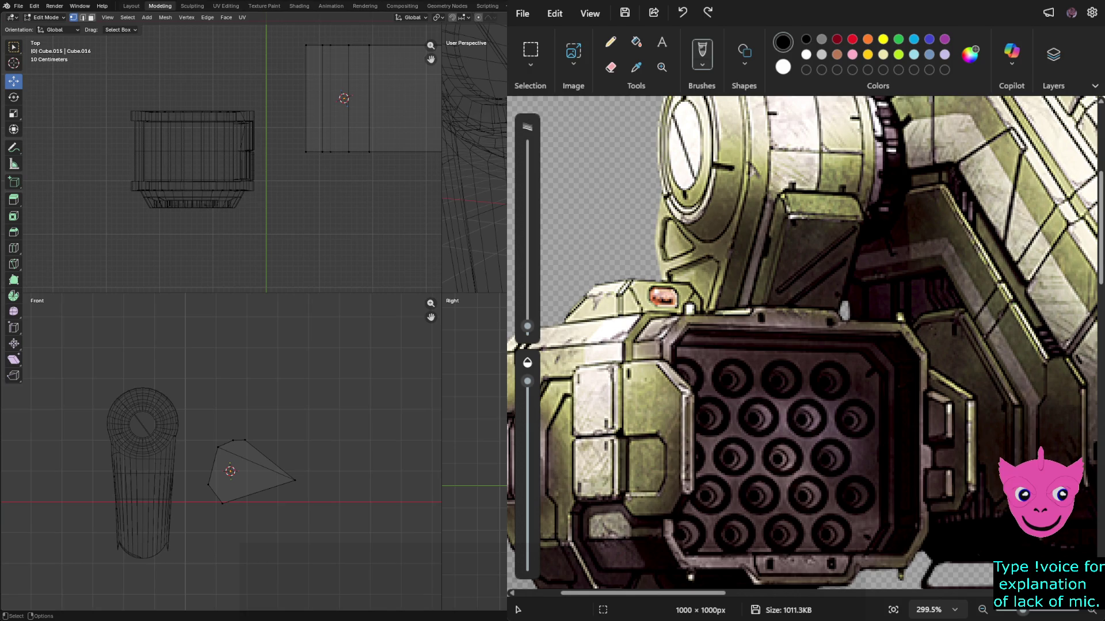
# Move the plate left over the cylinder and shrink it to a scale of 0.632.
pyautogui.press('Tab')
pyautogui.press('g')
pyautogui.press('x')
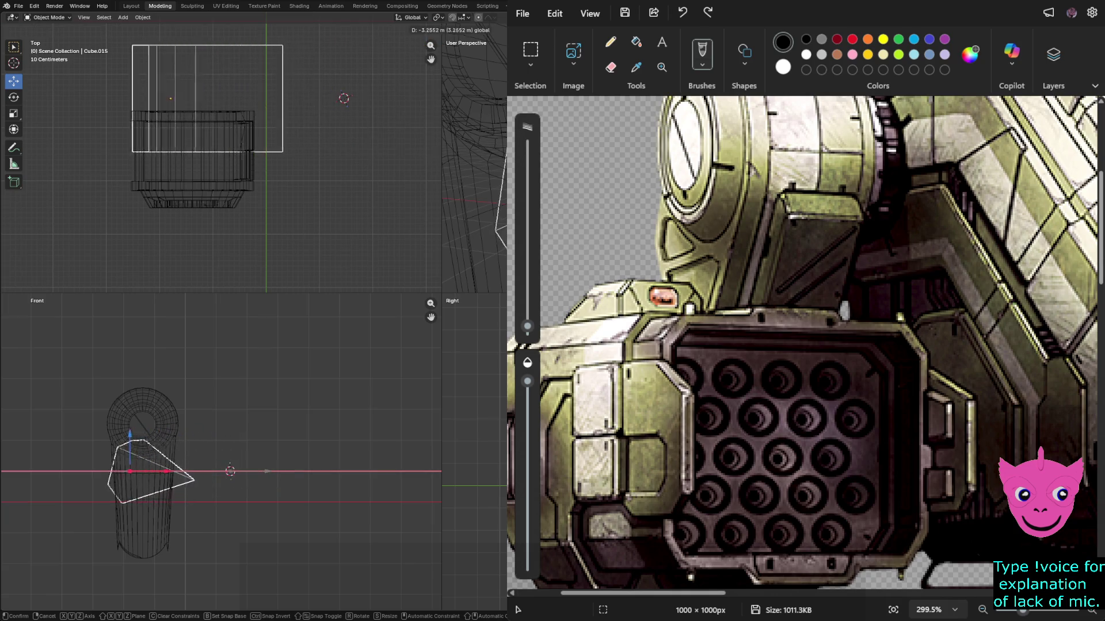
pyautogui.click(169, 471)
pyautogui.press('s')
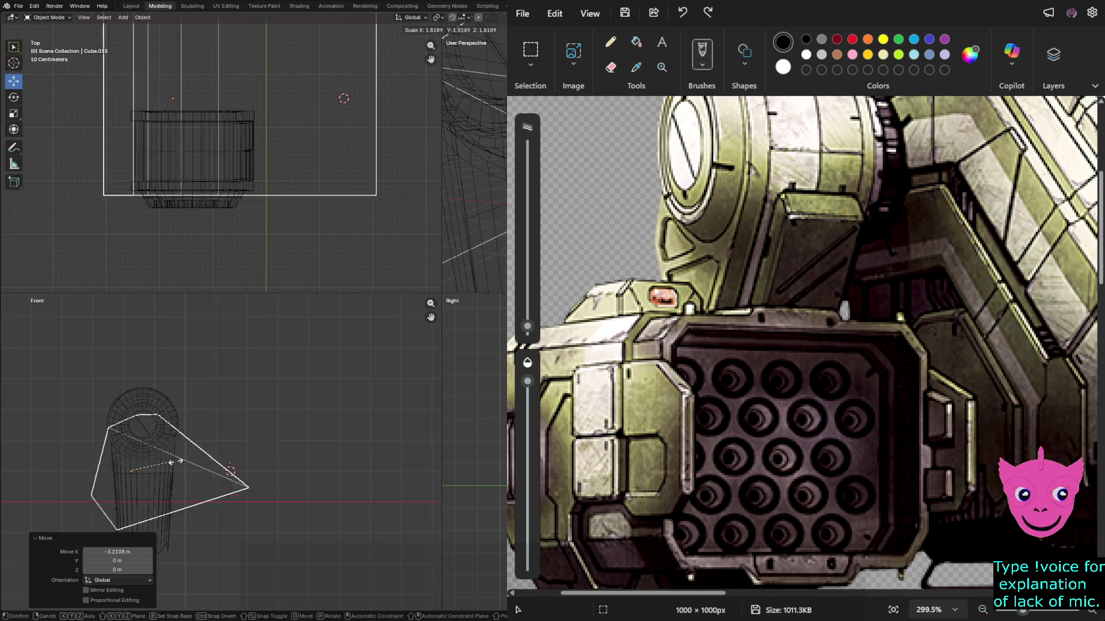
pyautogui.click(144, 475)
pyautogui.scroll(5, 144, 475)
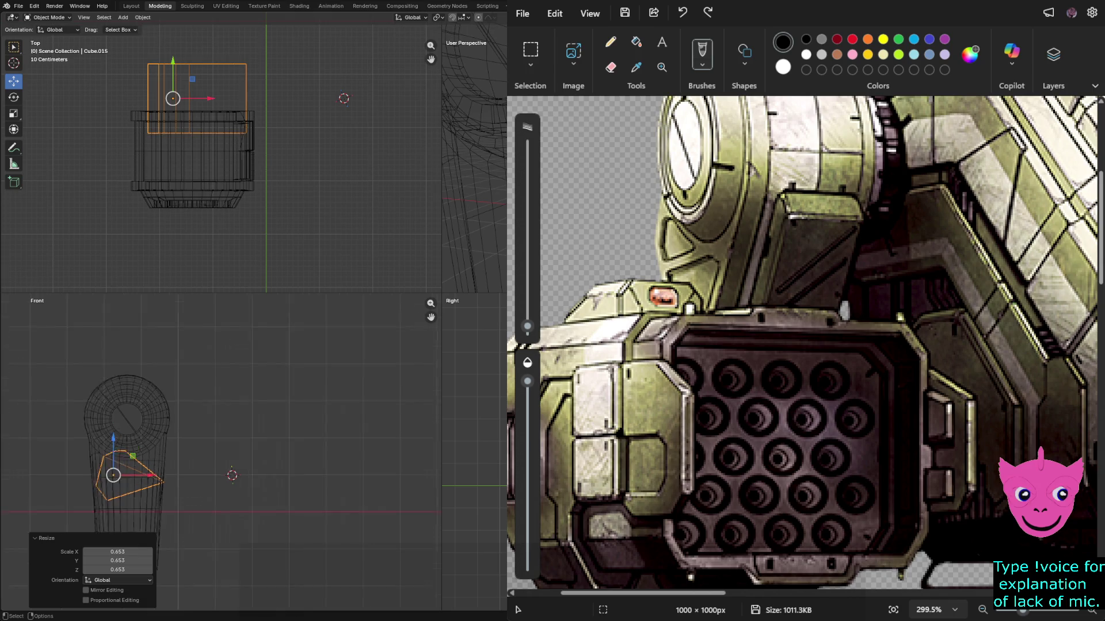
pyautogui.moveTo(46, 495)
pyautogui.keyDown('shift'); pyautogui.mouseDown(button='middle')
pyautogui.moveTo(242, 412)
pyautogui.moveTo(356, 420)
pyautogui.moveTo(423, 403)
pyautogui.moveTo(270, 424)
pyautogui.mouseUp(button='middle'); pyautogui.keyUp('shift')
pyautogui.moveTo(271, 425)
pyautogui.mouseDown()
pyautogui.moveTo(248, 449)
pyautogui.moveTo(228, 447)
pyautogui.mouseUp()
pyautogui.press('s')
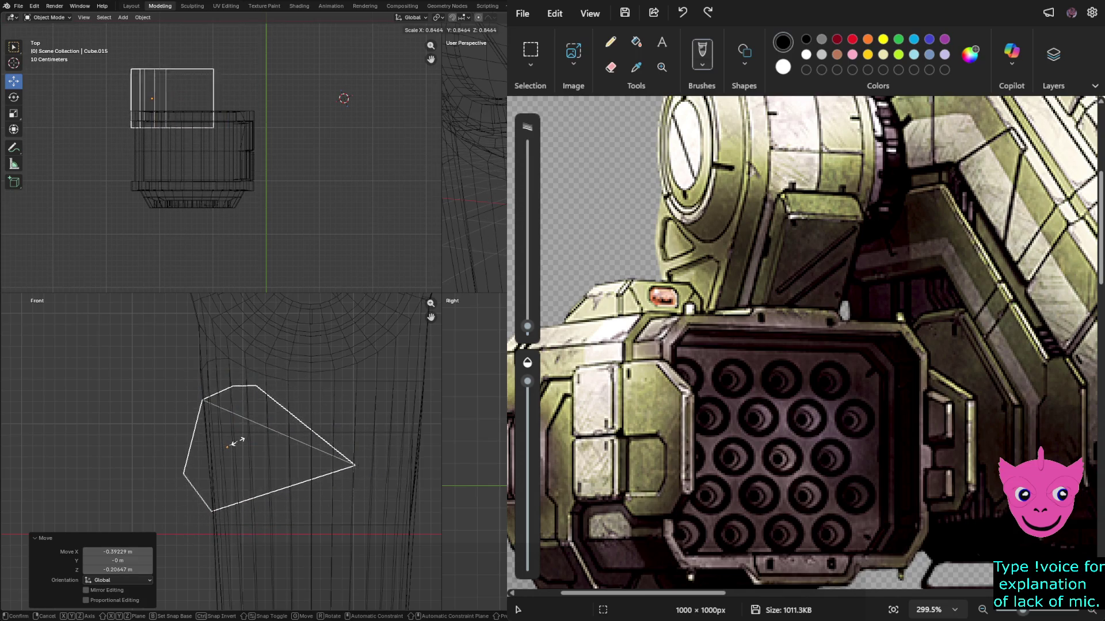
pyautogui.click(231, 440)
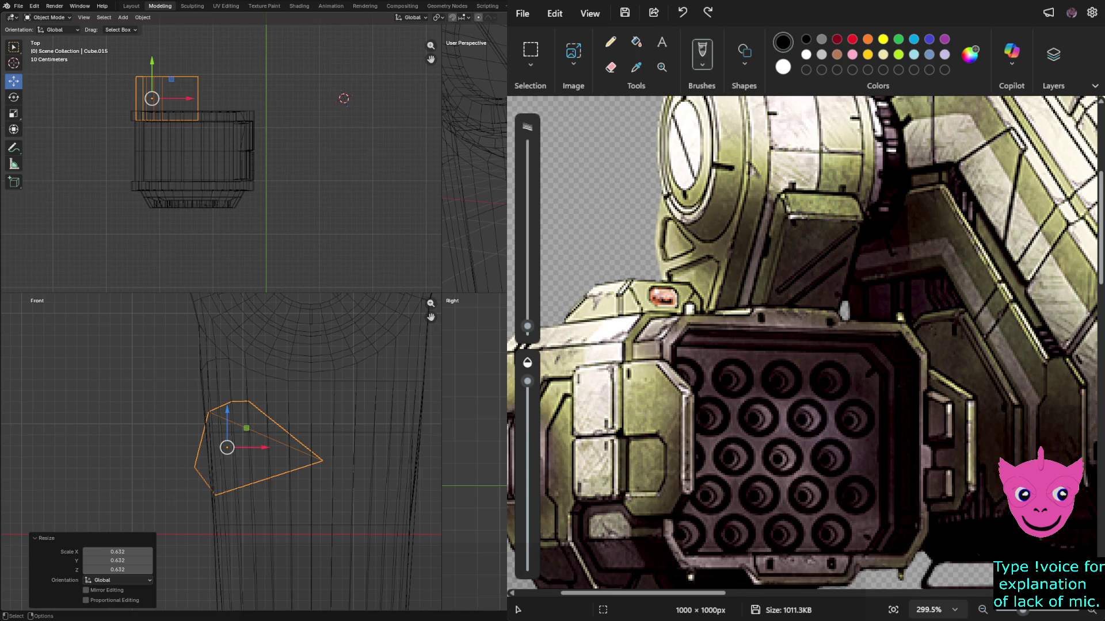
# Position the plate on the cylinder, tilt it -20.8°, and switch to Solid shading.
pyautogui.moveTo(246, 428)
pyautogui.mouseDown()
pyautogui.moveTo(263, 401)
pyautogui.moveTo(272, 409)
pyautogui.mouseUp()
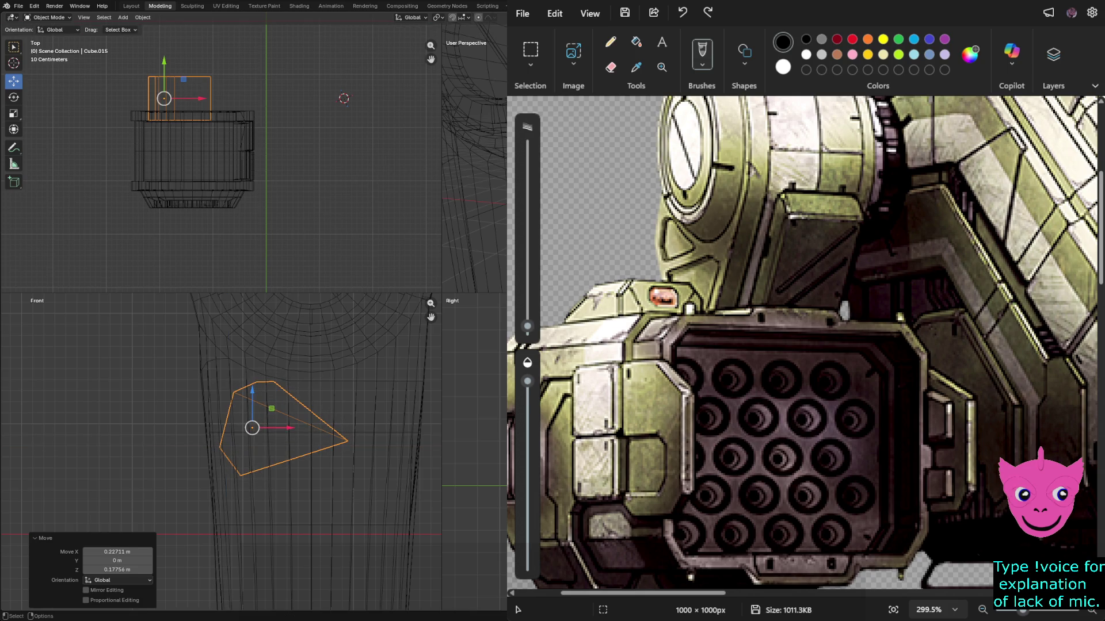
pyautogui.press('r')
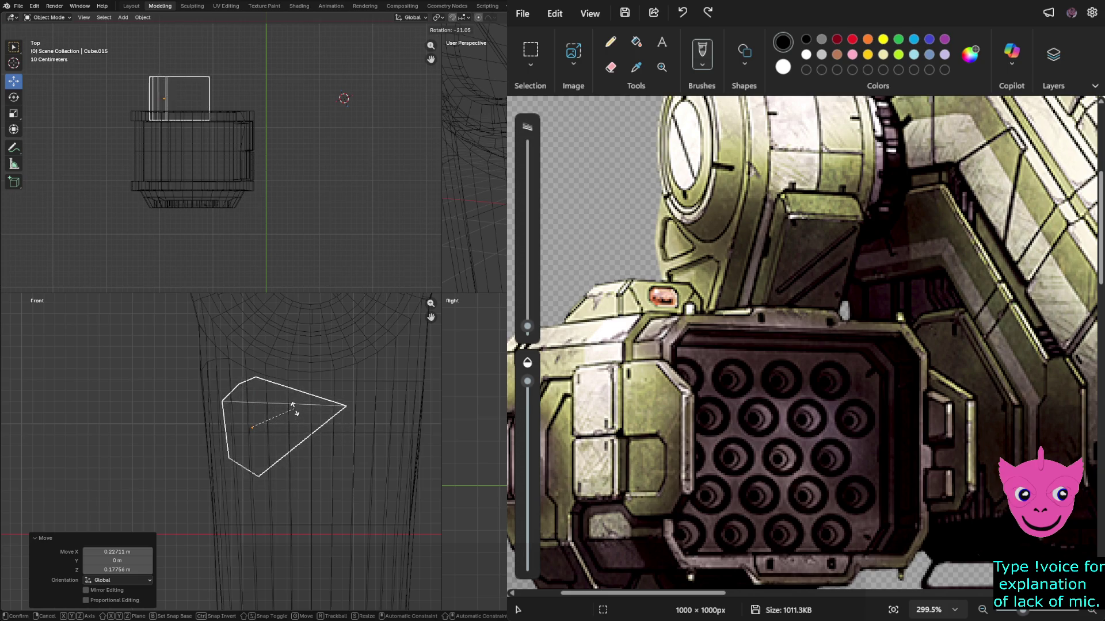
pyautogui.click(294, 407)
pyautogui.moveTo(272, 409); pyautogui.dragTo(260, 405)
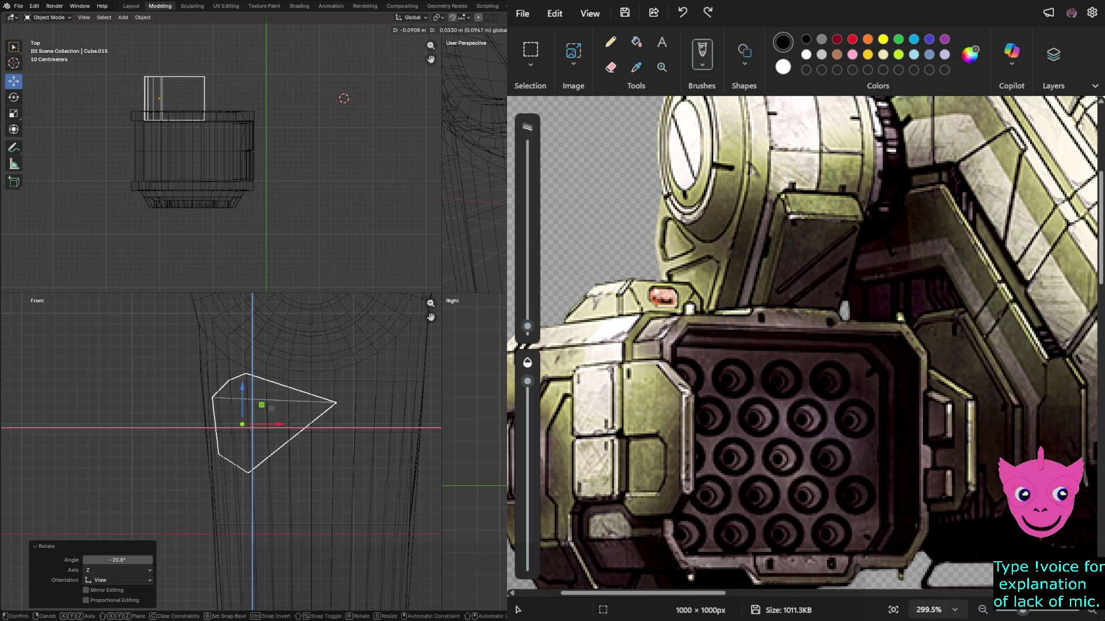
pyautogui.click(260, 405)
pyautogui.click(260, 405)
pyautogui.hotkey('shift', 'z')
pyautogui.moveTo(475, 172); pyautogui.dragTo(486, 167, button='middle')
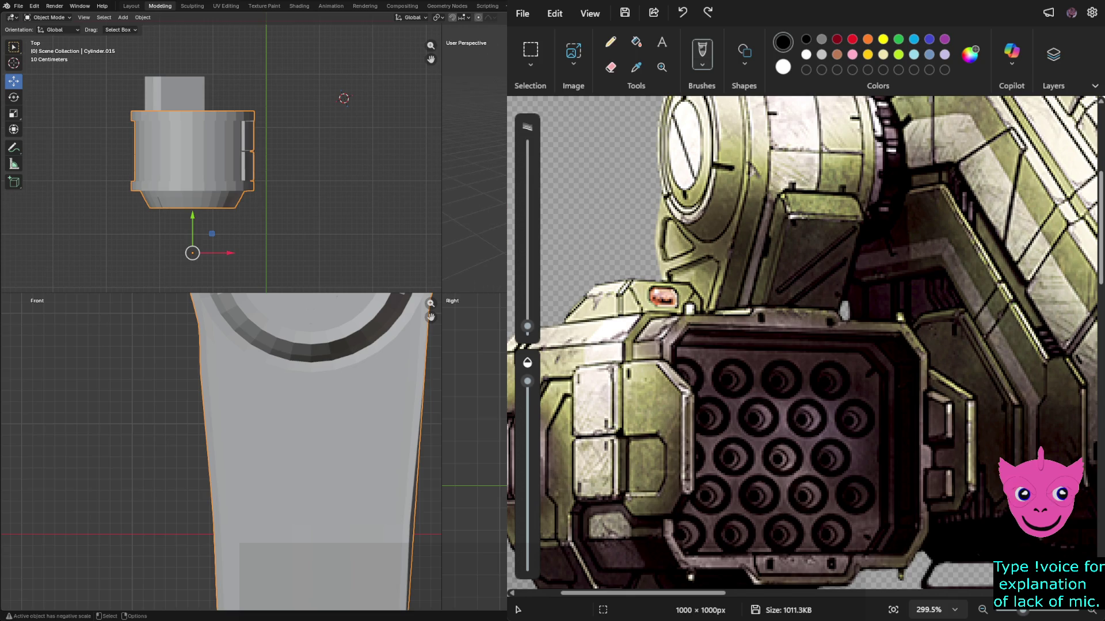
# Try moving the small top block down over the cylinder, undo it, and return to Object Mode.
pyautogui.click(174, 93)
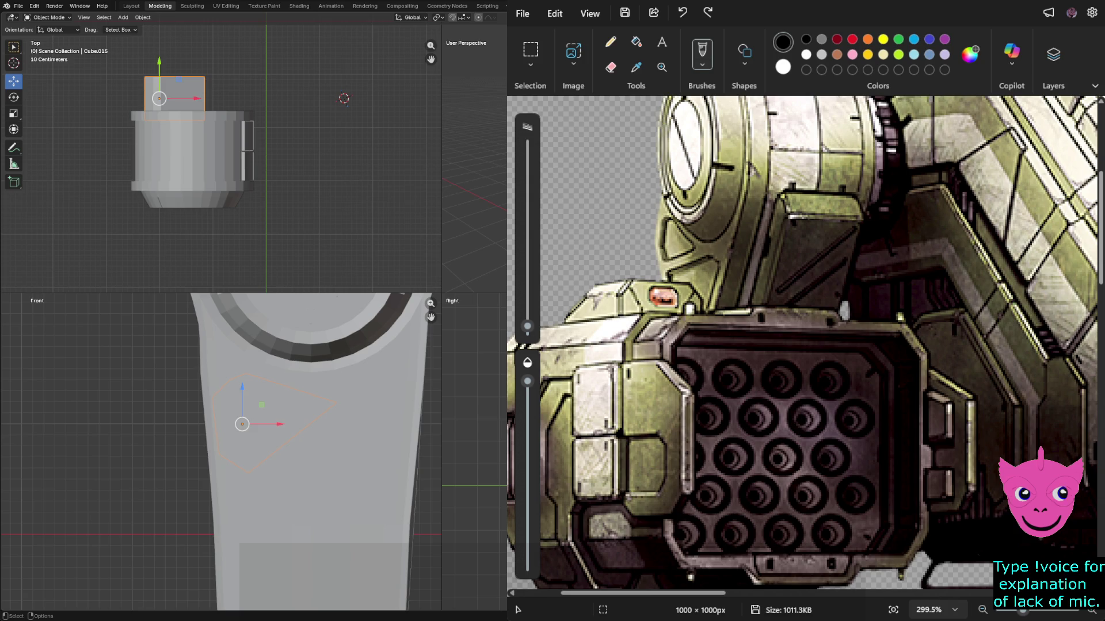
pyautogui.moveTo(159, 62); pyautogui.dragTo(159, 140)
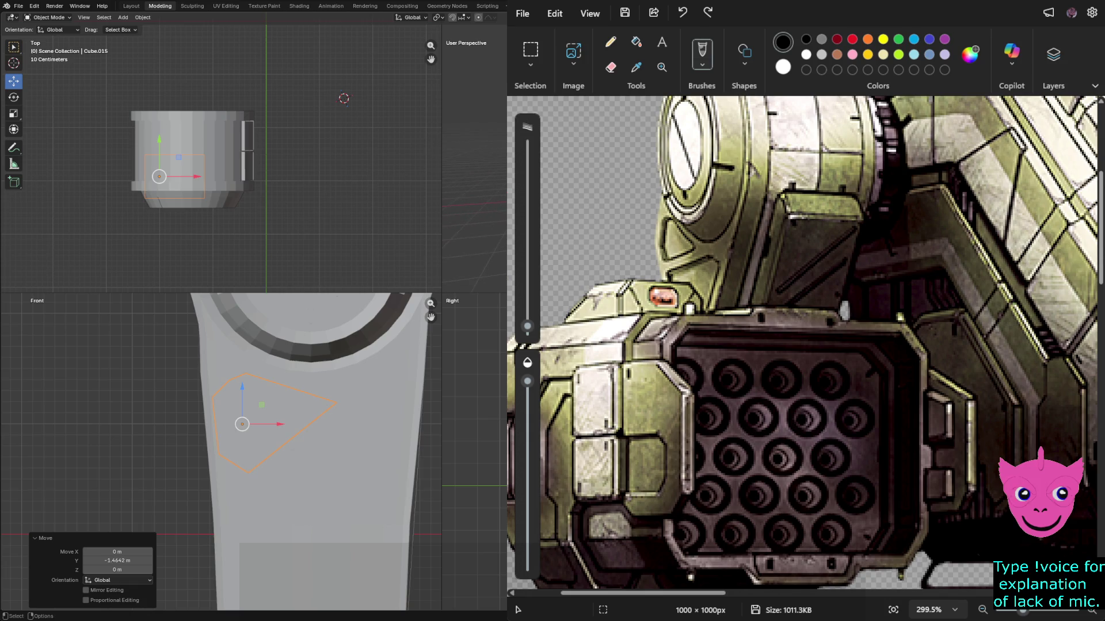
pyautogui.hotkey('alt', 'a')
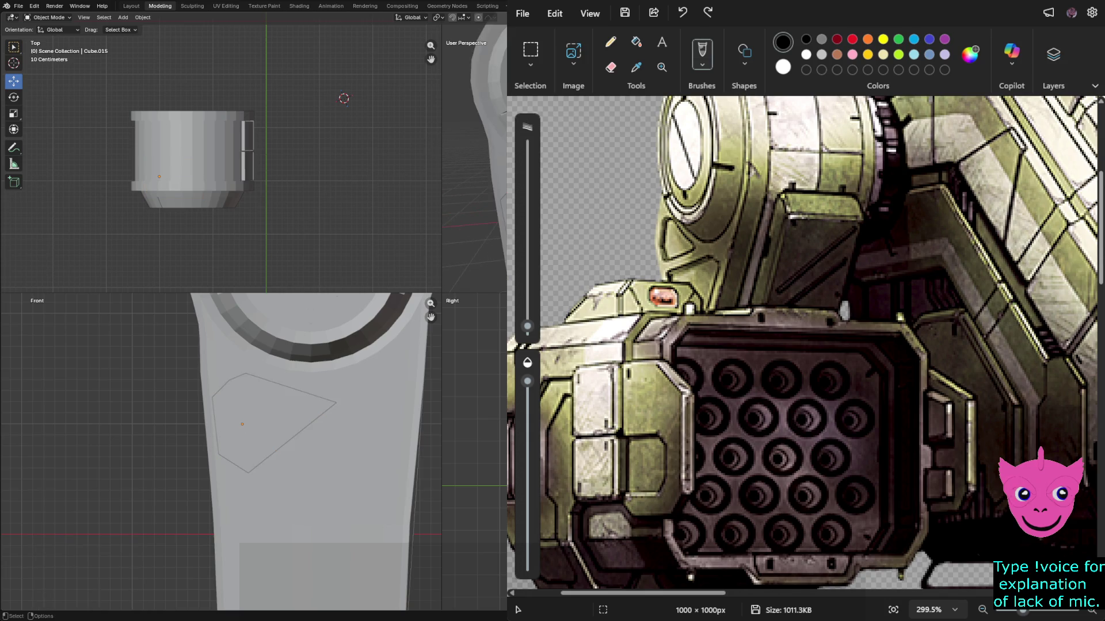
pyautogui.hotkey('ctrl', 'z')
pyautogui.hotkey('alt', 'a')
pyautogui.press('Tab')
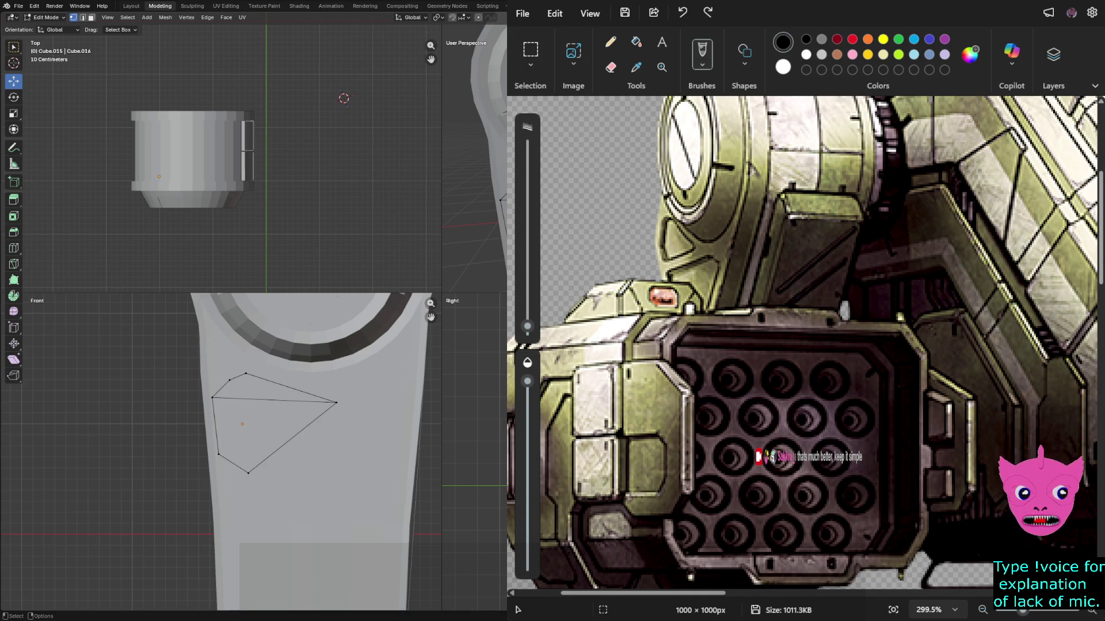
pyautogui.press('Tab')
pyautogui.click(123, 17)
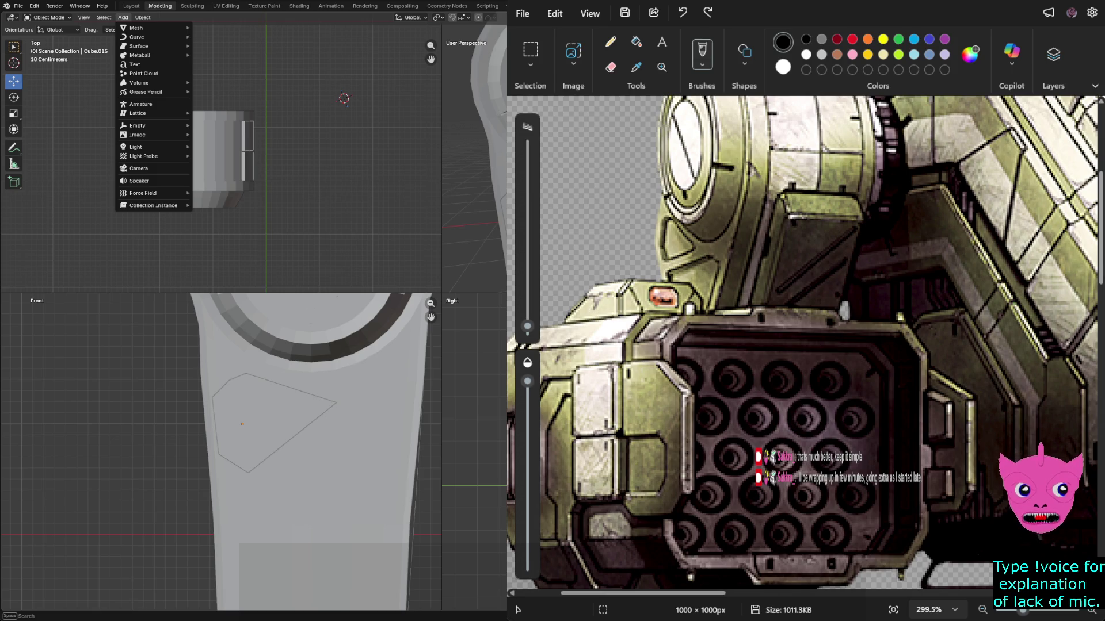
# Add a new cube, Cube.016, and drag it away from the cylinder.
pyautogui.press('Escape')
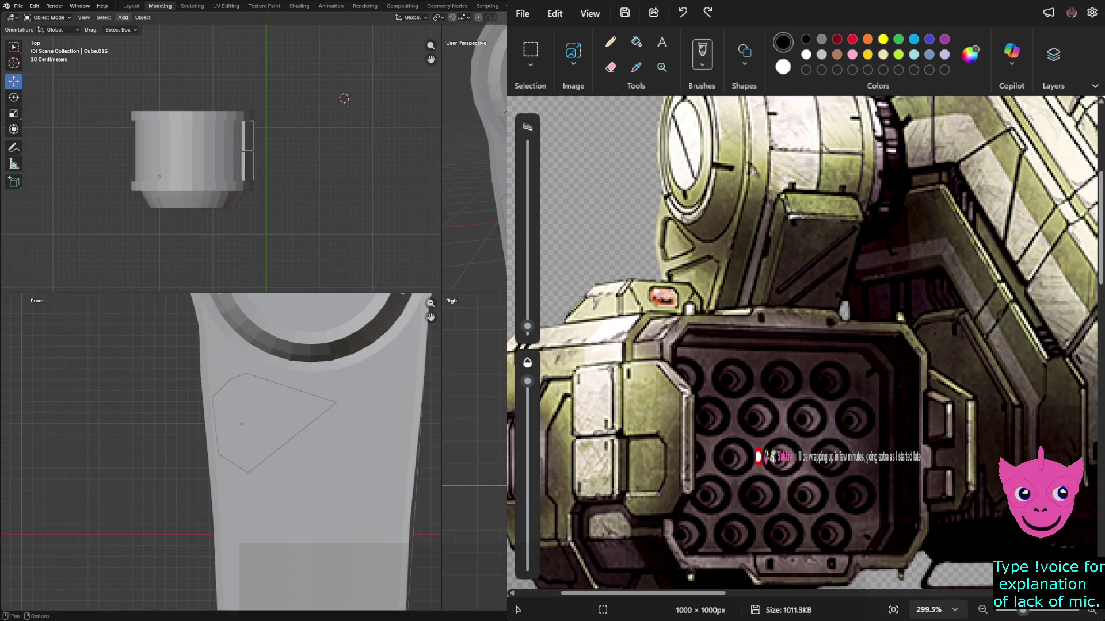
pyautogui.click(123, 18)
pyautogui.moveTo(138, 27)
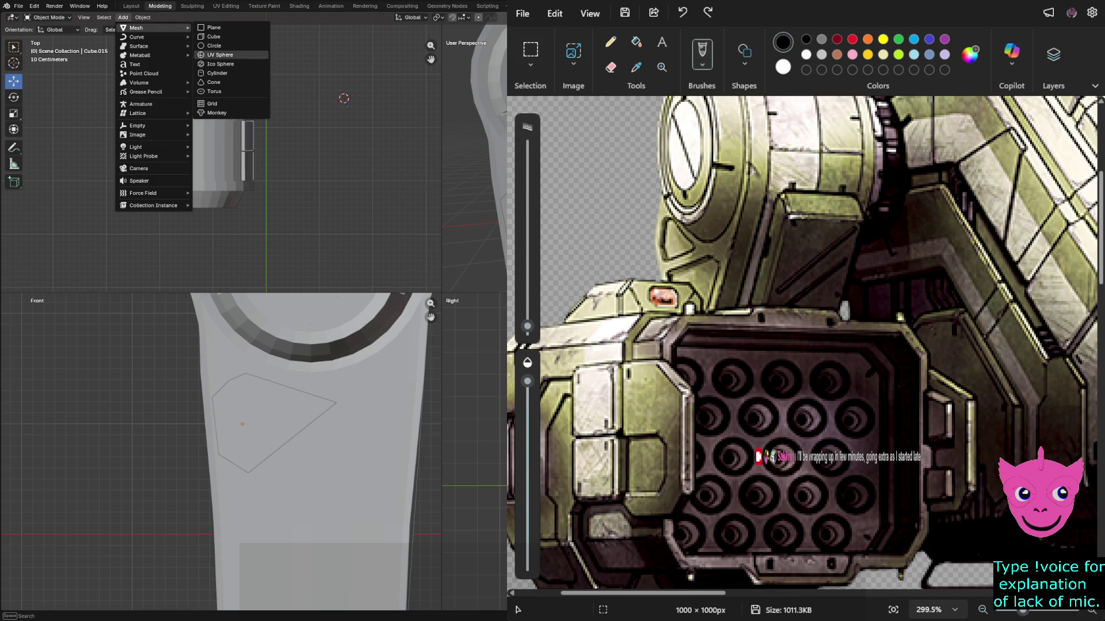
pyautogui.click(214, 36)
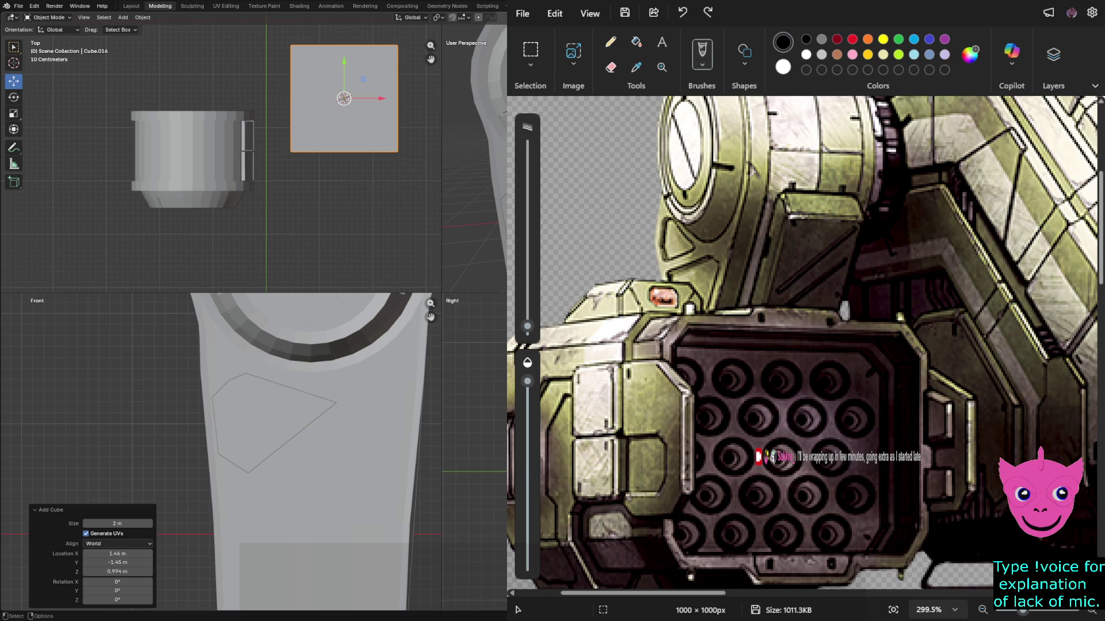
pyautogui.moveTo(344, 98); pyautogui.dragTo(210, 64)
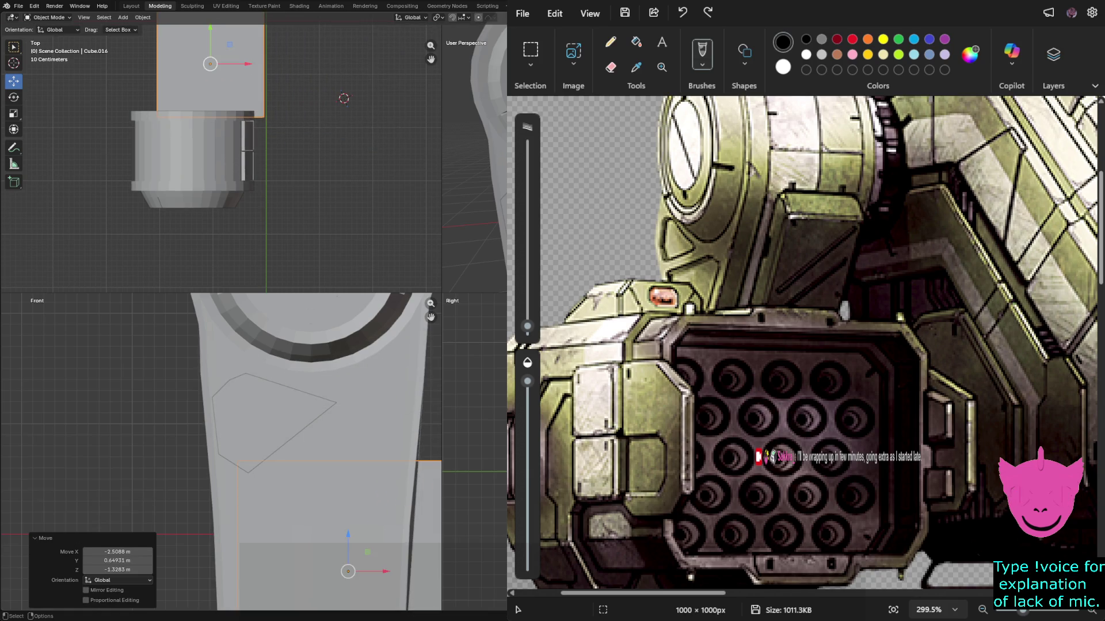
# Switch the views to wireframe and move Cube.016 1.9945 m along X and 1.2099 m along Z.
pyautogui.click(321, 407)
pyautogui.click(408, 511)
pyautogui.press('z')
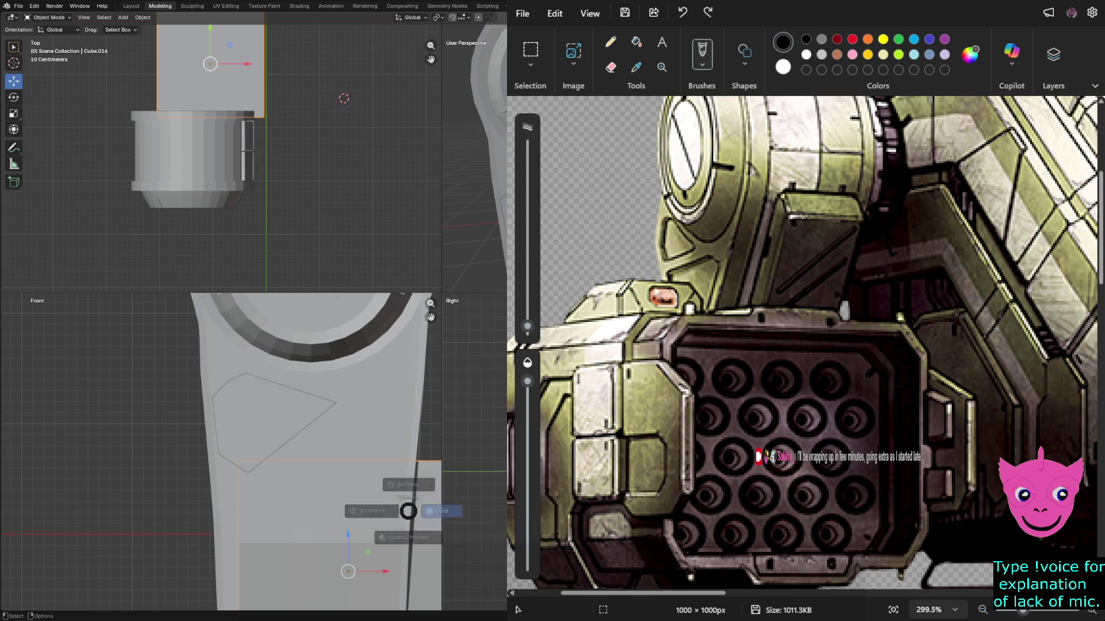
pyautogui.click(371, 511)
pyautogui.keyDown('shift'); pyautogui.moveTo(372, 511); pyautogui.dragTo(183, 485, button='middle'); pyautogui.keyUp('shift')
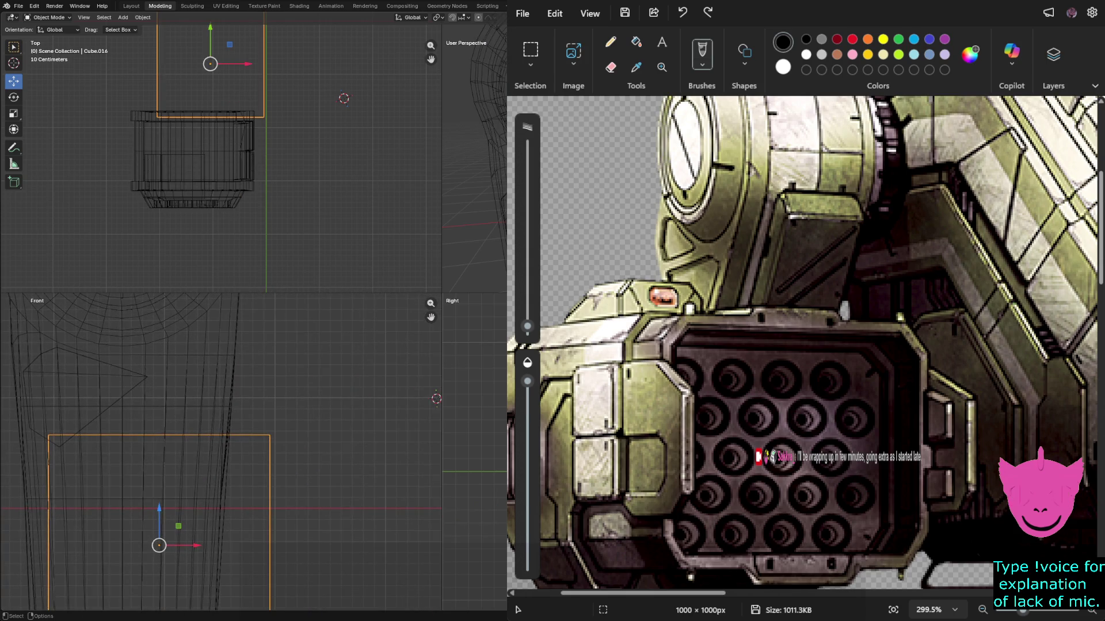
pyautogui.keyDown('shift'); pyautogui.click(229, 500); pyautogui.keyUp('shift')
pyautogui.hotkey('ctrl', 'z')
pyautogui.hotkey('ctrl', 'shift', 'z')
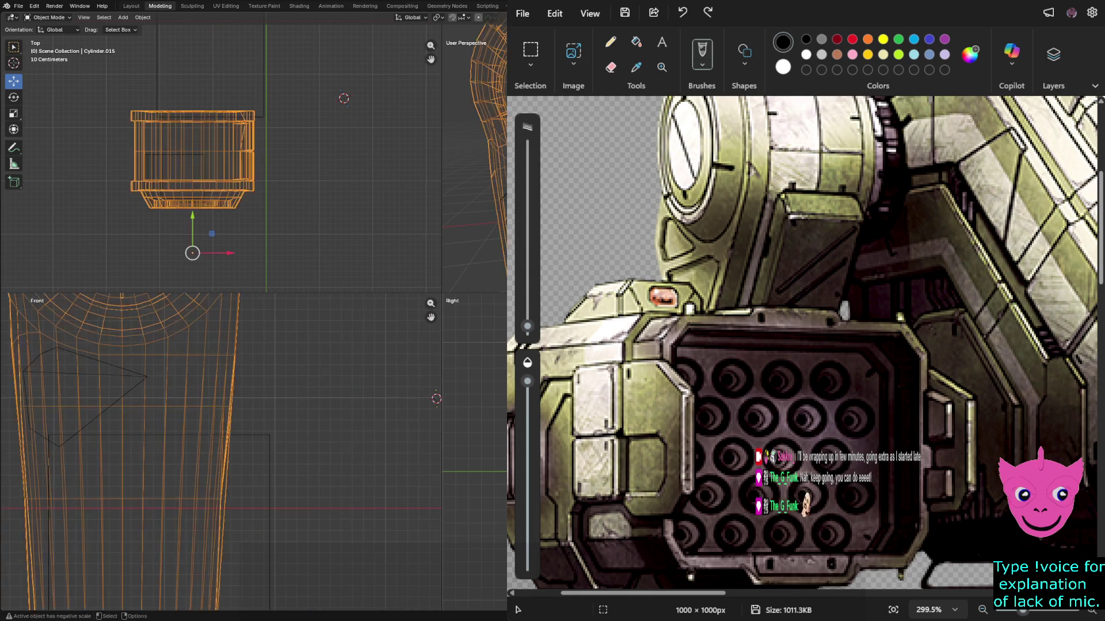
pyautogui.hotkey('ctrl', 'z')
pyautogui.press('g')
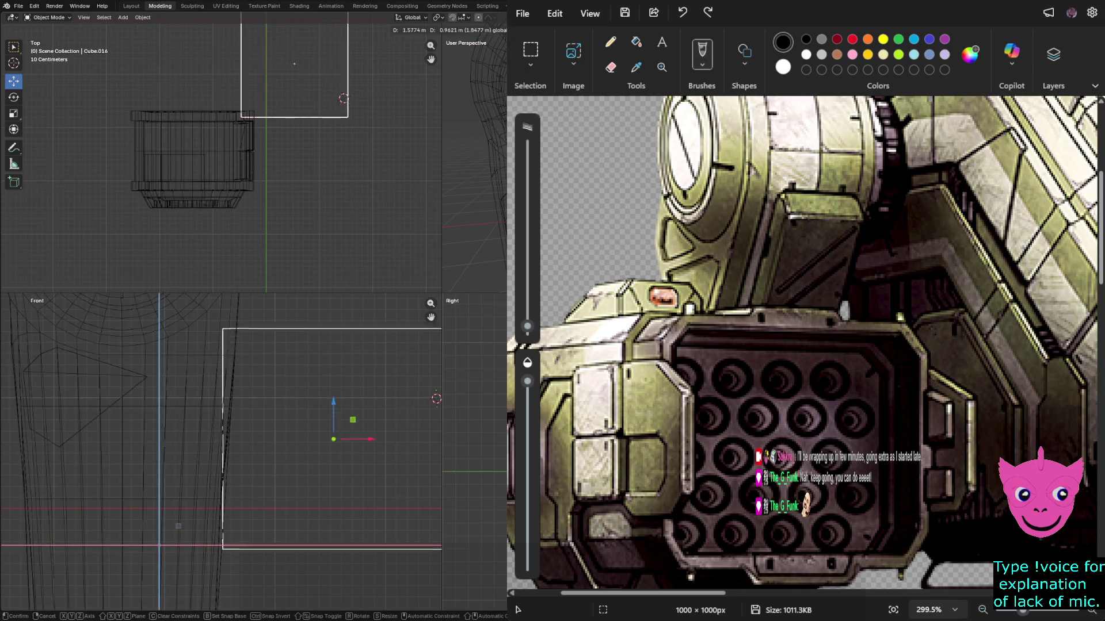
pyautogui.press('Return')
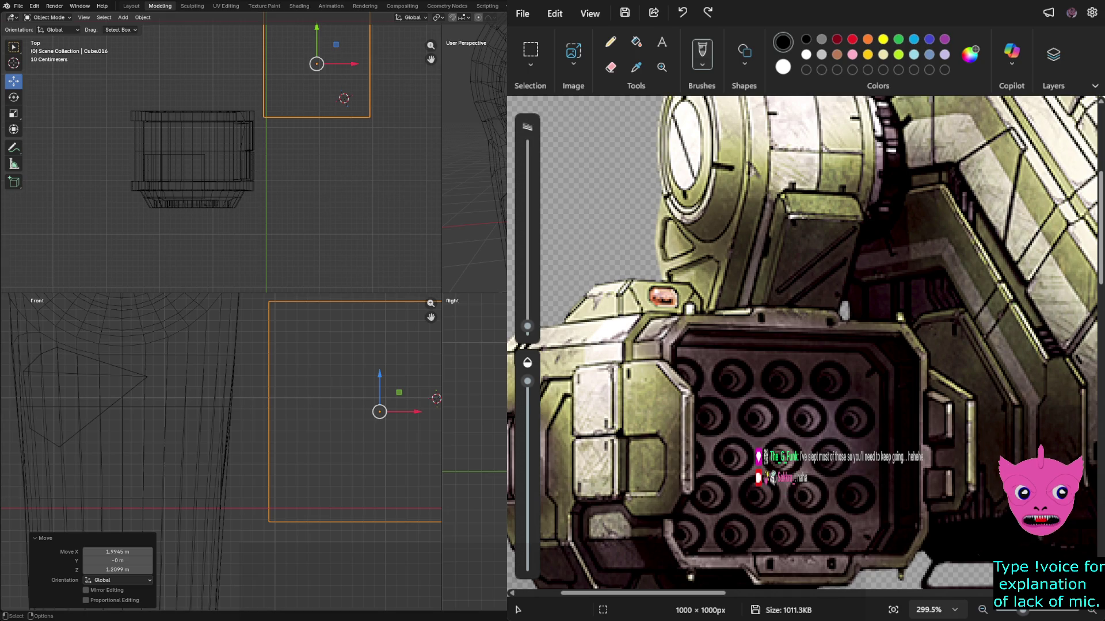
# Select the square plane and frame it in an enlarged front view.
pyautogui.hotkey('alt', 'a')
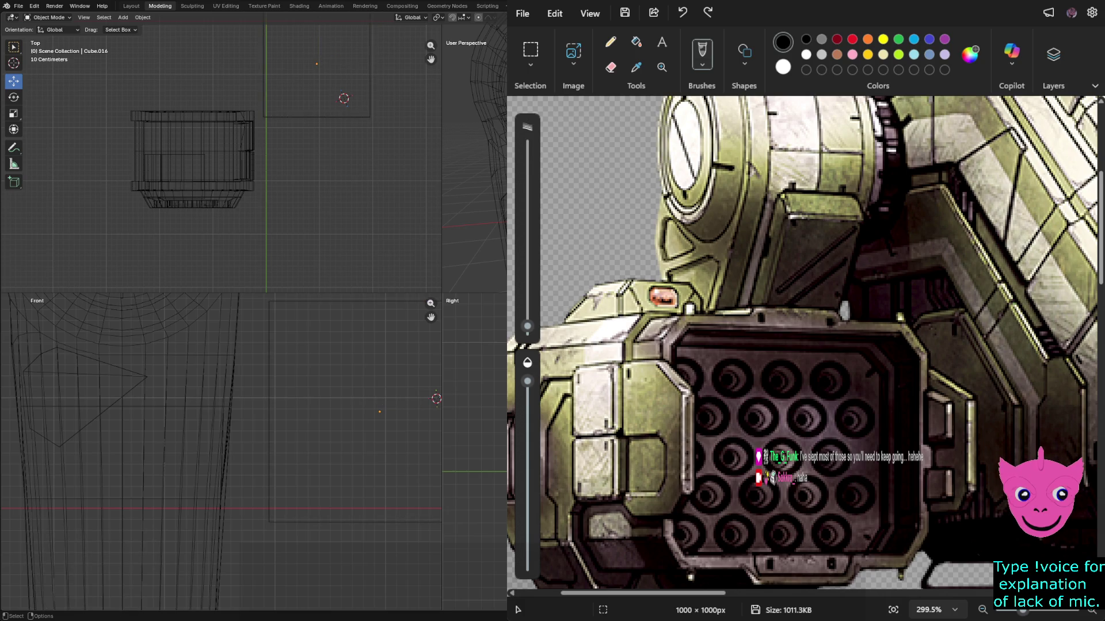
pyautogui.click(269, 403)
pyautogui.press('KP_Decimal')
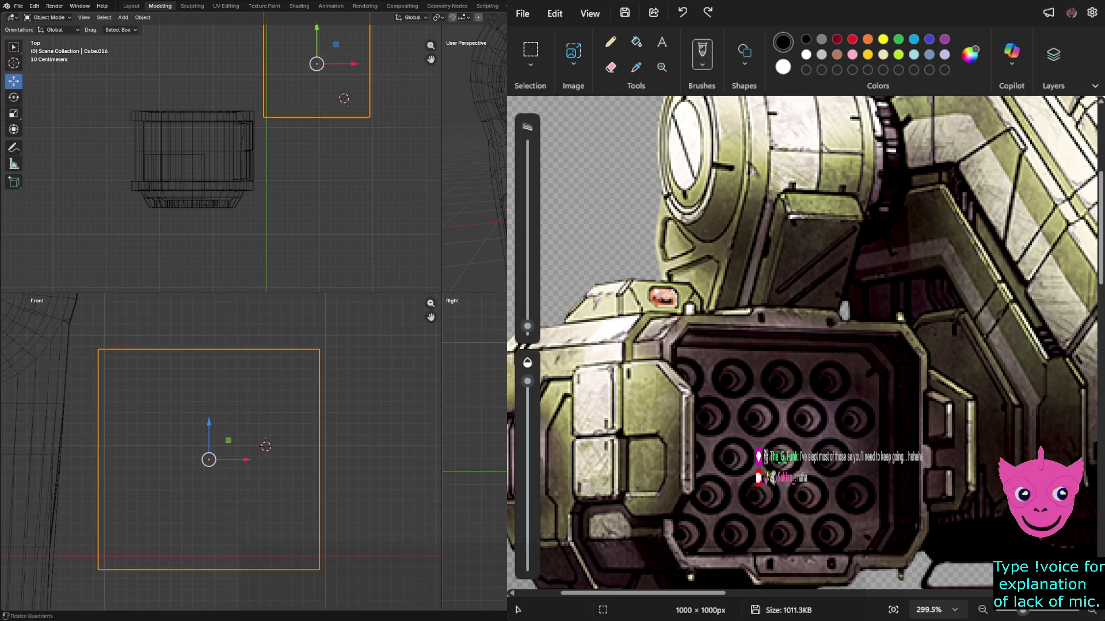
pyautogui.moveTo(253, 268); pyautogui.dragTo(253, 187)
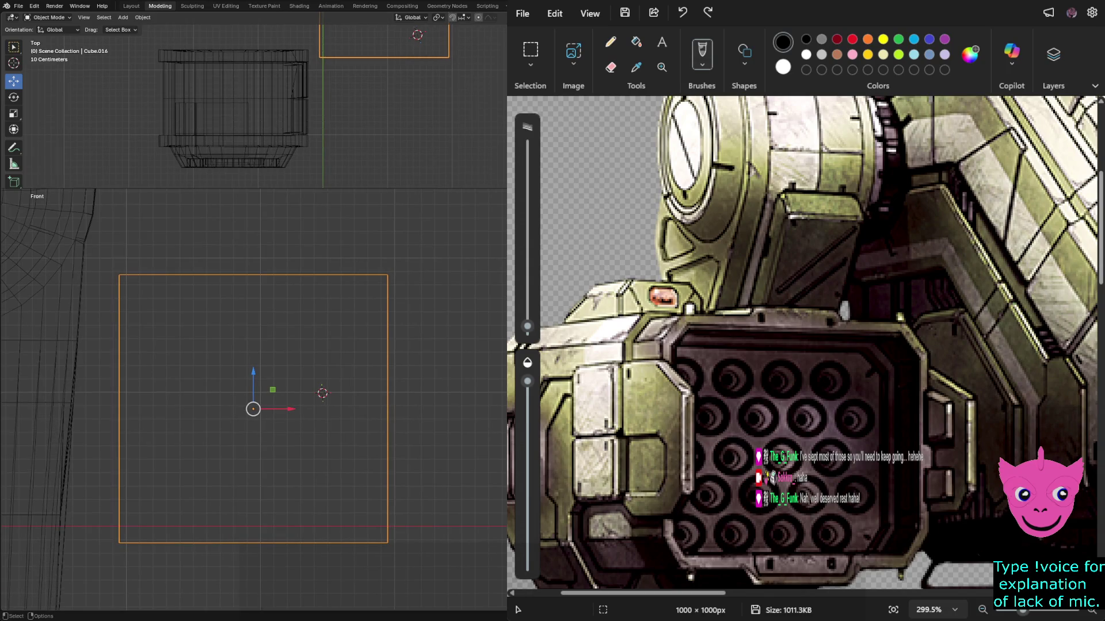
pyautogui.scroll(-4, 262, 403)
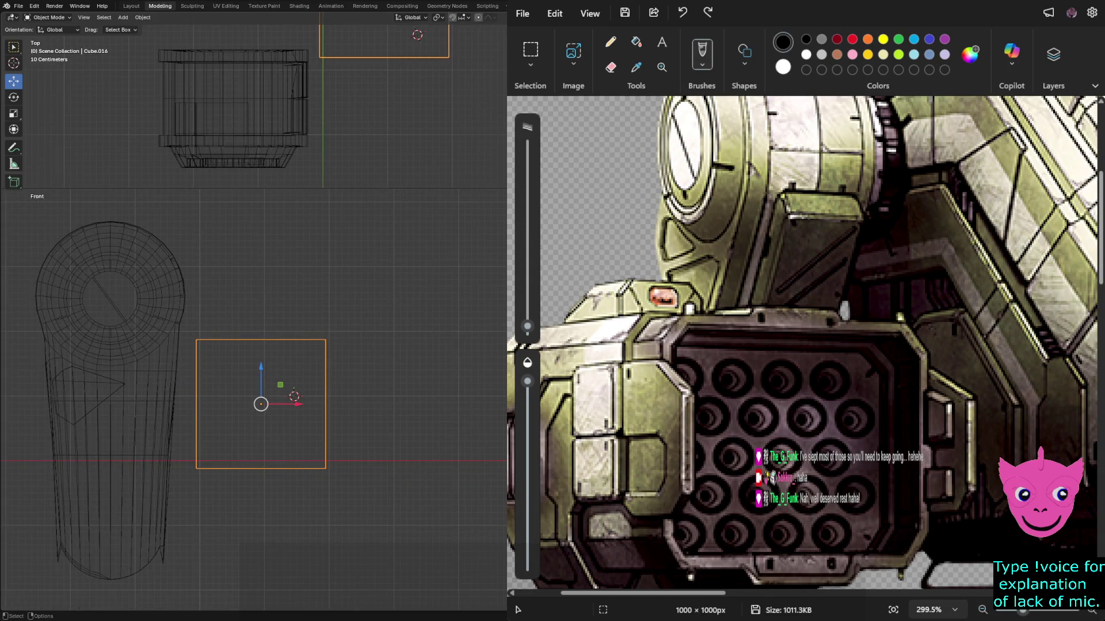
# Shrink the square to half size and turn it about 43.5° into a diamond over the forearm.
pyautogui.moveTo(261, 404)
pyautogui.mouseDown()
pyautogui.moveTo(177, 462)
pyautogui.moveTo(144, 443)
pyautogui.mouseUp()
pyautogui.press('s')
pyautogui.click(175, 460)
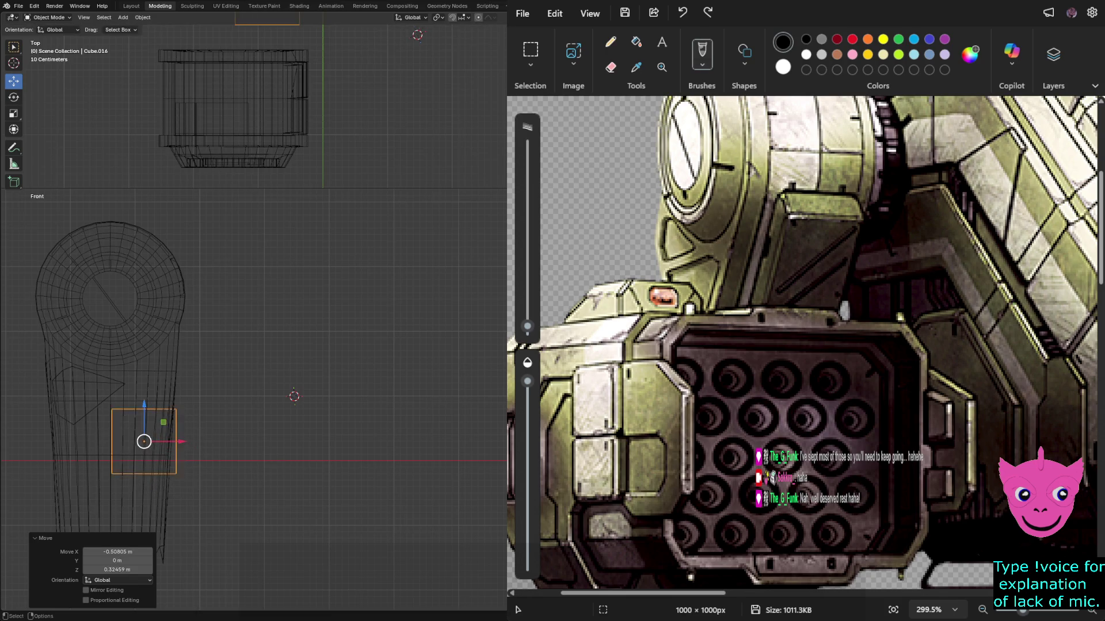
pyautogui.press('r')
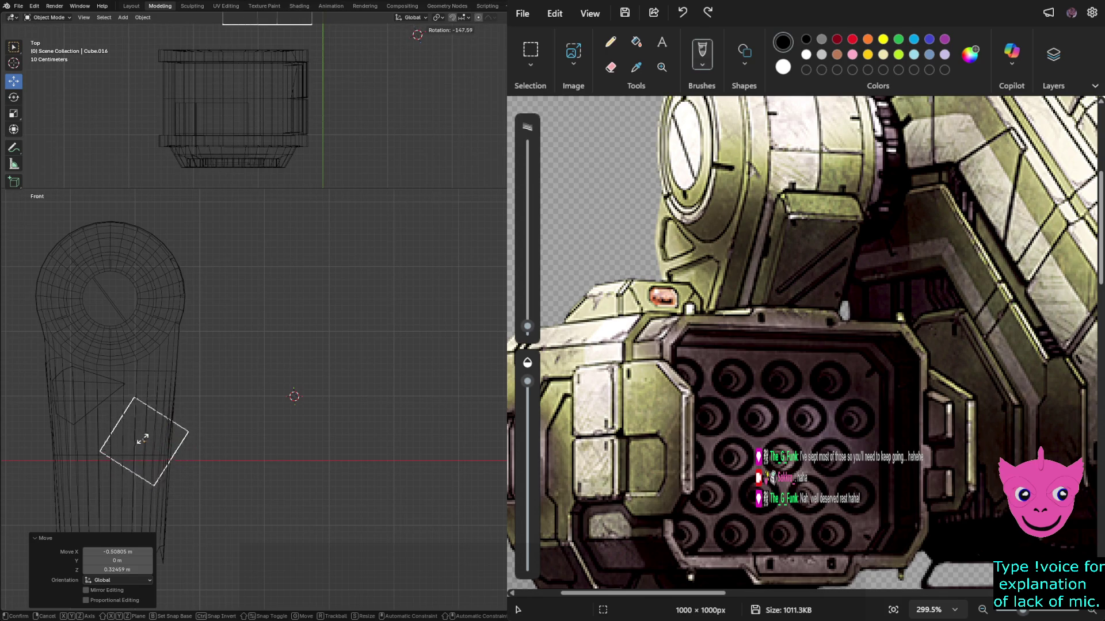
pyautogui.click(148, 439)
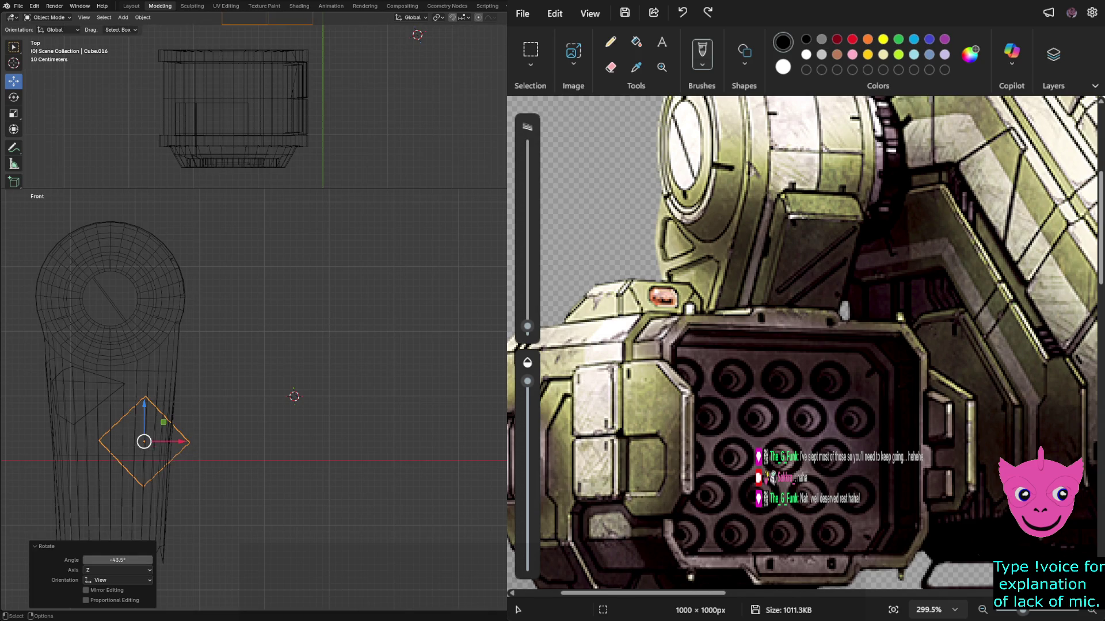
pyautogui.moveTo(144, 442)
pyautogui.mouseDown()
pyautogui.moveTo(115, 438)
pyautogui.moveTo(131, 433)
pyautogui.mouseUp()
pyautogui.press('s')
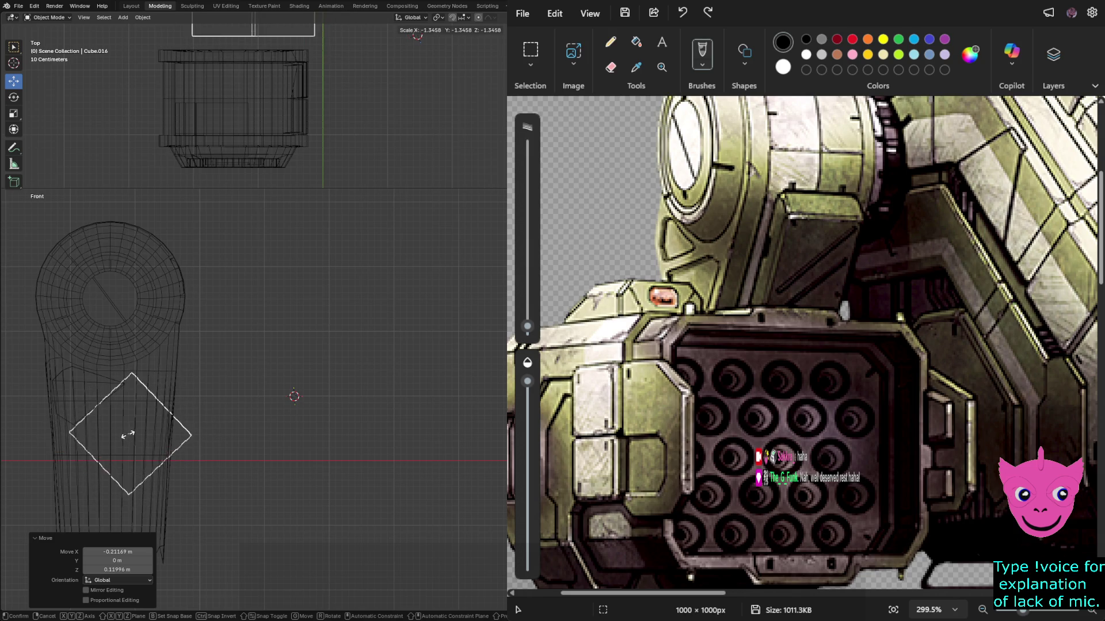
pyautogui.click(129, 435)
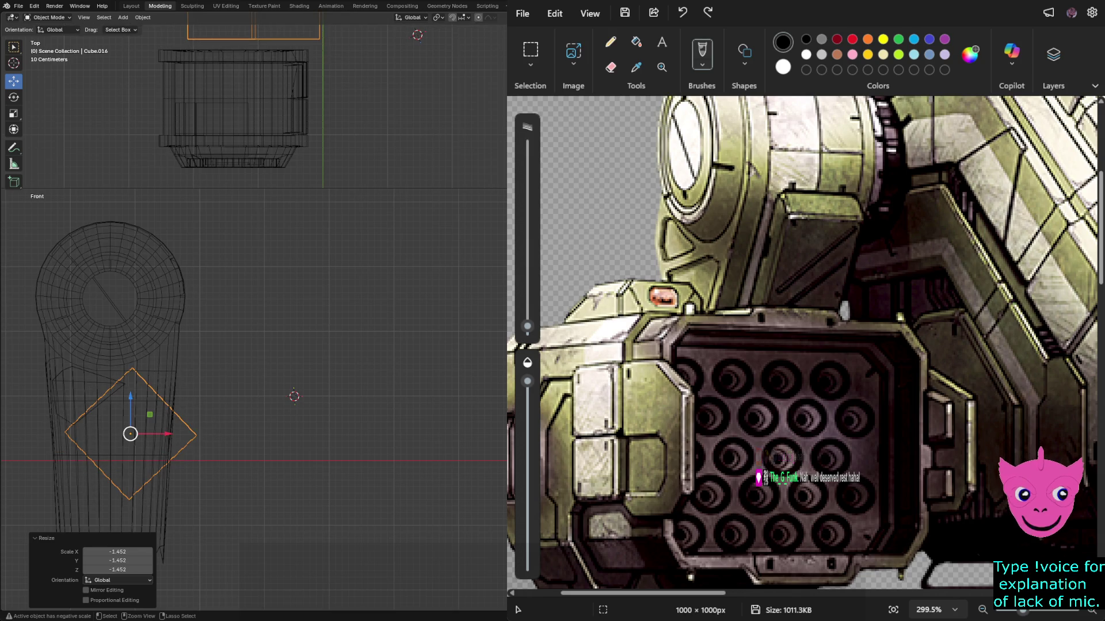
pyautogui.hotkey('ctrl', 'z')
# Centre the diamond in the front view and rotate it a further 3°.
pyautogui.scroll(1, 268, 399)
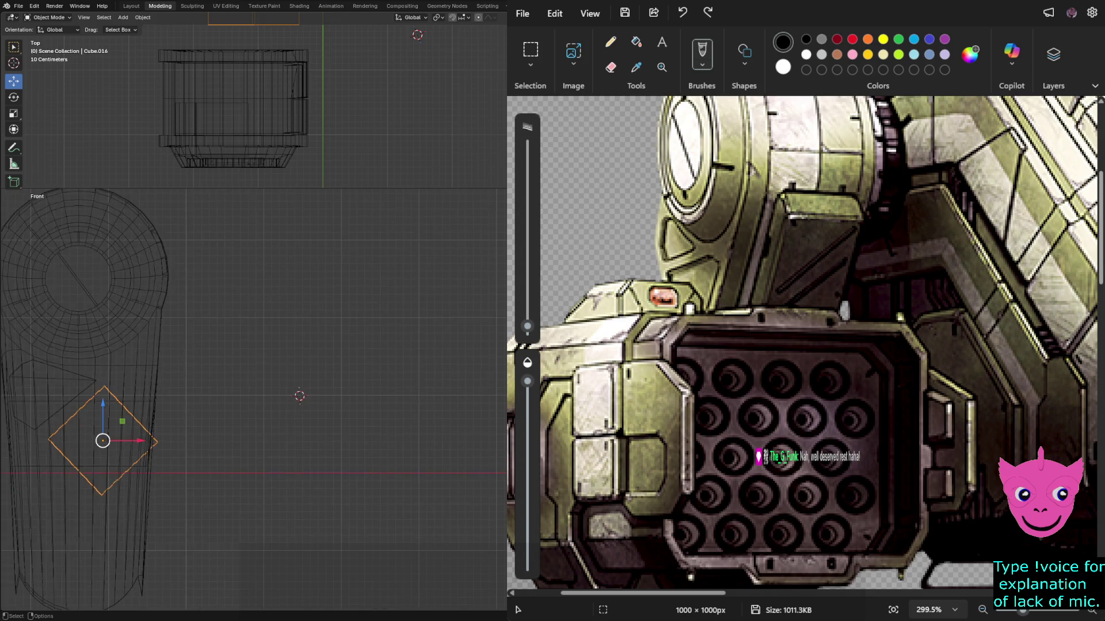
pyautogui.scroll(1, 104, 443)
pyautogui.keyDown('shift'); pyautogui.moveTo(104, 443); pyautogui.dragTo(251, 433, button='middle'); pyautogui.keyUp('shift')
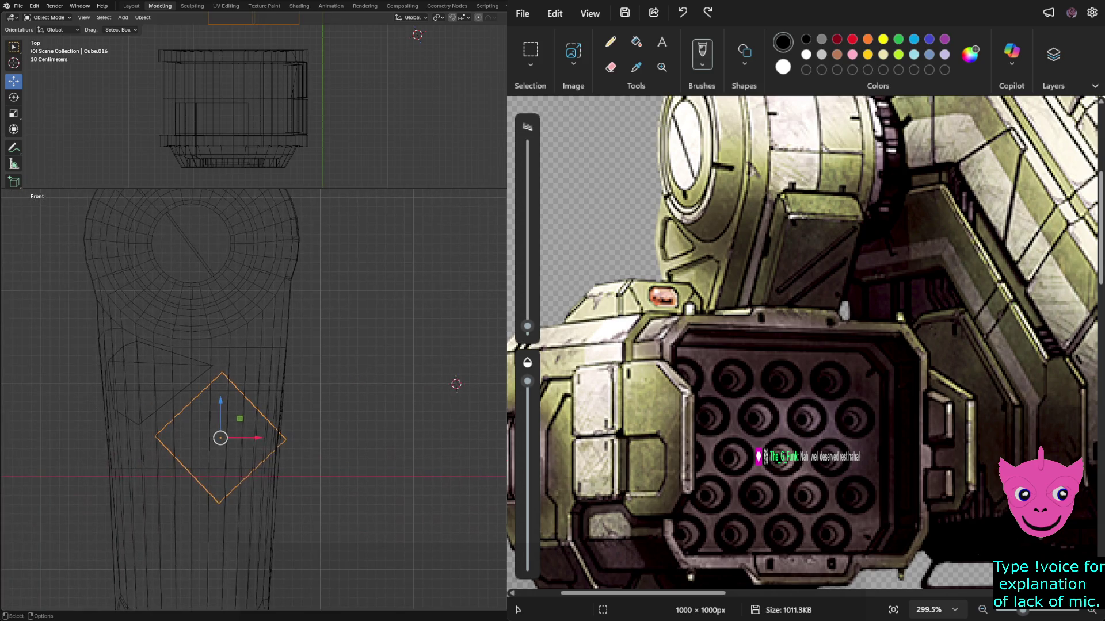
pyautogui.press('r')
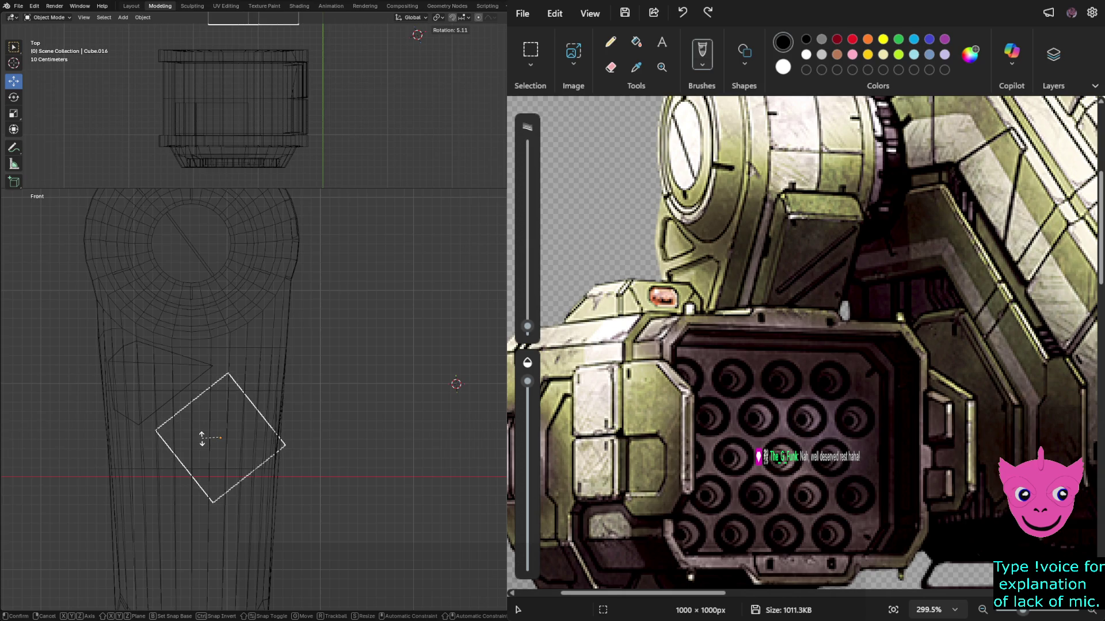
pyautogui.click(202, 439)
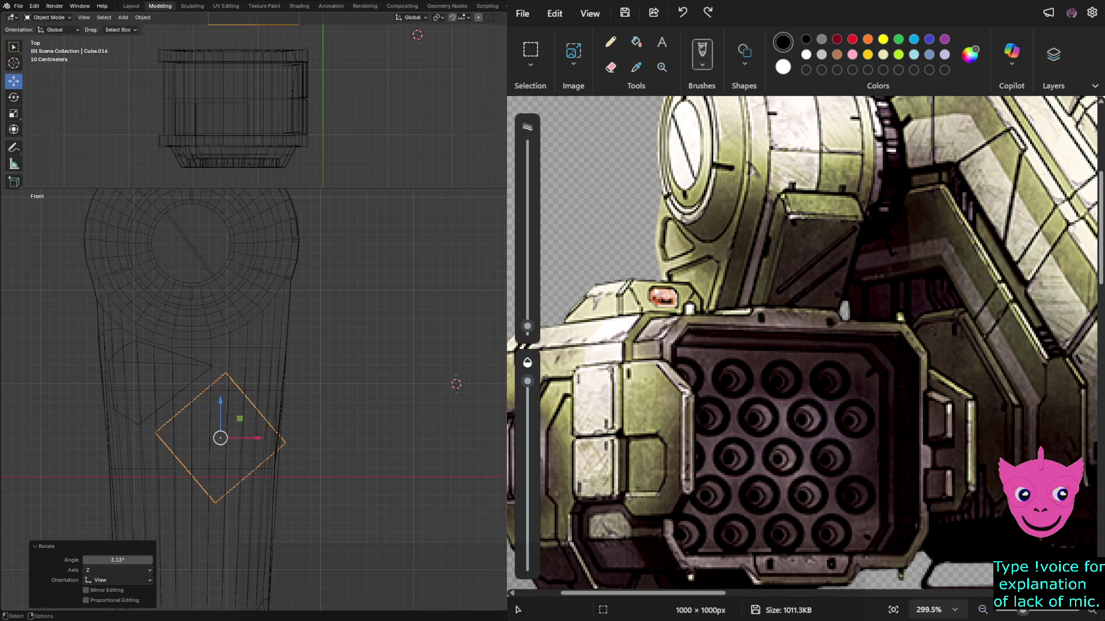
pyautogui.hotkey('alt', 'a')
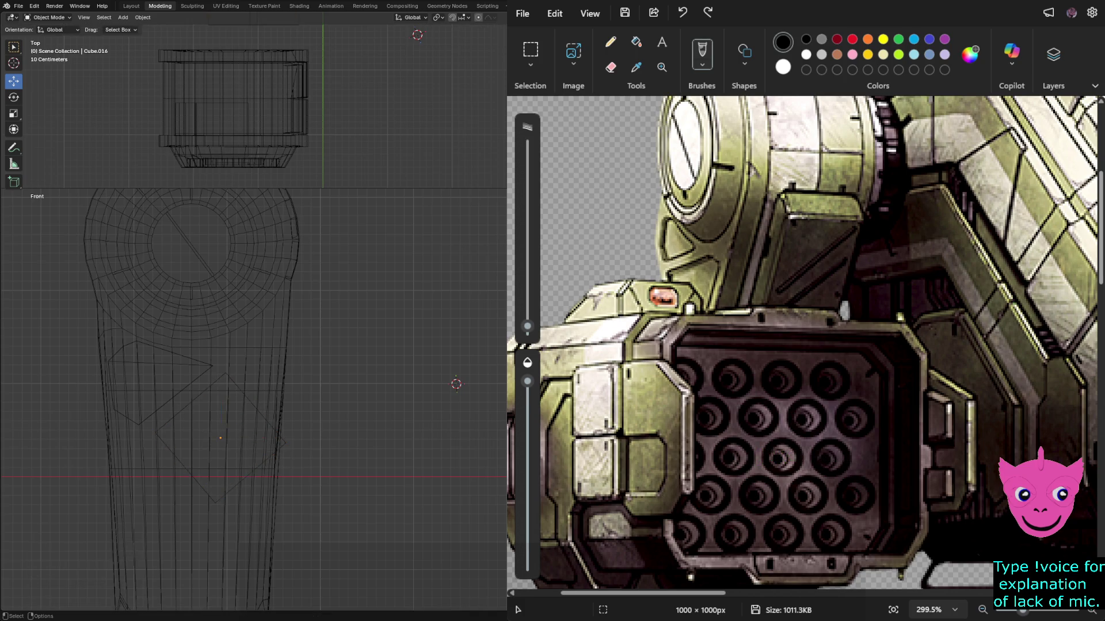
pyautogui.hotkey('ctrl', 'z')
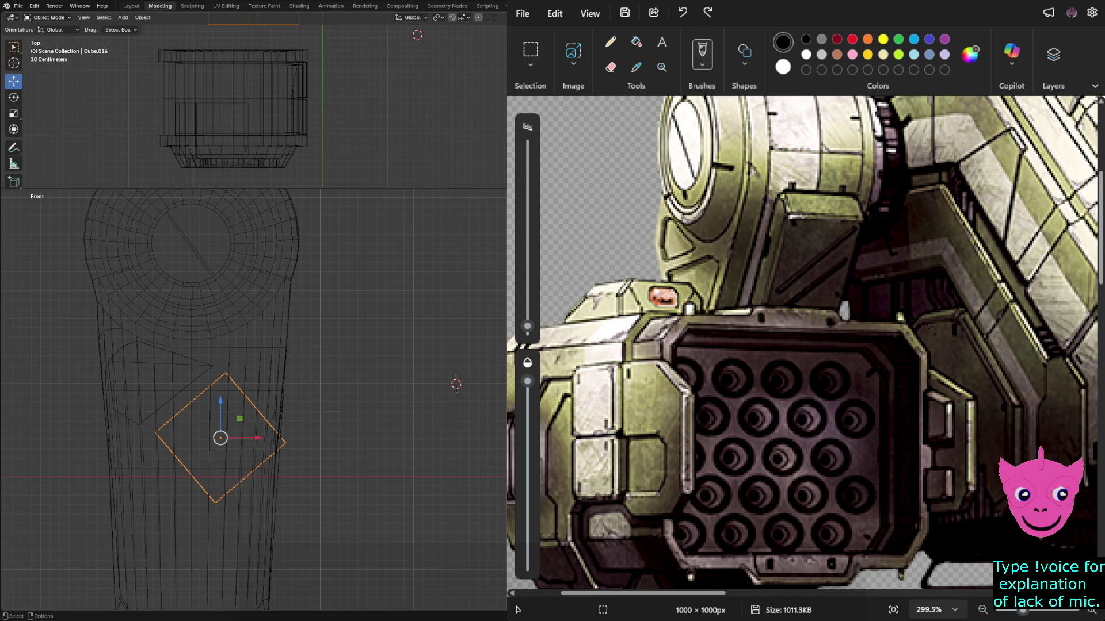
pyautogui.press('i')
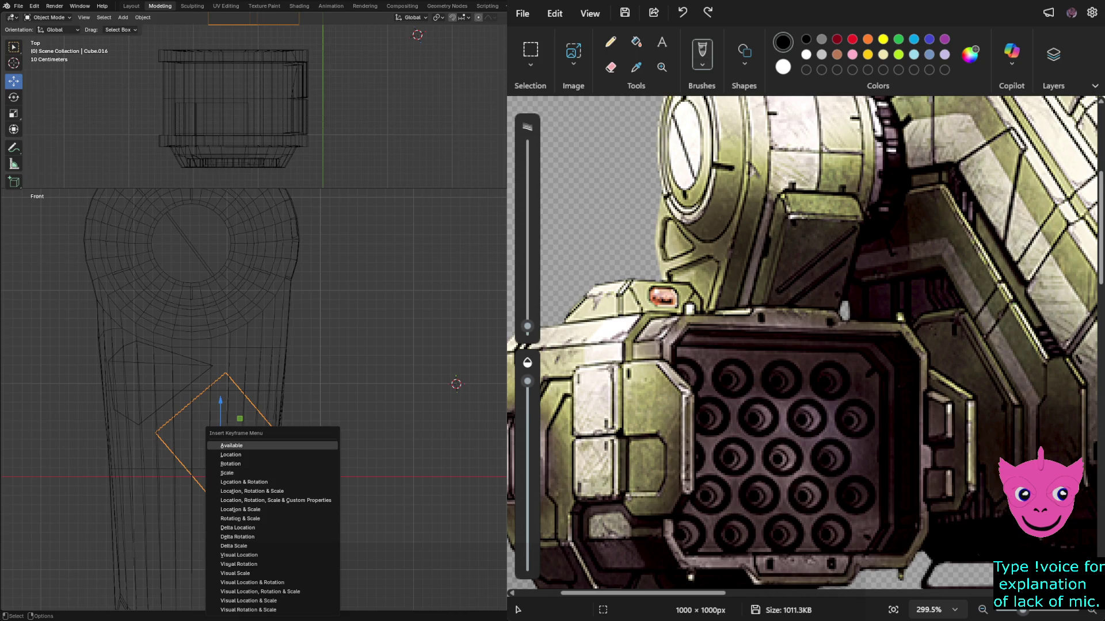
pyautogui.press('Escape')
# Enter Edit Mode on the diamond and try a knife cut across its face, then undo it.
pyautogui.press('Tab')
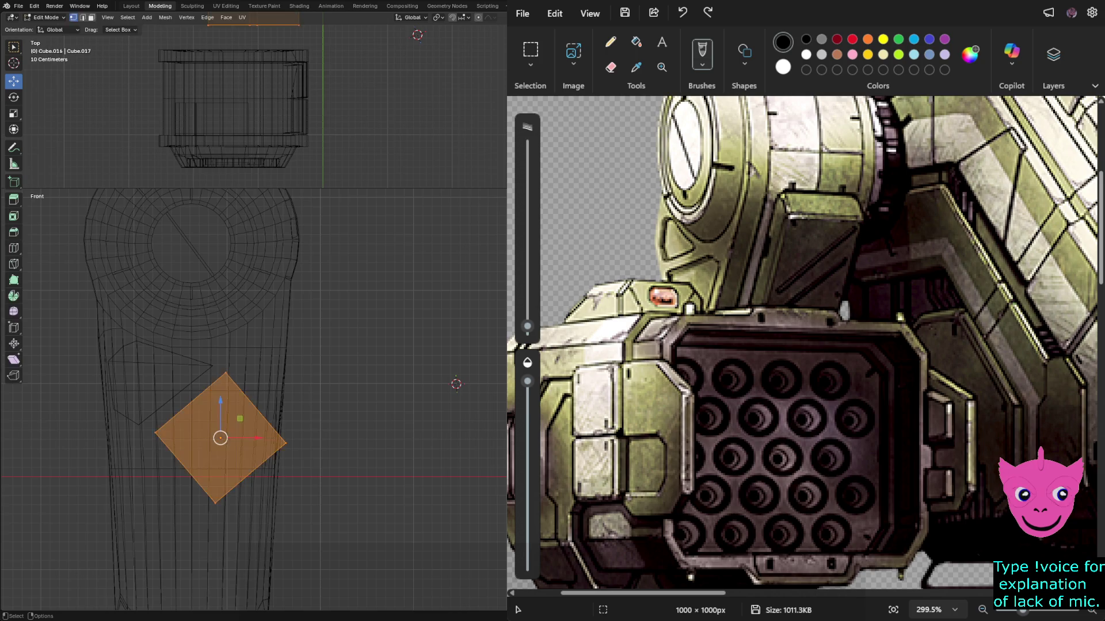
pyautogui.hotkey('alt', 'a')
pyautogui.press('k')
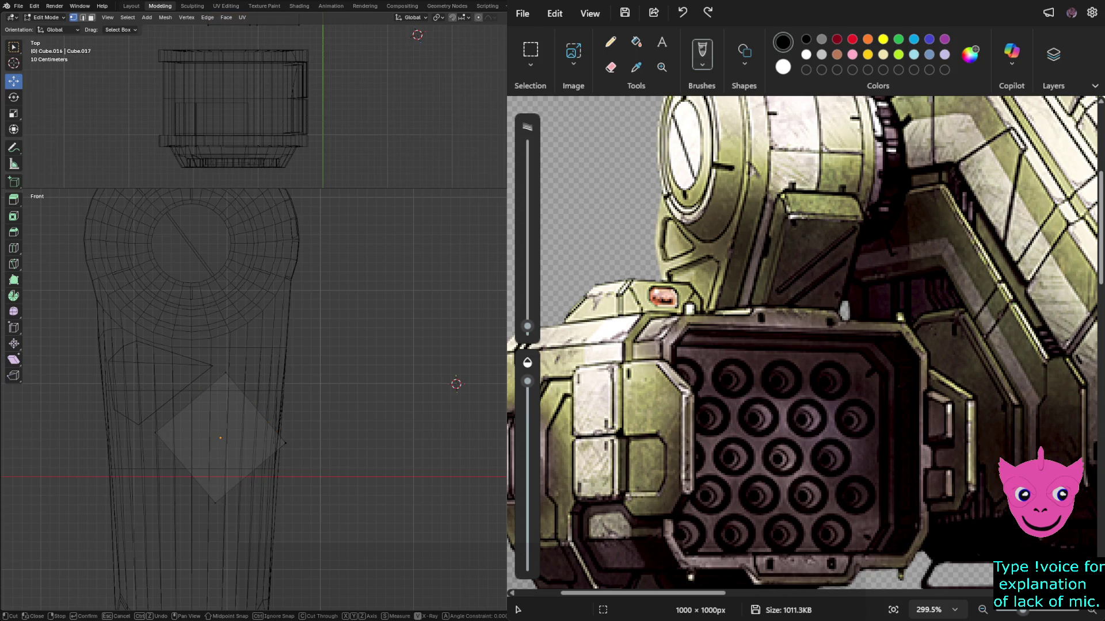
pyautogui.click(184, 389)
pyautogui.click(272, 490)
pyautogui.hotkey('ctrl', 'z')
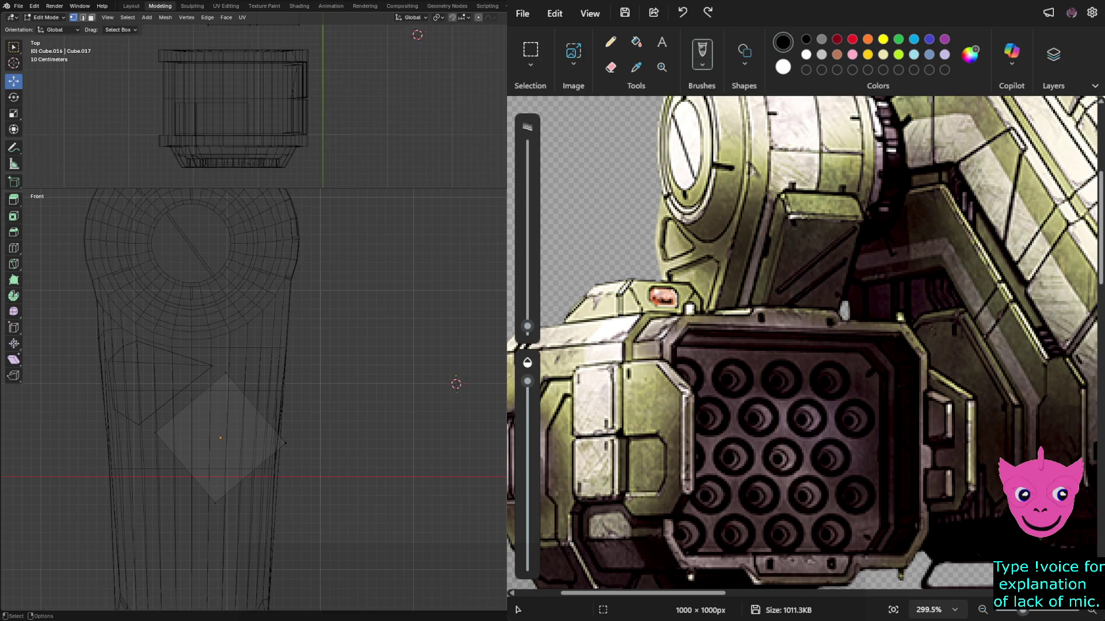
# Knife a diagonal edge across the diamond and select its bottom, right and top corner vertices.
pyautogui.click(279, 499)
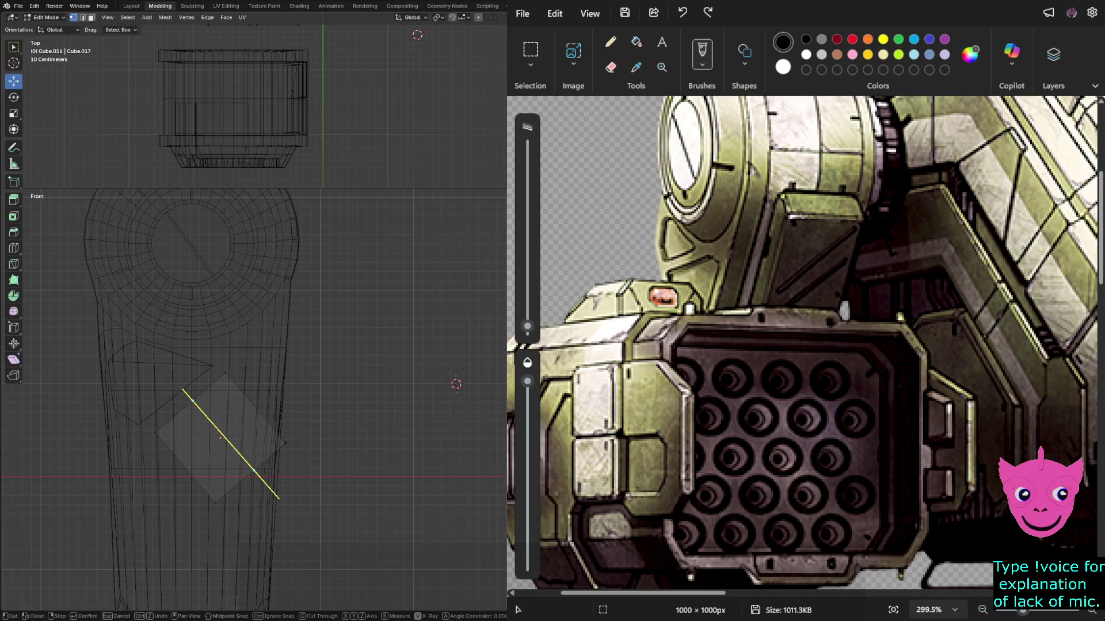
pyautogui.click(182, 390)
pyautogui.press('Return')
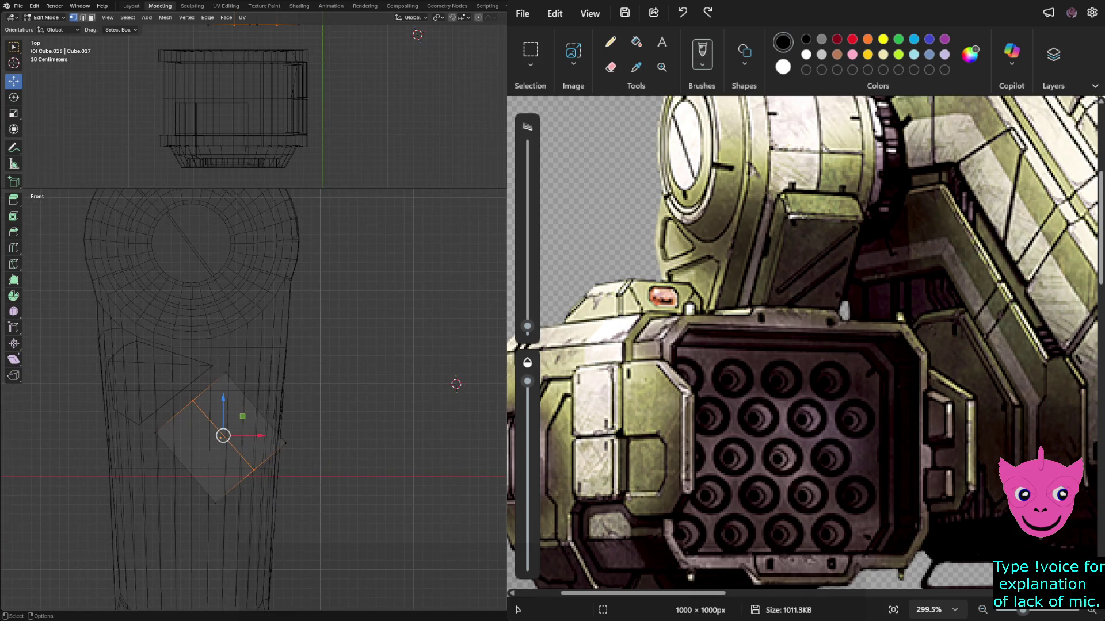
pyautogui.moveTo(194, 476)
pyautogui.mouseDown()
pyautogui.moveTo(244, 523)
pyautogui.moveTo(220, 523)
pyautogui.mouseUp()
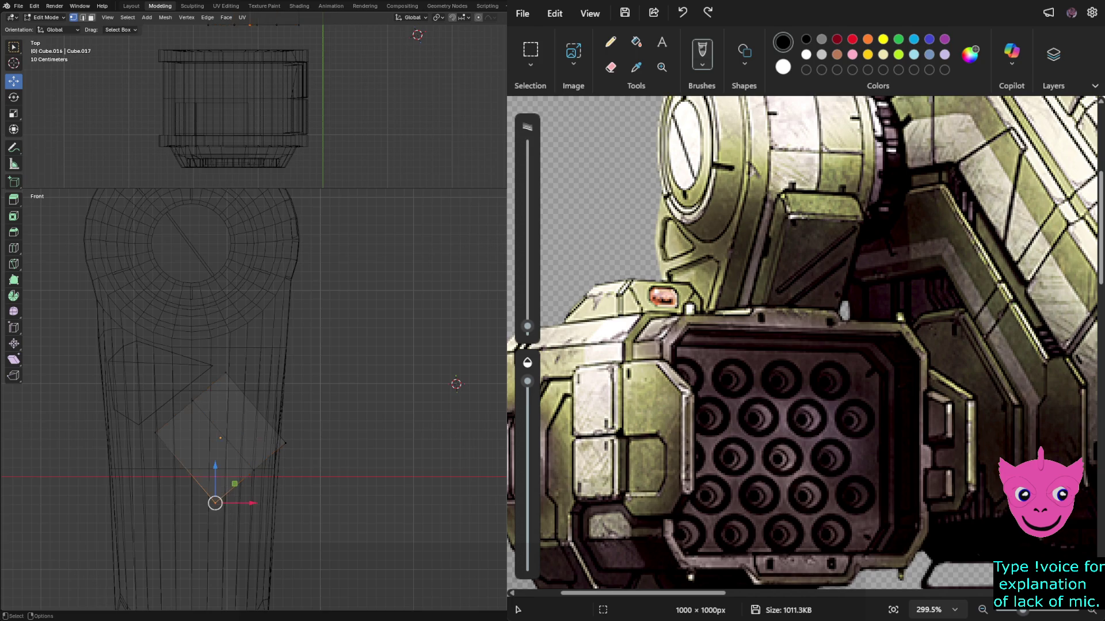
pyautogui.click(286, 443)
pyautogui.moveTo(223, 370); pyautogui.dragTo(245, 389)
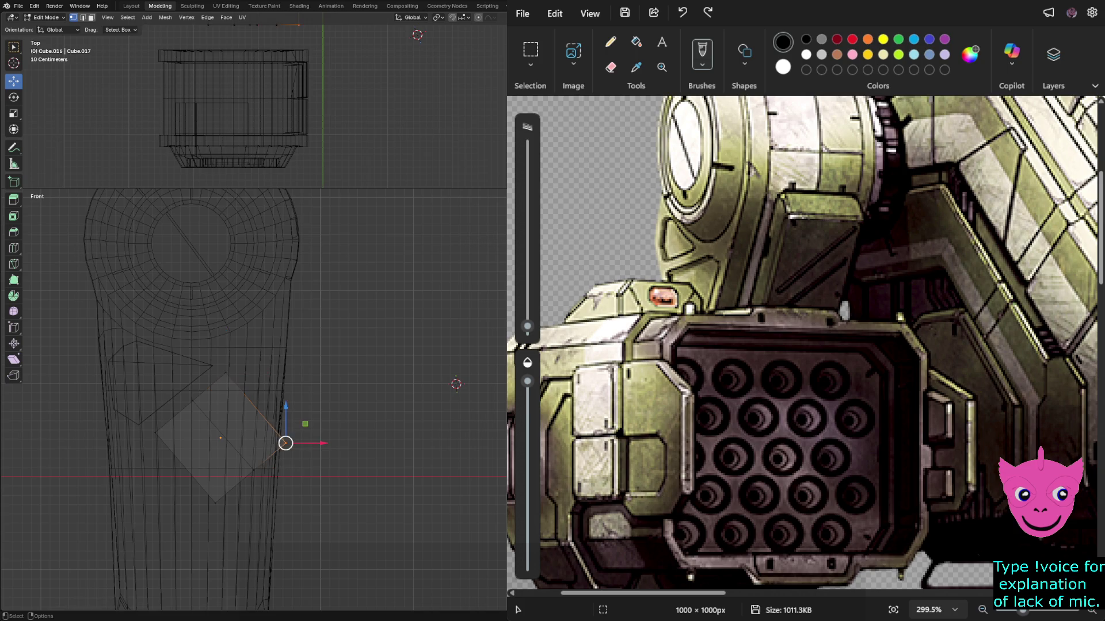
# Move the top vertex, shift it along X, and nudge the left corner vertex slightly left.
pyautogui.press('g')
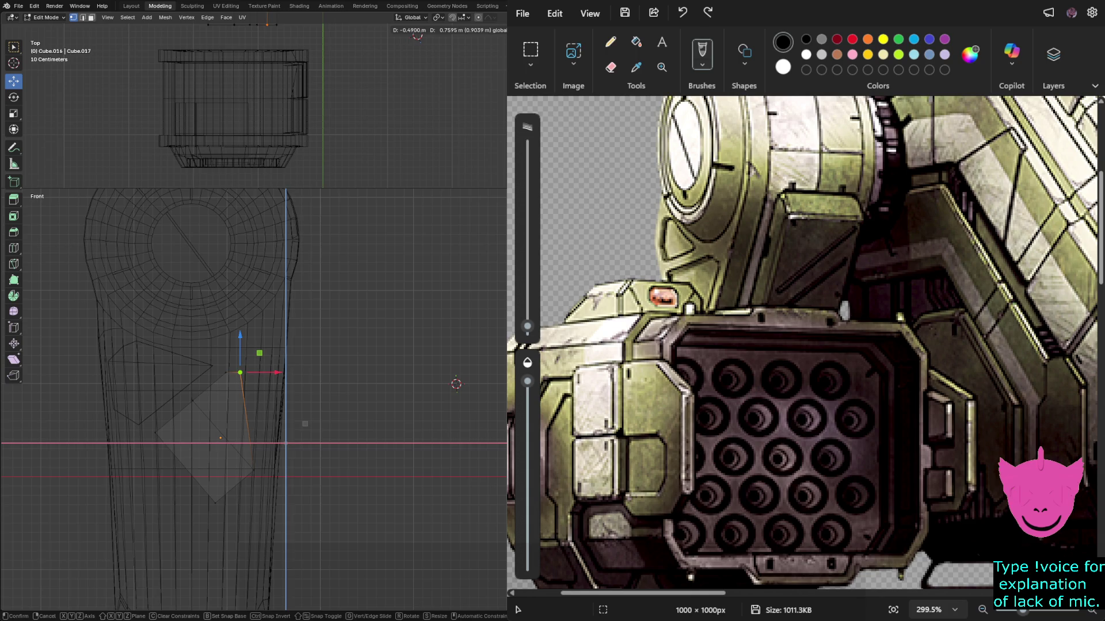
pyautogui.click(240, 373)
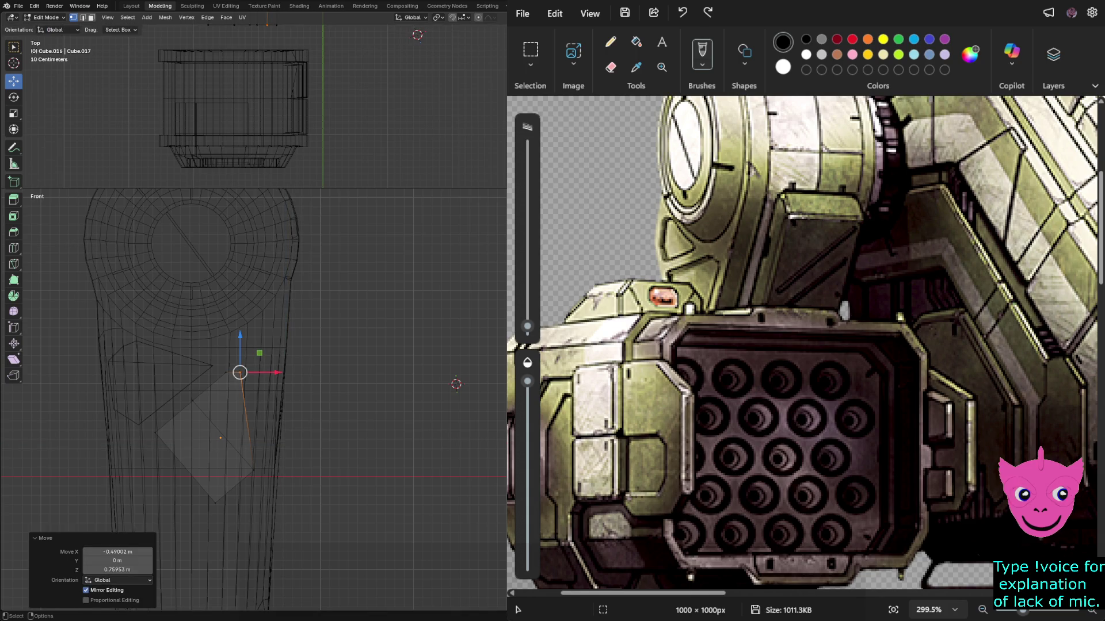
pyautogui.press('g')
pyautogui.press('x')
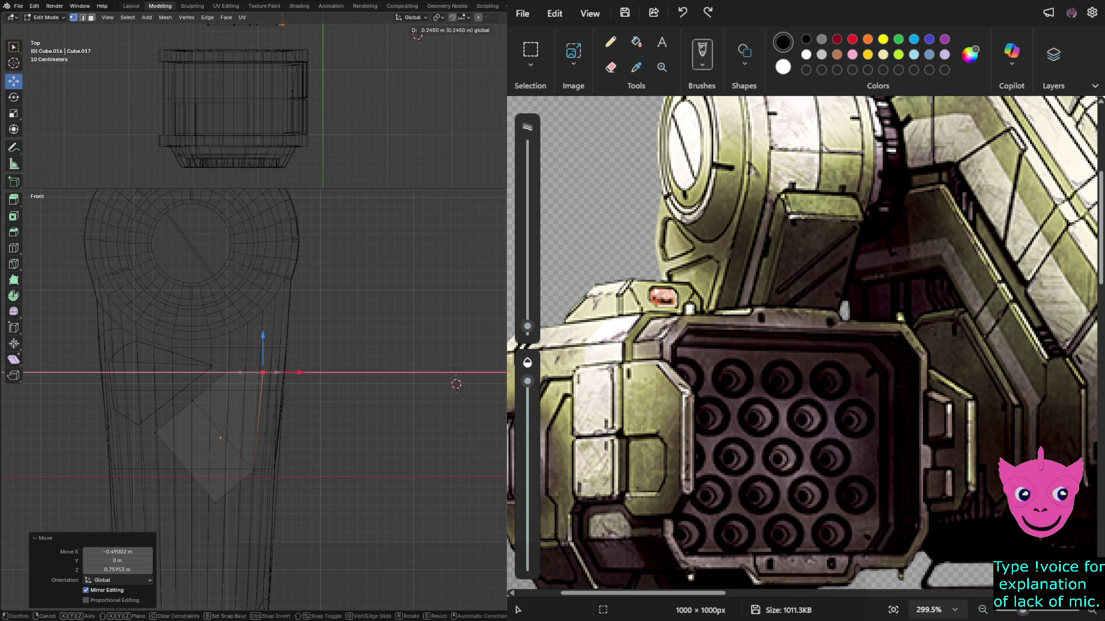
pyautogui.click(245, 368)
pyautogui.moveTo(245, 366); pyautogui.dragTo(221, 379)
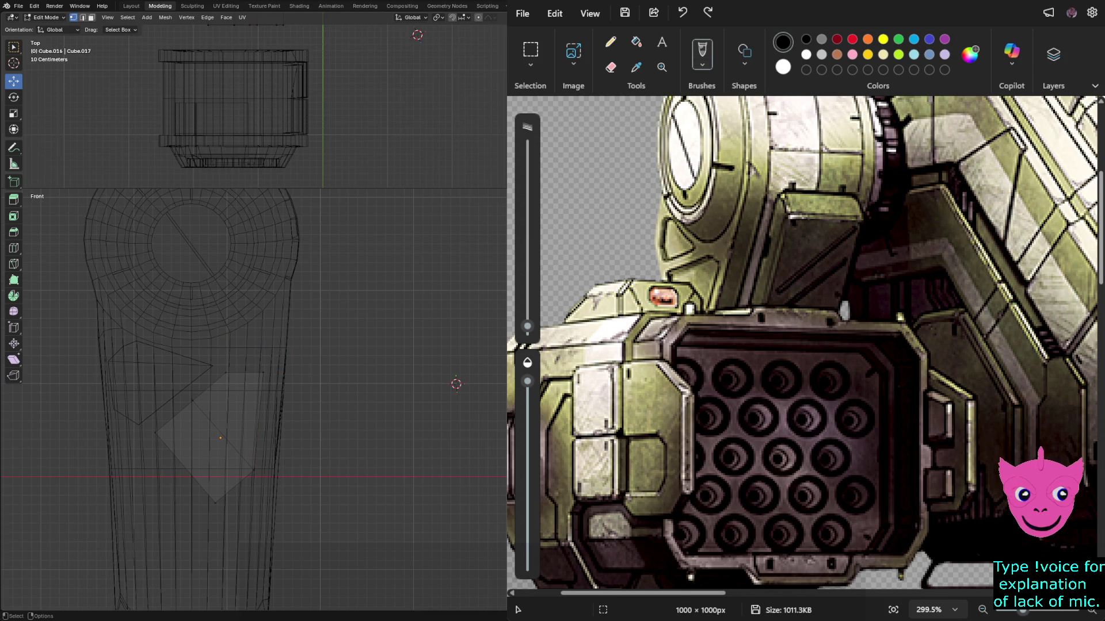
pyautogui.click(155, 433)
pyautogui.moveTo(155, 433); pyautogui.dragTo(149, 434)
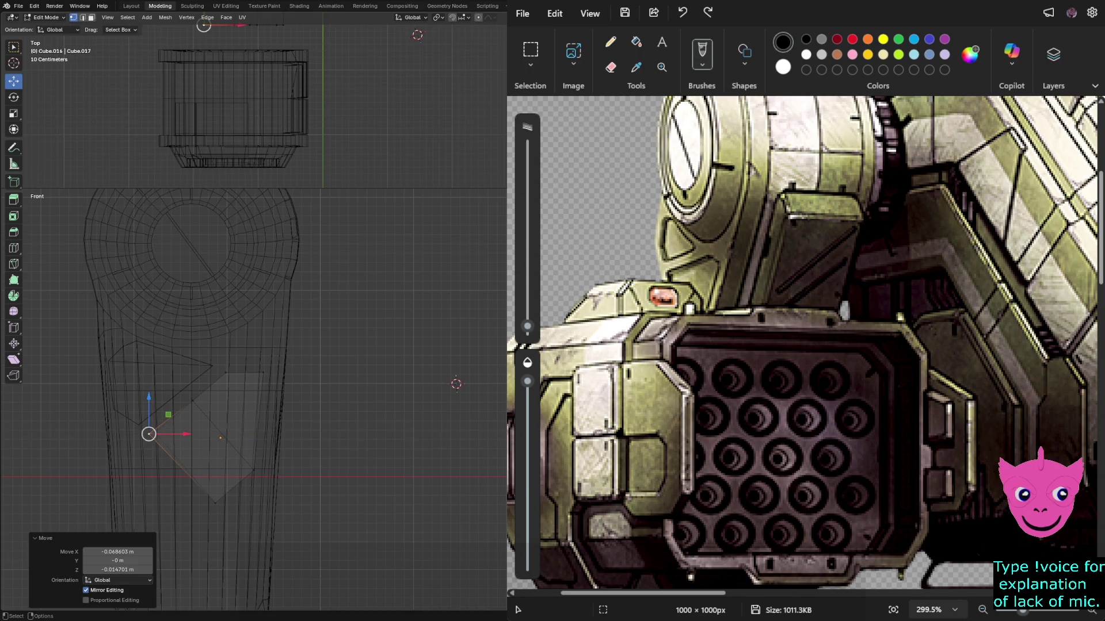
# Box-select the vertex near the plate's top and move it up and to the right.
pyautogui.press('b')
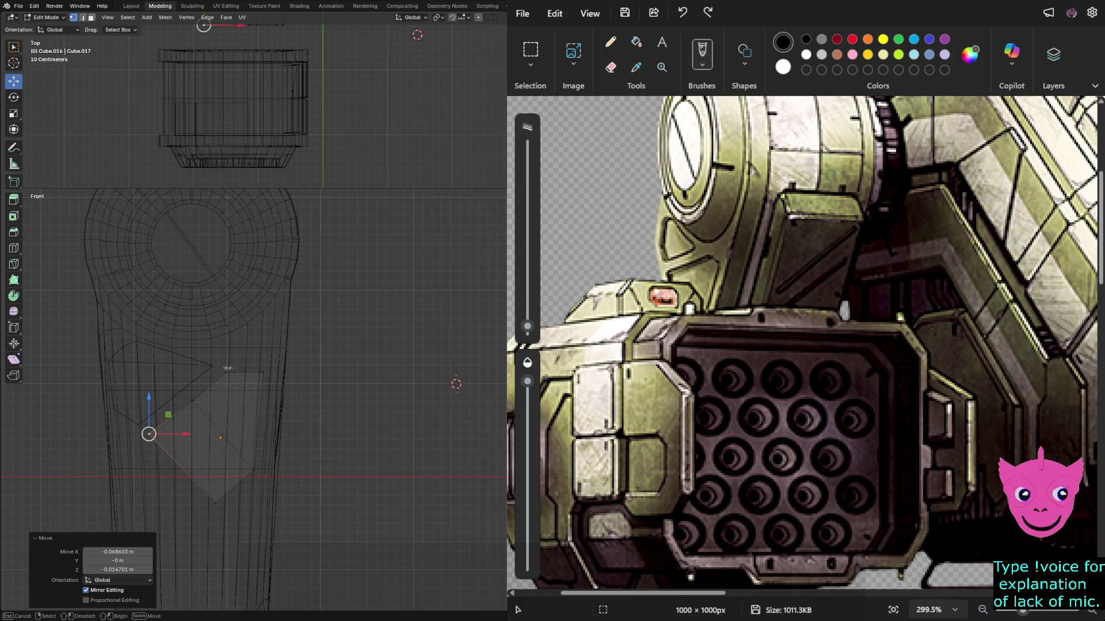
pyautogui.moveTo(224, 367); pyautogui.dragTo(273, 389)
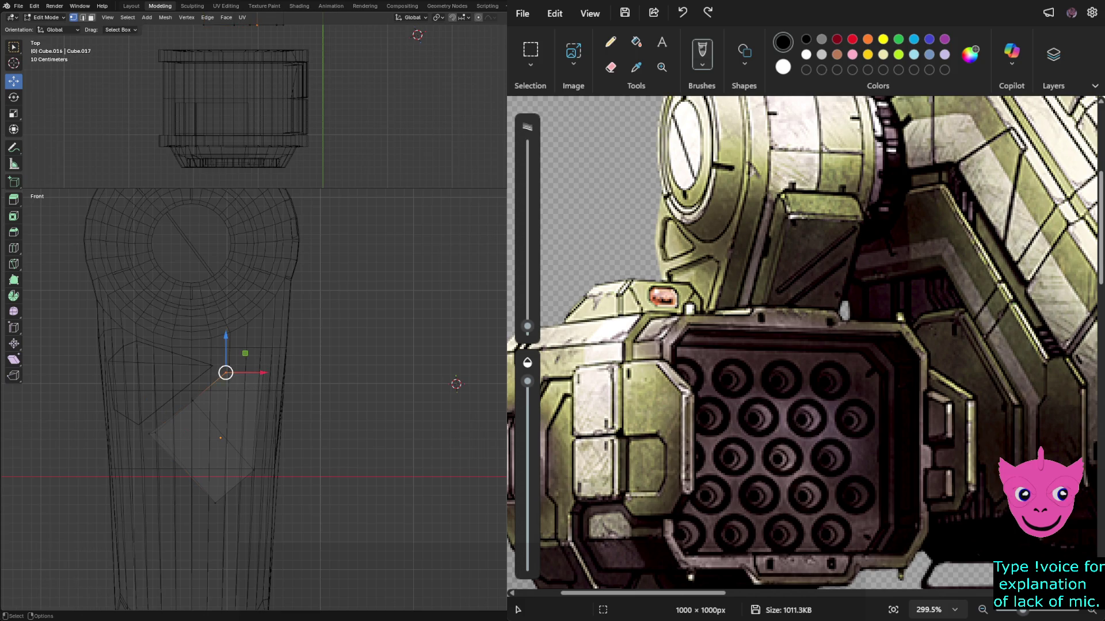
pyautogui.moveTo(245, 354)
pyautogui.mouseDown()
pyautogui.moveTo(271, 341)
pyautogui.moveTo(262, 372)
pyautogui.mouseUp()
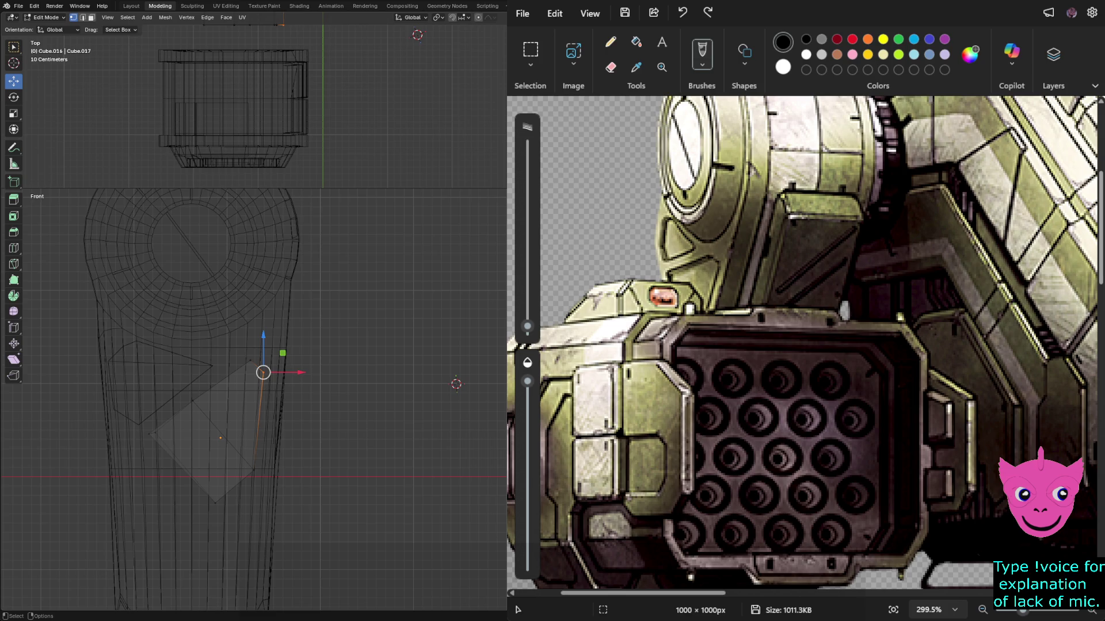
pyautogui.moveTo(263, 372); pyautogui.dragTo(266, 366)
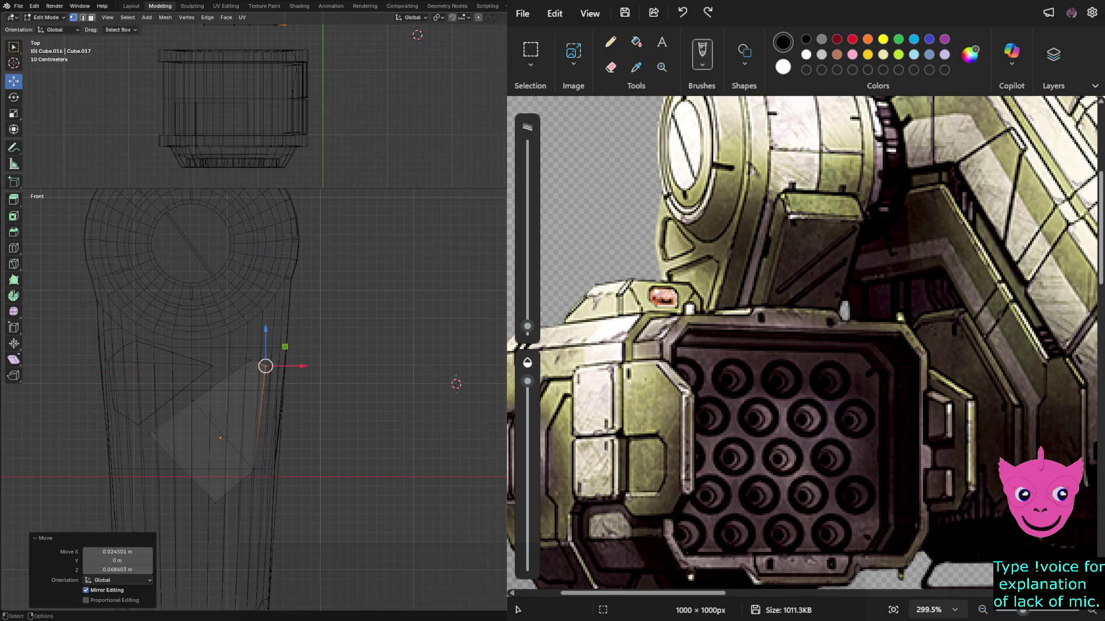
pyautogui.hotkey('alt', 'a')
pyautogui.scroll(1, 265, 400)
pyautogui.scroll(-1, 269, 401)
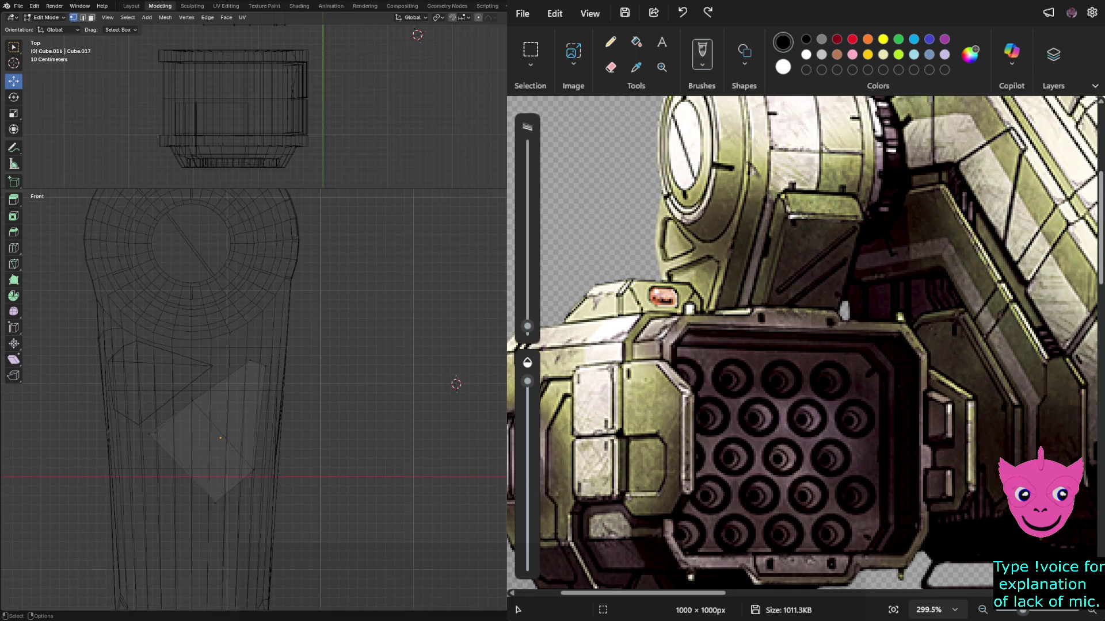
pyautogui.scroll(4, 267, 400)
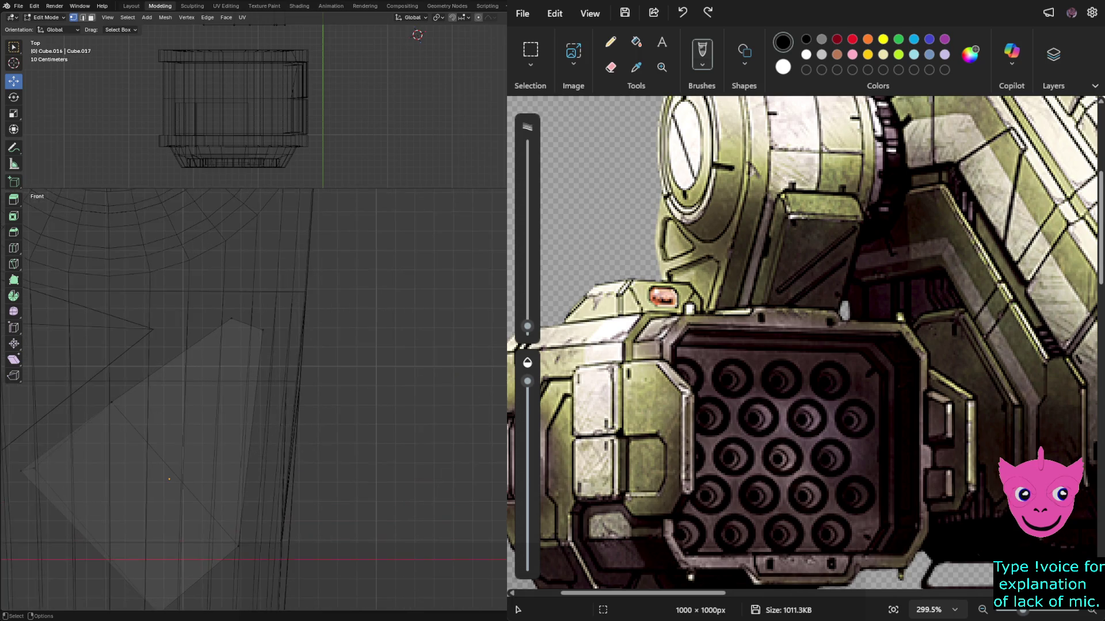
# Box-select the plate's lower vertex and shift it further left.
pyautogui.press('b')
pyautogui.moveTo(243, 549); pyautogui.dragTo(227, 528)
pyautogui.press('g')
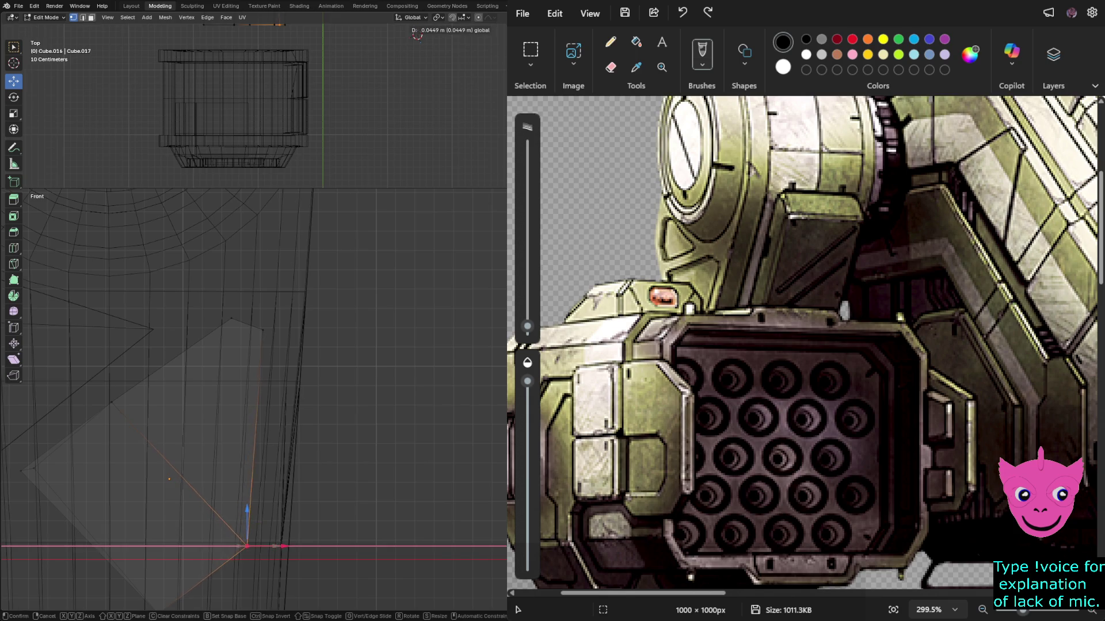
pyautogui.click(254, 546)
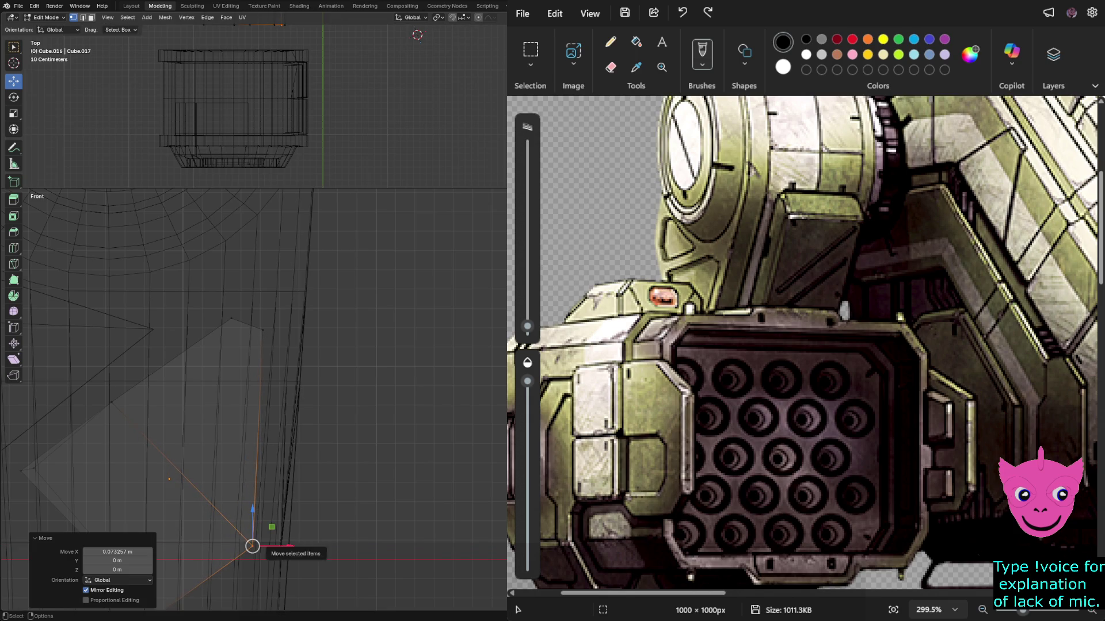
pyautogui.press('g')
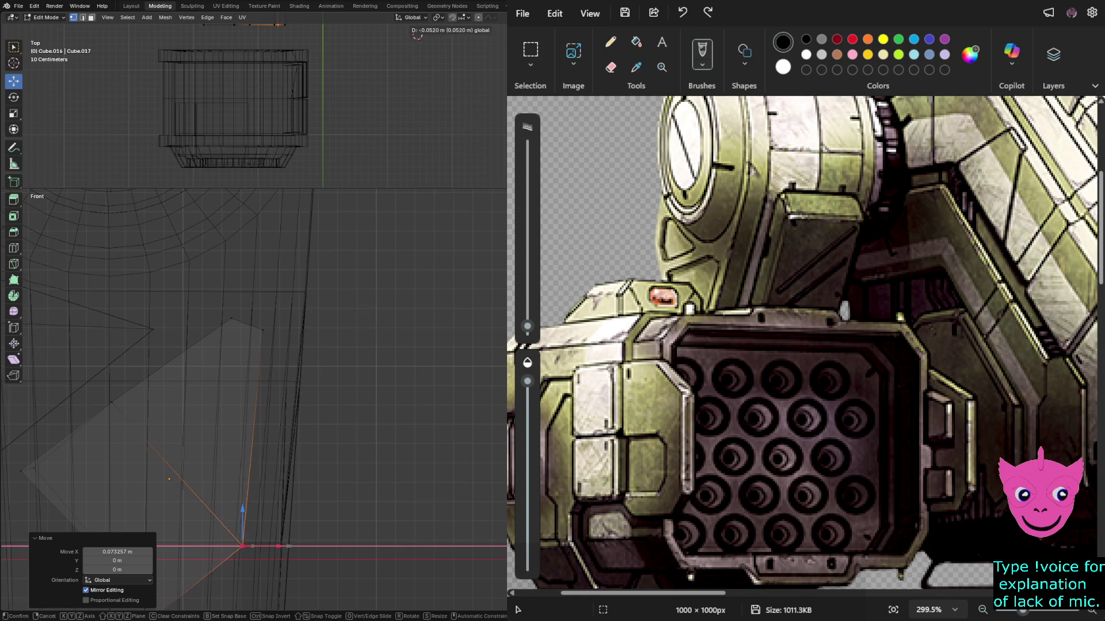
pyautogui.press('Return')
pyautogui.scroll(-3, 254, 400)
pyautogui.hotkey('alt', 'a')
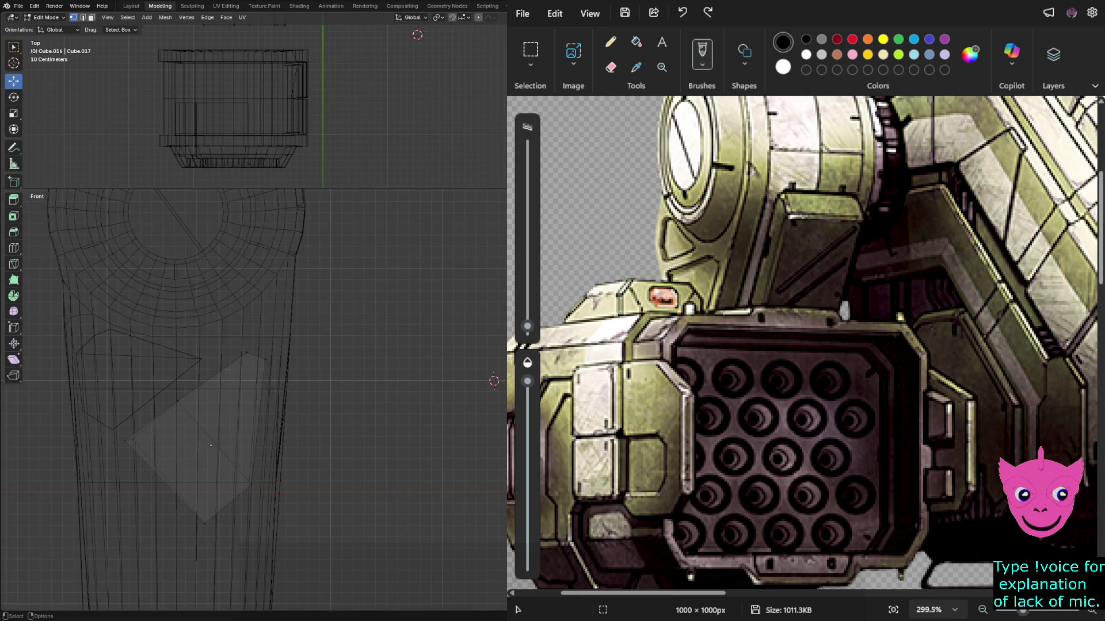
# Move the plate's left corner vertex with the Y axis locked (Shift+Y).
pyautogui.click(205, 523)
pyautogui.scroll(2, 253, 400)
pyautogui.click(65, 459)
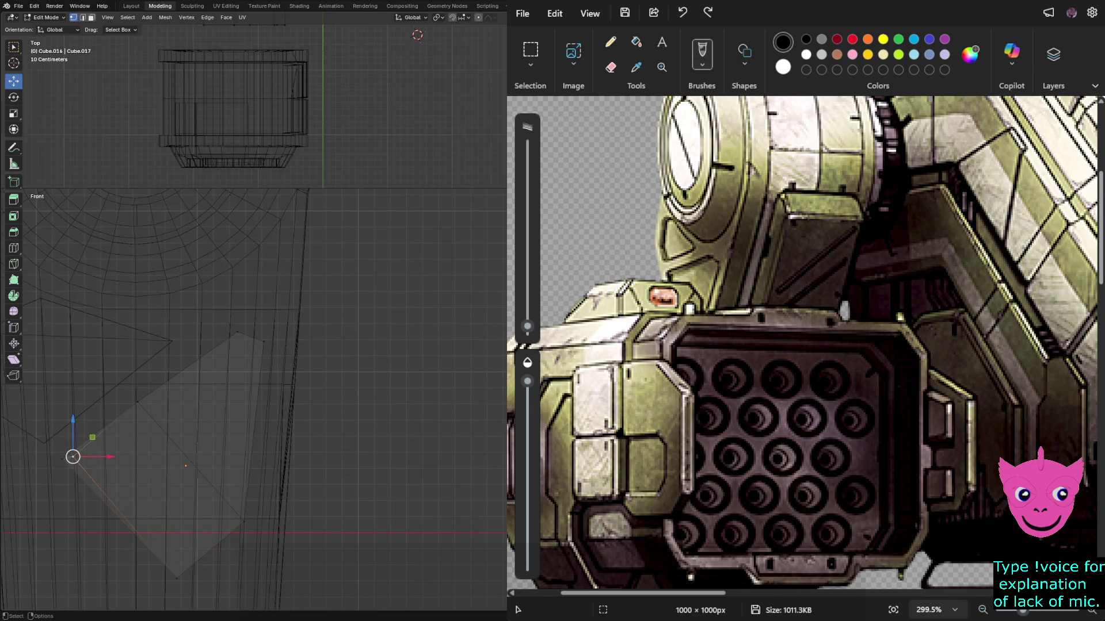
pyautogui.press('g')
pyautogui.hotkey('shift', 'y')
pyautogui.press('Return')
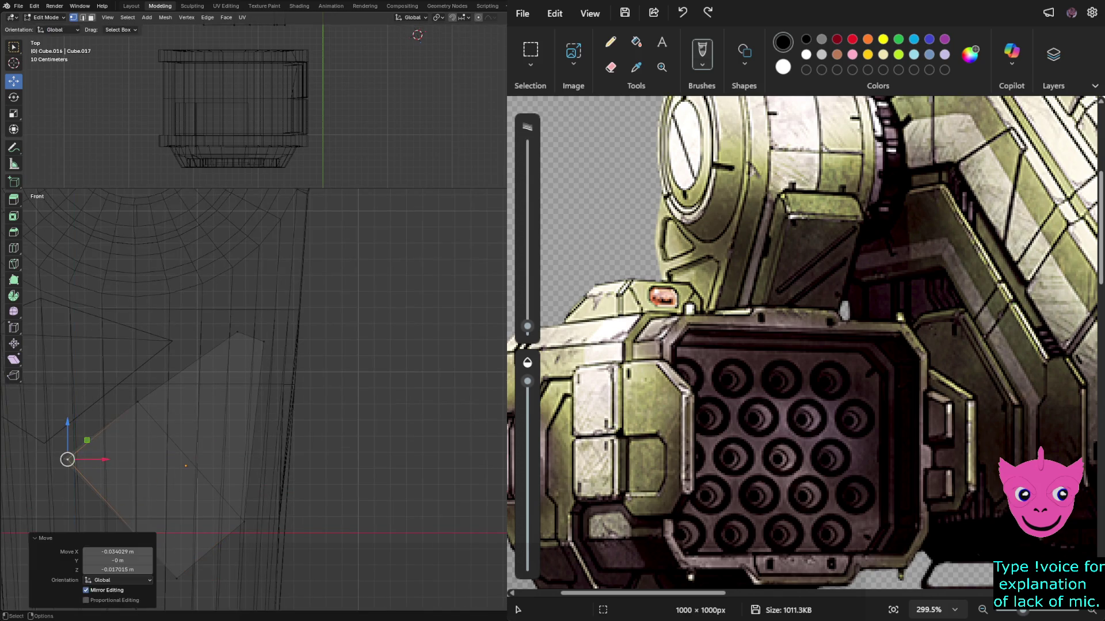
pyautogui.hotkey('alt', 'a')
pyautogui.scroll(4, 253, 400)
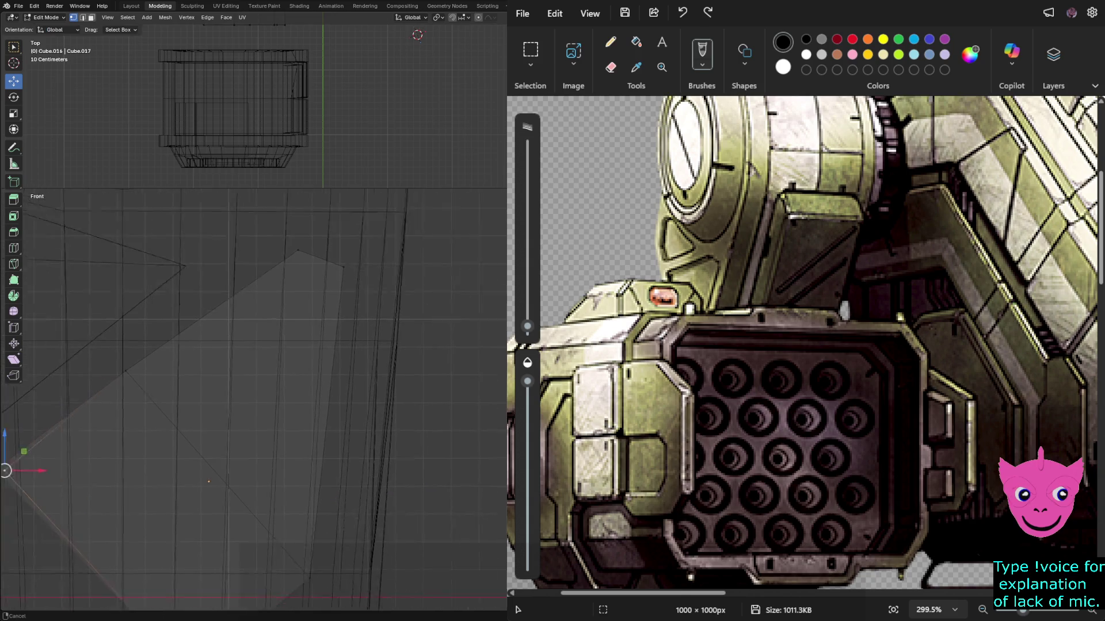
# Slide another corner vertex leftward, then nudge it back slightly right.
pyautogui.click(185, 431)
pyautogui.keyDown('shift'); pyautogui.moveTo(185, 431); pyautogui.dragTo(126, 458, button='middle'); pyautogui.keyUp('shift')
pyautogui.moveTo(145, 439); pyautogui.dragTo(111, 454)
pyautogui.hotkey('alt', 'a')
pyautogui.click(110, 458)
pyautogui.hotkey('alt', 'a')
pyautogui.scroll(-3, 253, 403)
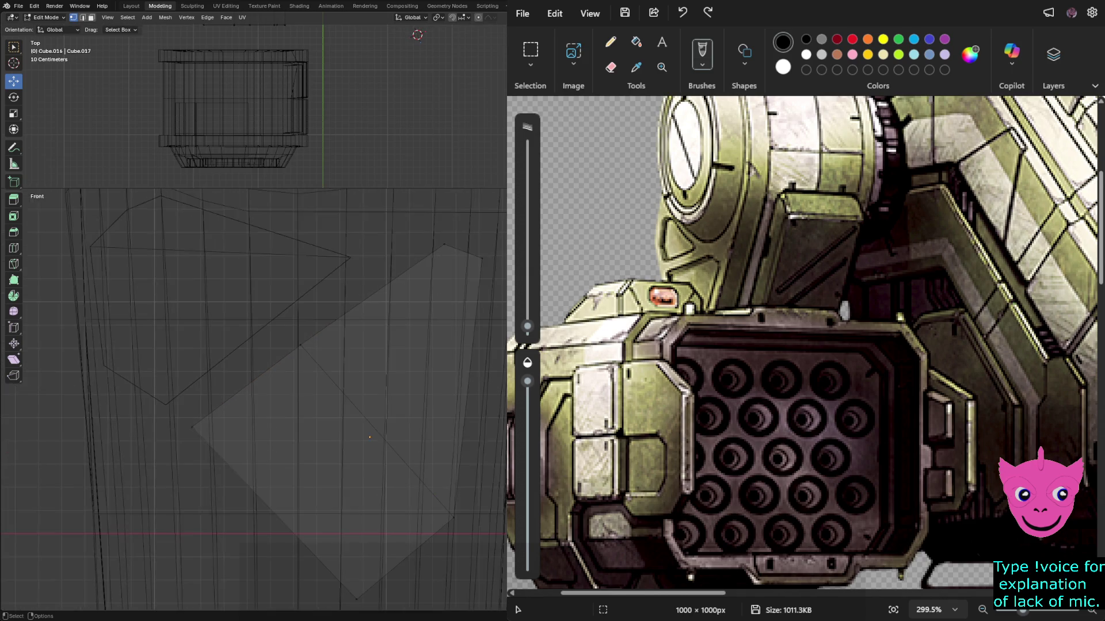
pyautogui.keyDown('shift'); pyautogui.moveTo(369, 437); pyautogui.dragTo(307, 325, button='middle'); pyautogui.keyUp('shift')
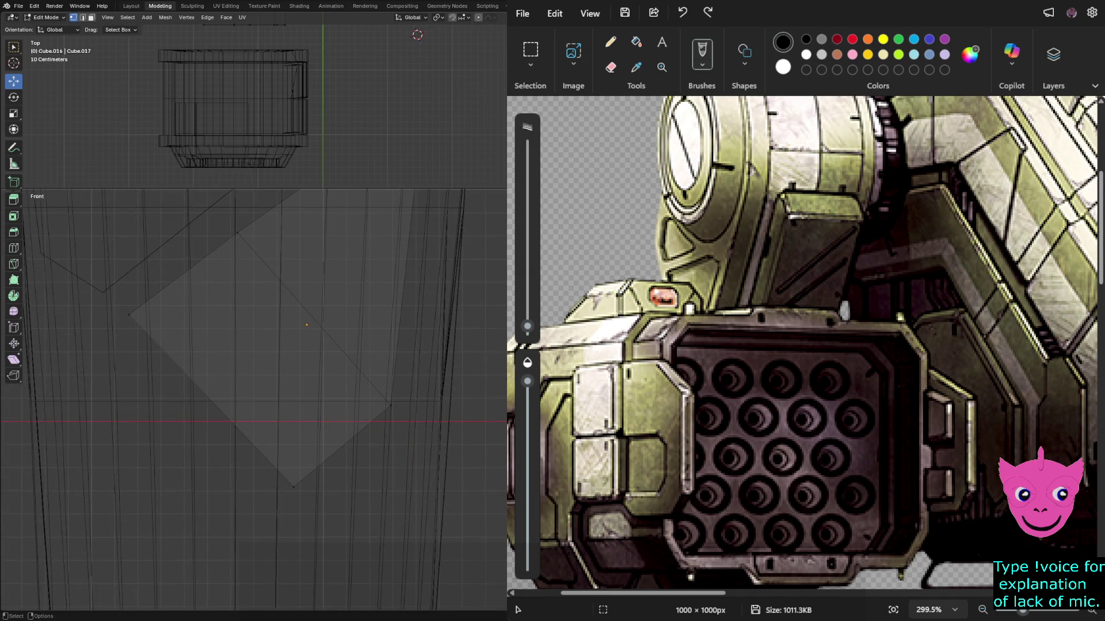
# Begin a knife cut line across the plate.
pyautogui.click(294, 487)
pyautogui.hotkey('alt', 'a')
pyautogui.scroll(-2, 253, 400)
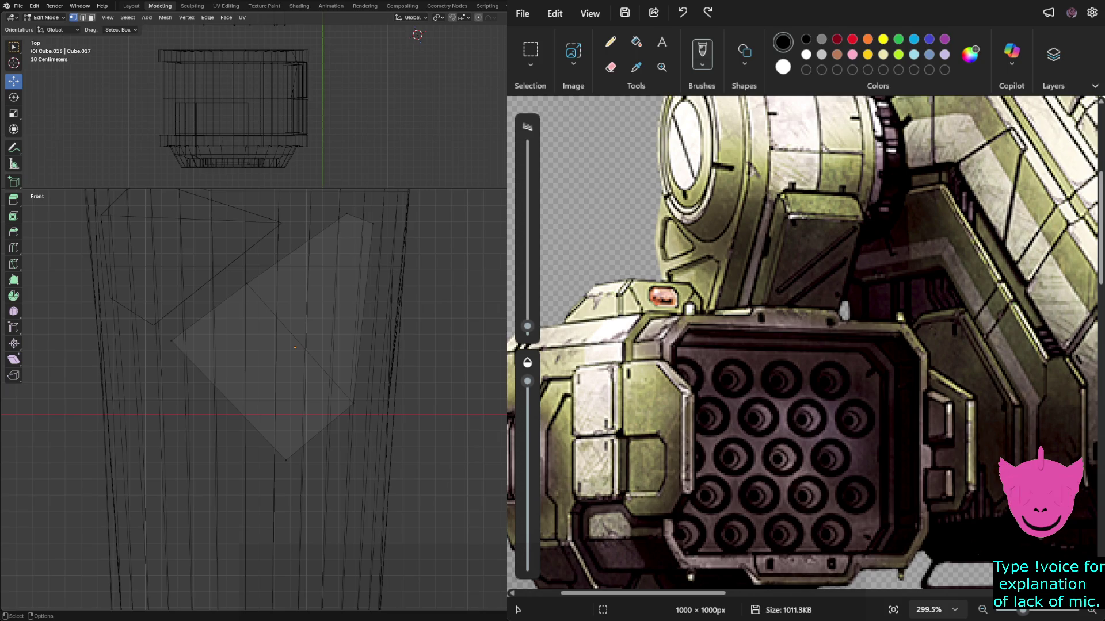
pyautogui.press('k')
pyautogui.click(228, 424)
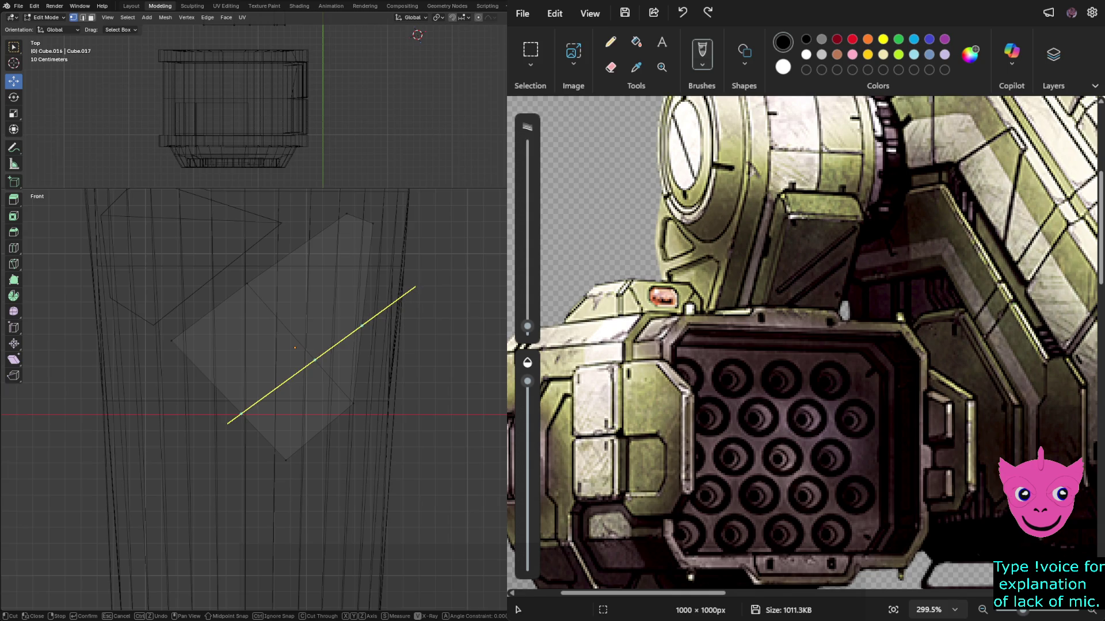
# Confirm the knife edge, drag the new corner down-right into a V point, and show solid shading.
pyautogui.press('Return')
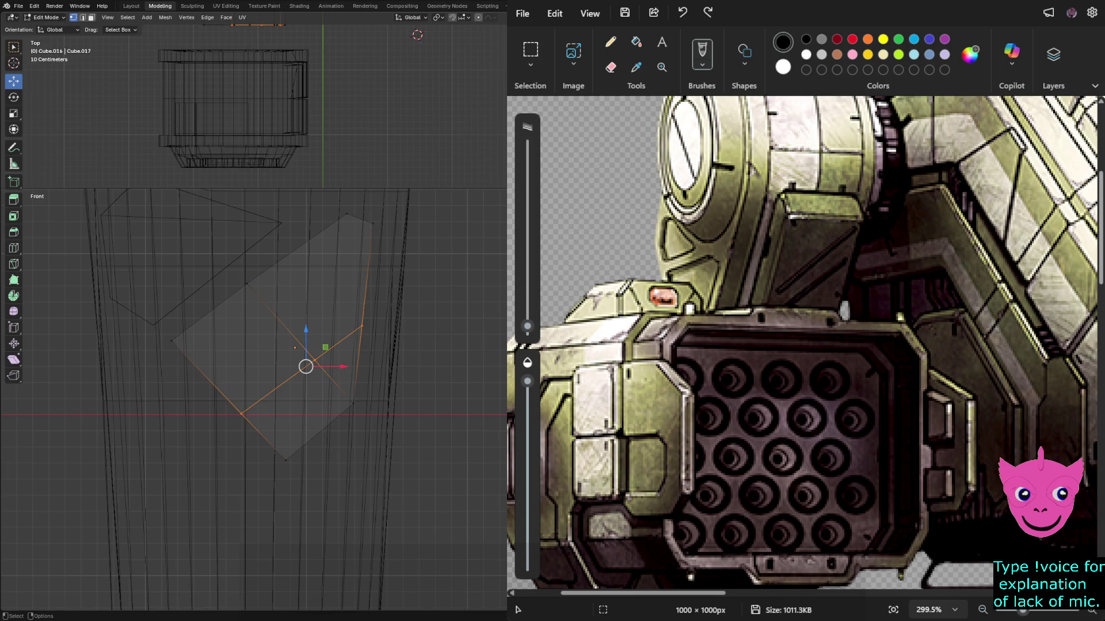
pyautogui.hotkey('alt', 'a')
pyautogui.scroll(2, 253, 400)
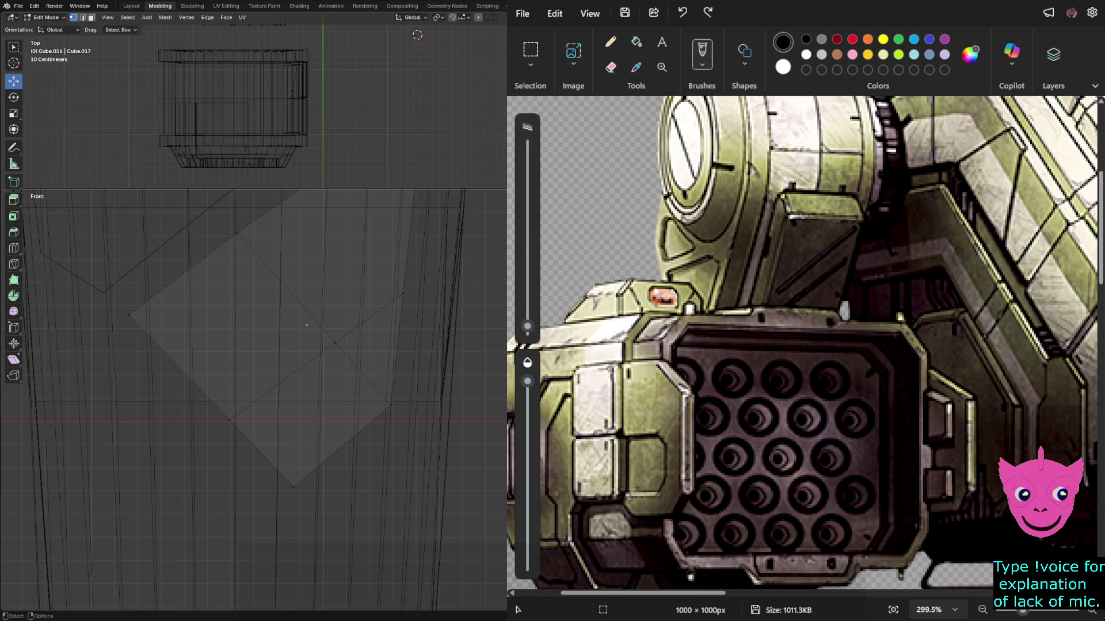
pyautogui.click(230, 420)
pyautogui.moveTo(230, 421)
pyautogui.mouseDown()
pyautogui.moveTo(262, 462)
pyautogui.moveTo(191, 438)
pyautogui.moveTo(208, 475)
pyautogui.moveTo(282, 469)
pyautogui.moveTo(264, 483)
pyautogui.moveTo(329, 487)
pyautogui.mouseUp()
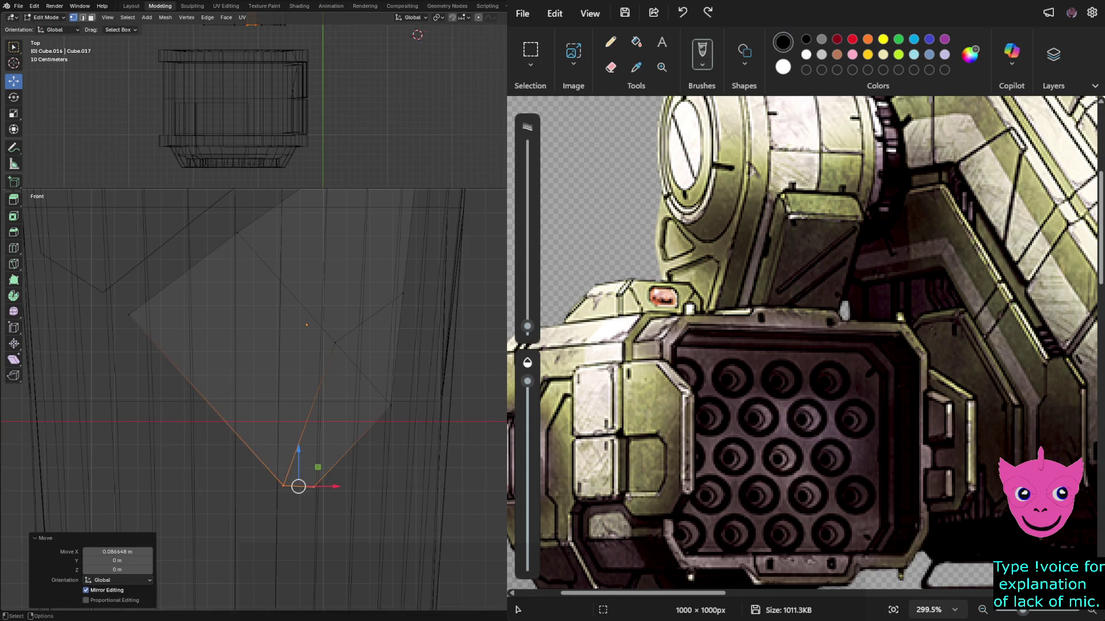
pyautogui.hotkey('shift', 'z')
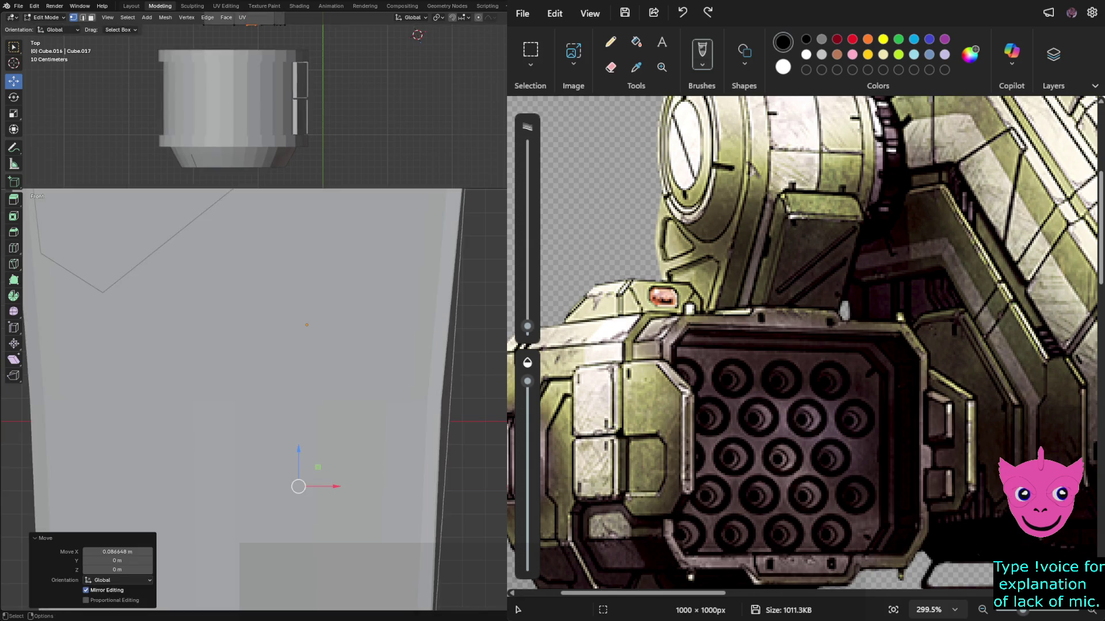
# Return to Object Mode and move the plate 0.11523 m along Y.
pyautogui.scroll(-5, 268, 399)
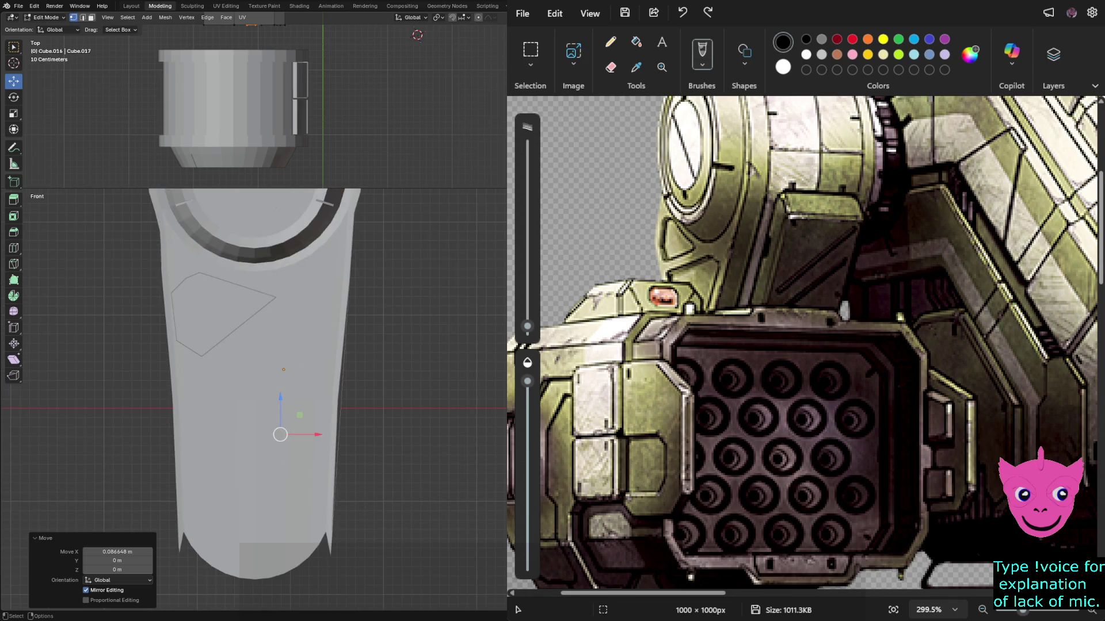
pyautogui.hotkey('alt', 'a')
pyautogui.hotkey('ctrl', 'Tab')
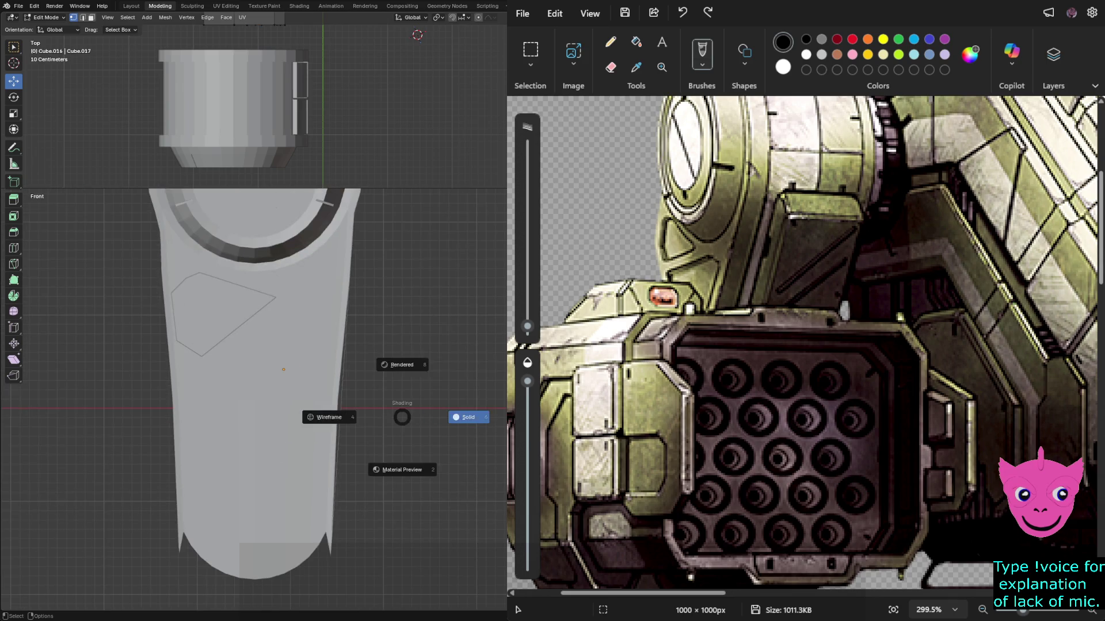
pyautogui.press('Escape')
pyautogui.press('Tab')
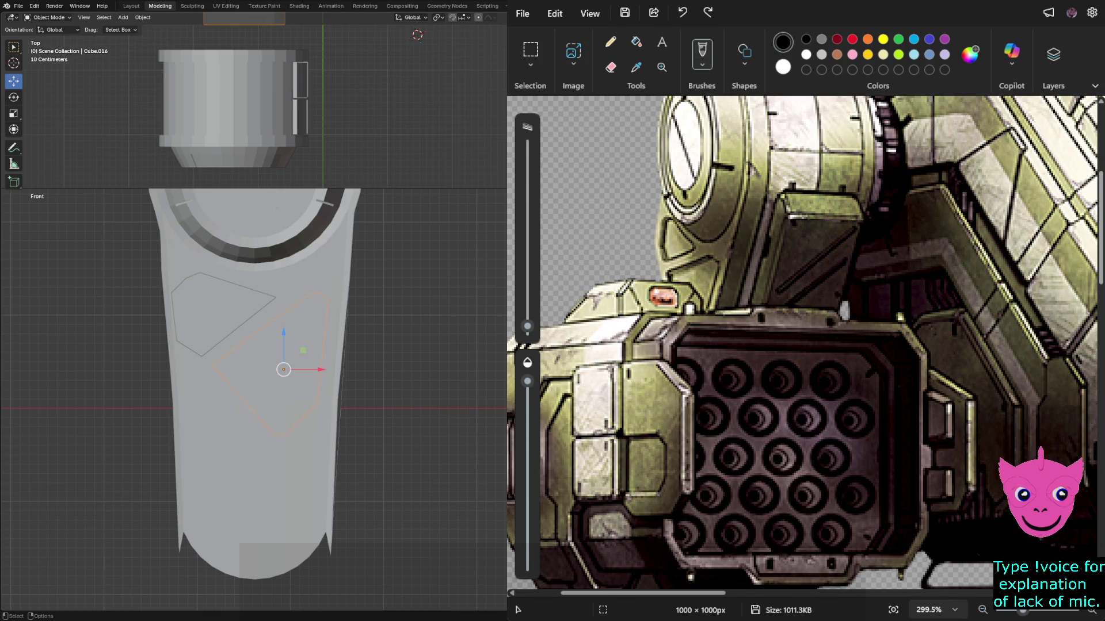
pyautogui.press('g')
pyautogui.press('y')
pyautogui.press('Return')
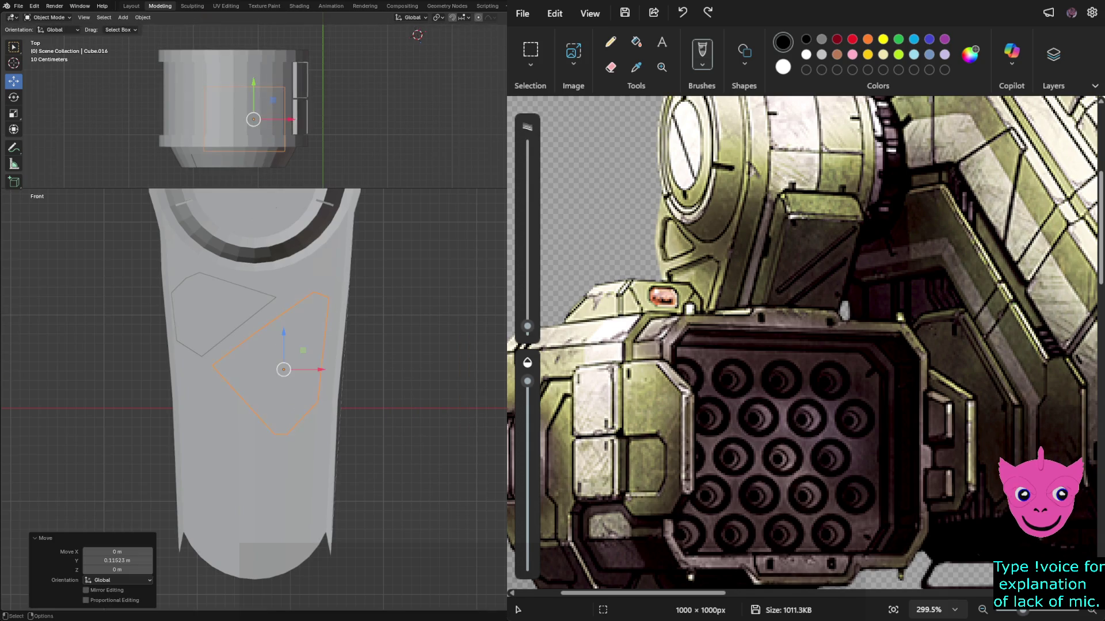
pyautogui.hotkey('alt', 'a')
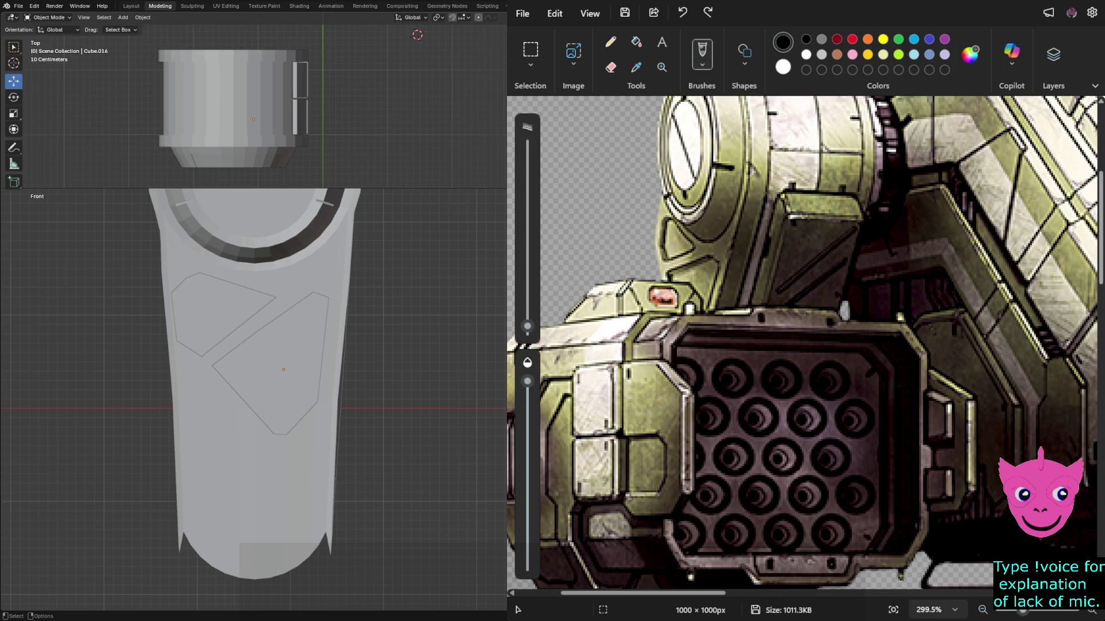
# Nudge the inset panel 0.0098 m along X and rotate it about -5°.
pyautogui.click(283, 370)
pyautogui.moveTo(321, 369); pyautogui.dragTo(321, 369)
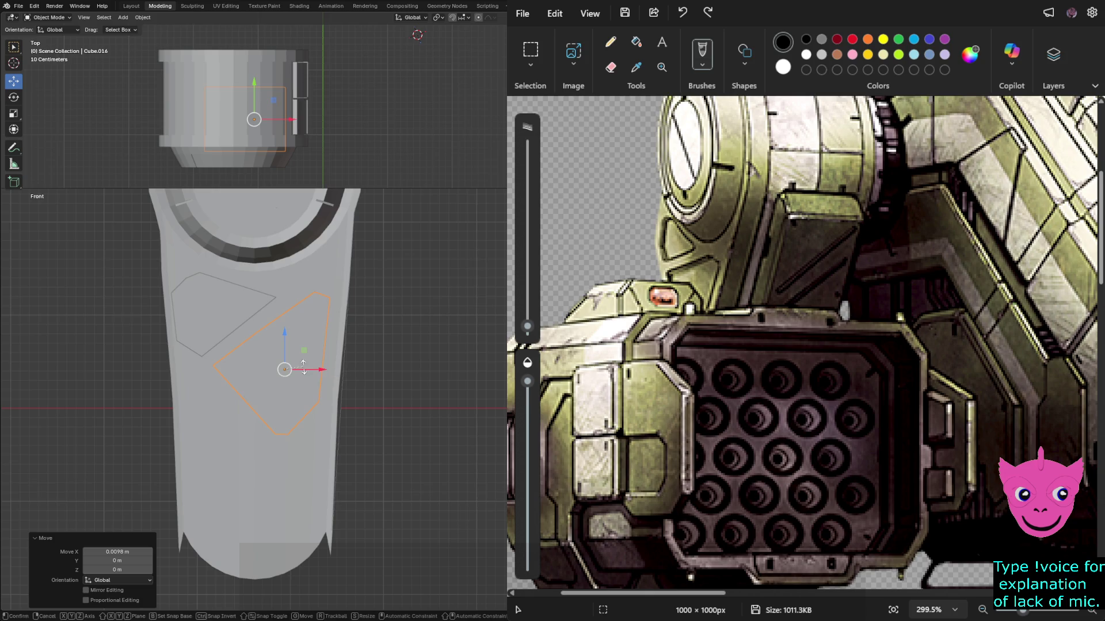
pyautogui.press('r')
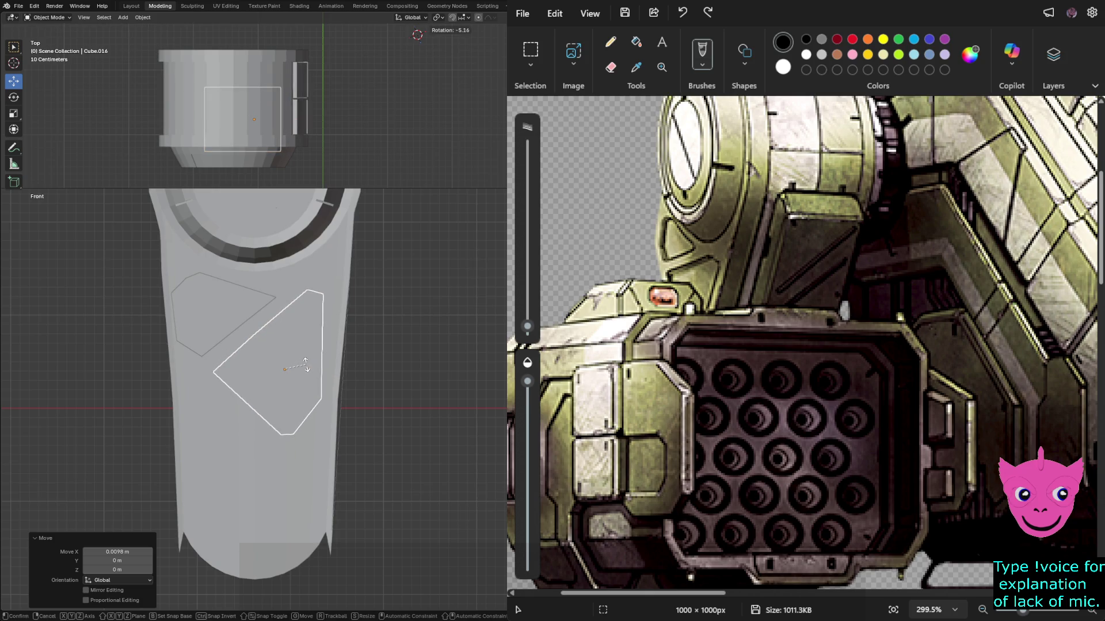
pyautogui.click(304, 365)
pyautogui.hotkey('alt', 'a')
pyautogui.scroll(2, 253, 397)
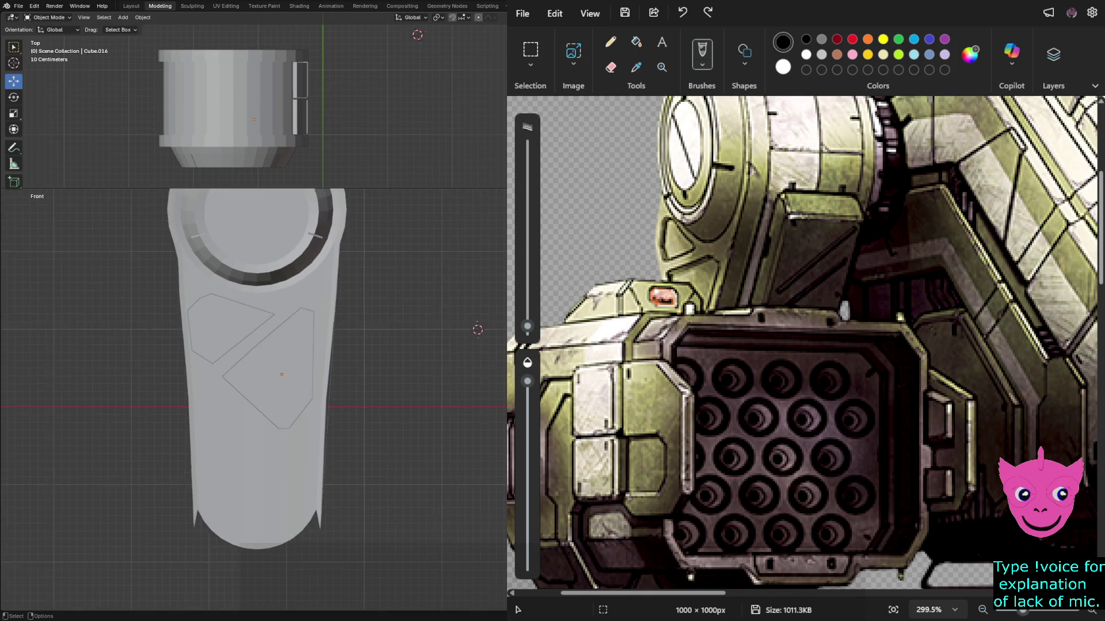
pyautogui.scroll(-2, 262, 403)
# Enter Edit Mode on the inset panel alone and move one corner point along X.
pyautogui.press('a')
pyautogui.press('Tab')
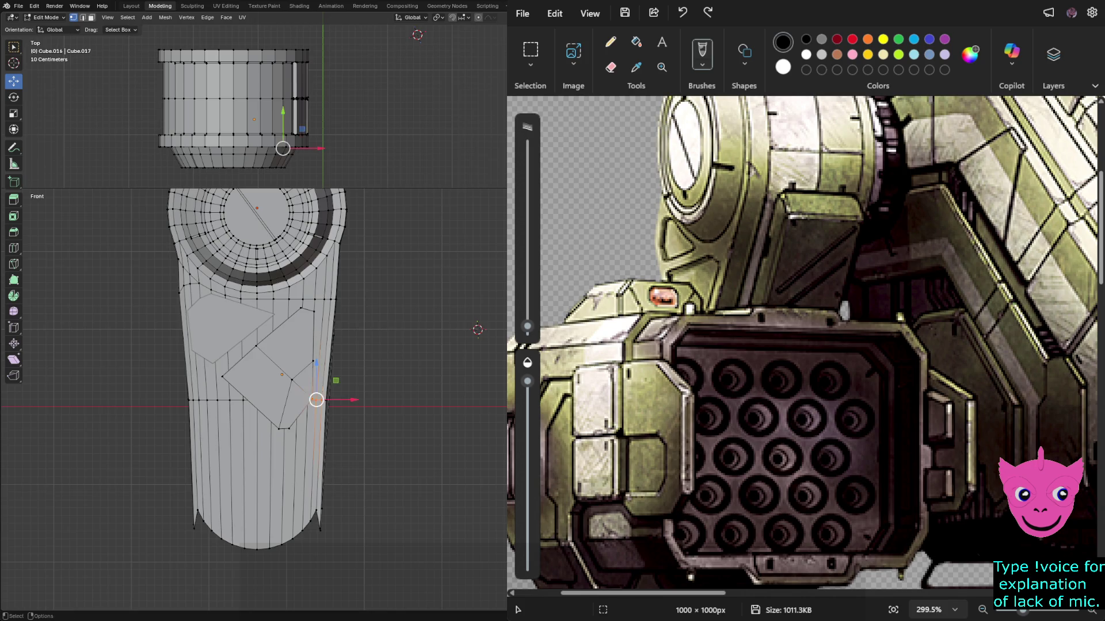
pyautogui.press('Tab')
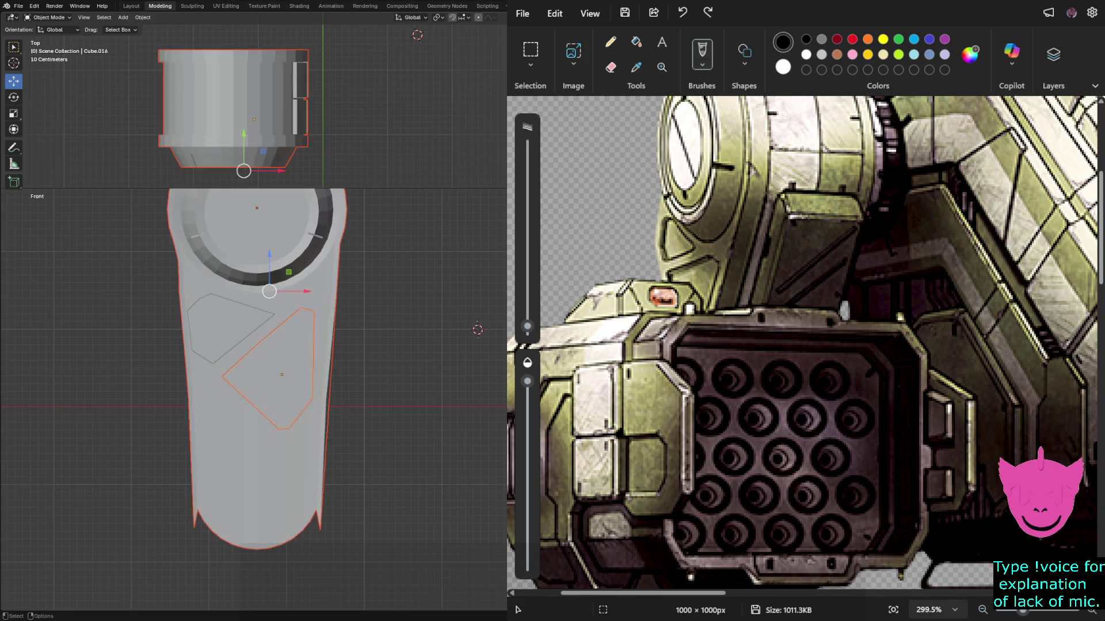
pyautogui.click(268, 368)
pyautogui.press('Tab')
pyautogui.click(311, 399)
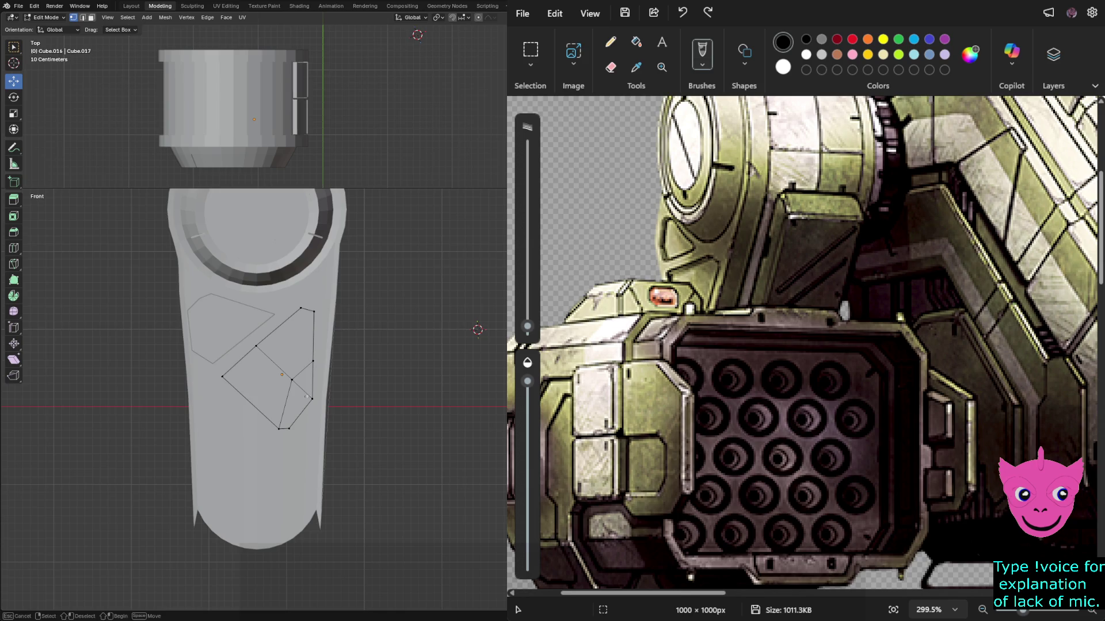
pyautogui.press('g')
pyautogui.press('x')
pyautogui.press('Return')
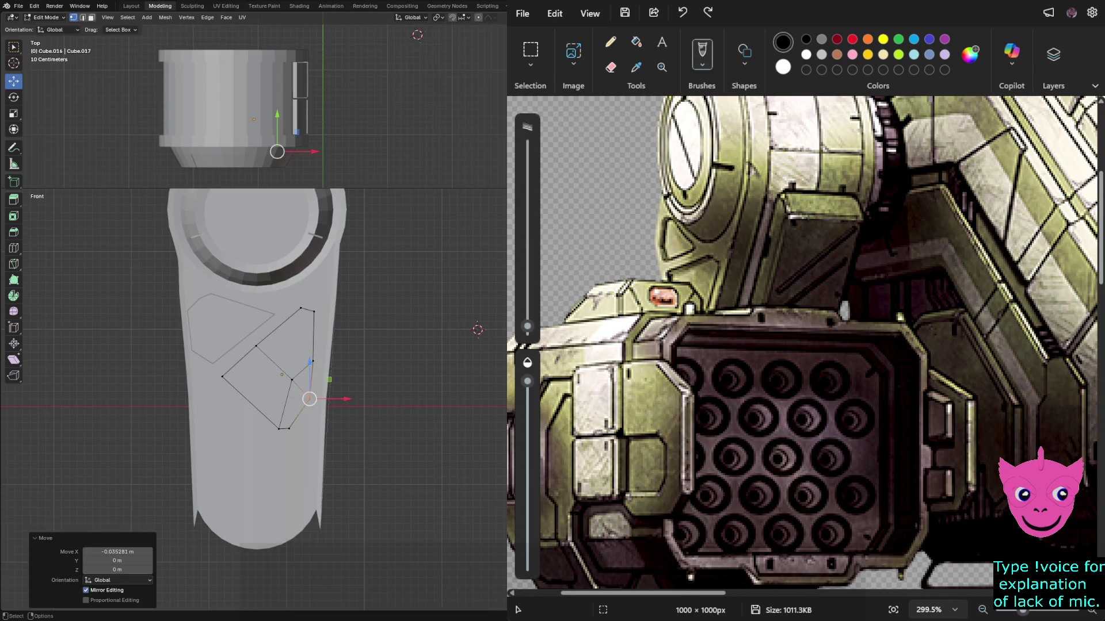
# Pull another corner down-right in wireframe, nudge the lower corner left, and return to Object Mode.
pyautogui.click(310, 399)
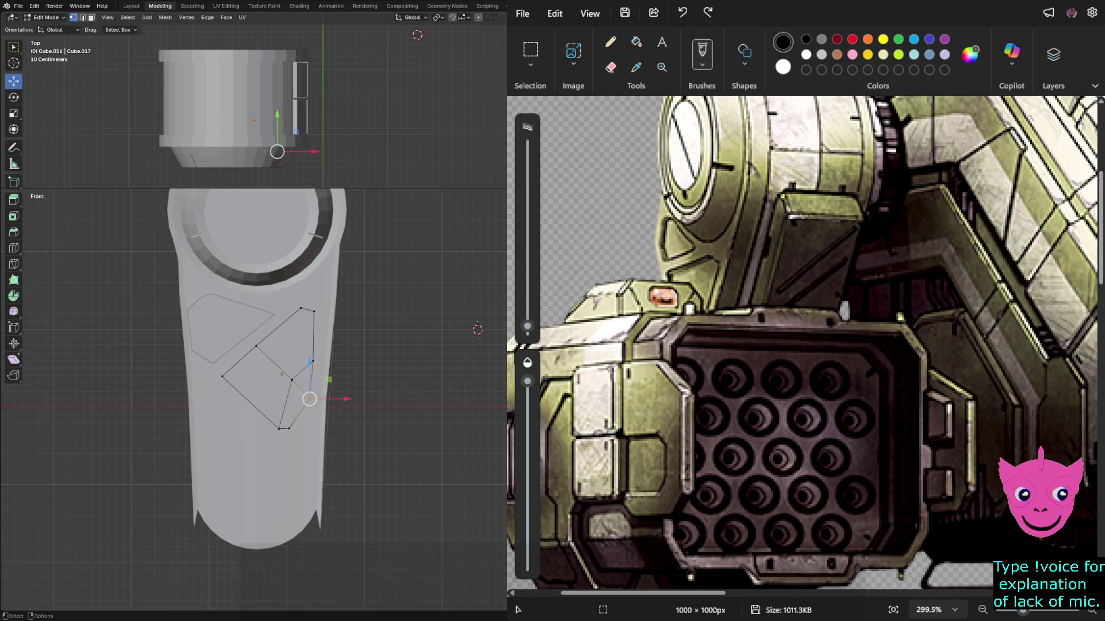
pyautogui.press('z')
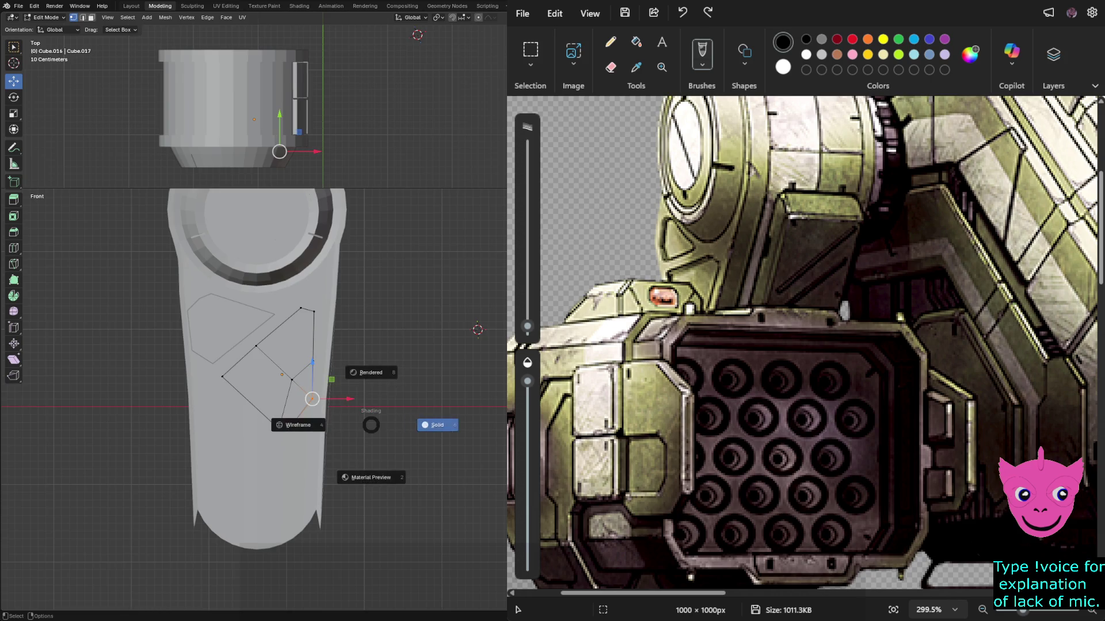
pyautogui.click(299, 425)
pyautogui.moveTo(312, 399); pyautogui.dragTo(364, 441)
pyautogui.press('z')
pyautogui.click(403, 430)
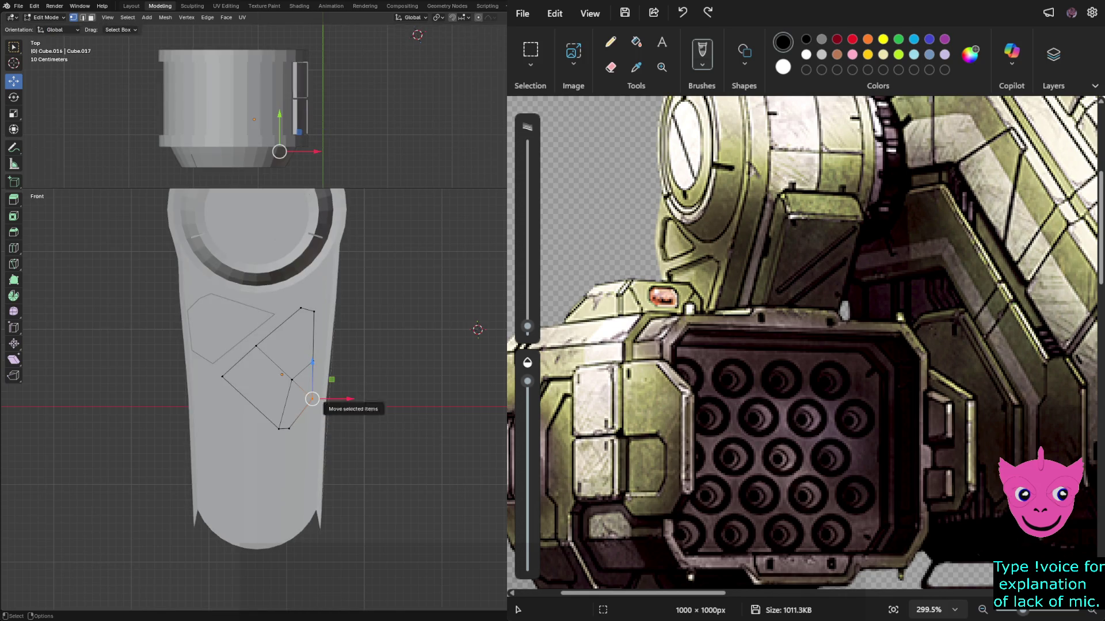
pyautogui.moveTo(320, 399); pyautogui.dragTo(317, 398)
pyautogui.hotkey('alt', 'a')
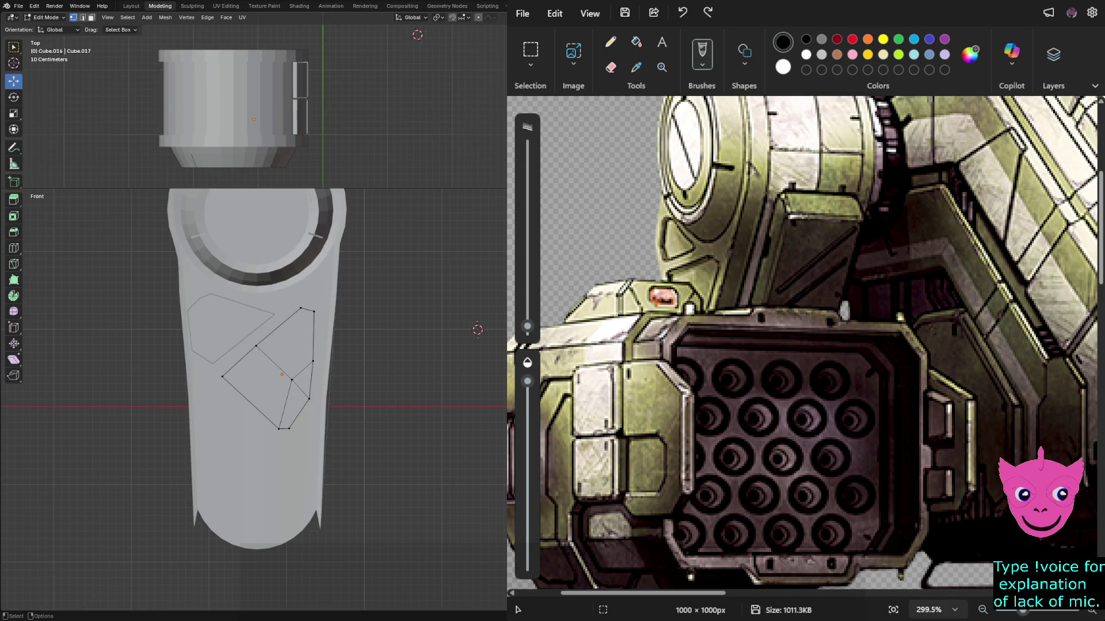
pyautogui.scroll(-1, 253, 399)
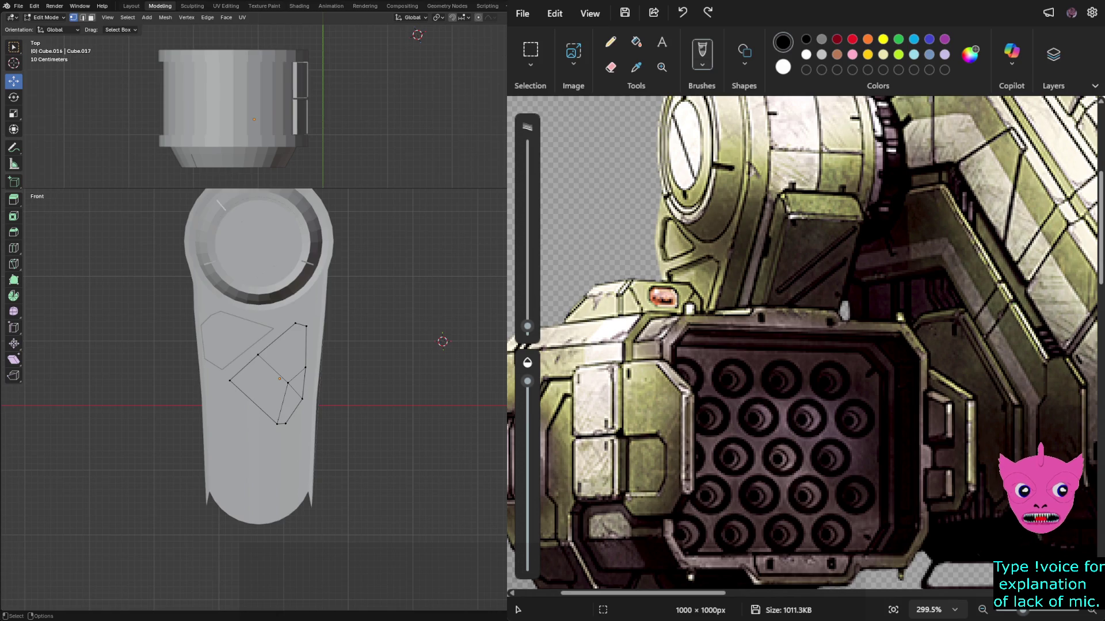
pyautogui.press('Tab')
pyautogui.click(259, 346)
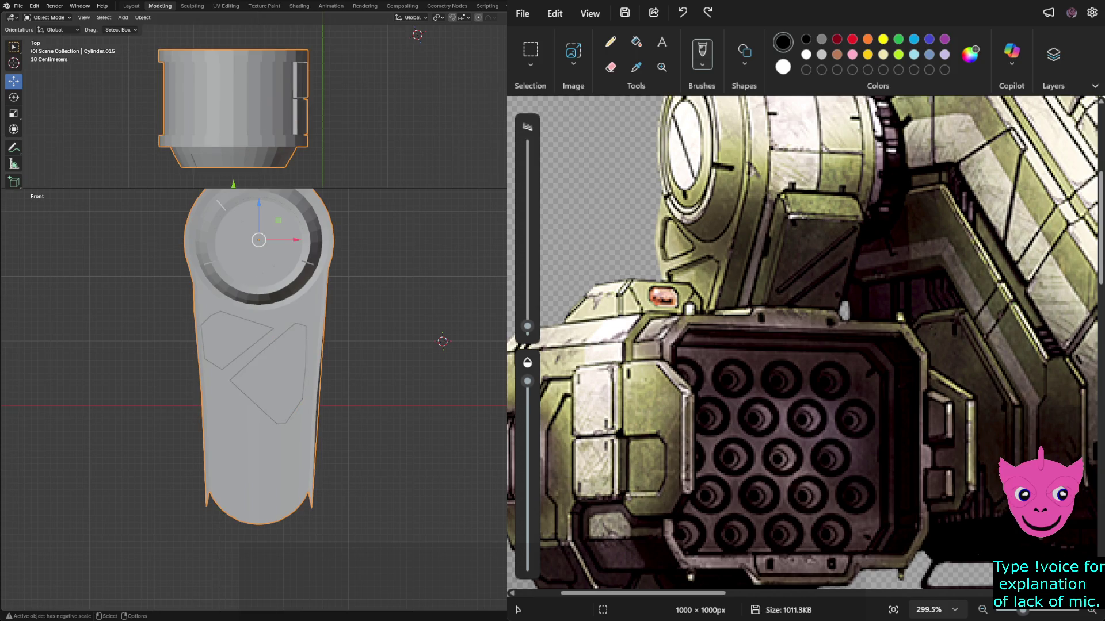
# Turn on X-ray in Edit Mode and lift all the armor's bottom vertices, front and back, along Z.
pyautogui.press('Tab')
pyautogui.moveTo(184, 480); pyautogui.dragTo(333, 547)
pyautogui.moveTo(264, 471); pyautogui.dragTo(265, 422)
pyautogui.hotkey('ctrl', 'z')
pyautogui.hotkey('alt', 'z')
pyautogui.moveTo(170, 470); pyautogui.dragTo(387, 557)
pyautogui.moveTo(265, 471)
pyautogui.mouseDown()
pyautogui.moveTo(263, 217)
pyautogui.moveTo(263, 448)
pyautogui.mouseUp()
# Select the armor's lower section and raise it about 0.28 m along Z.
pyautogui.scroll(2, 263, 449)
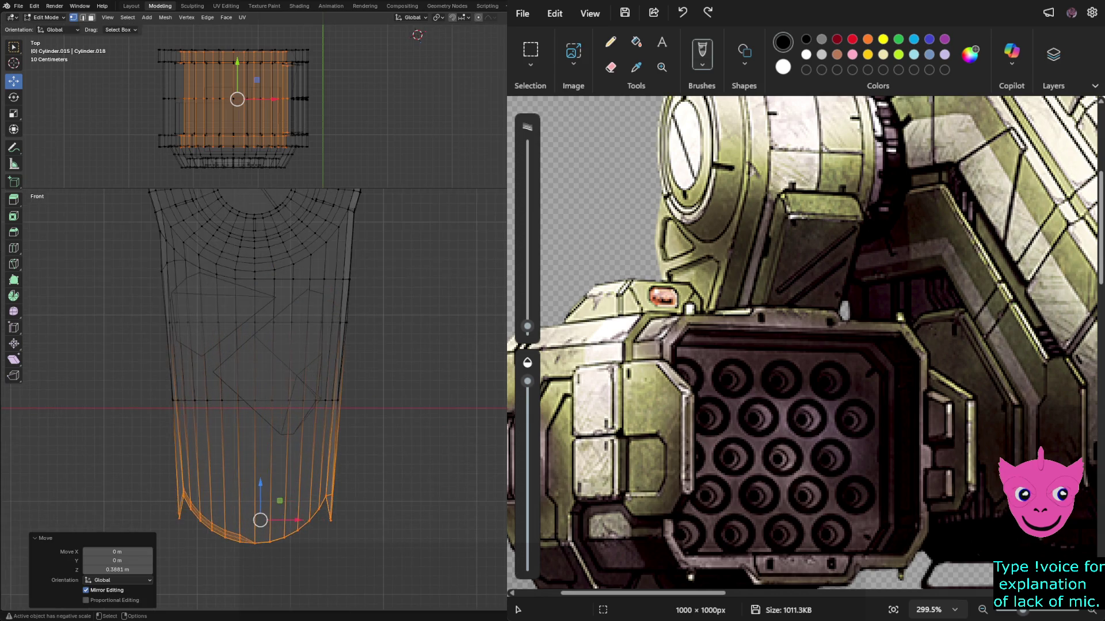
pyautogui.click(173, 399)
pyautogui.scroll(1, 173, 400)
pyautogui.moveTo(101, 365); pyautogui.dragTo(367, 413)
pyautogui.hotkey('alt', 'a')
pyautogui.scroll(-1, 253, 403)
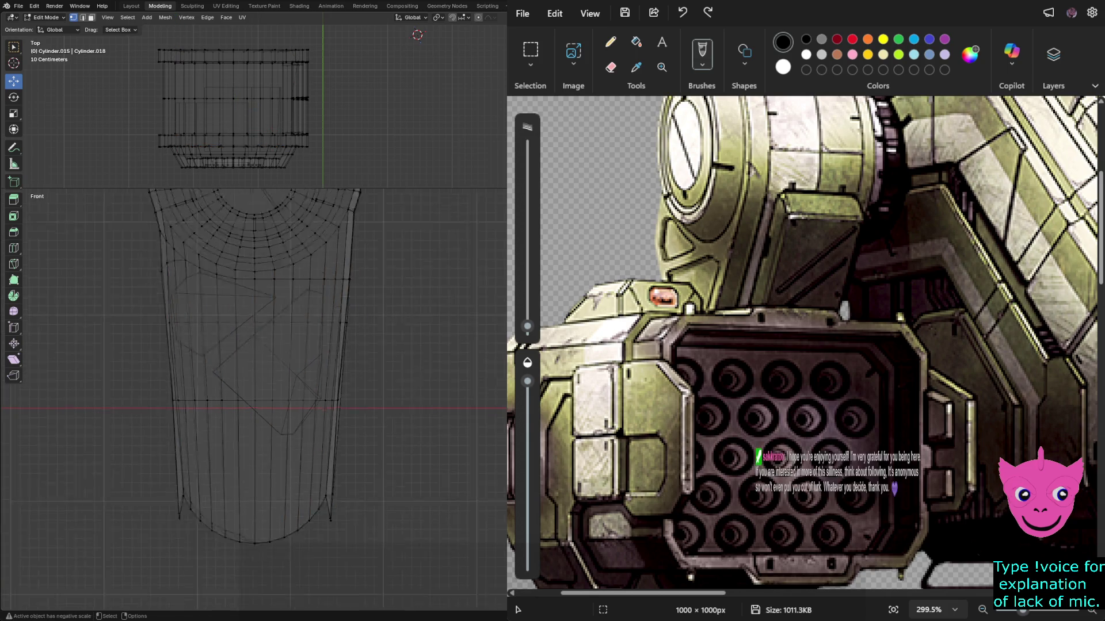
pyautogui.scroll(-2, 267, 400)
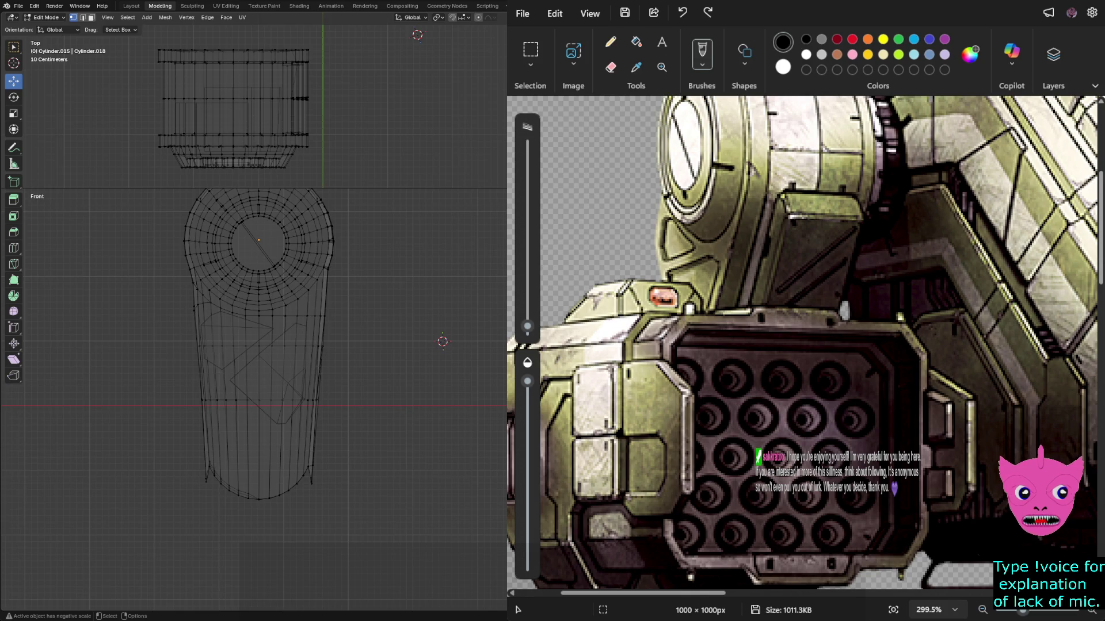
pyautogui.moveTo(181, 388)
pyautogui.mouseDown()
pyautogui.moveTo(311, 457)
pyautogui.moveTo(371, 542)
pyautogui.mouseUp()
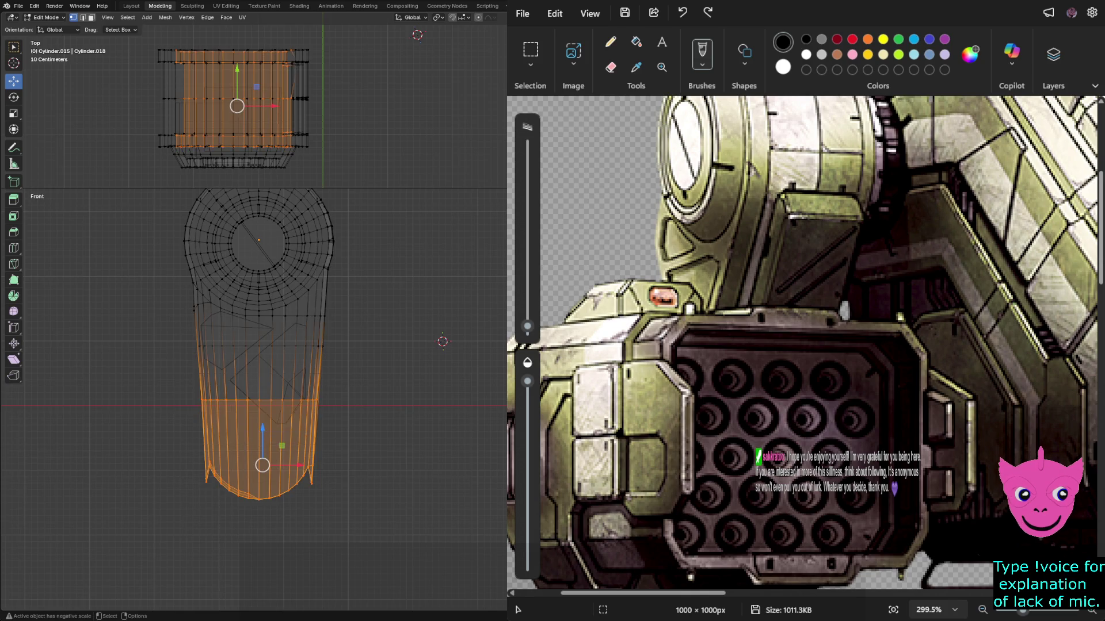
pyautogui.press('g')
pyautogui.press('z')
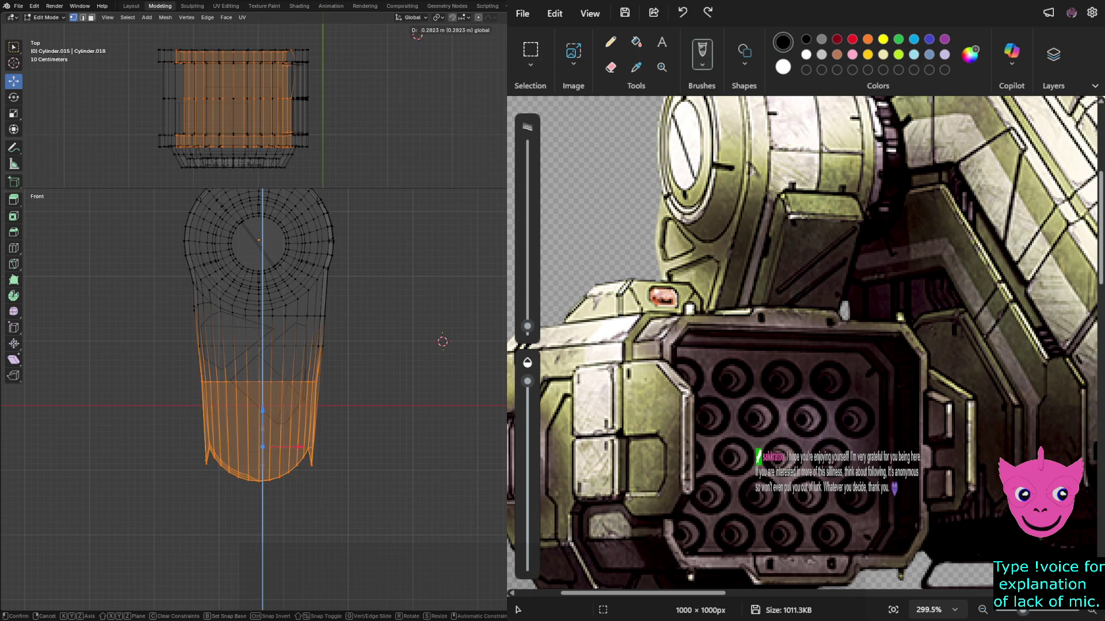
pyautogui.press('Return')
# Deselect the vertices and return the viewports to solid shading.
pyautogui.hotkey('alt', 'a')
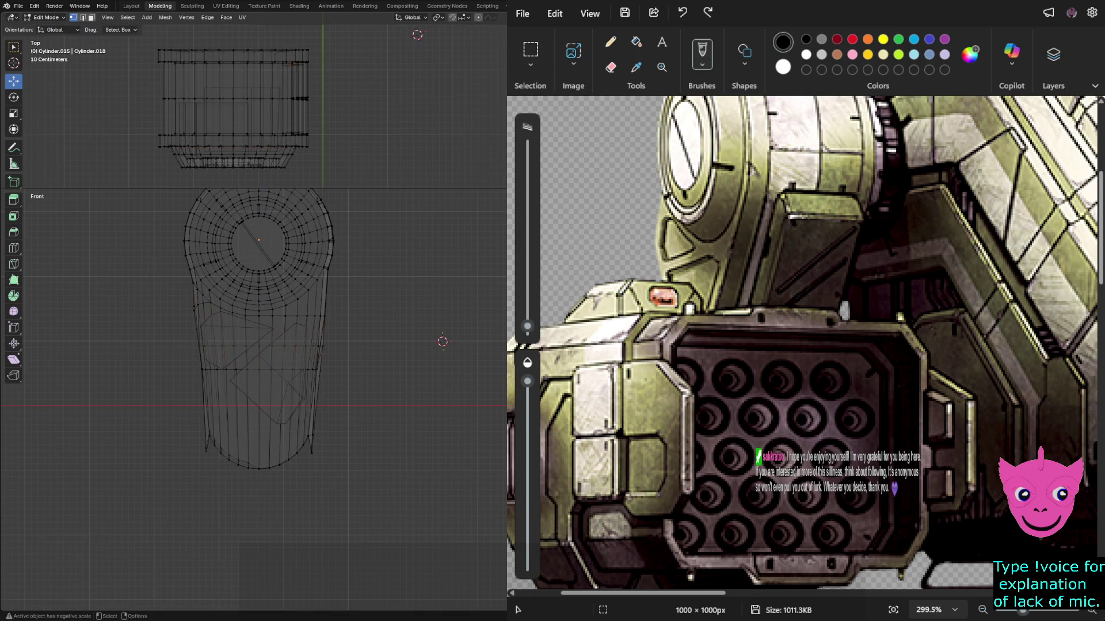
pyautogui.press('z')
pyautogui.click(430, 499)
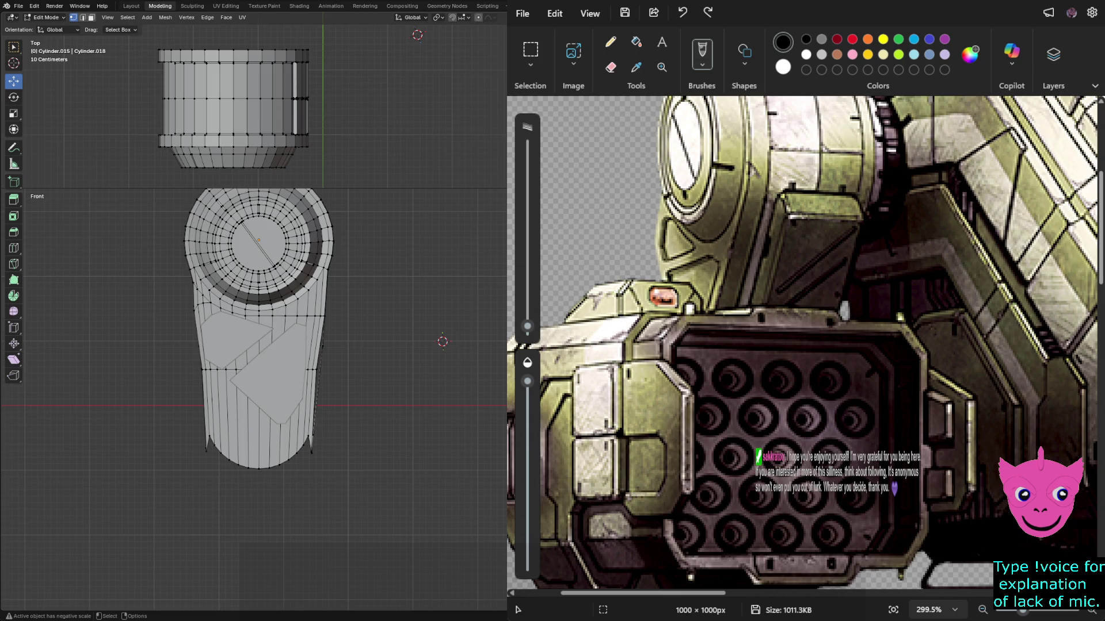
# Unhide the armor's hidden geometry and all hidden mech objects, then deselect everything.
pyautogui.scroll(-6, 265, 397)
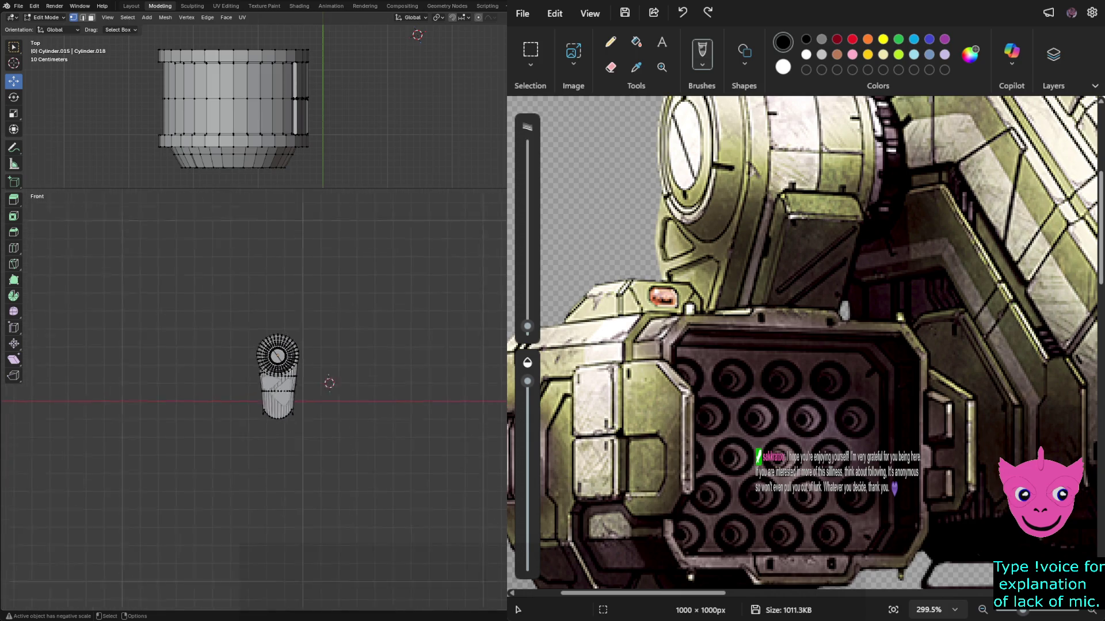
pyautogui.scroll(-1, 270, 380)
pyautogui.press('z')
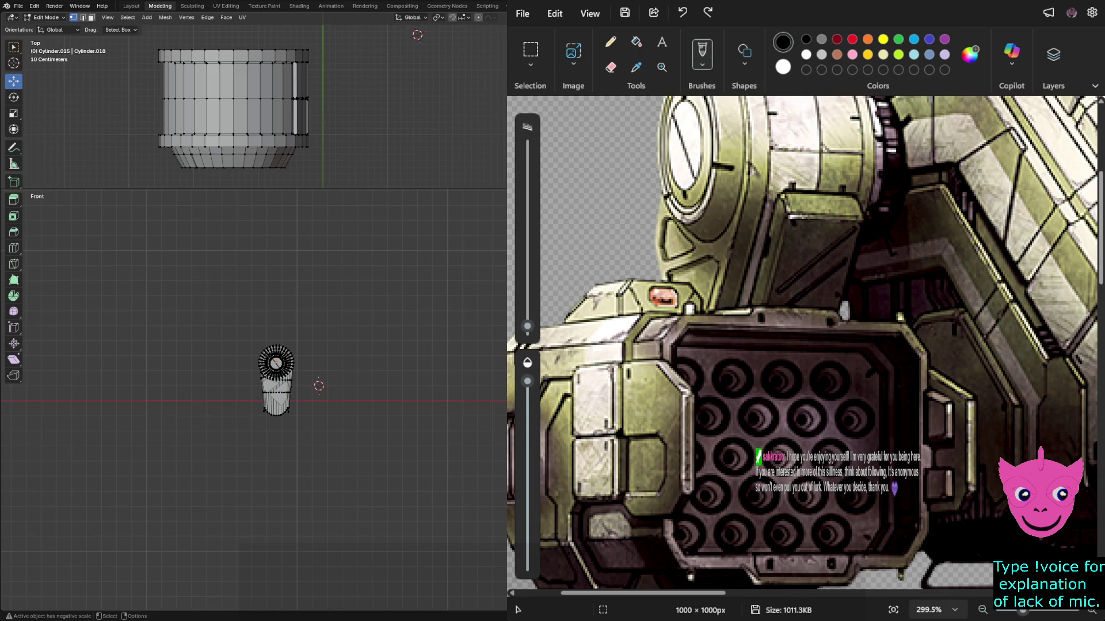
pyautogui.hotkey('shift', 'h')
pyautogui.hotkey('alt', 'h')
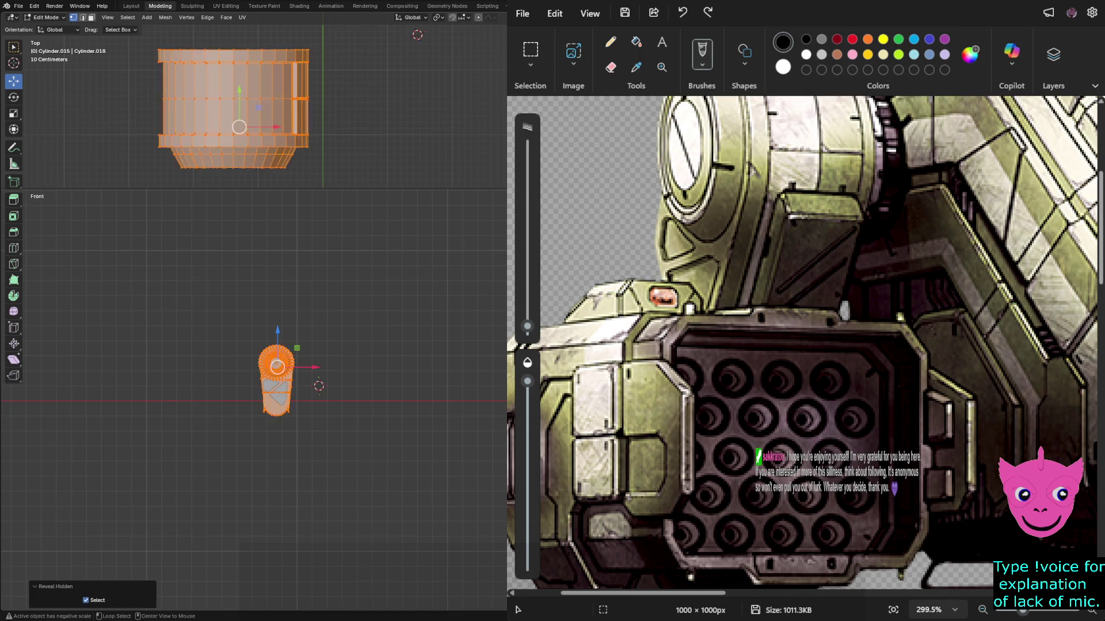
pyautogui.press('Tab')
pyautogui.hotkey('alt', 'h')
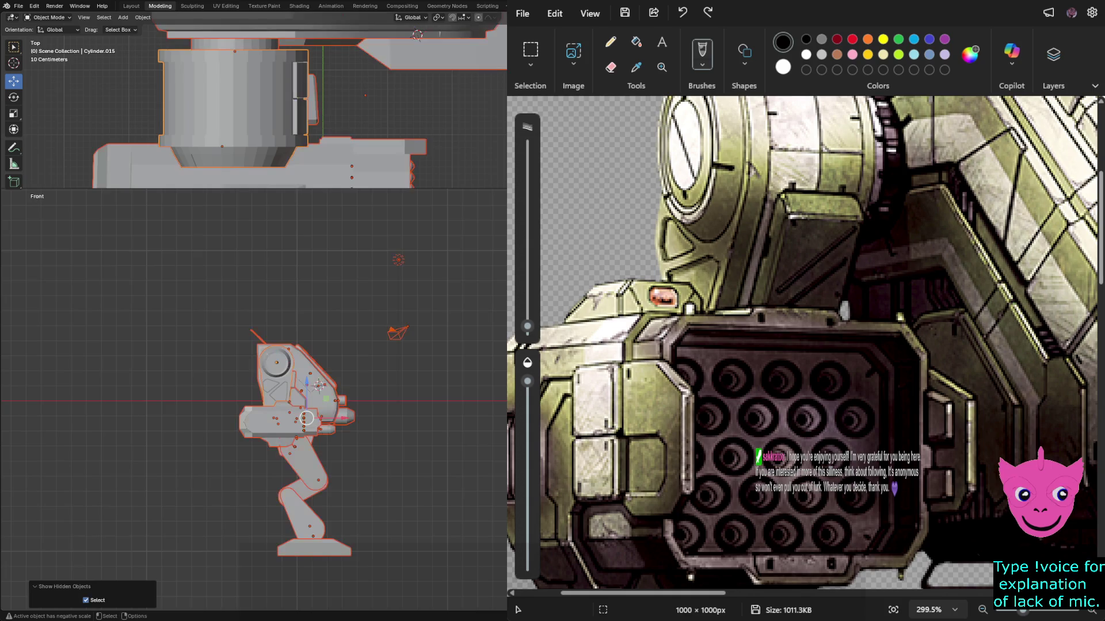
pyautogui.hotkey('alt', 'a')
# Pan the front view toward the arm and switch to the four-view quad layout.
pyautogui.scroll(2, 253, 400)
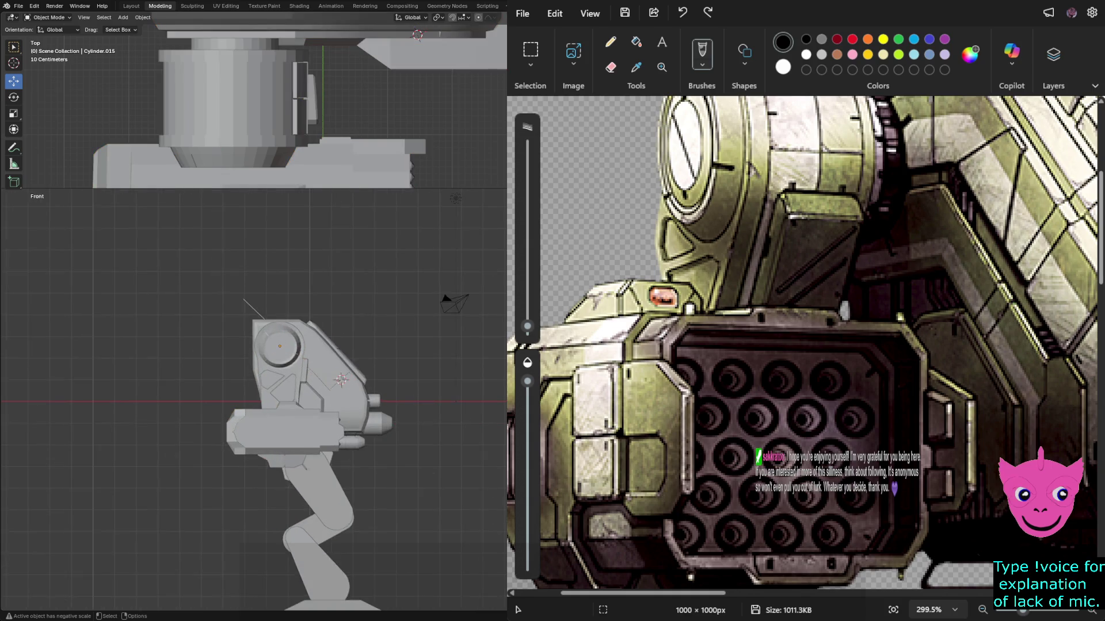
pyautogui.keyDown('shift'); pyautogui.moveTo(253, 400); pyautogui.dragTo(208, 440, button='middle'); pyautogui.keyUp('shift')
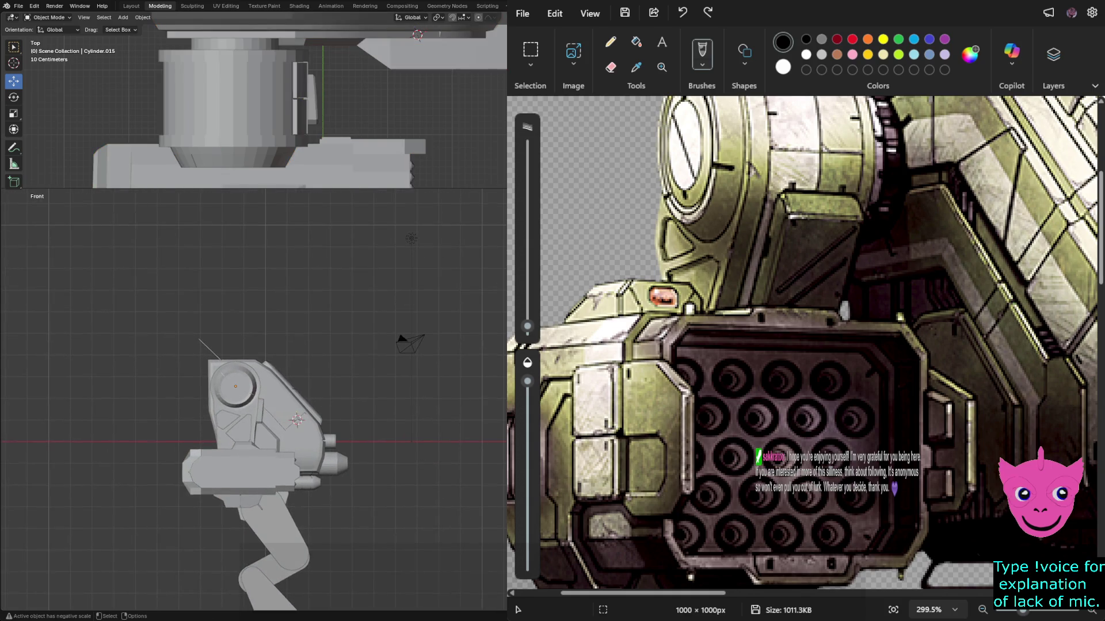
pyautogui.hotkey('ctrl', 'alt', 'q')
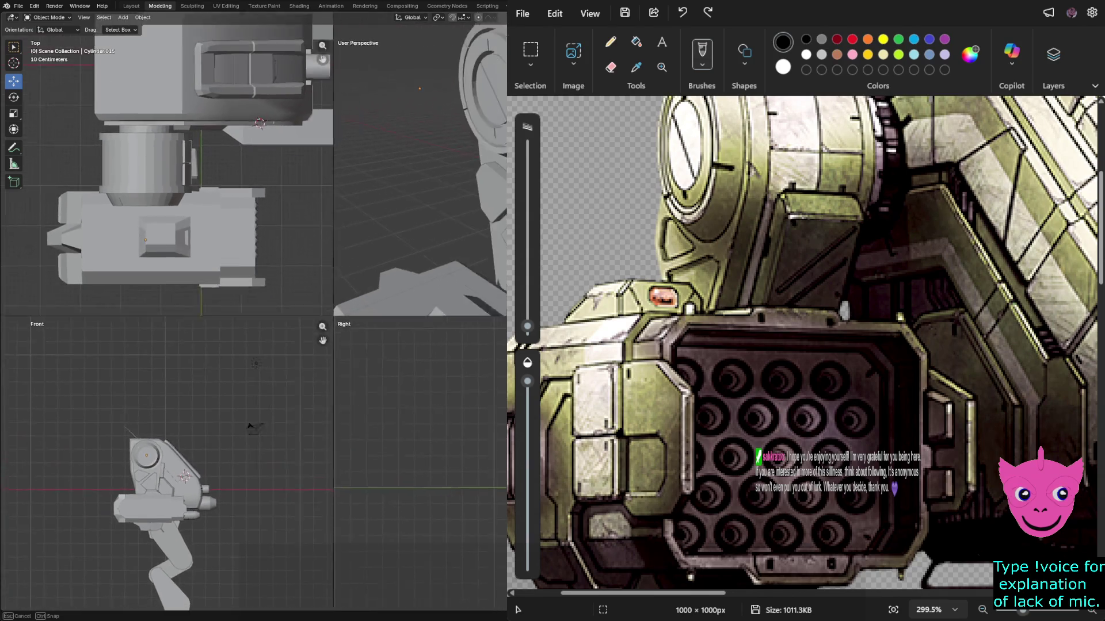
# Isolate the forearm armor in local view and inspect its lower vertices in Edit Mode.
pyautogui.moveTo(402, 172); pyautogui.dragTo(397, 178, button='middle')
pyautogui.press('KP_Divide')
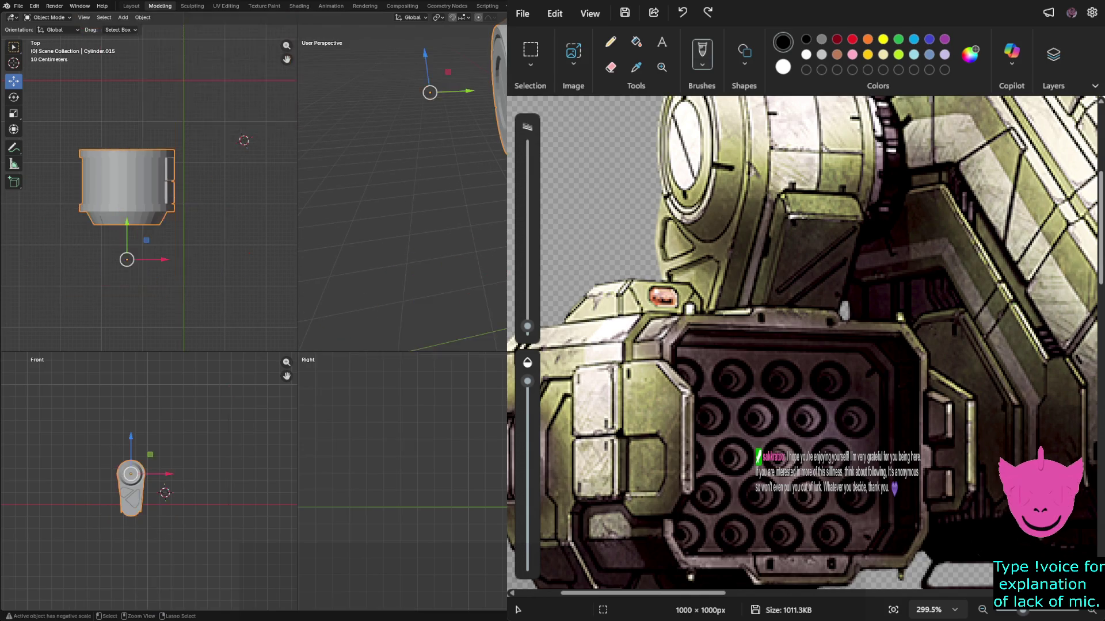
pyautogui.press('Tab')
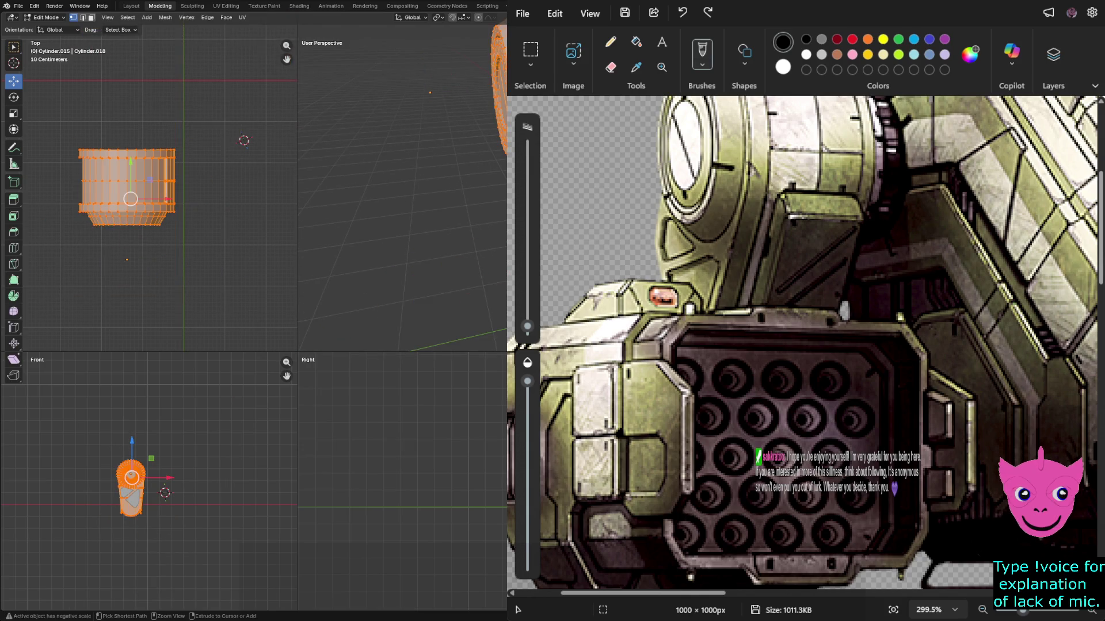
pyautogui.hotkey('alt', 'a')
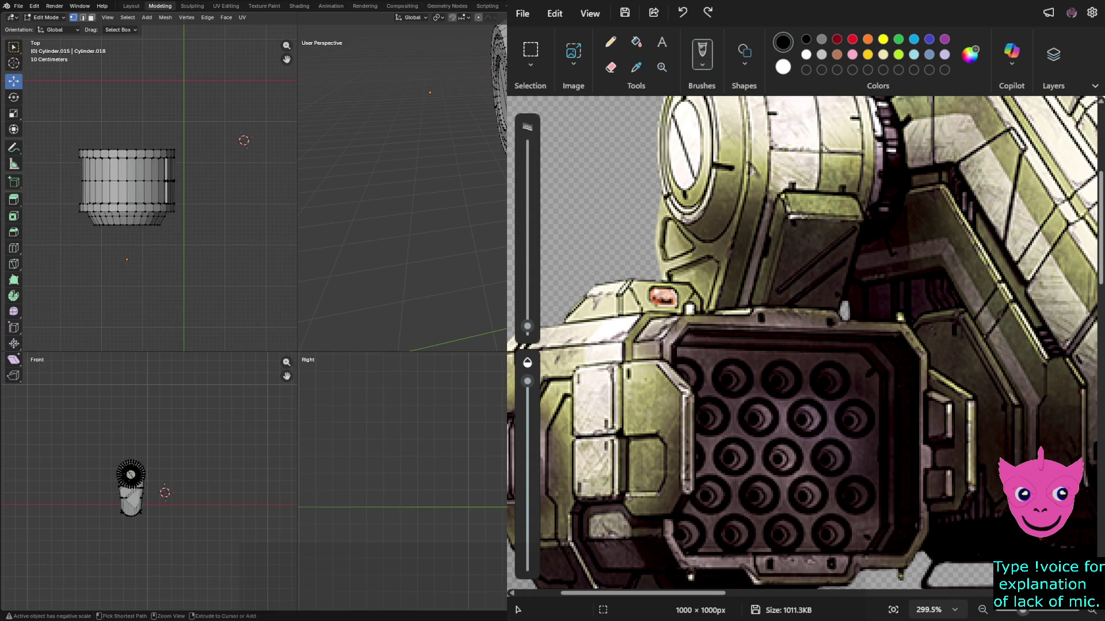
pyautogui.moveTo(112, 494); pyautogui.dragTo(151, 526)
pyautogui.hotkey('alt', 'a')
pyautogui.moveTo(113, 494); pyautogui.dragTo(151, 527)
pyautogui.hotkey('alt', 'a')
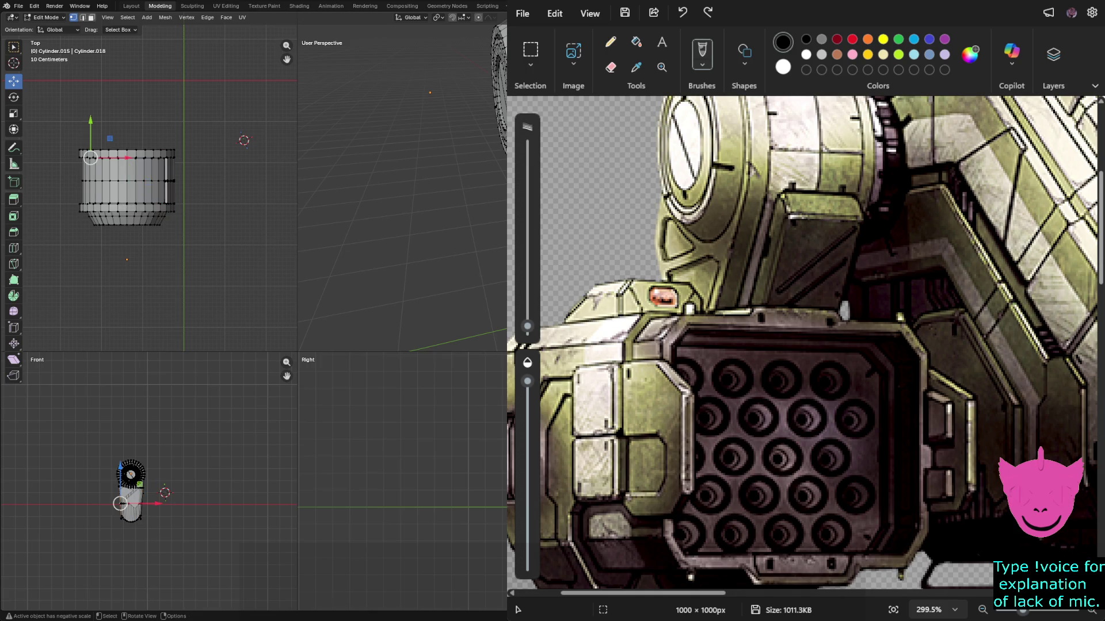
pyautogui.press('Tab')
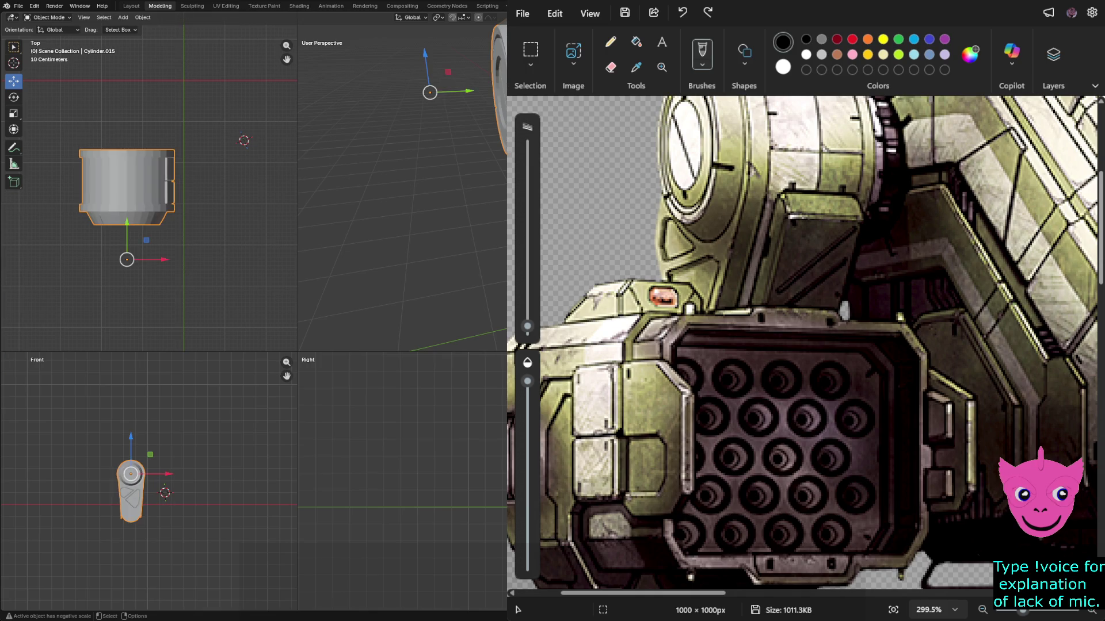
# Unhide all mech parts, deselect everything, and orbit the perspective view.
pyautogui.hotkey('alt', 'h')
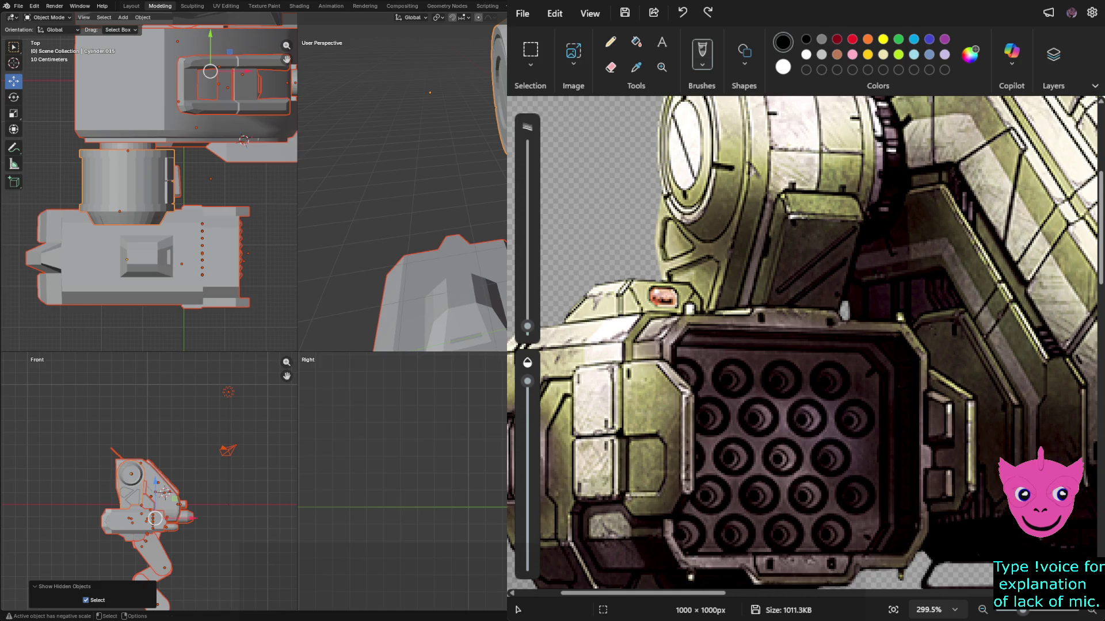
pyautogui.hotkey('alt', 'a')
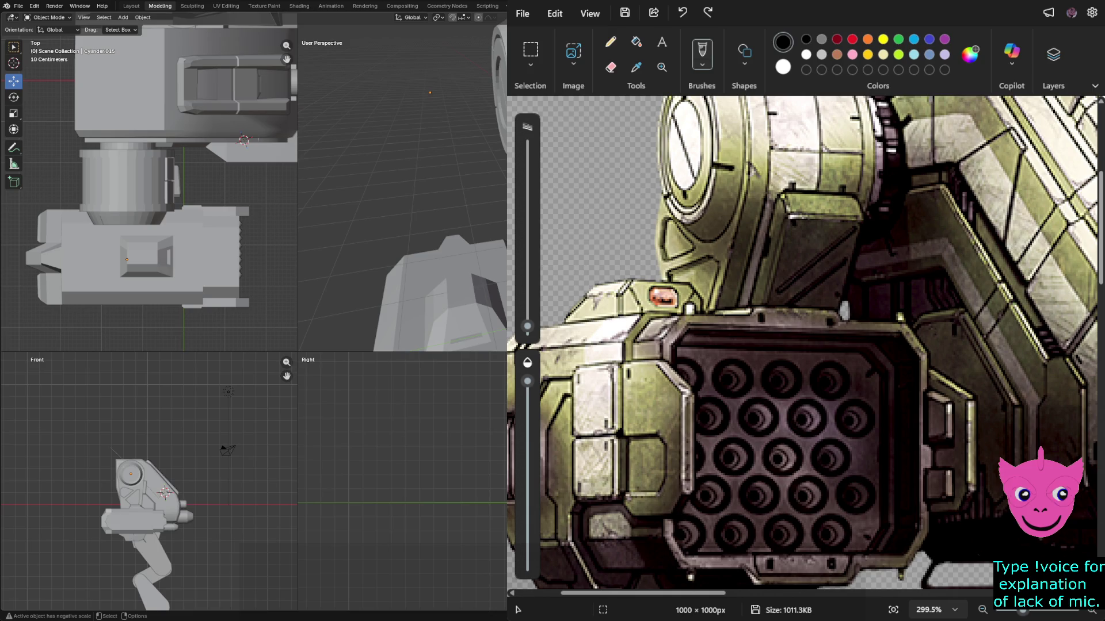
pyautogui.moveTo(403, 173)
pyautogui.mouseDown(button='middle')
pyautogui.moveTo(388, 179)
pyautogui.moveTo(403, 146)
pyautogui.moveTo(407, 162)
pyautogui.mouseUp(button='middle')
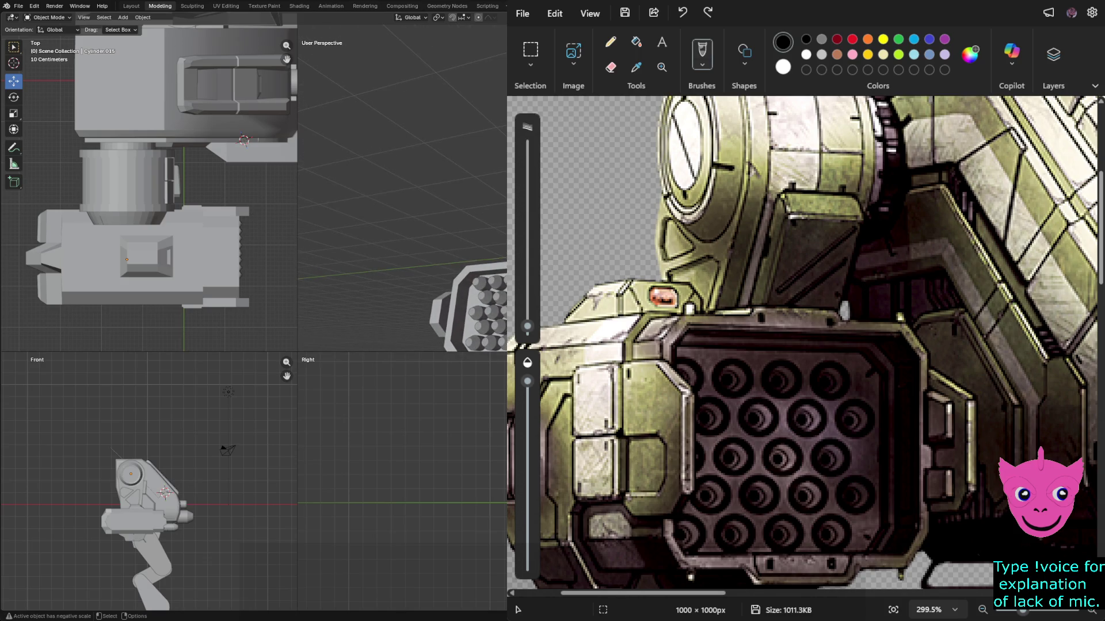
# Check the cylinder's bottom vertices in isolation, unhide everything, and frame Cube.015.
pyautogui.hotkey('shift', 'h')
pyautogui.press('Tab')
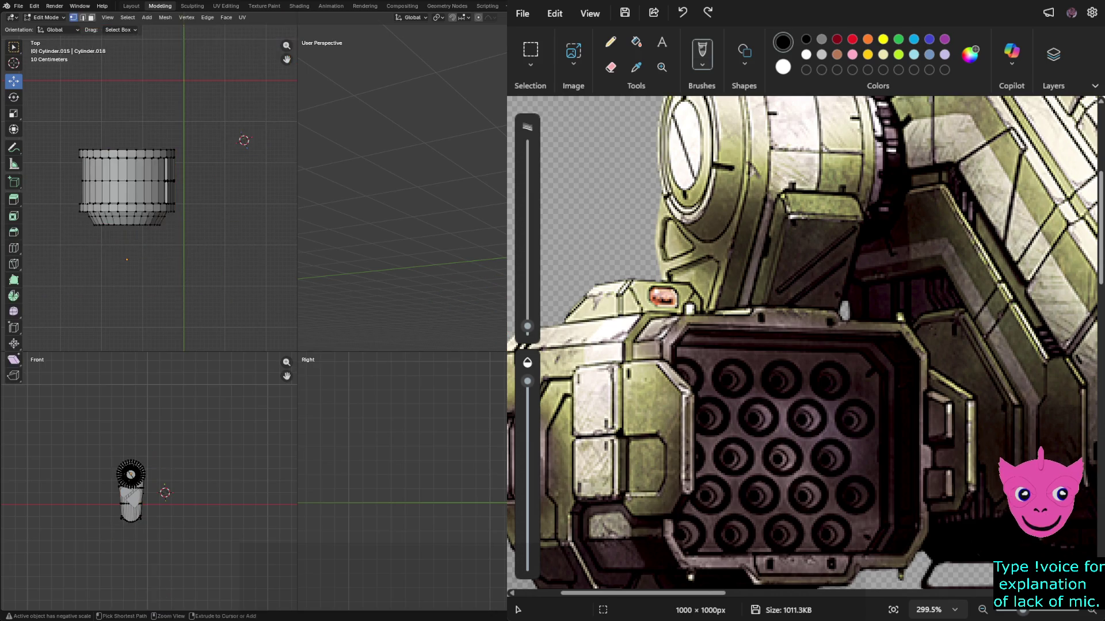
pyautogui.keyDown('alt'); pyautogui.click(132, 516); pyautogui.keyUp('alt')
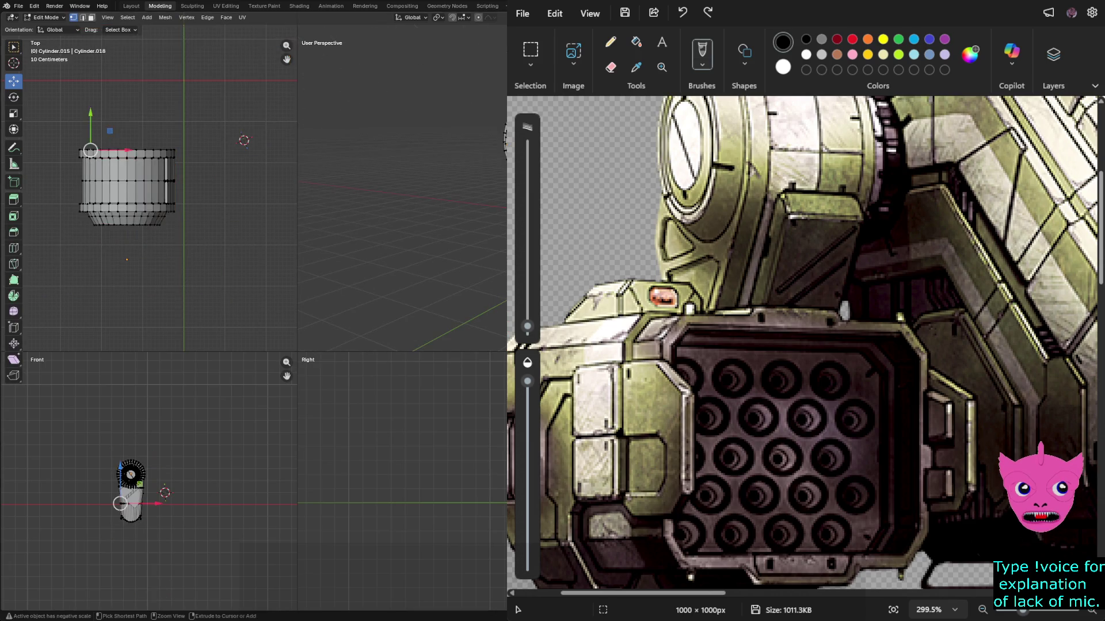
pyautogui.hotkey('alt', 'a')
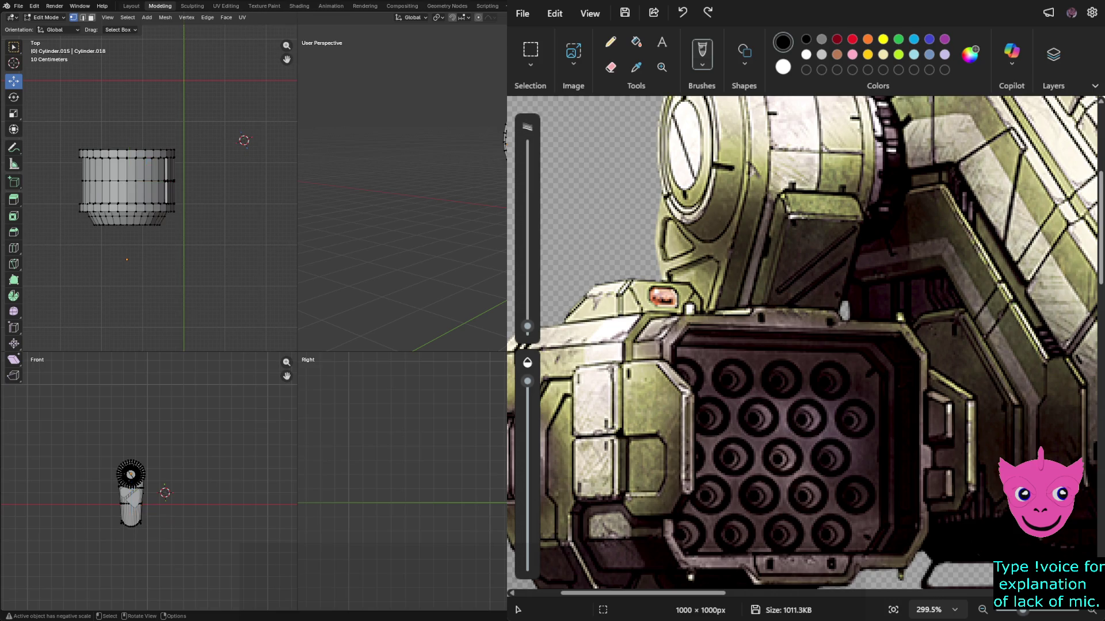
pyautogui.press('Tab')
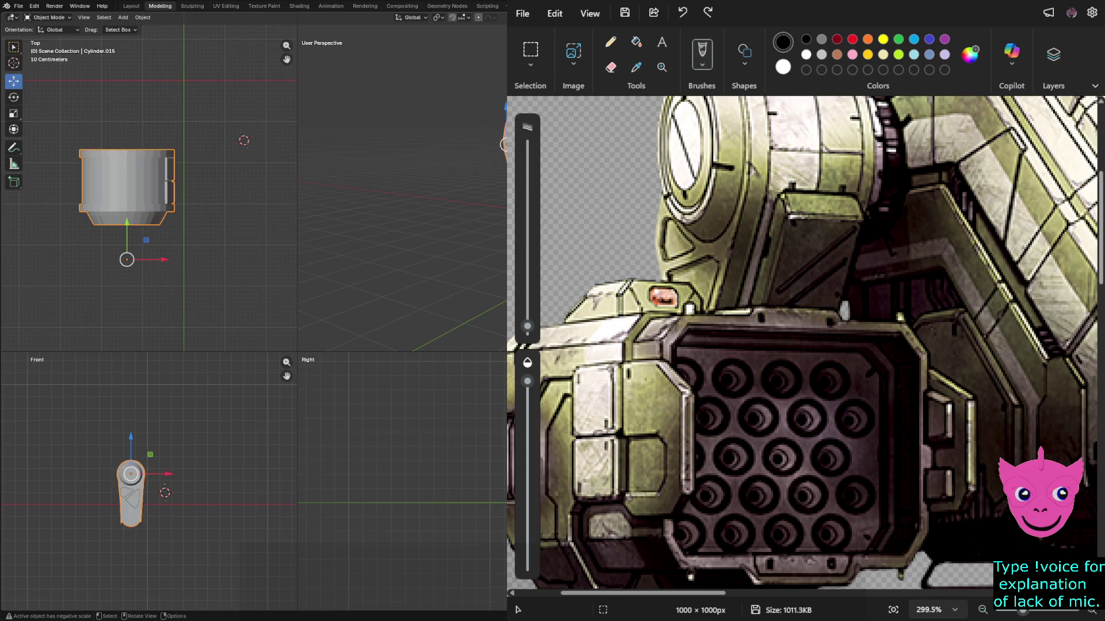
pyautogui.hotkey('alt', 'h')
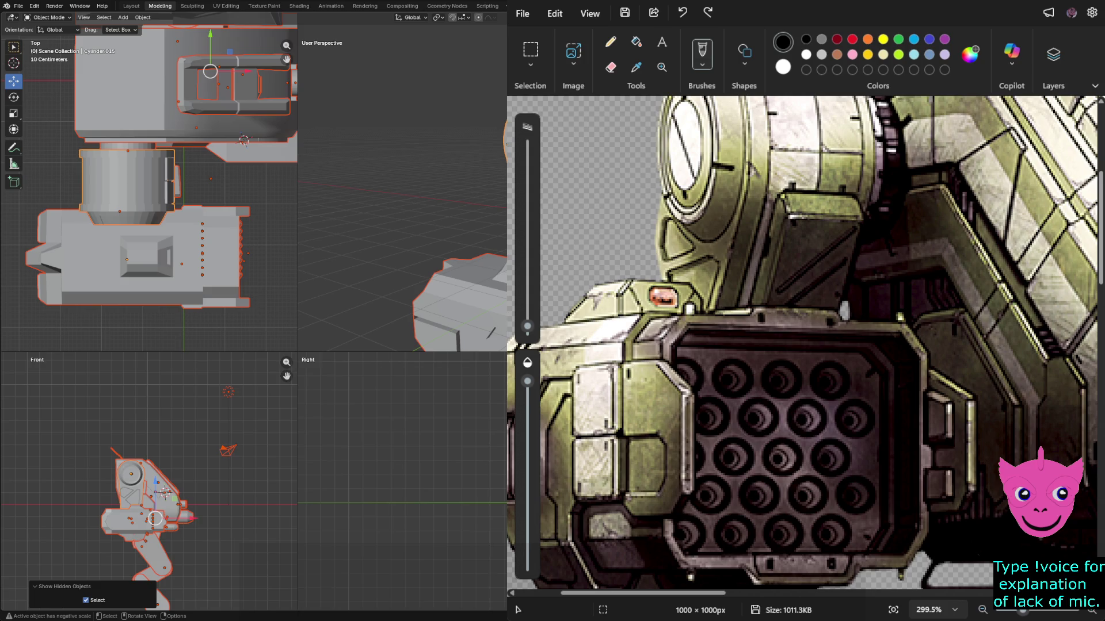
pyautogui.hotkey('alt', 'a')
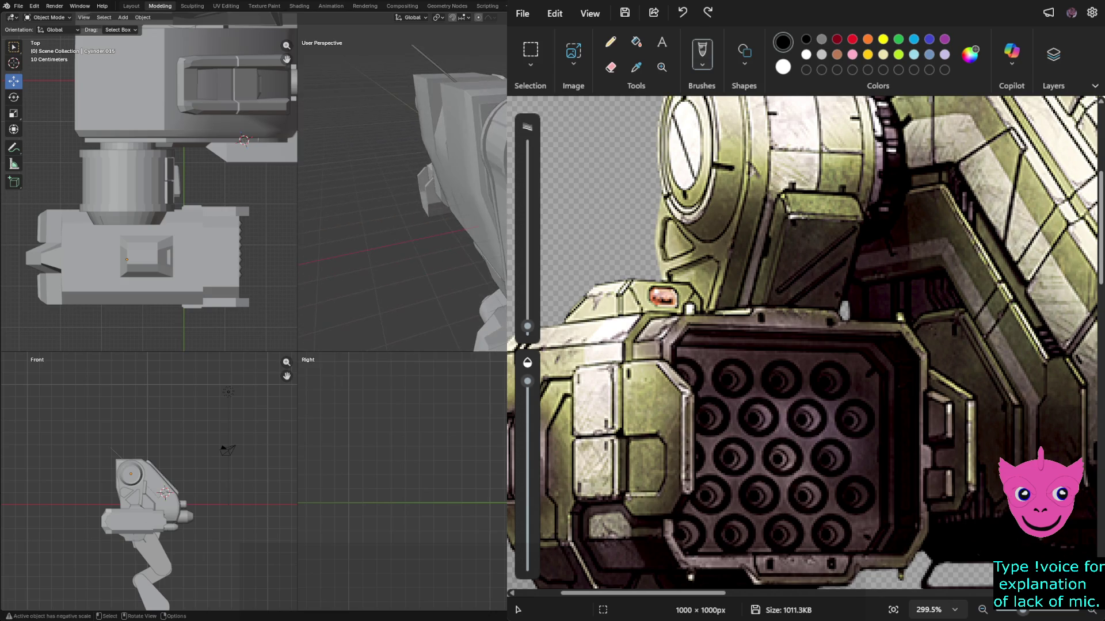
pyautogui.click(113, 201)
pyautogui.press('KP_Decimal')
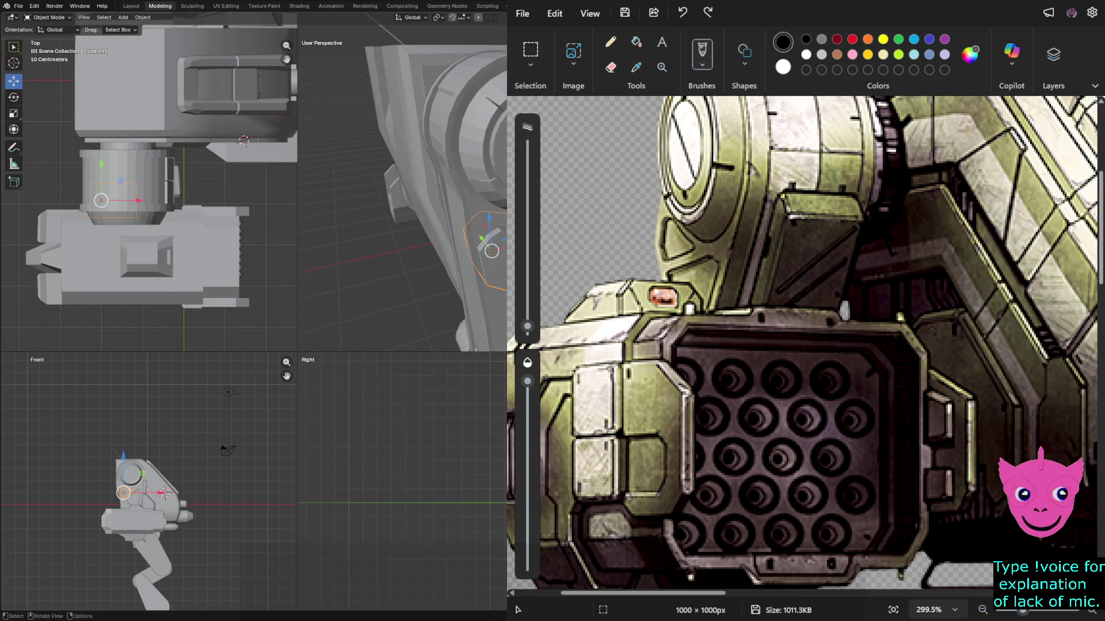
pyautogui.click(121, 190)
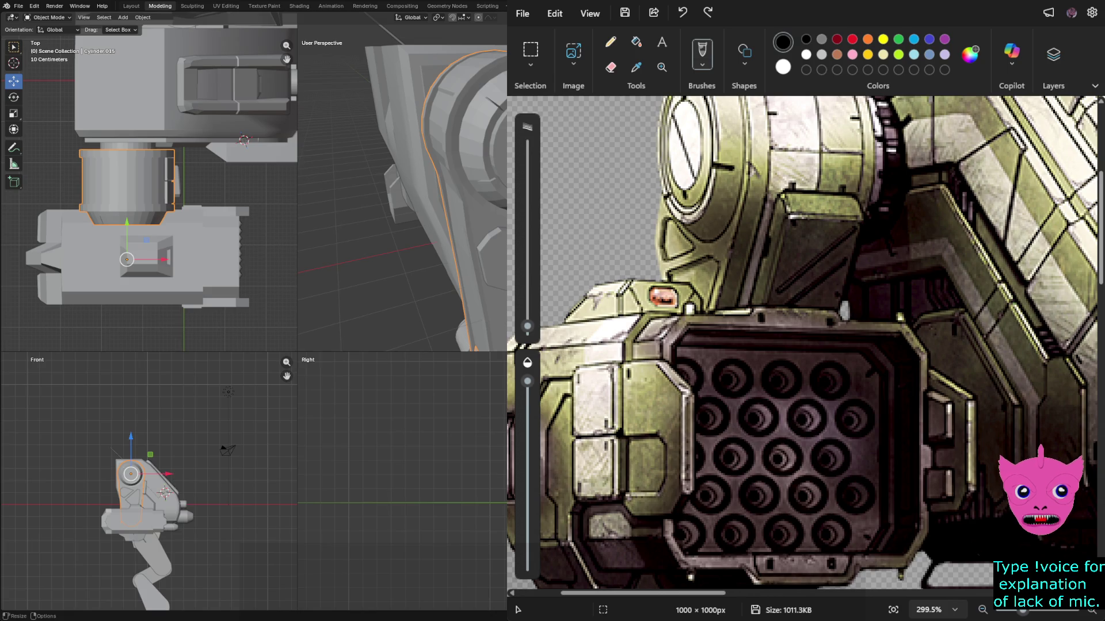
pyautogui.press('F2')
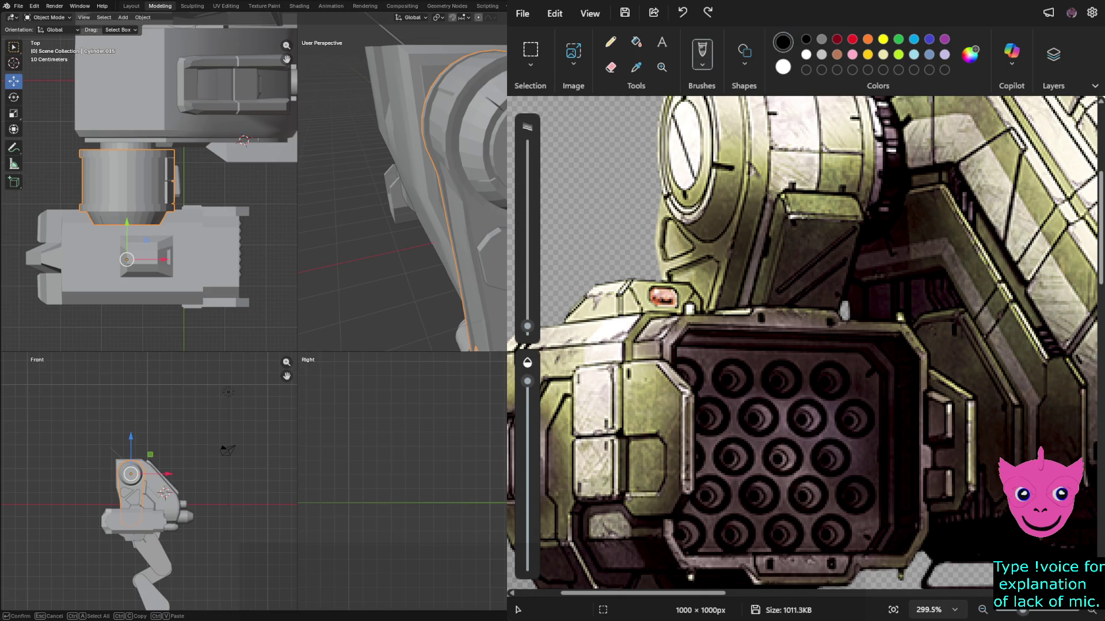
pyautogui.press('Escape')
pyautogui.press('Escape')
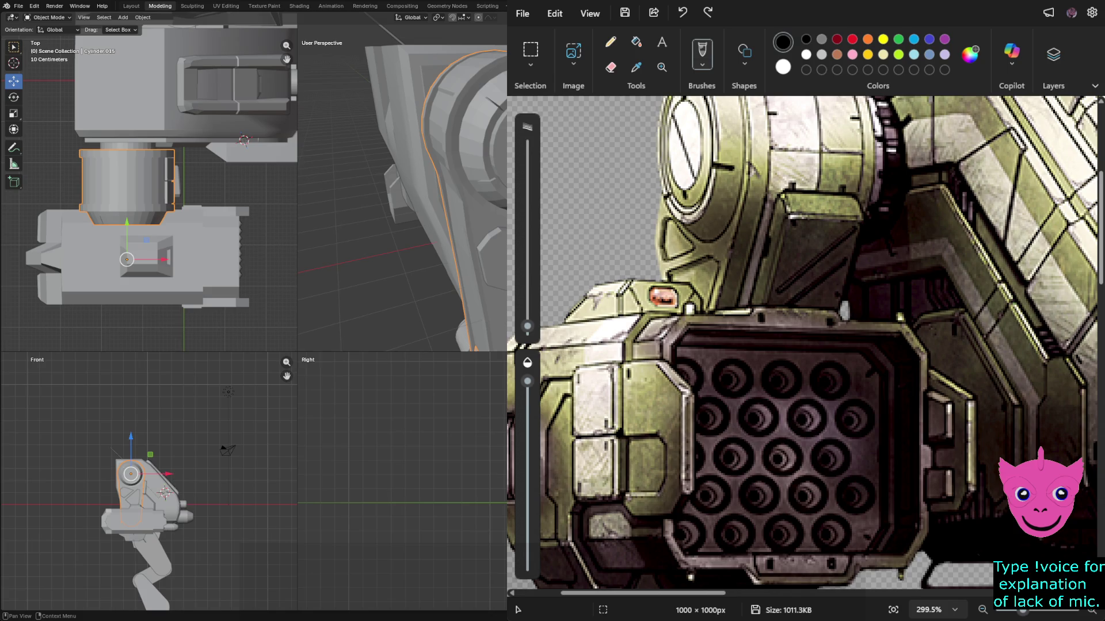
# Select joint block Cube.015 and center the User Perspective view tightly on it.
pyautogui.click(129, 487)
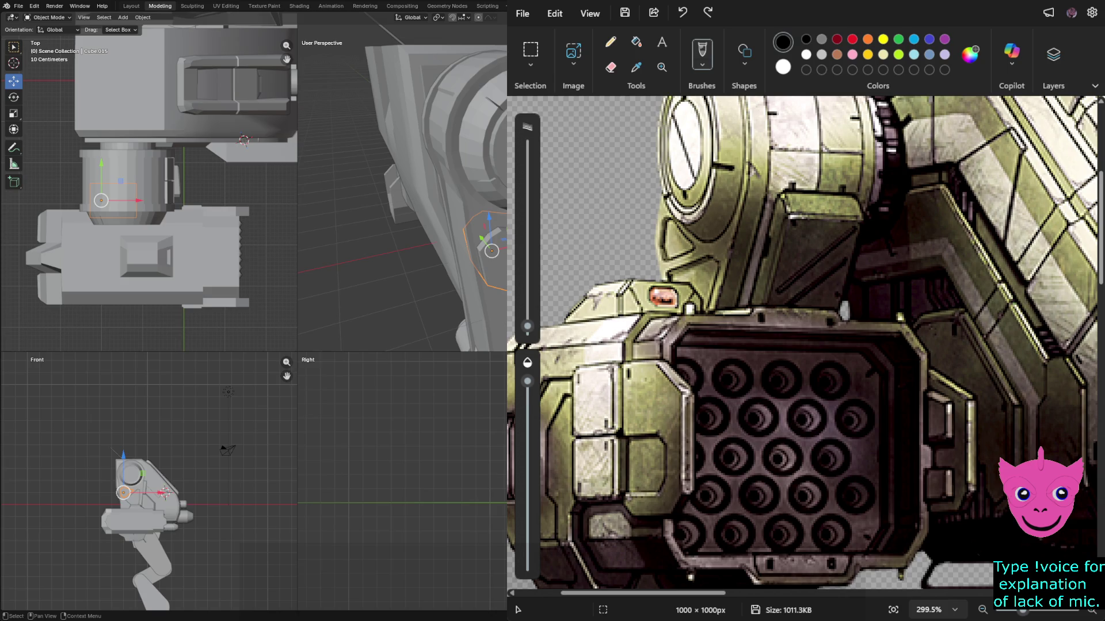
pyautogui.hotkey('alt', 'a')
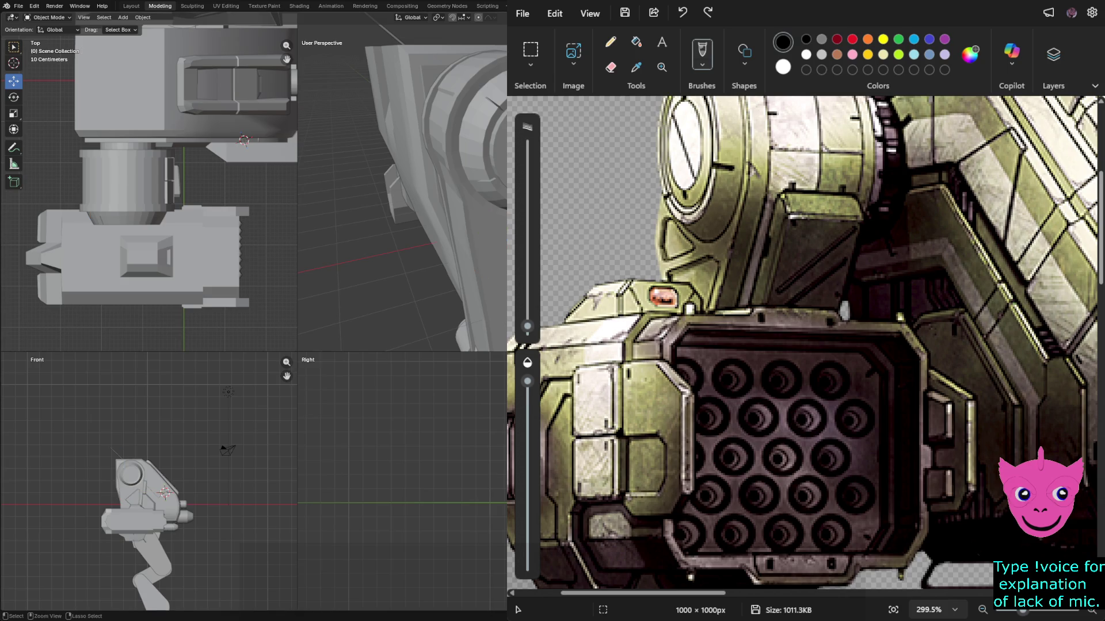
pyautogui.click(486, 242)
pyautogui.press('KP_Decimal')
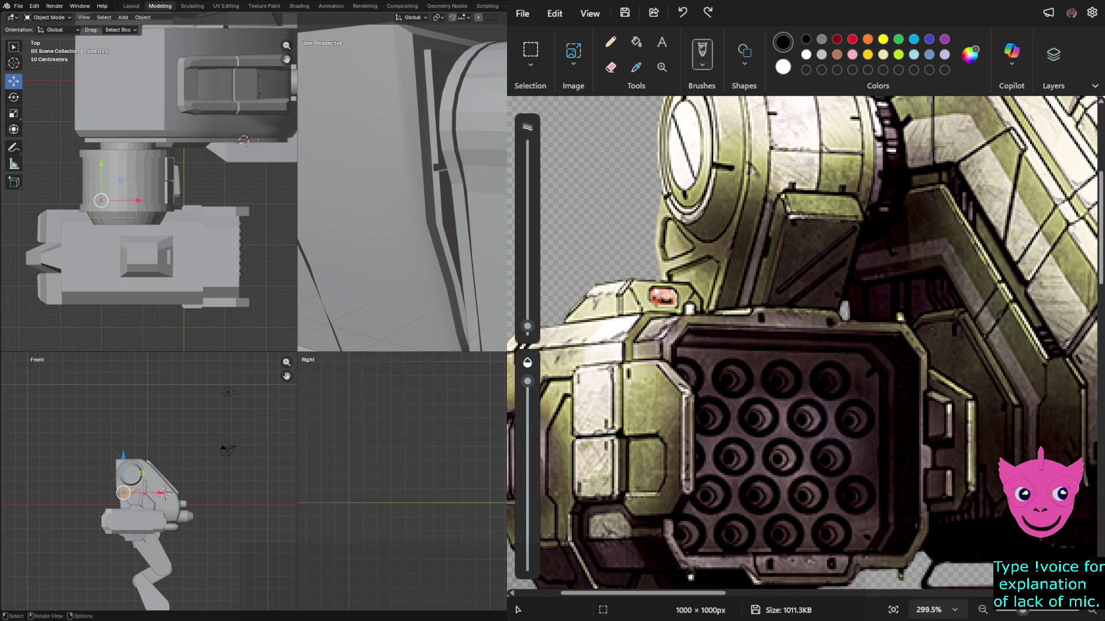
# In wireframe, pull a face of Cube.015 about -0.59 m along Y.
pyautogui.scroll(2, 148, 188)
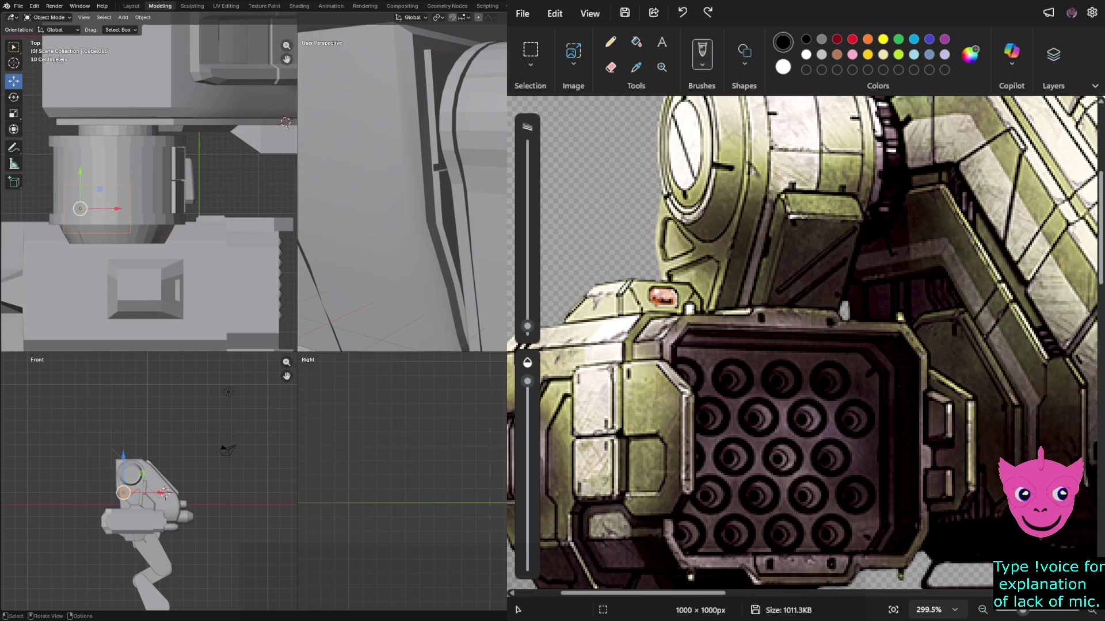
pyautogui.hotkey('shift', 'z')
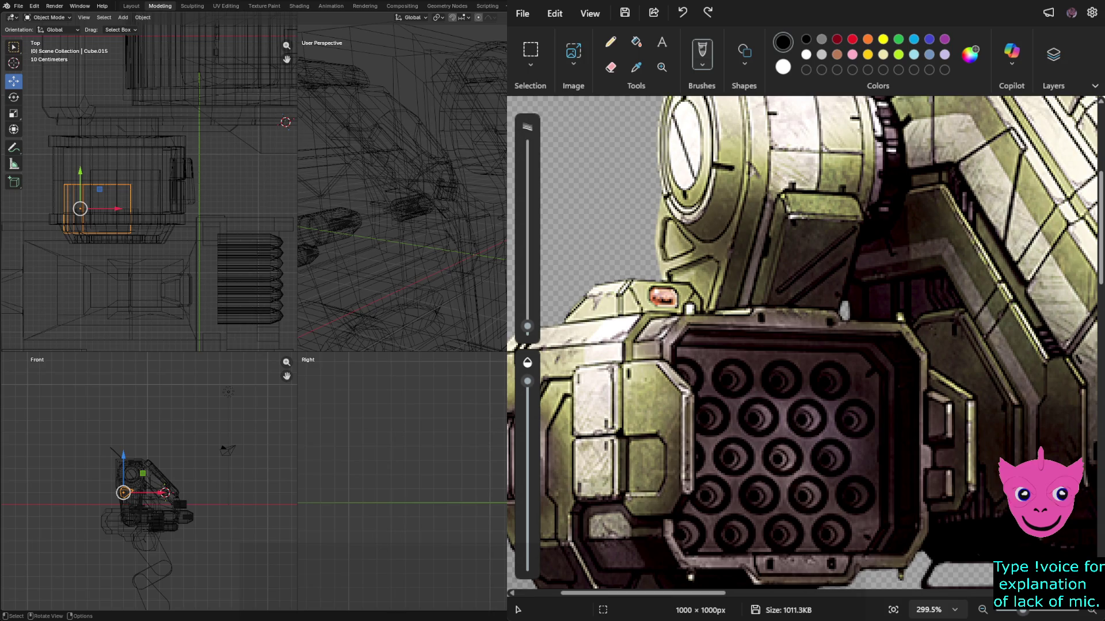
pyautogui.scroll(-3, 402, 486)
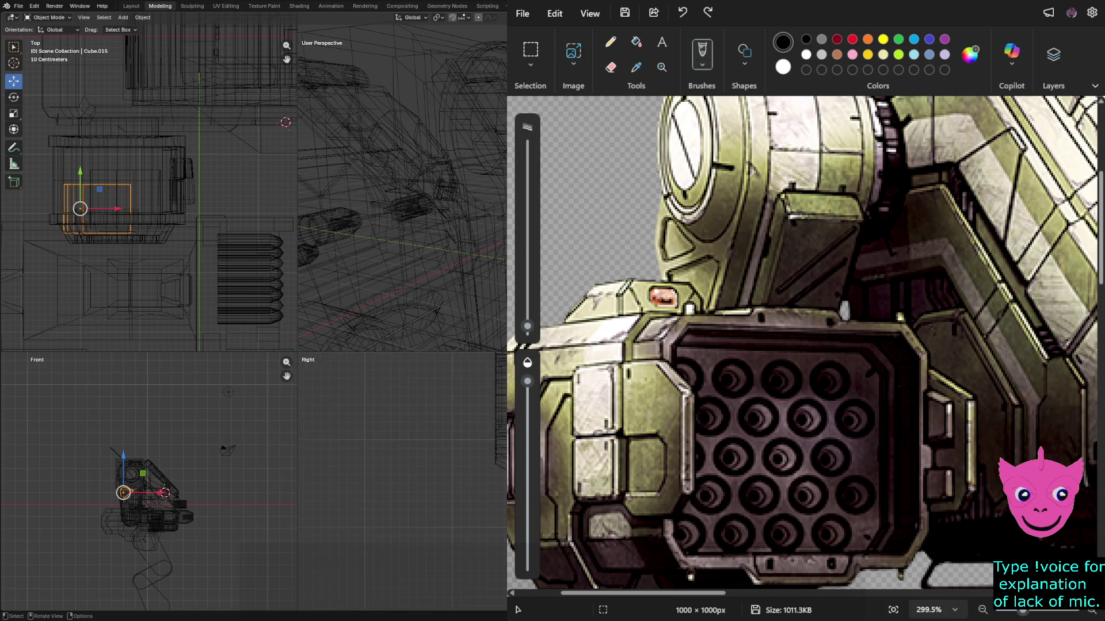
pyautogui.press('Tab')
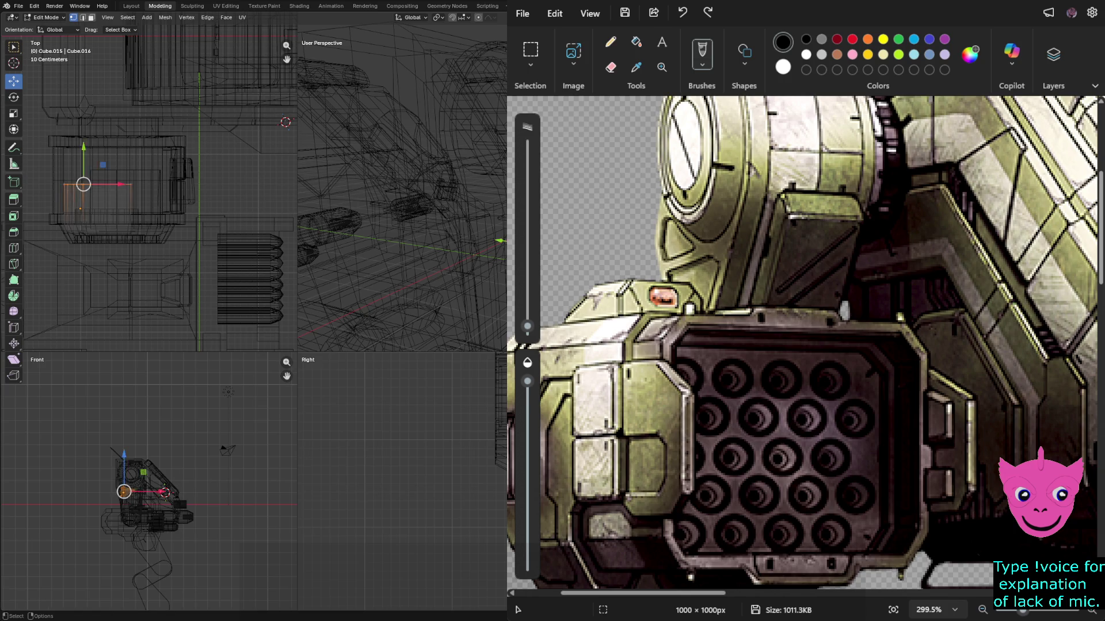
pyautogui.press('g')
pyautogui.press('y')
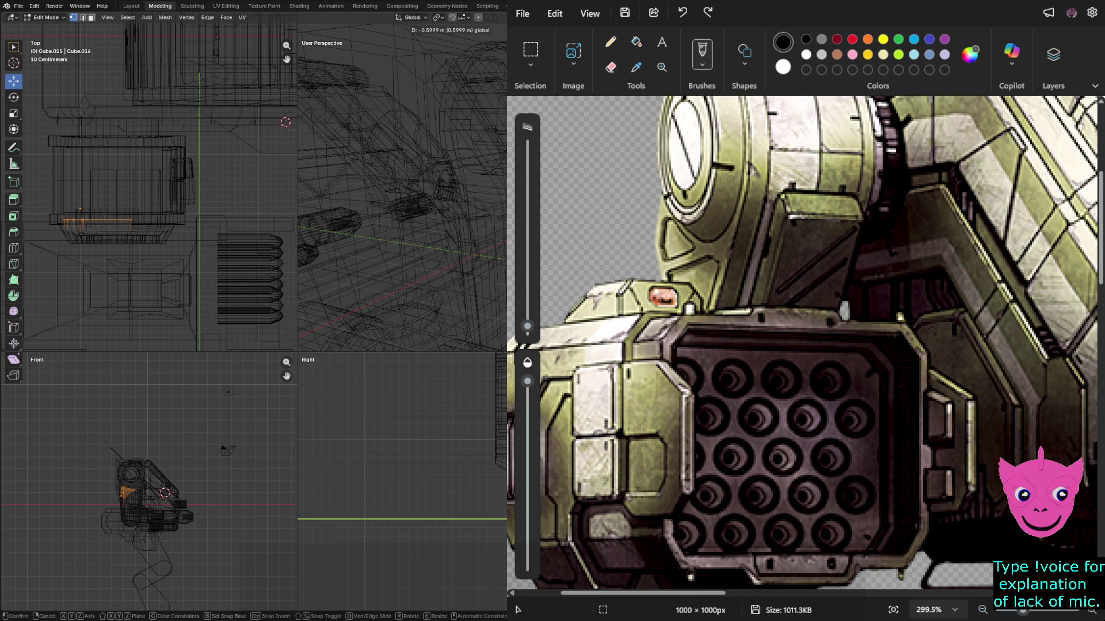
pyautogui.press('Return')
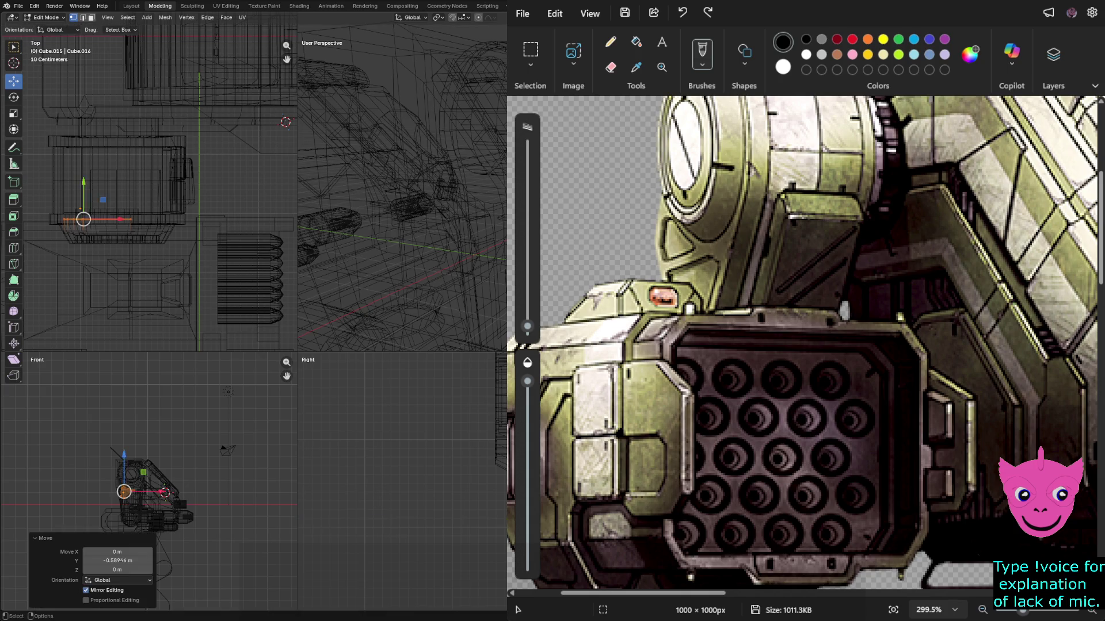
pyautogui.hotkey('ctrl', 'z')
pyautogui.press('Tab')
pyautogui.press('Tab')
pyautogui.press('Tab')
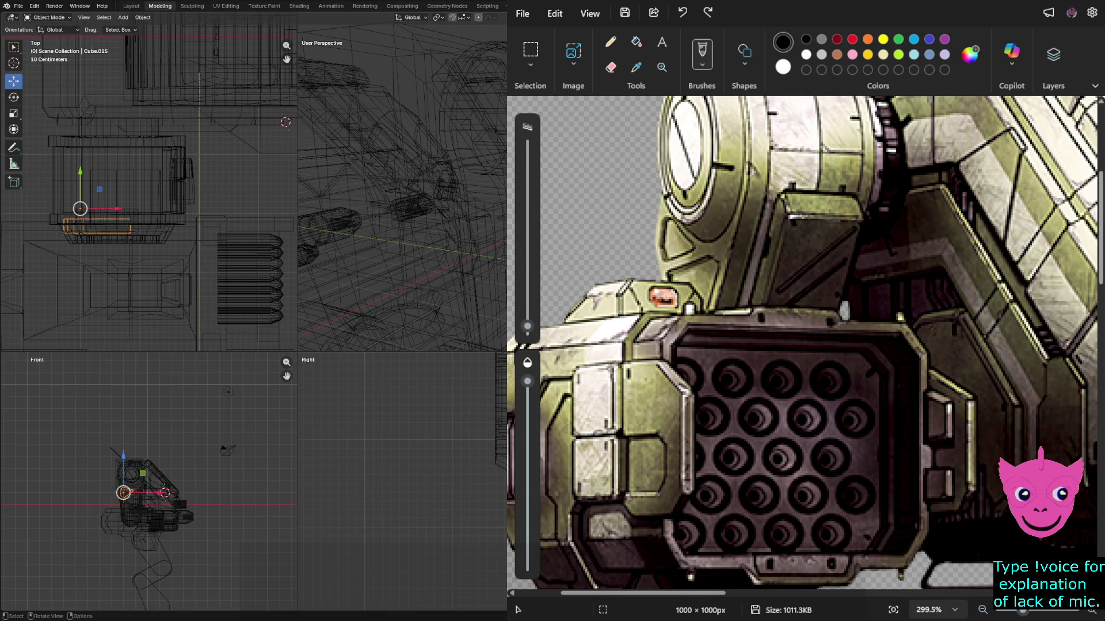
# Pull Cube.016's lower edges about -0.83 m along Y, then return to solid shading.
pyautogui.click(117, 190)
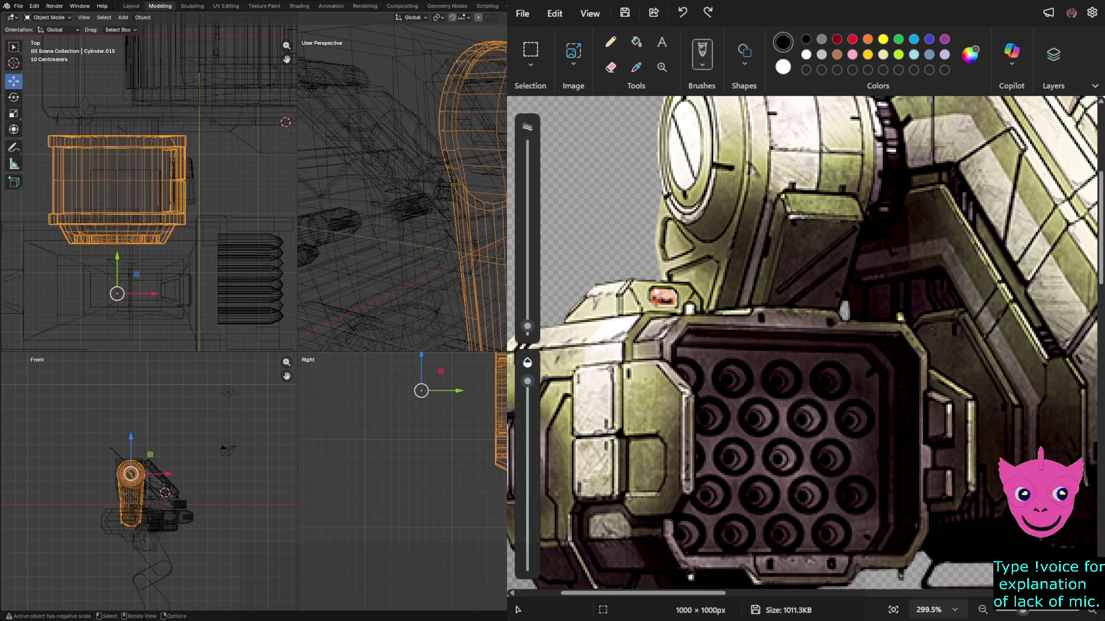
pyautogui.click(118, 190)
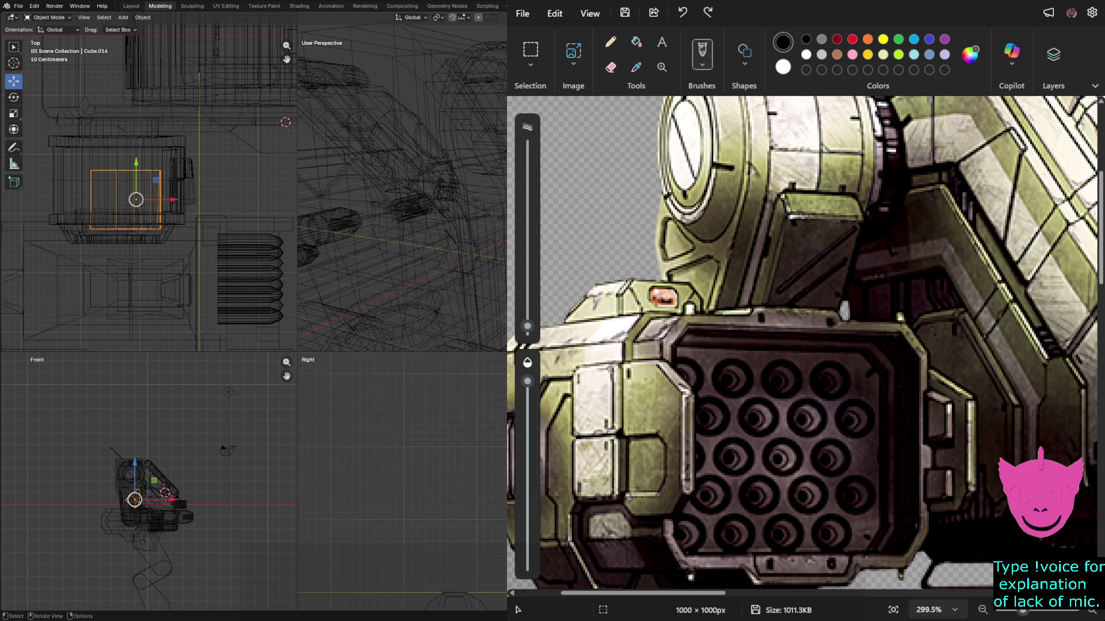
pyautogui.press('Tab')
pyautogui.moveTo(89, 127); pyautogui.dragTo(181, 214)
pyautogui.press('g')
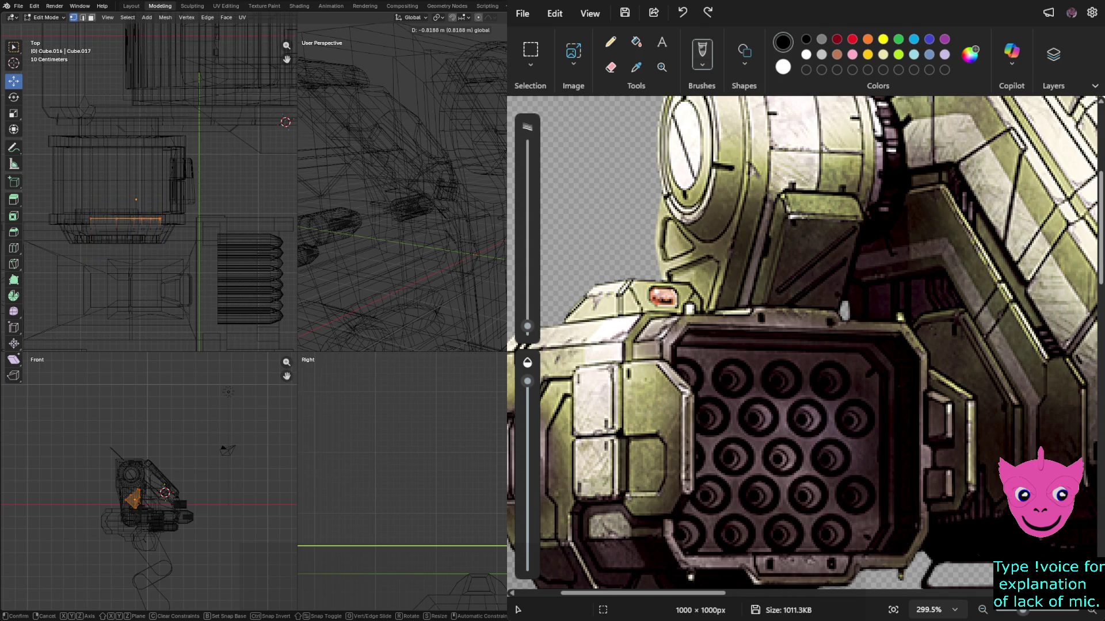
pyautogui.press('Return')
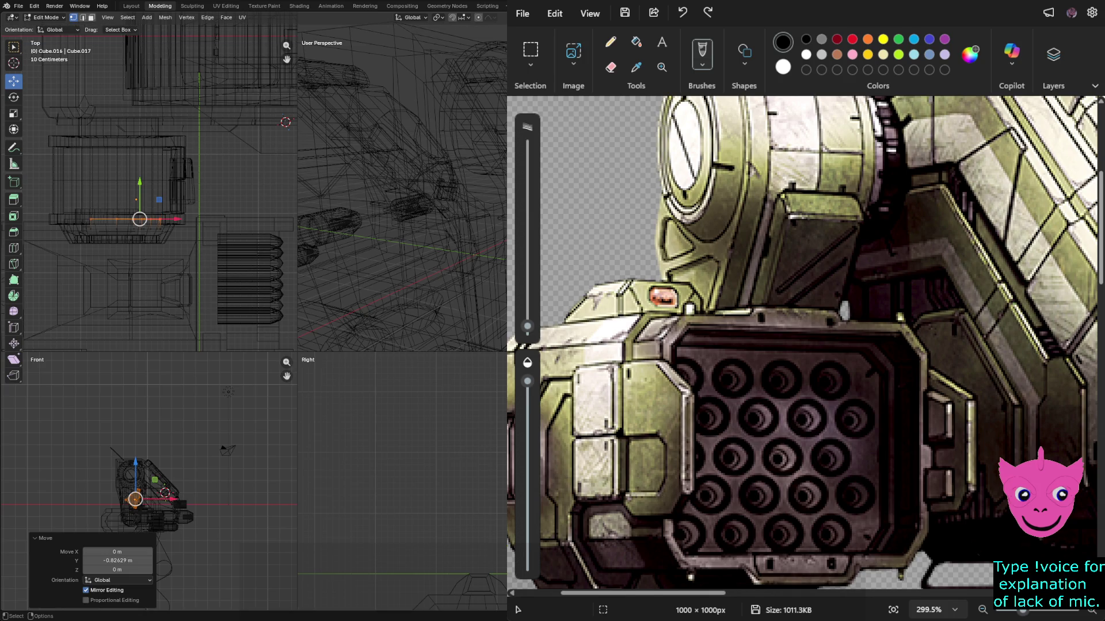
pyautogui.press('Tab')
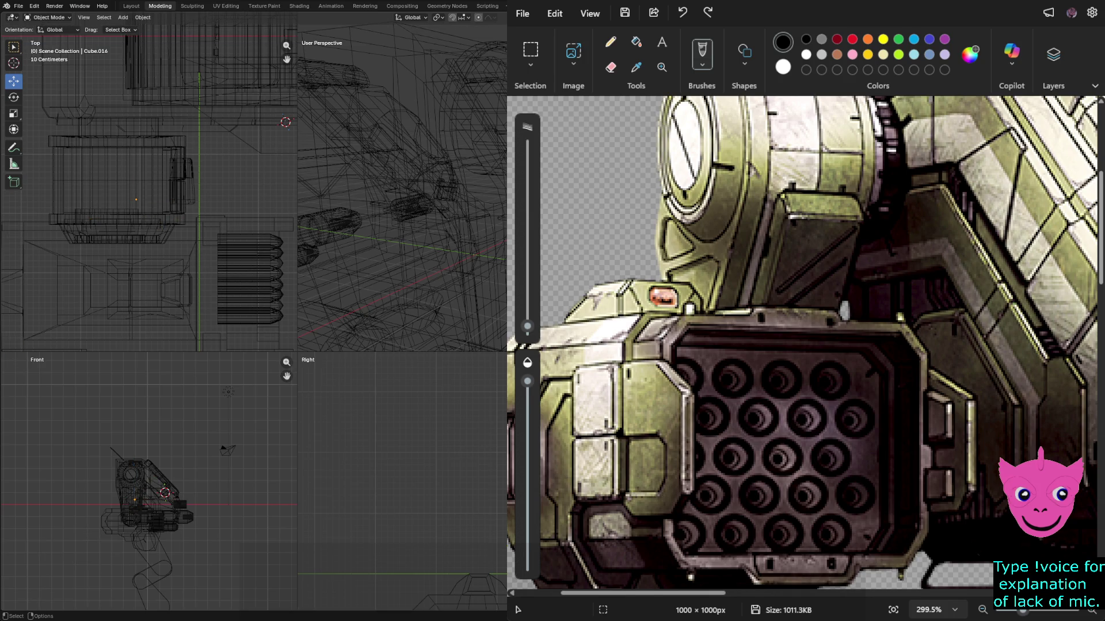
pyautogui.hotkey('shift', 'z')
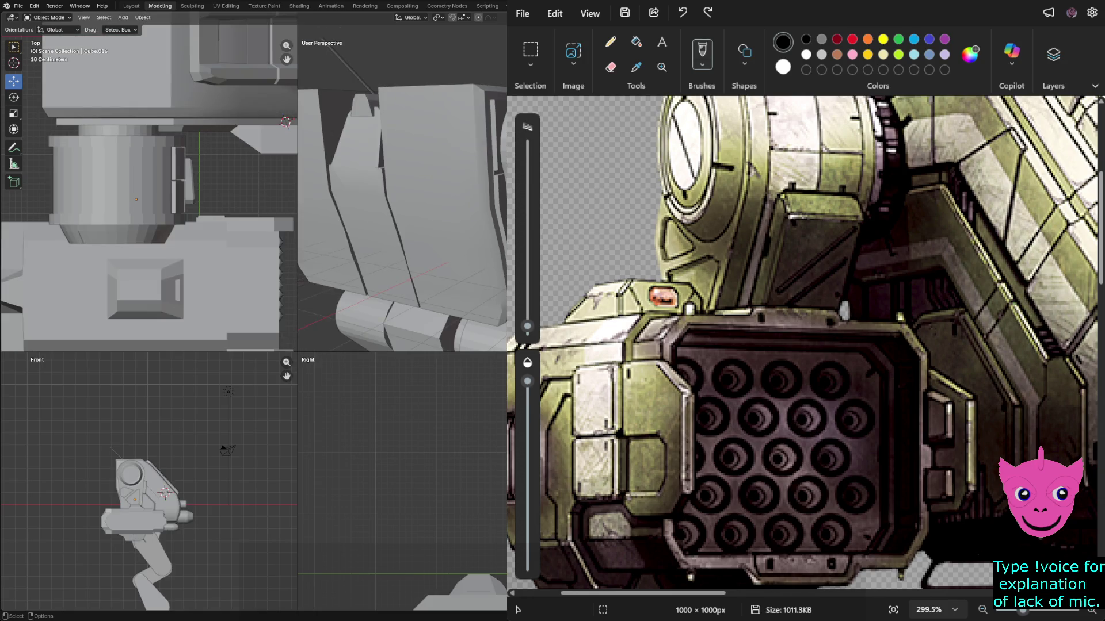
pyautogui.moveTo(403, 201); pyautogui.dragTo(438, 190, button='middle')
pyautogui.click(97, 225)
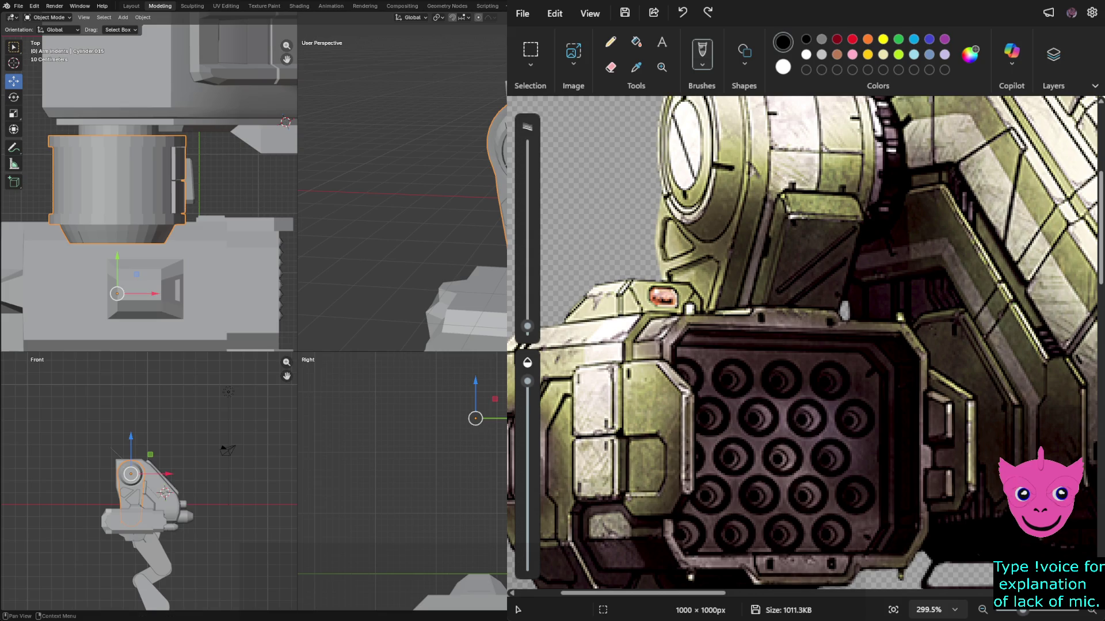
pyautogui.click(125, 224)
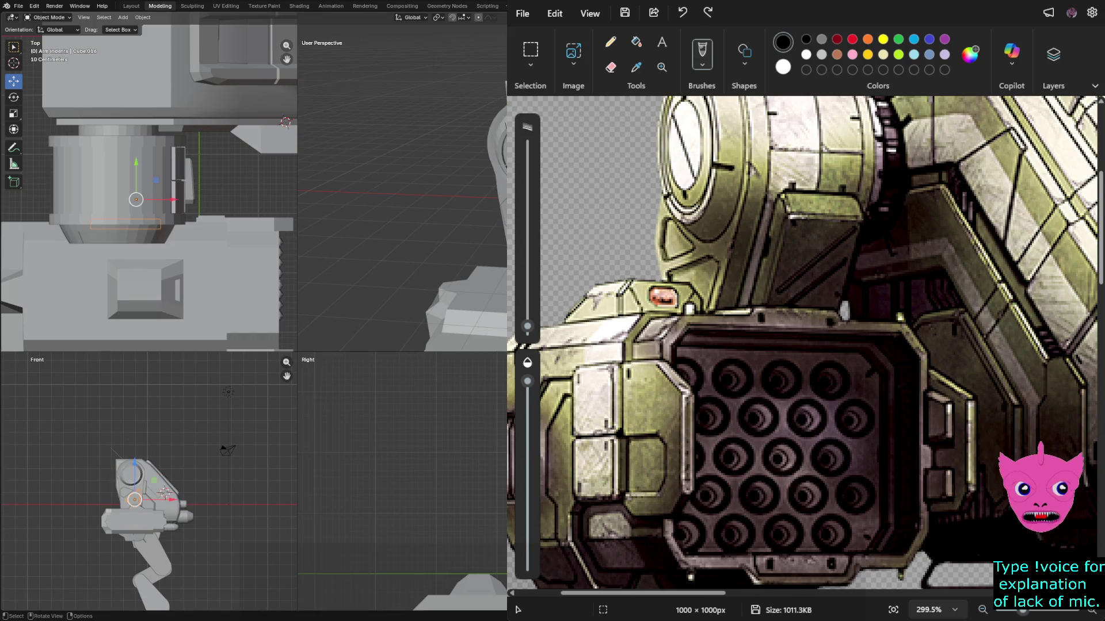
pyautogui.click(126, 225)
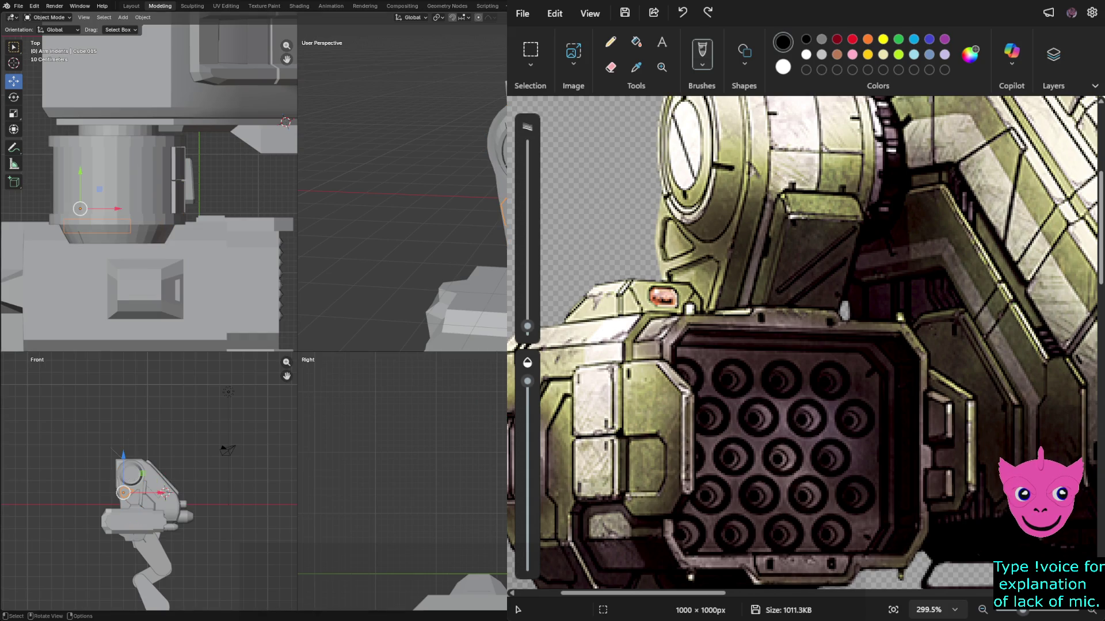
pyautogui.click(125, 224)
pyautogui.press('shift')
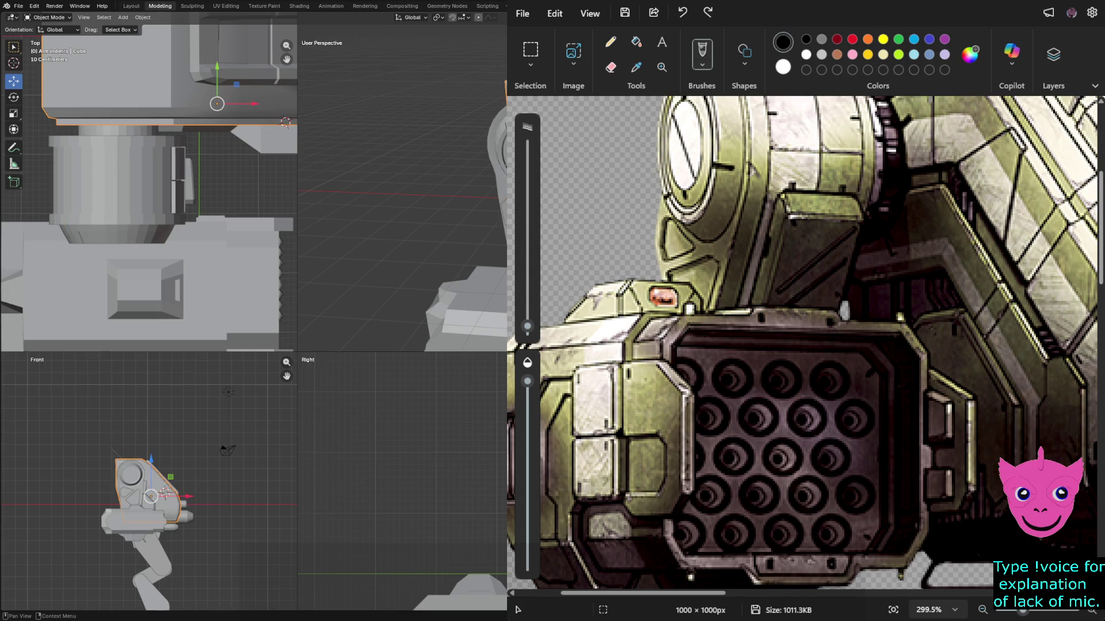
pyautogui.press('F2')
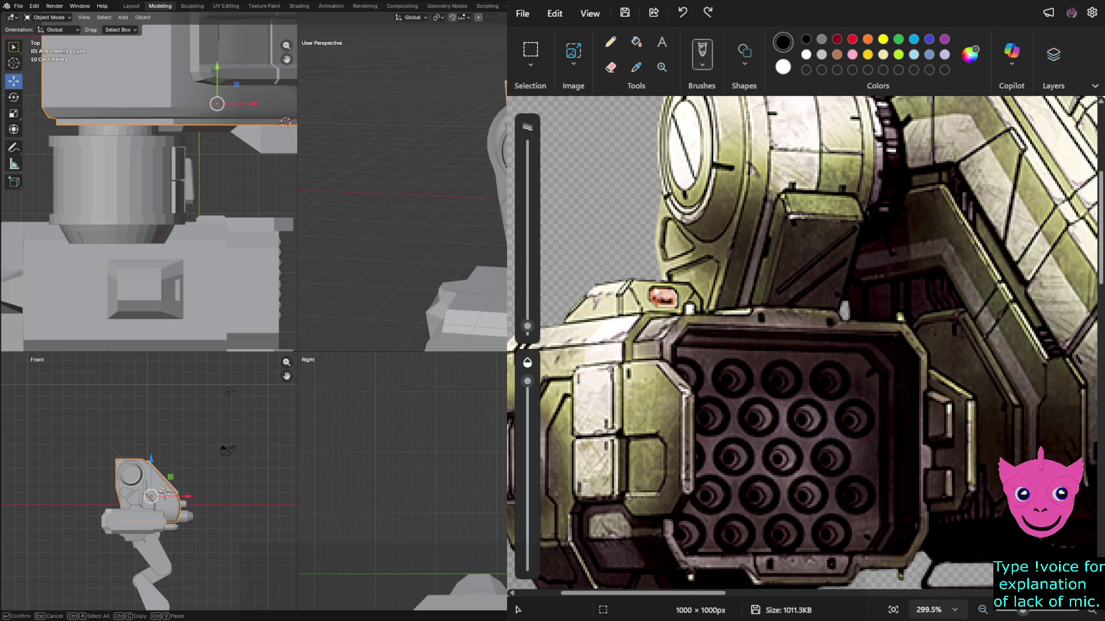
pyautogui.press('Escape')
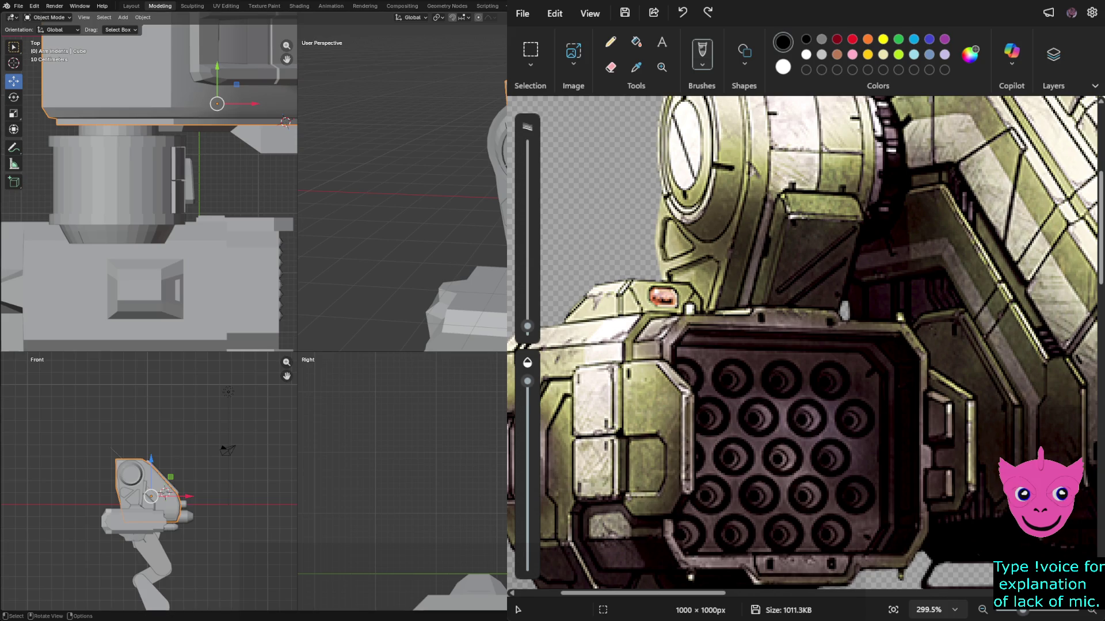
pyautogui.hotkey('alt', 'a')
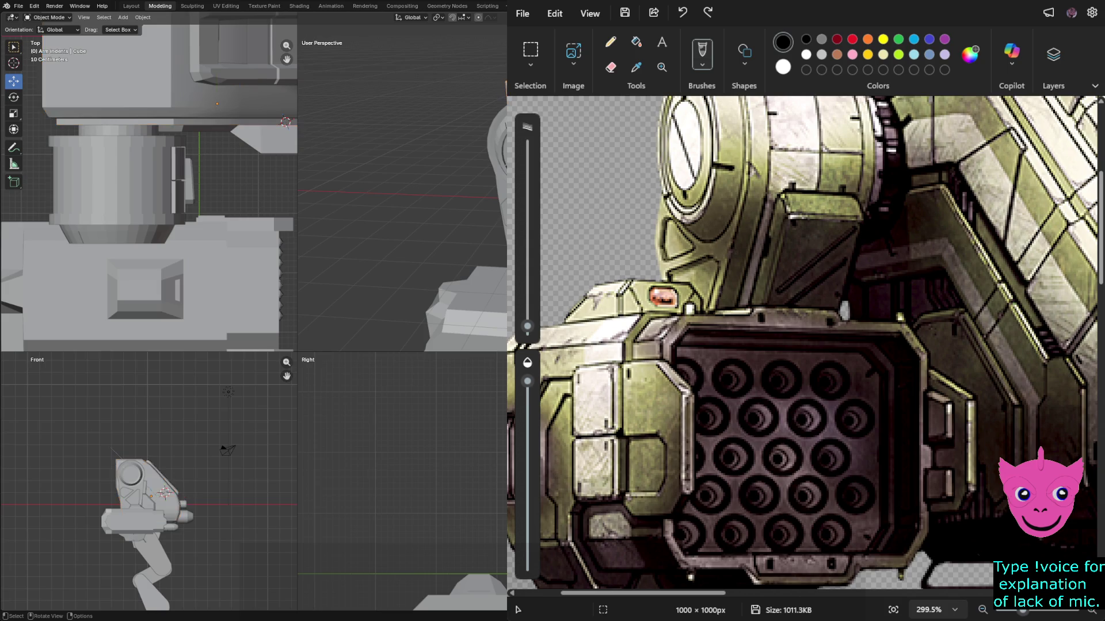
pyautogui.click(115, 178)
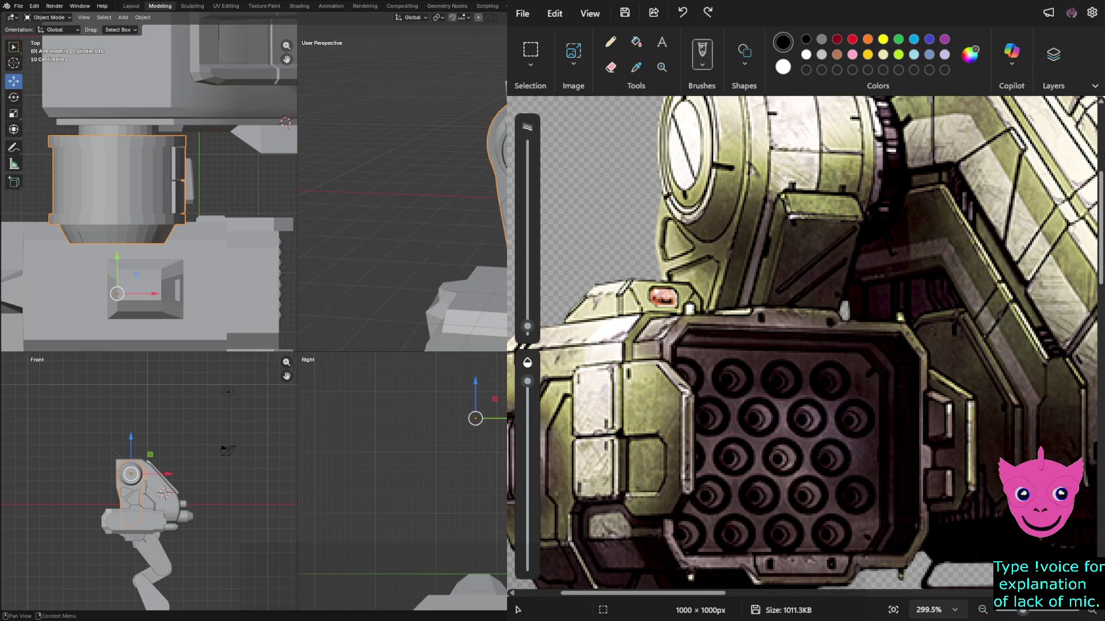
pyautogui.press('e')
pyautogui.press('Escape')
pyautogui.press('Return')
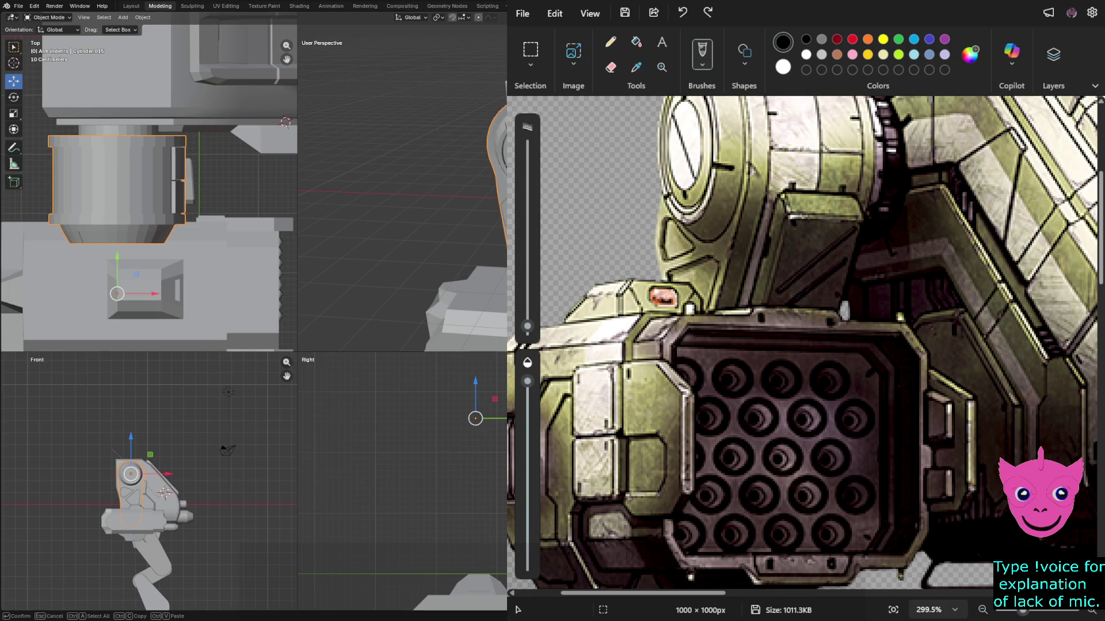
pyautogui.press('Return')
pyautogui.press('e')
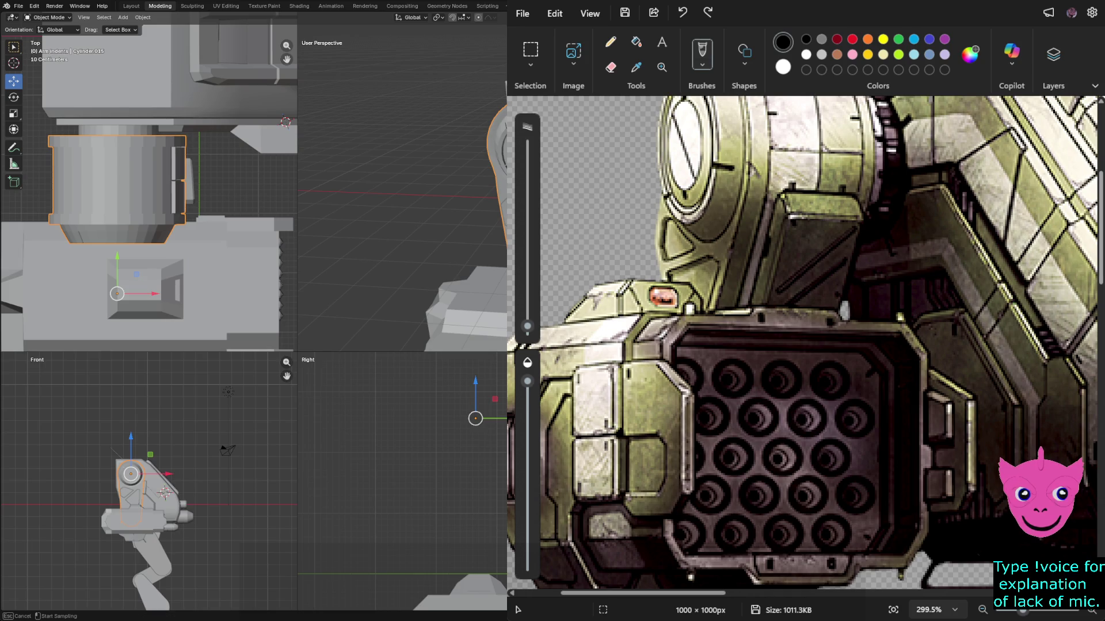
pyautogui.press('Escape')
pyautogui.press('F2')
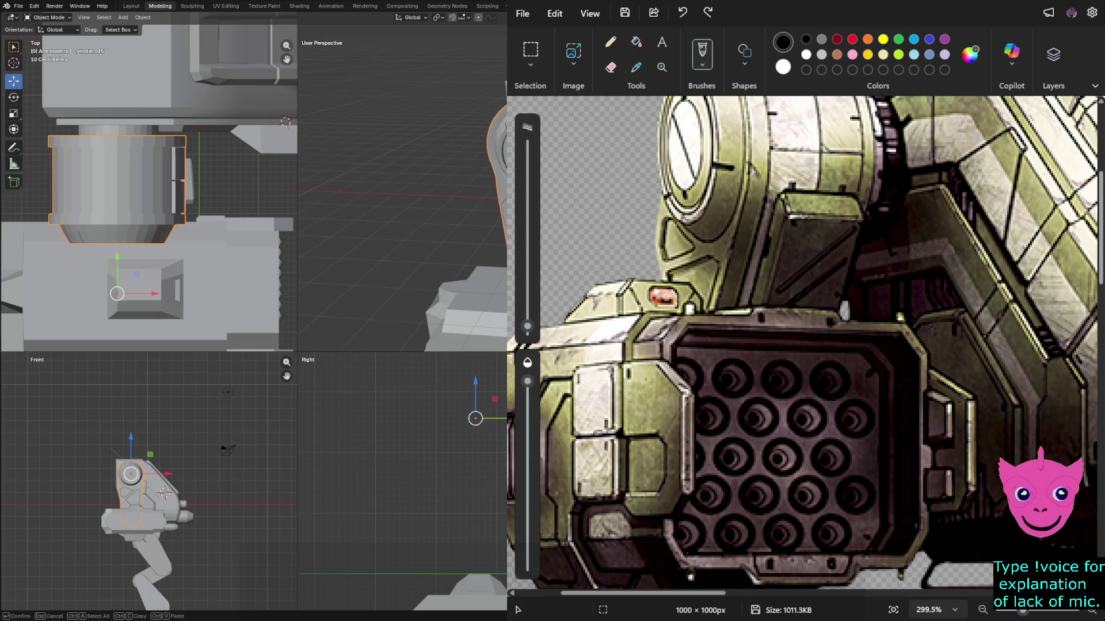
pyautogui.press('Escape')
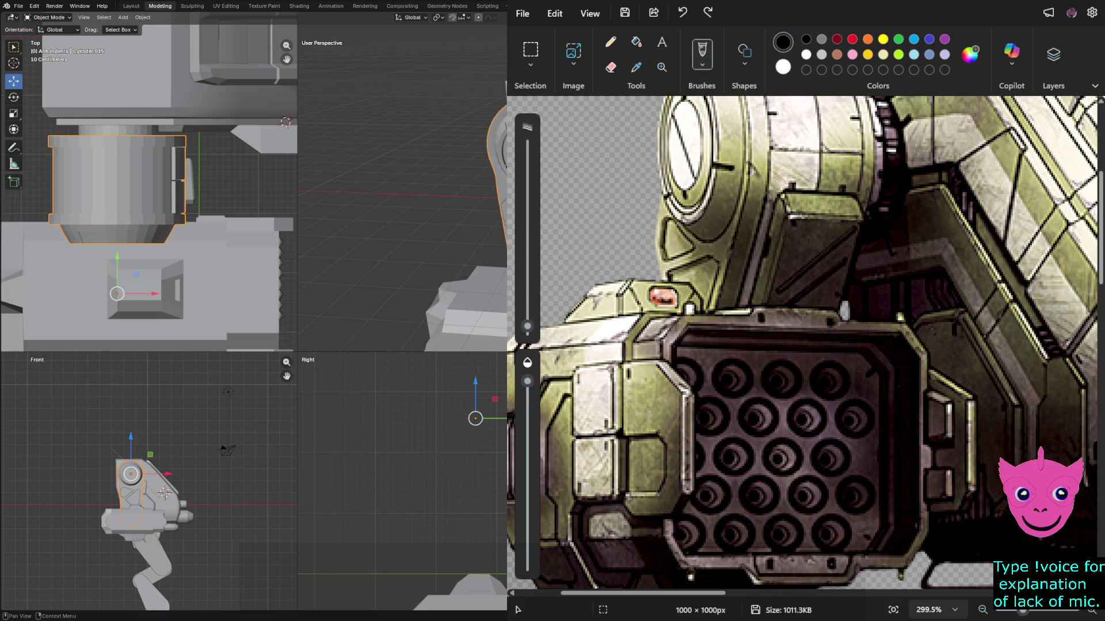
pyautogui.press('F2')
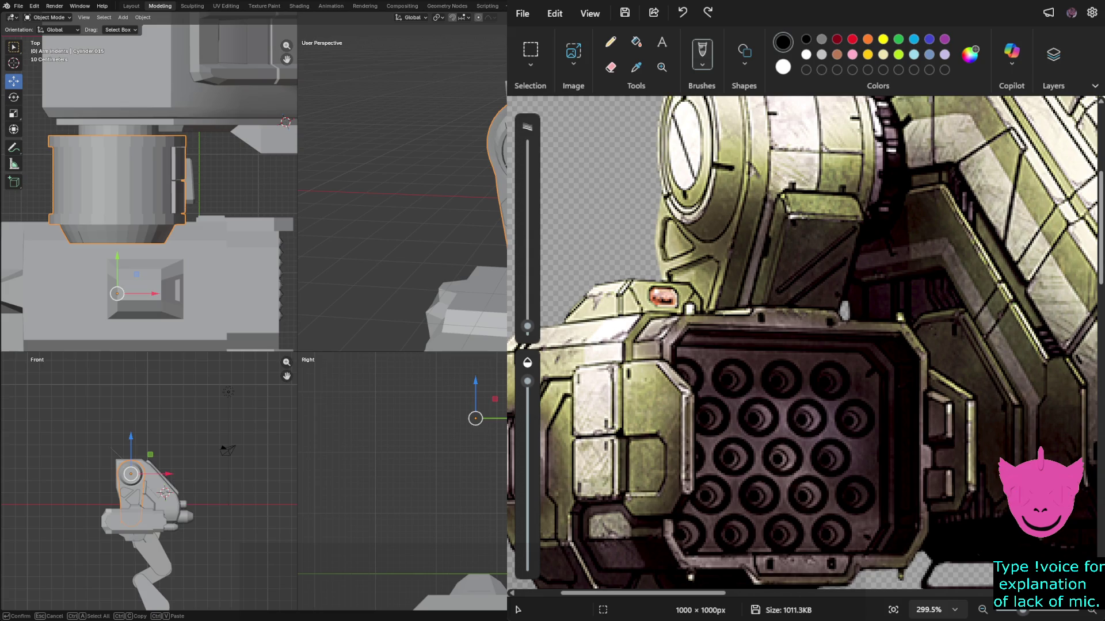
pyautogui.press('Escape')
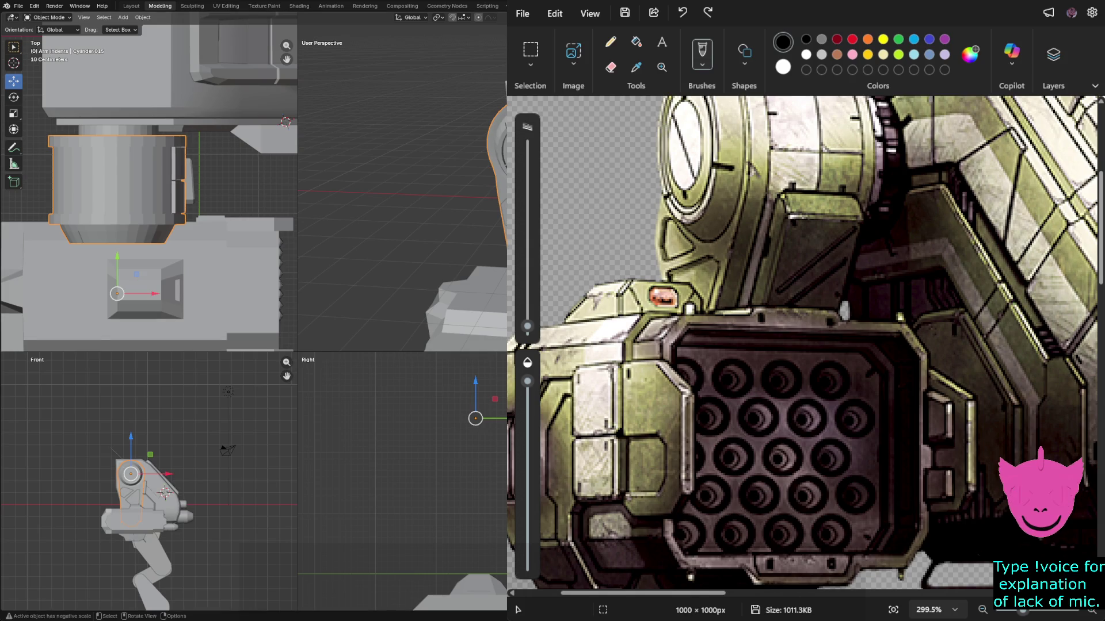
# Nudge joint block Cube.015 0.019686 m along the X axis.
pyautogui.moveTo(403, 190); pyautogui.dragTo(369, 179, button='middle')
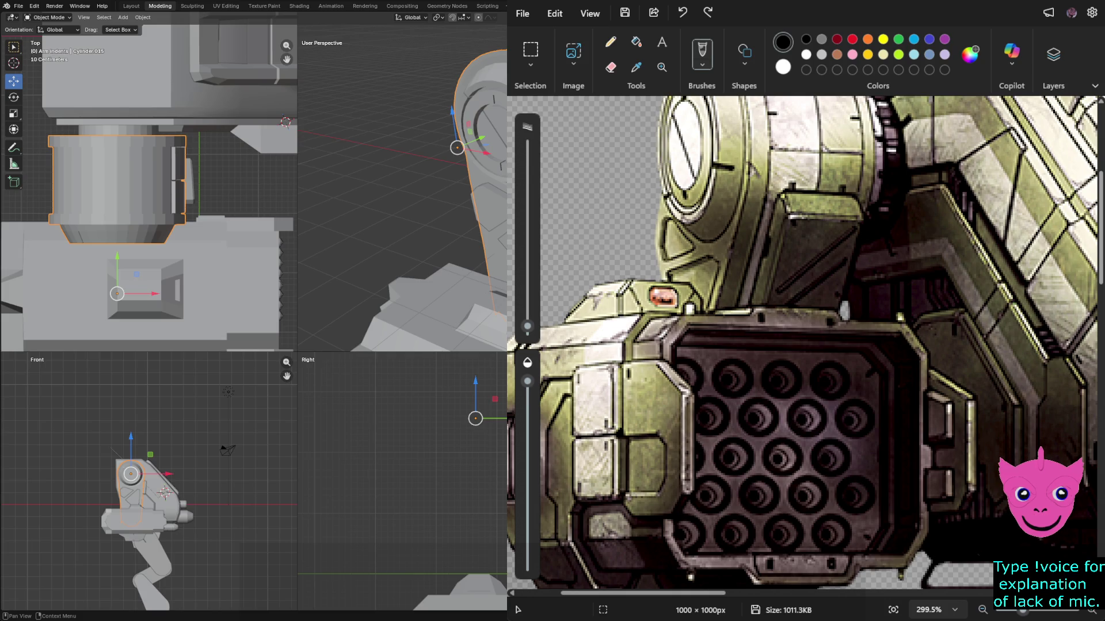
pyautogui.moveTo(402, 201)
pyautogui.mouseDown(button='middle')
pyautogui.moveTo(429, 196)
pyautogui.moveTo(415, 198)
pyautogui.mouseUp(button='middle')
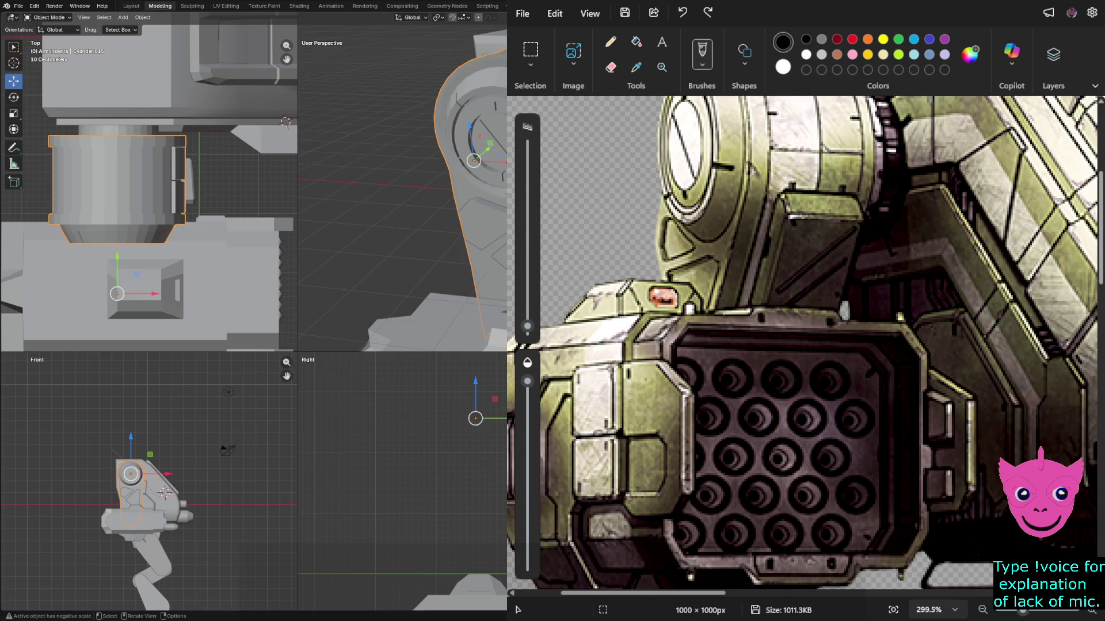
pyautogui.click(498, 257)
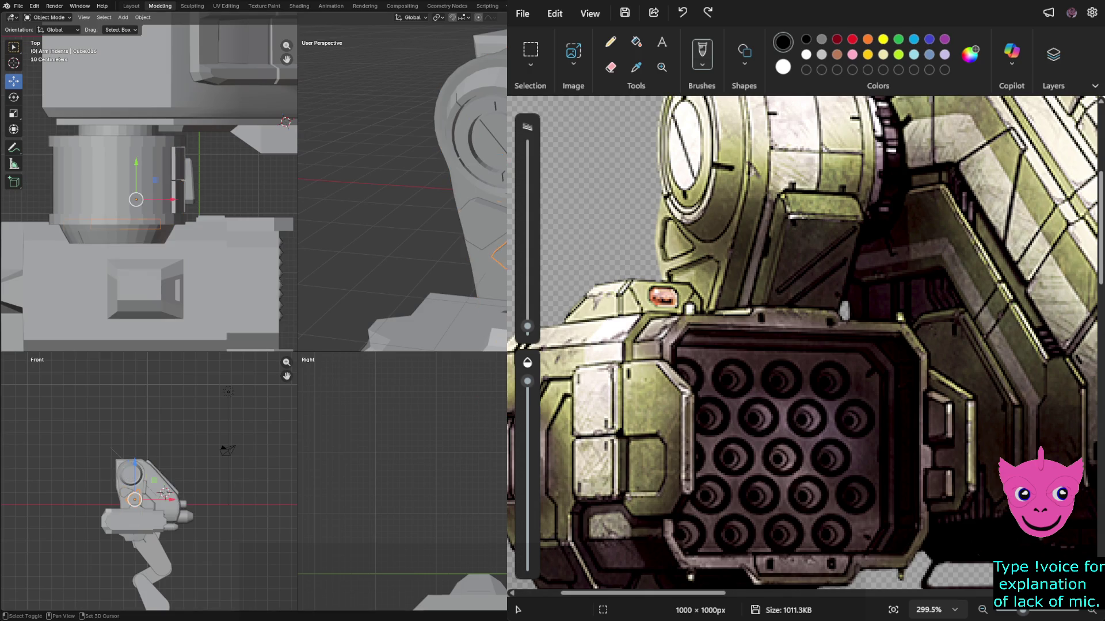
pyautogui.keyDown('shift'); pyautogui.click(129, 496); pyautogui.keyUp('shift')
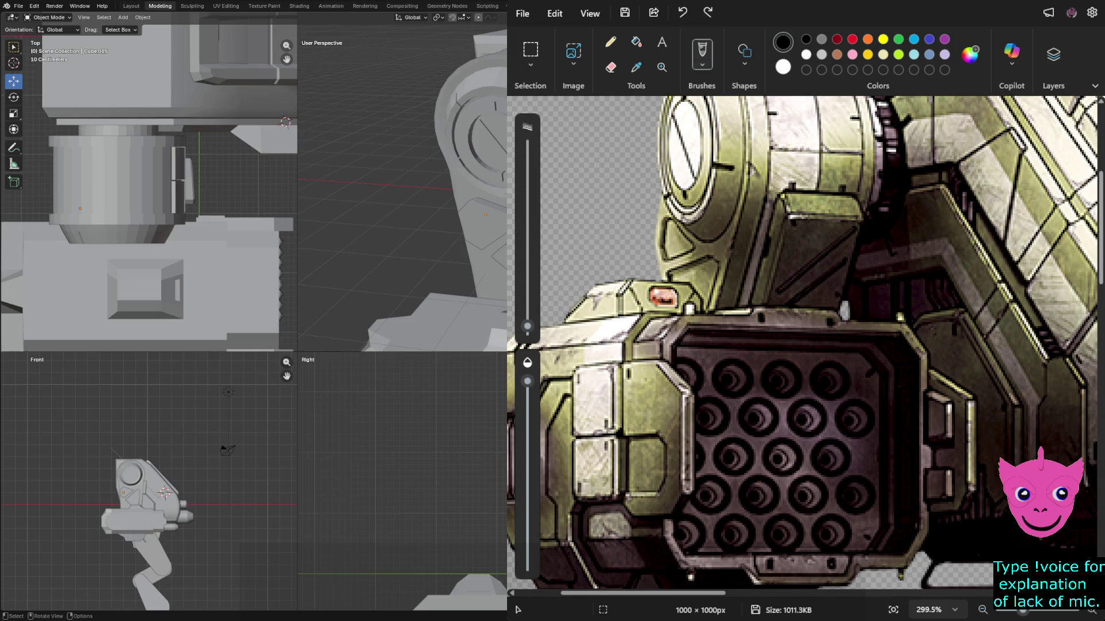
pyautogui.click(144, 489)
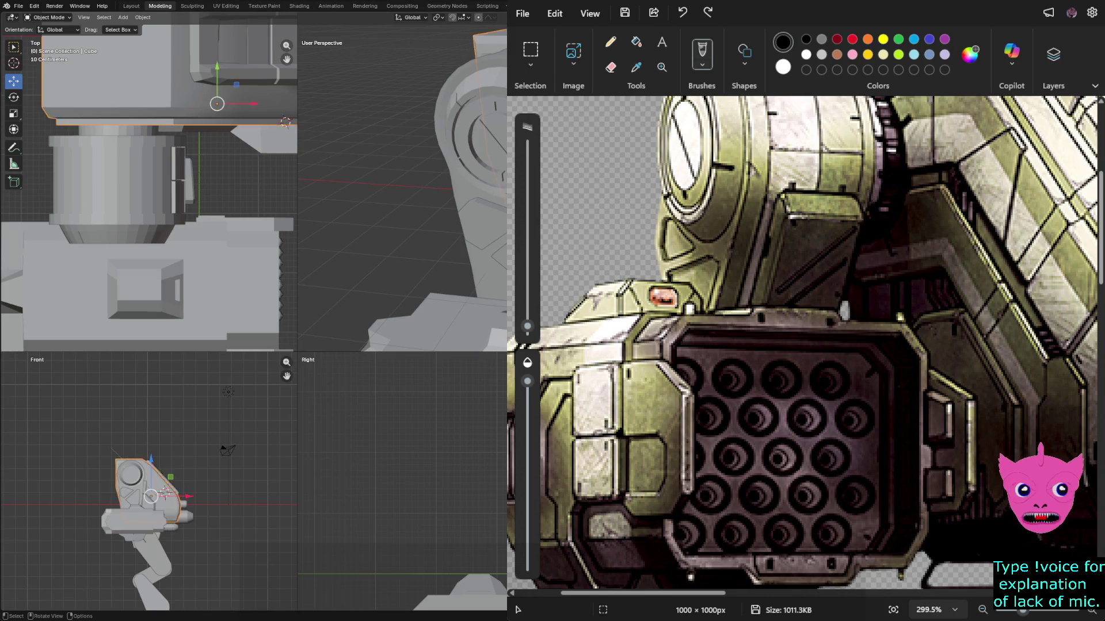
pyautogui.click(135, 498)
pyautogui.moveTo(172, 499)
pyautogui.mouseDown()
pyautogui.moveTo(195, 500)
pyautogui.moveTo(179, 499)
pyautogui.mouseUp()
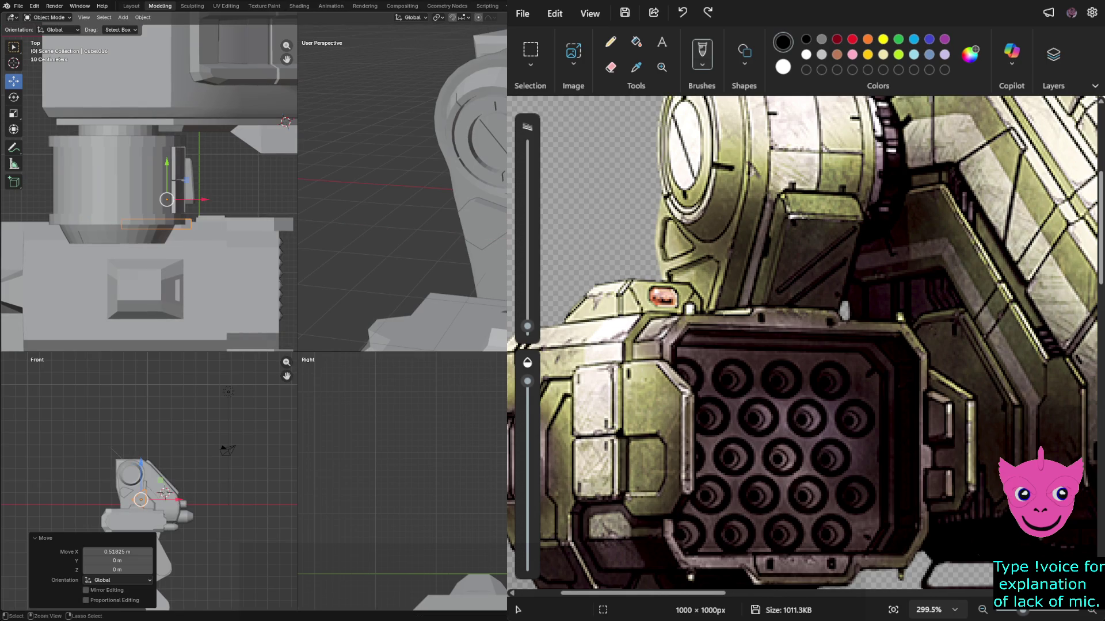
pyautogui.hotkey('ctrl', 'z')
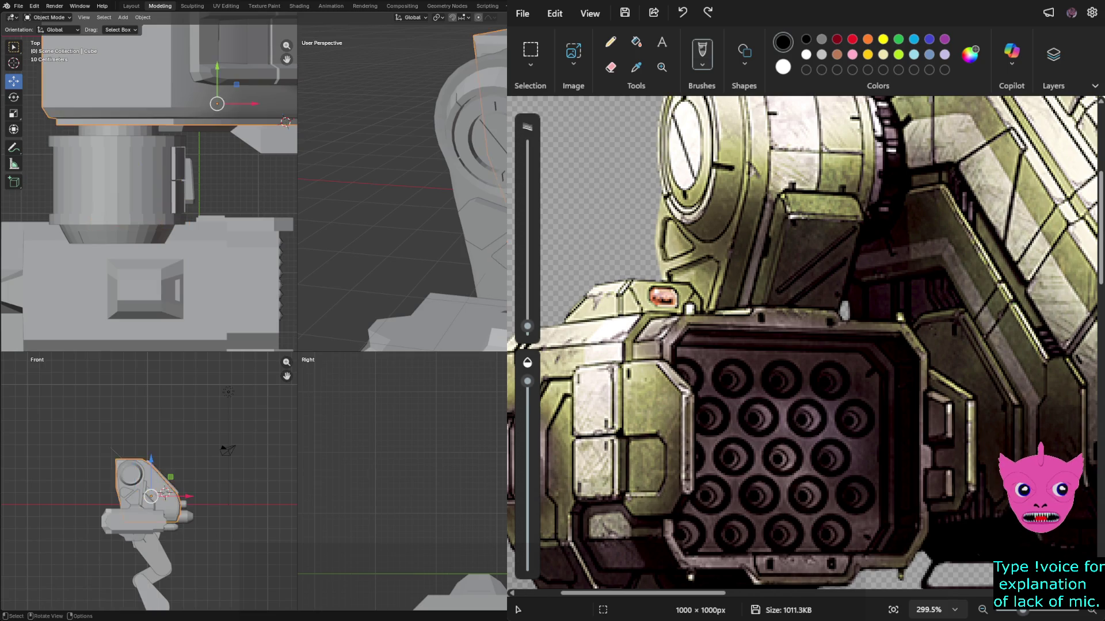
pyautogui.click(130, 473)
pyautogui.moveTo(402, 201); pyautogui.dragTo(449, 173, button='middle')
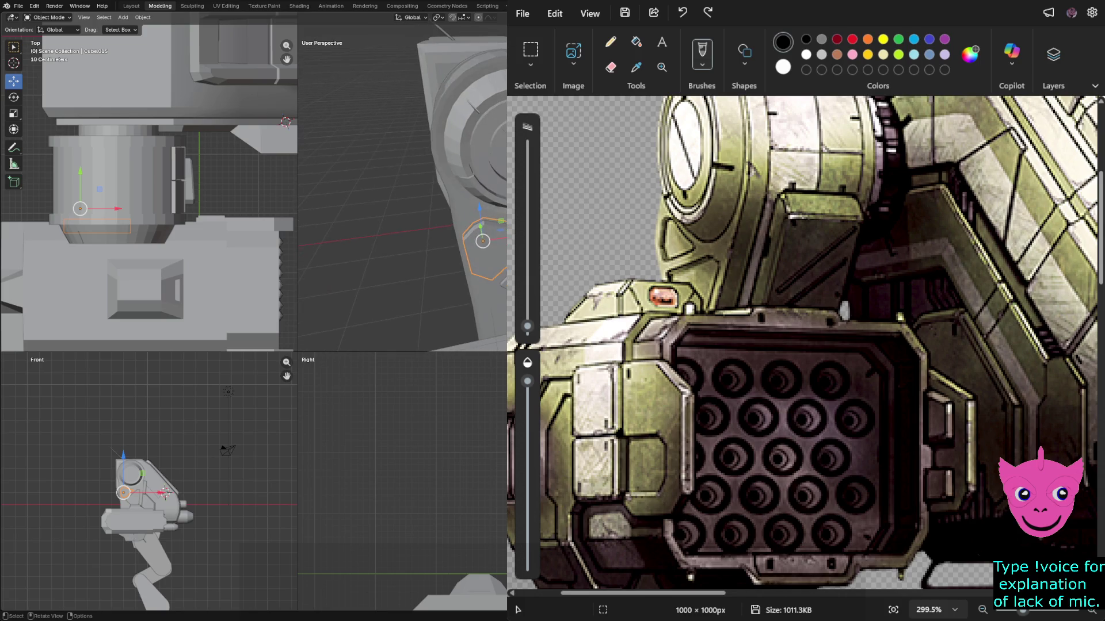
pyautogui.moveTo(163, 492); pyautogui.dragTo(165, 492)
# Move Cube.016 into the Arm Indents collection.
pyautogui.click(165, 493)
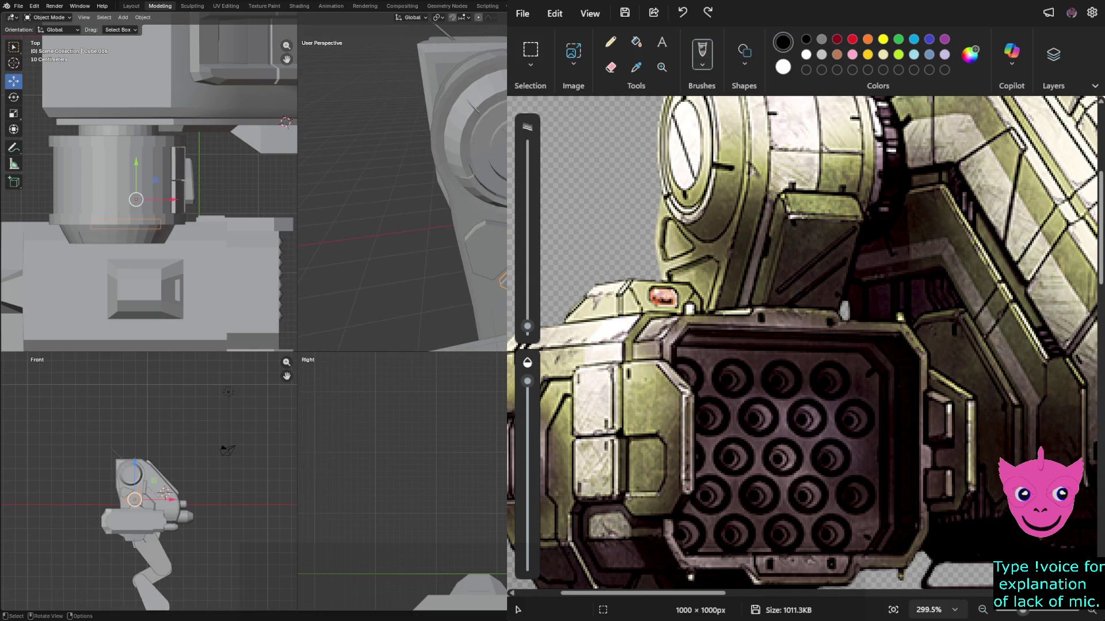
pyautogui.press('m')
pyautogui.click(165, 493)
pyautogui.click(118, 179)
pyautogui.moveTo(402, 190); pyautogui.dragTo(371, 195, button='middle')
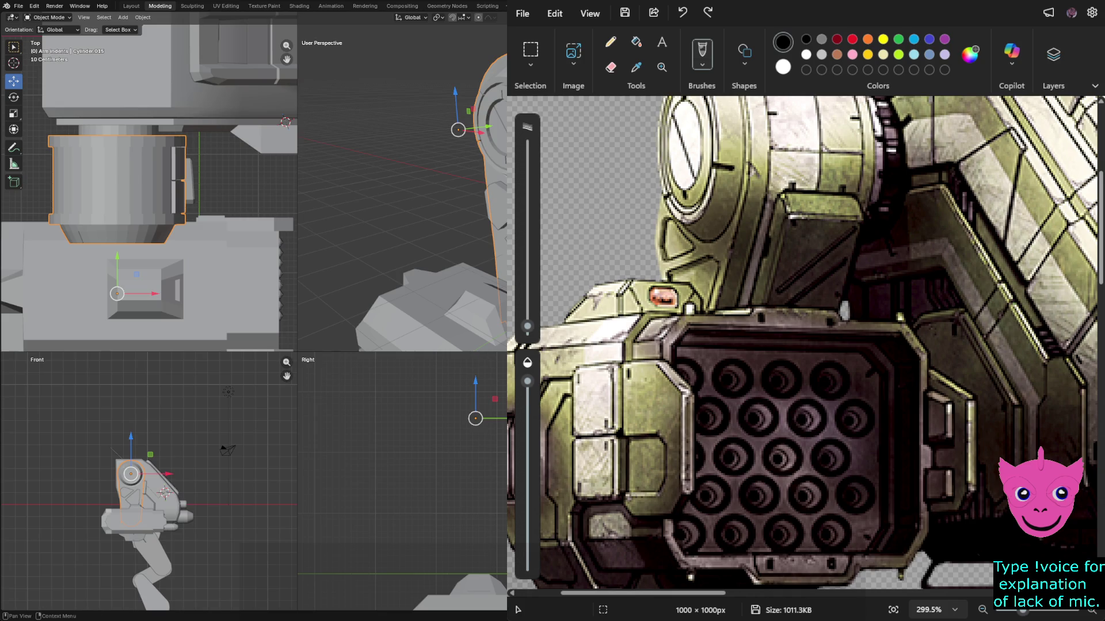
pyautogui.hotkey('alt', 'a')
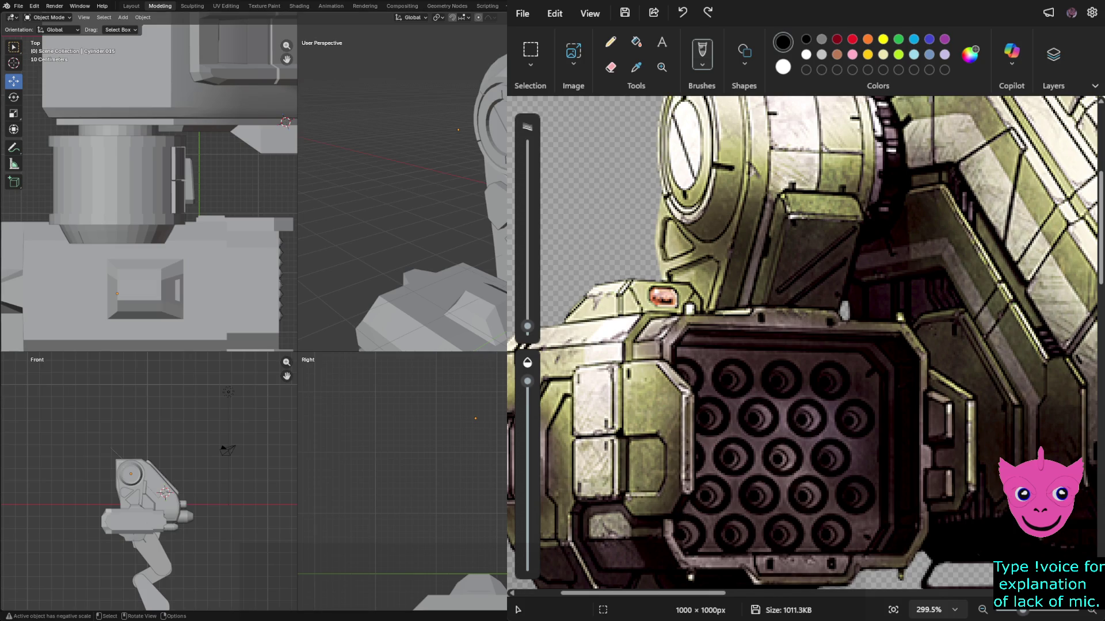
pyautogui.click(138, 483)
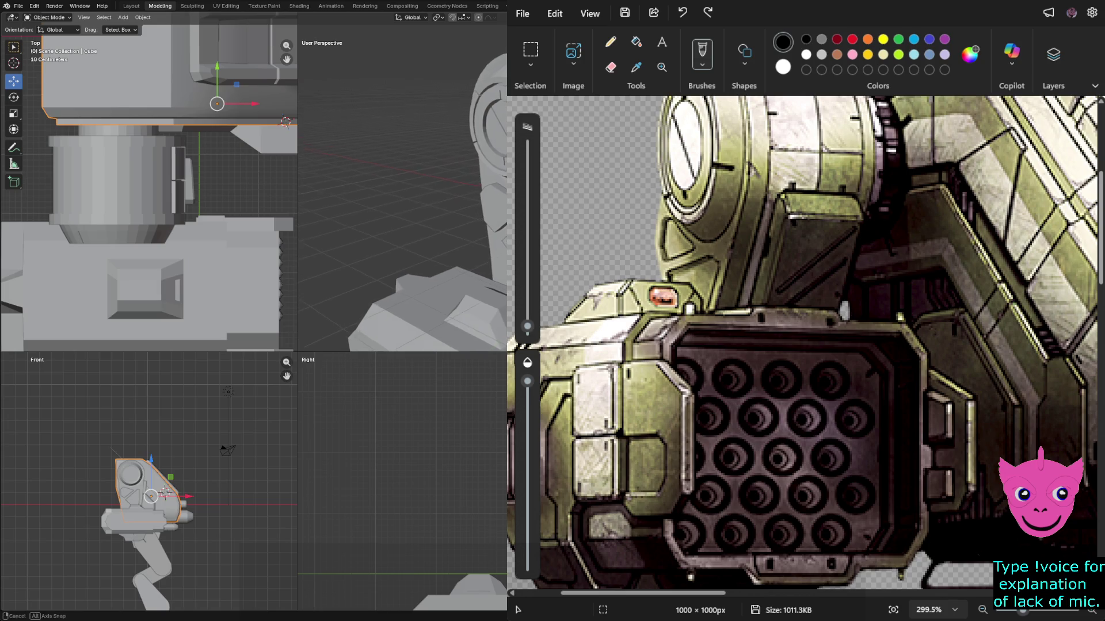
pyautogui.click(115, 178)
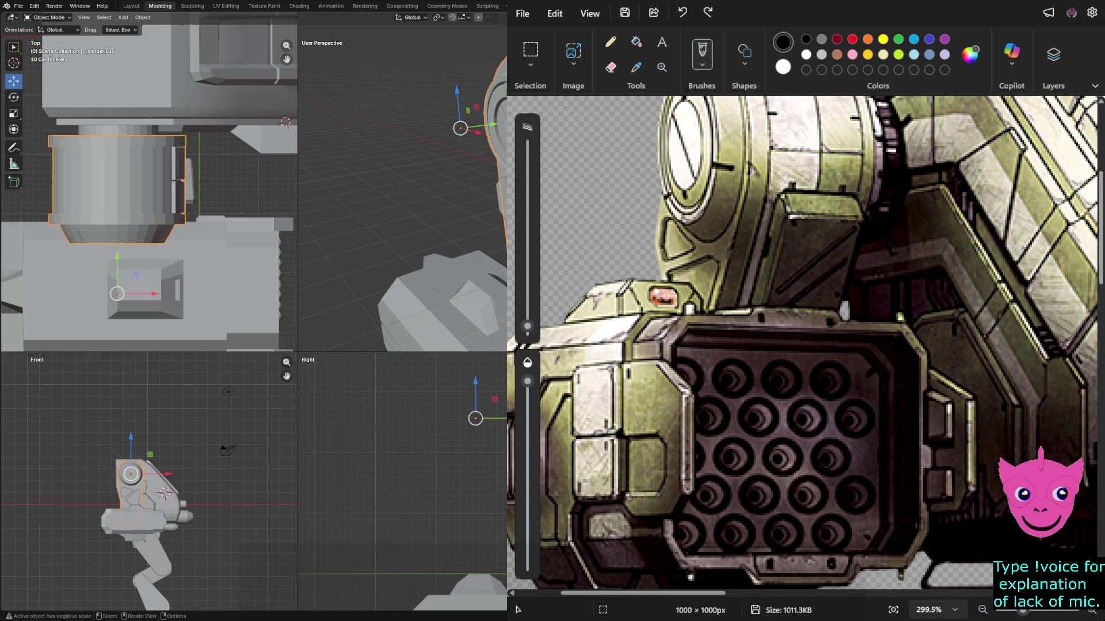
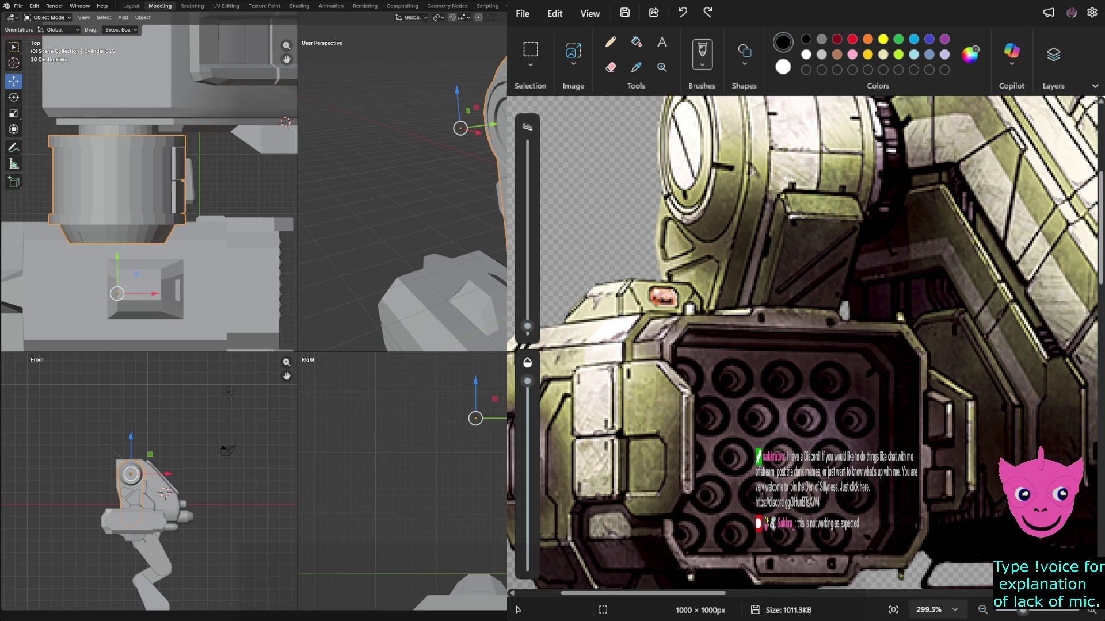
# Put the Paint mech reference image away so the Blender arm scene fills the screen.
pyautogui.hotkey('alt', 'Tab')
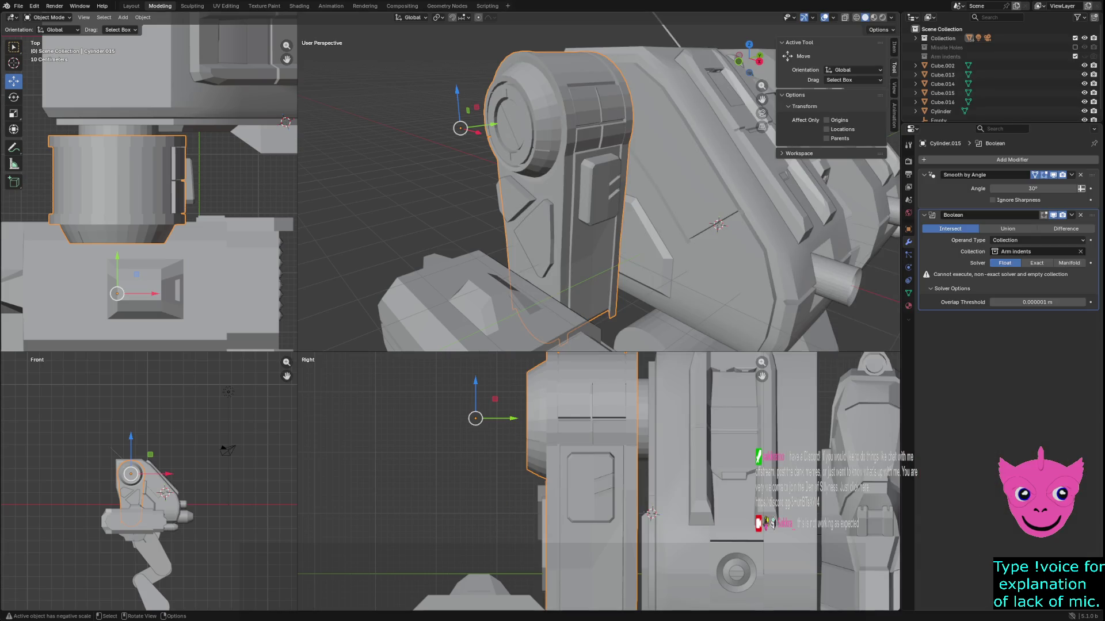
# Select the small cutter piece on the shoulder, Cube.016.
pyautogui.click(535, 242)
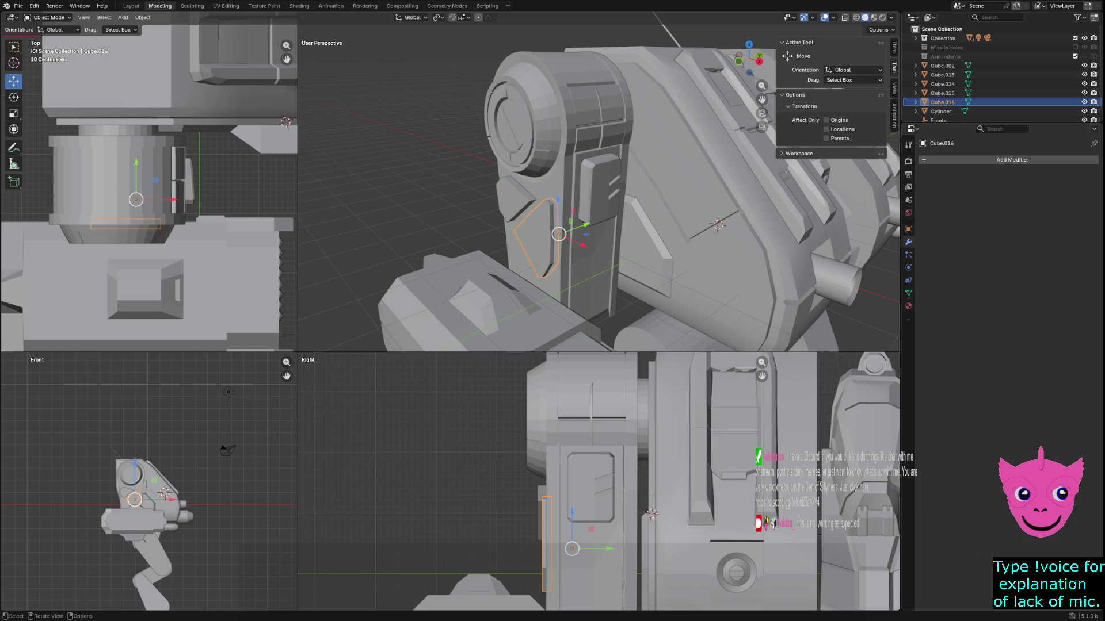
pyautogui.hotkey('ctrl', 'z')
pyautogui.press('shift')
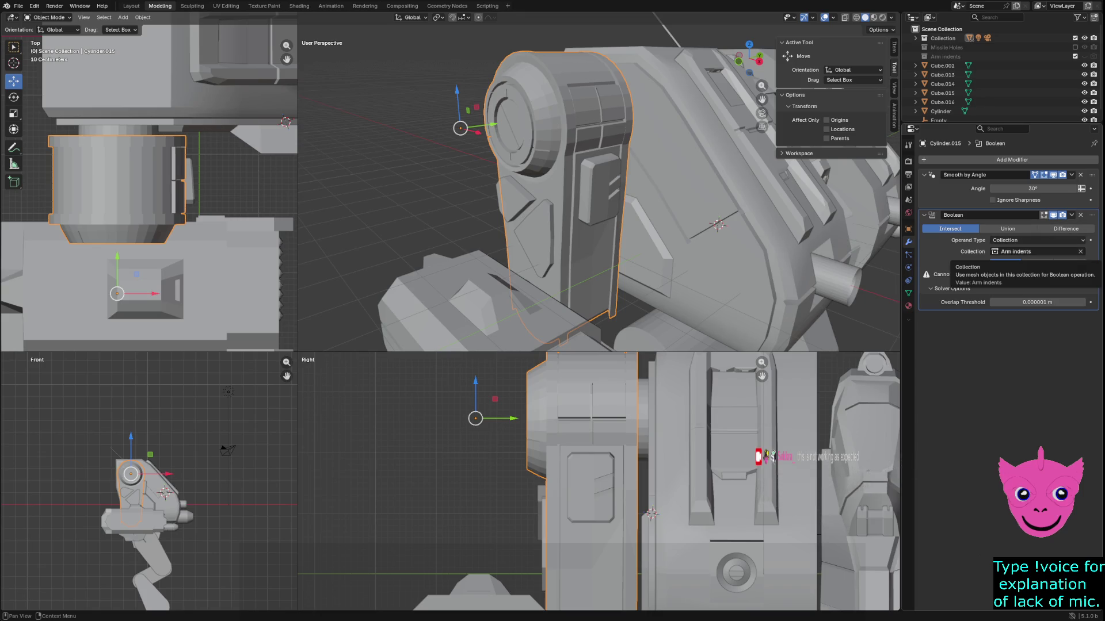
pyautogui.click(537, 236)
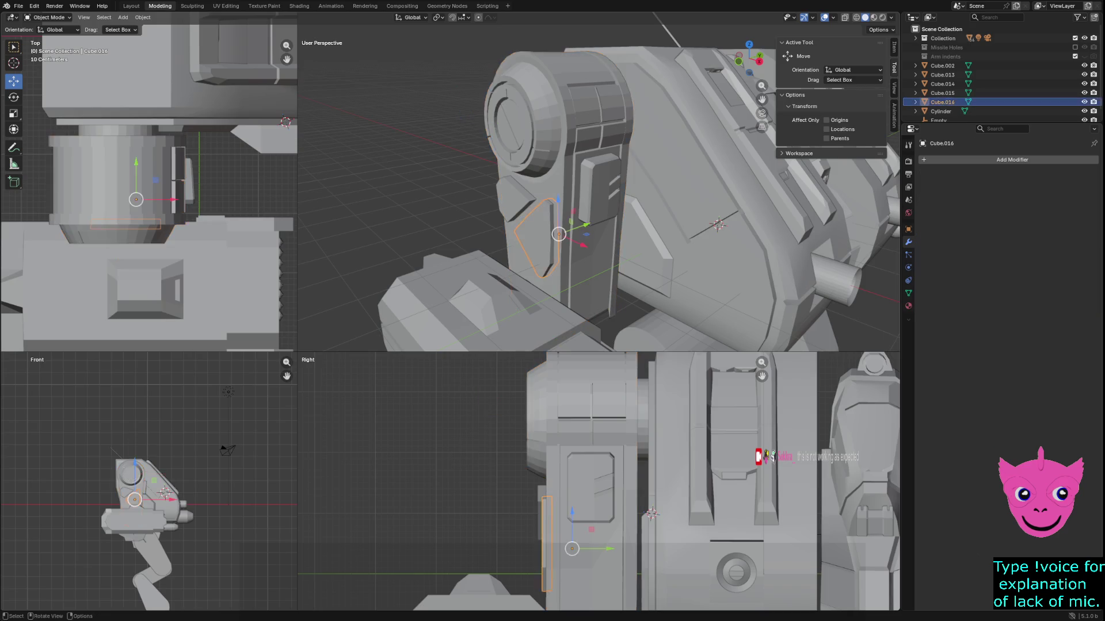
# Rename the first shoulder cutter to 'arm indent 1'.
pyautogui.doubleClick(942, 102)
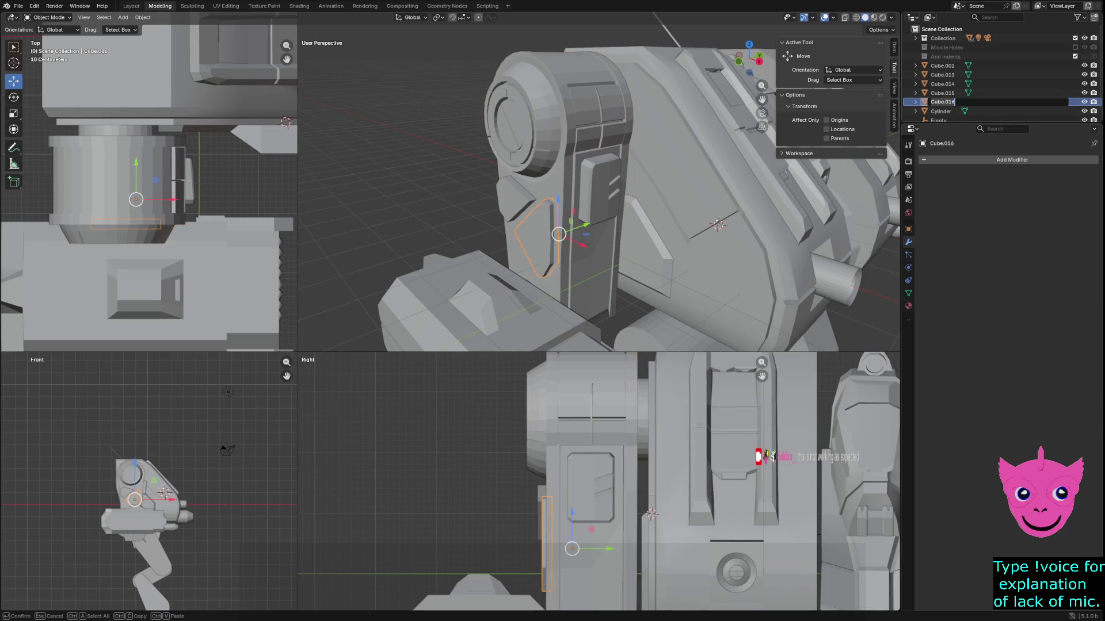
pyautogui.press('Return')
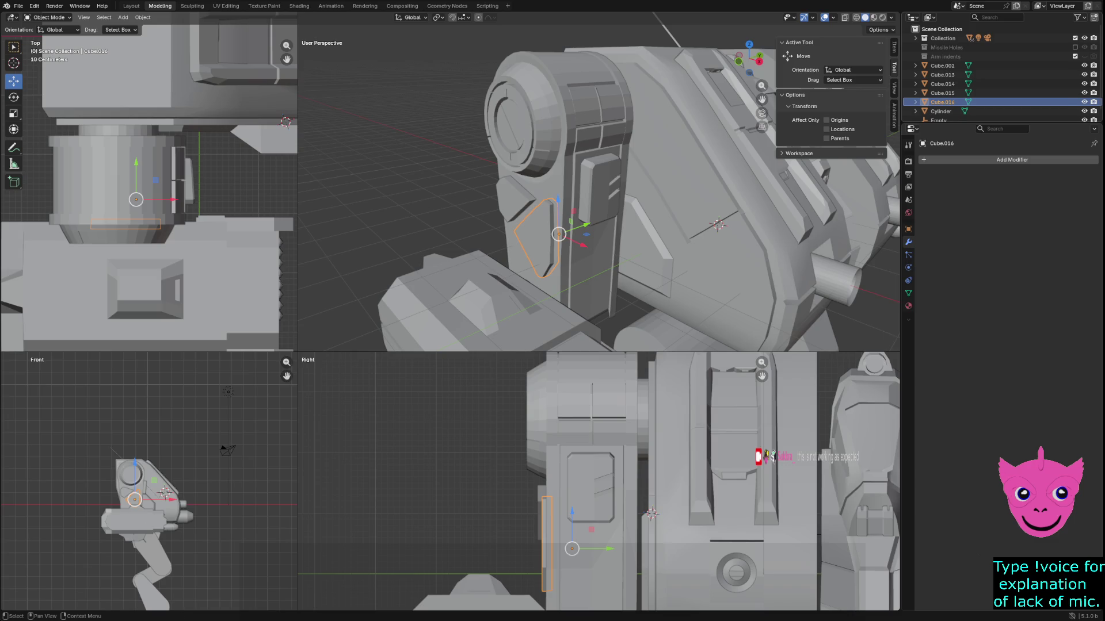
pyautogui.doubleClick(941, 102)
pyautogui.click(948, 102)
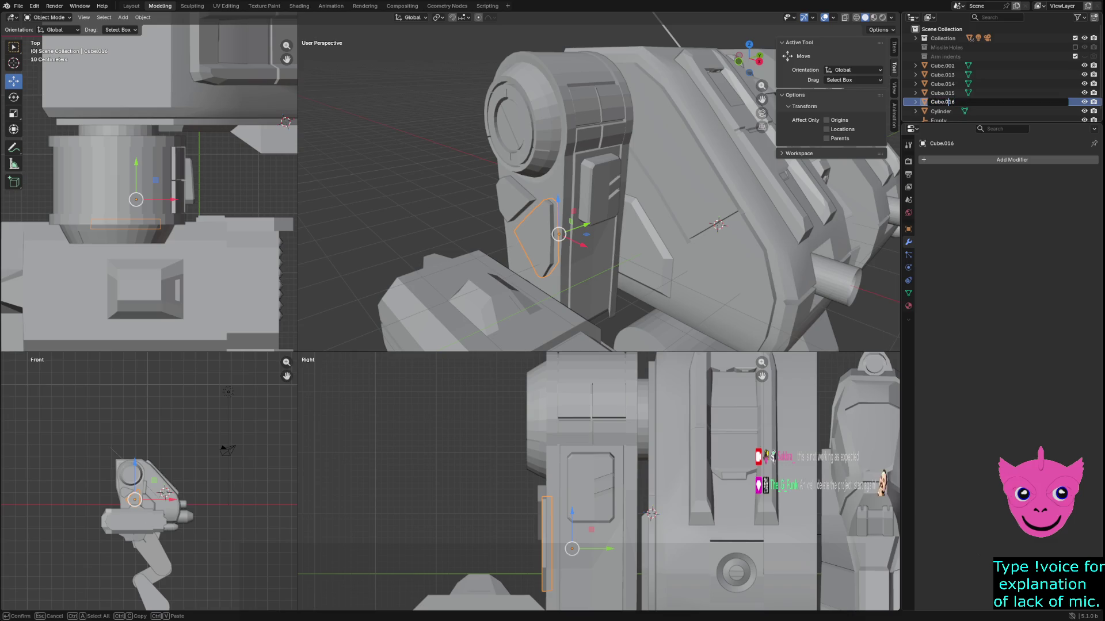
pyautogui.hotkey('ctrl', 'a')
pyautogui.write('arm u')
pyautogui.write('b')
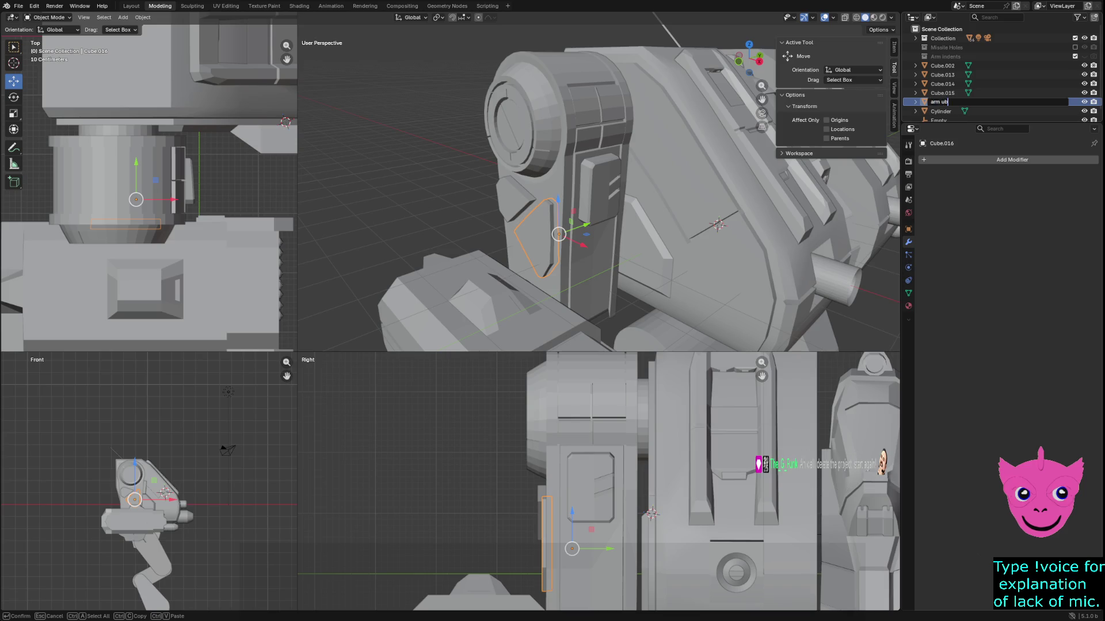
pyautogui.press('BackSpace')
pyautogui.press('BackSpace')
pyautogui.write('inde')
pyautogui.write('nt 1')
pyautogui.press('Return')
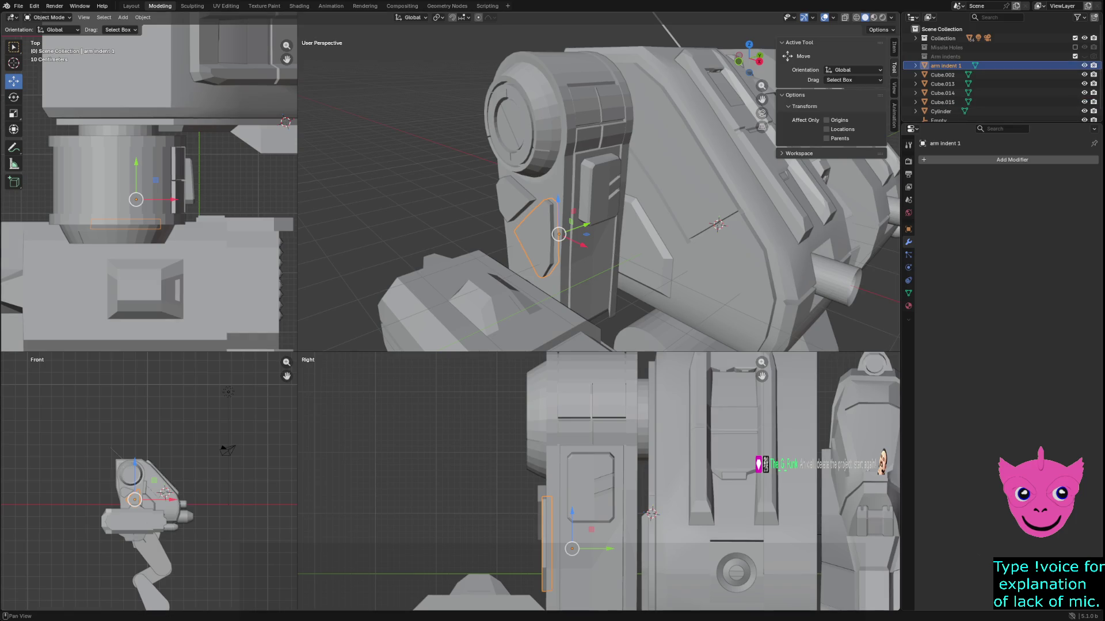
# Rename the second cutter, Cube.015, to 'Arm Indent 2'.
pyautogui.scroll(-1, 1001, 86)
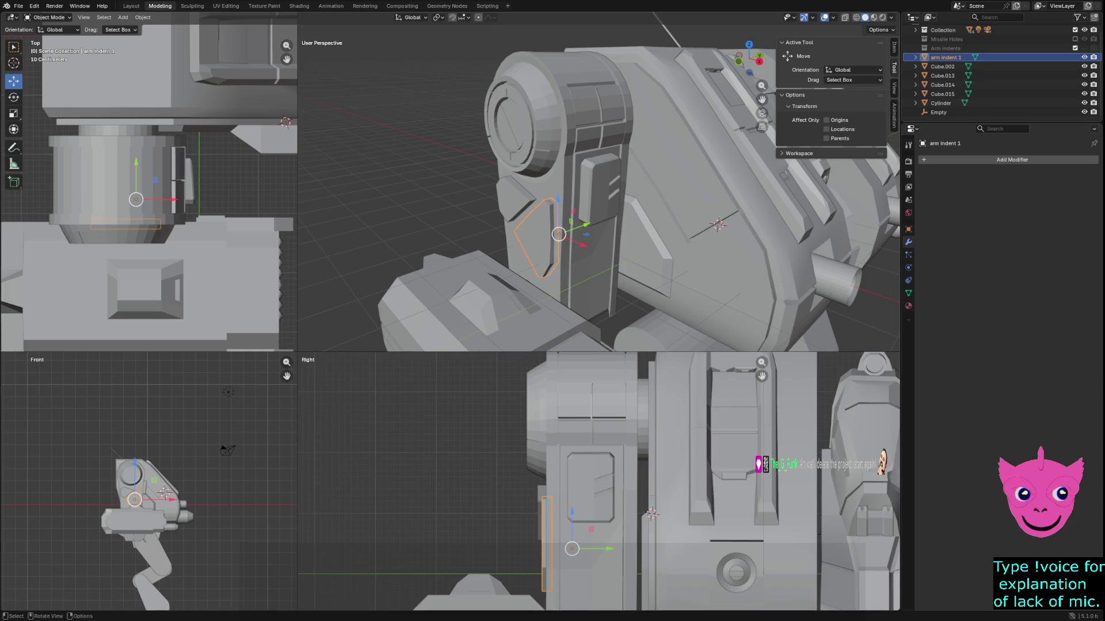
pyautogui.click(942, 94)
pyautogui.doubleClick(942, 94)
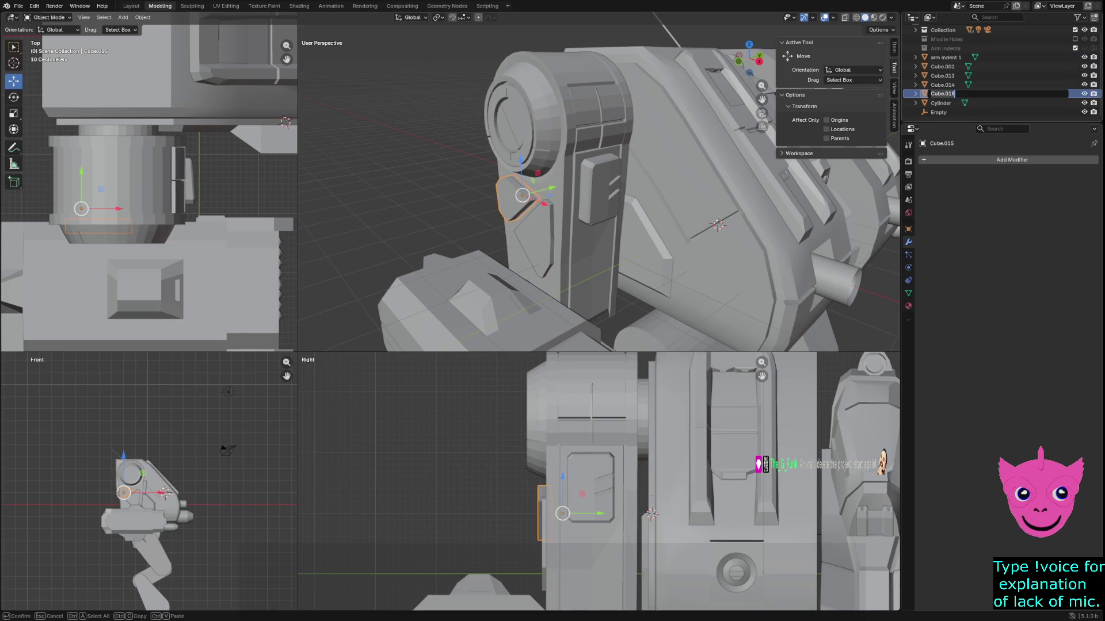
pyautogui.write('Arm Indent')
pyautogui.write(' 2')
pyautogui.press('Return')
# Delete the old Arm Indents collection, leaving both indent pieces selected.
pyautogui.scroll(1, 1001, 75)
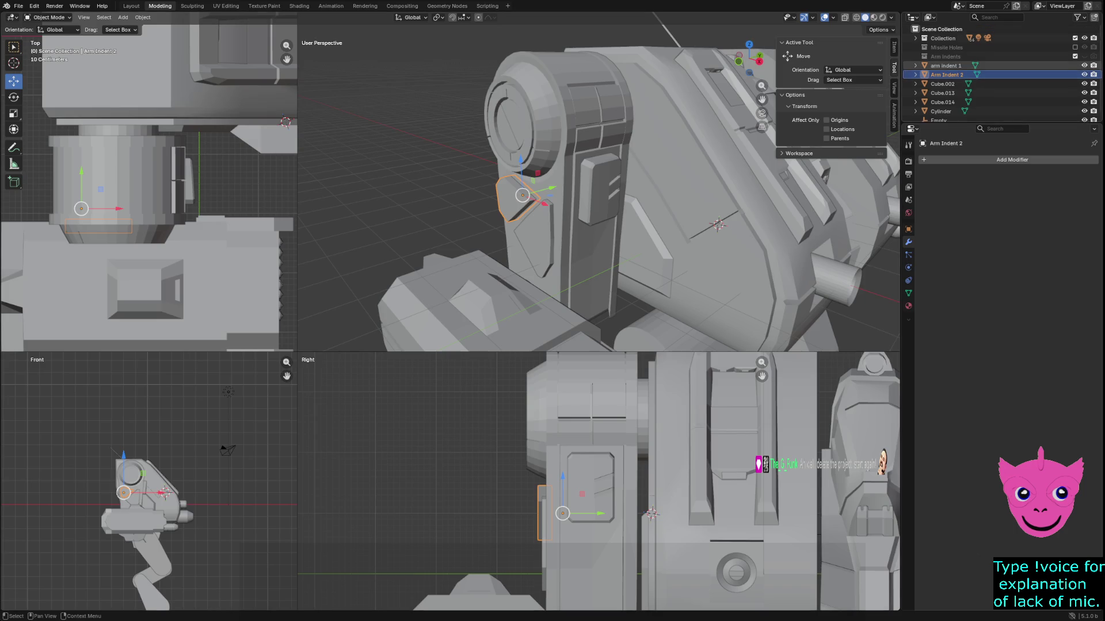
pyautogui.click(945, 56)
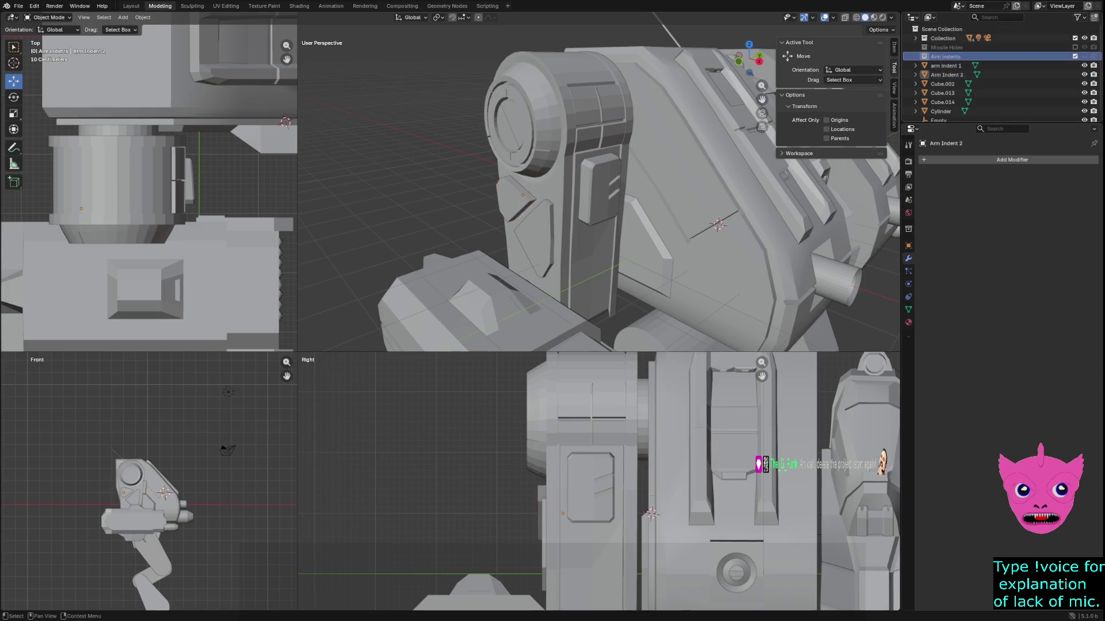
pyautogui.press('x')
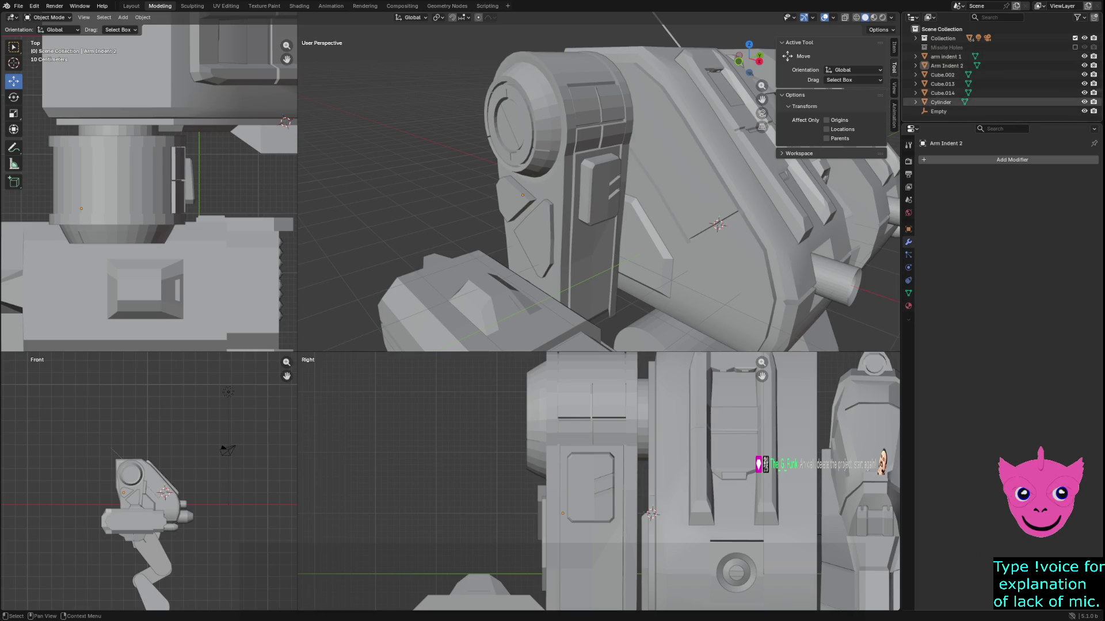
pyautogui.keyDown('shift'); pyautogui.click(945, 56); pyautogui.keyUp('shift')
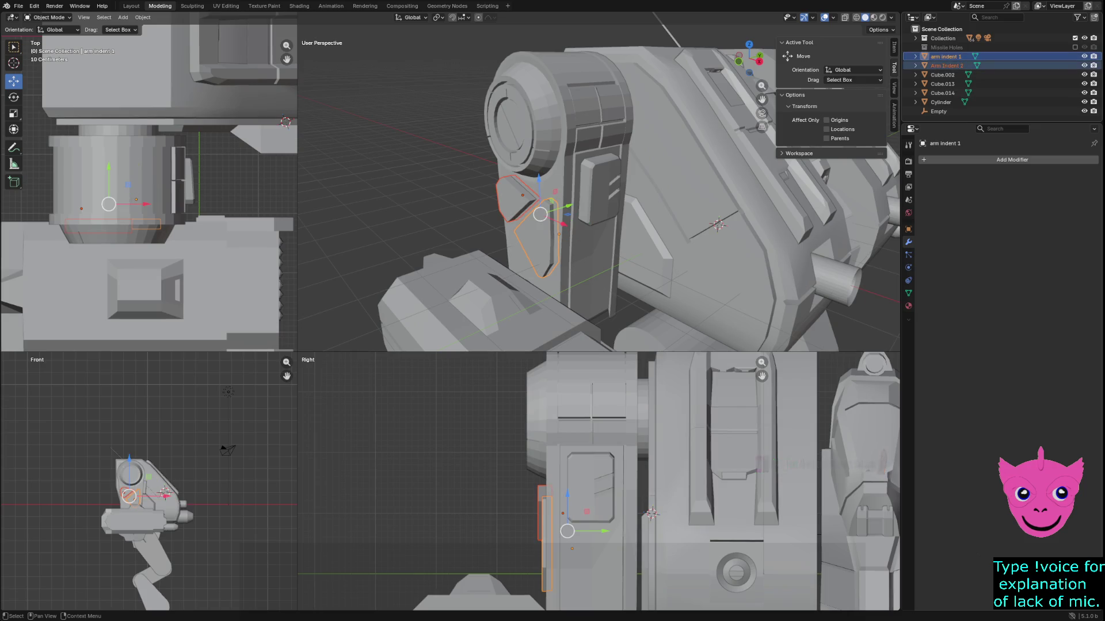
# Move both indent pieces into a new collection named 'Arm Indents'.
pyautogui.rightClick(929, 65)
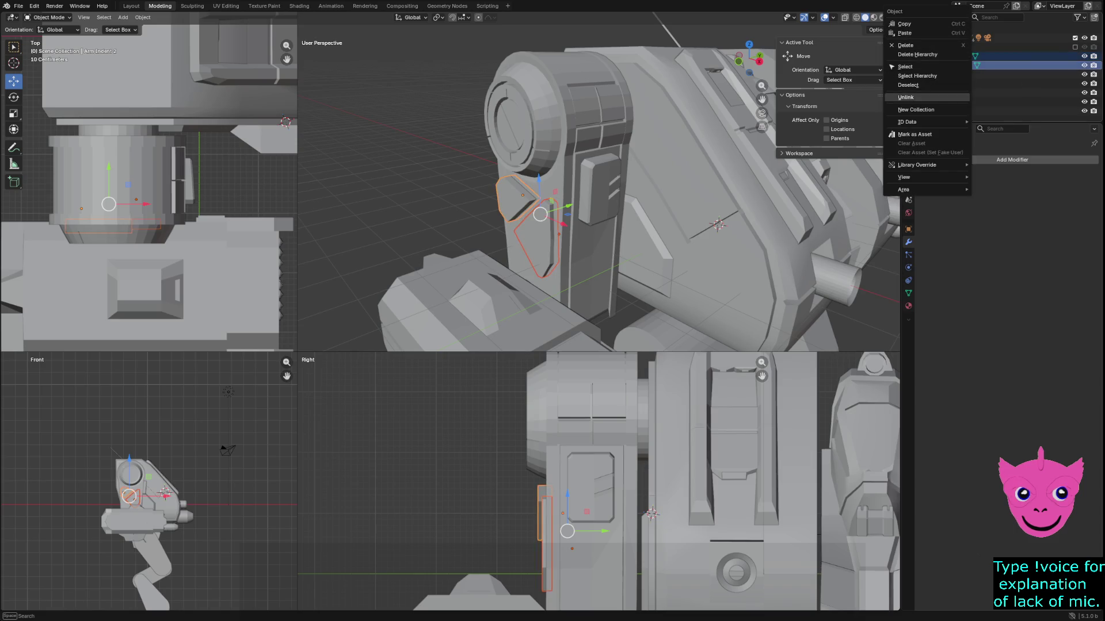
pyautogui.click(916, 110)
pyautogui.click(944, 56)
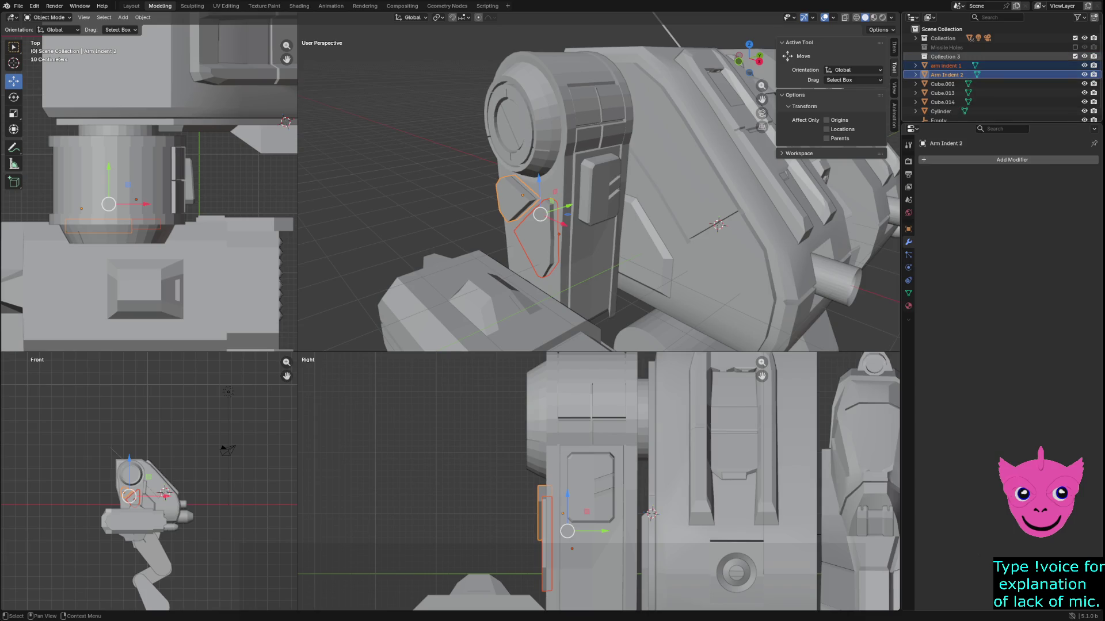
pyautogui.doubleClick(944, 55)
pyautogui.write('Ar')
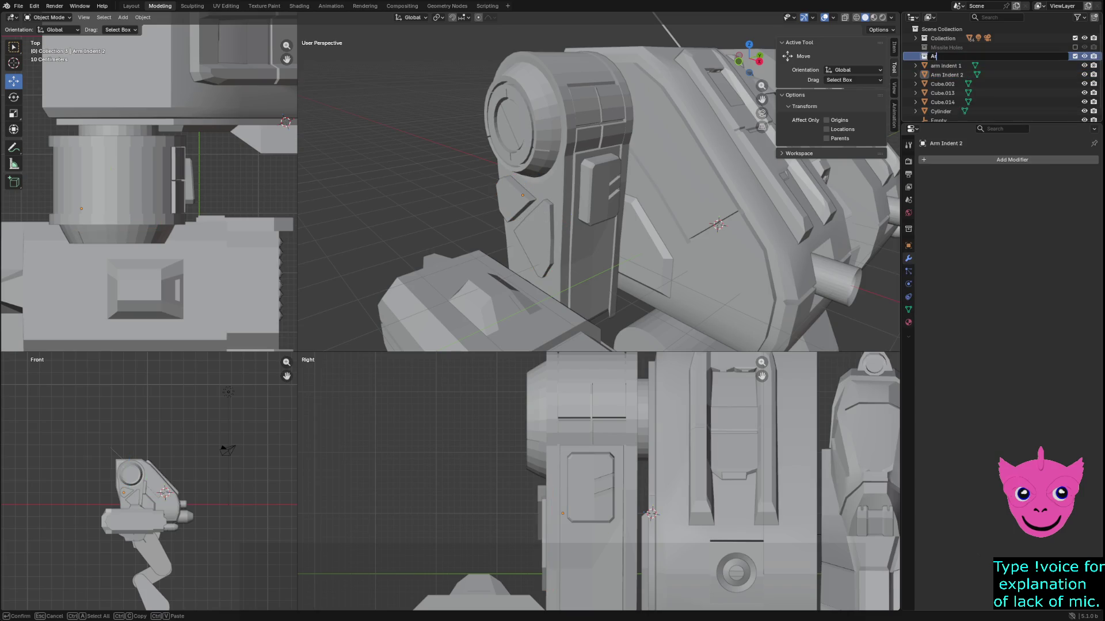
pyautogui.write('m Indents')
pyautogui.press('Return')
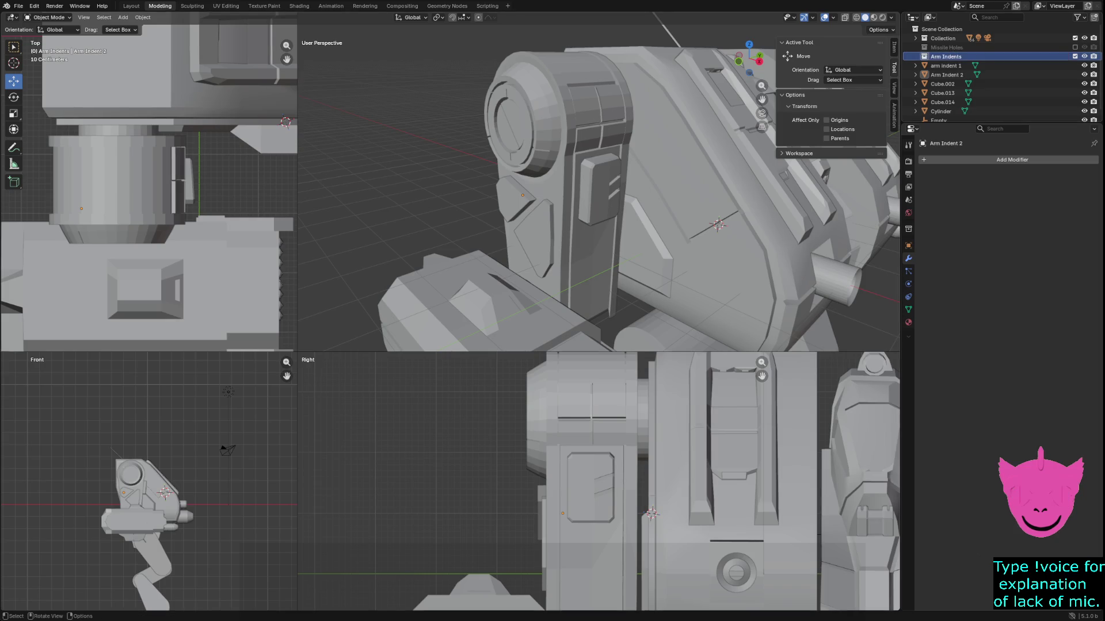
# Point Cylinder.015's Boolean at the Arm Indents collection and set it to Difference.
pyautogui.click(540, 241)
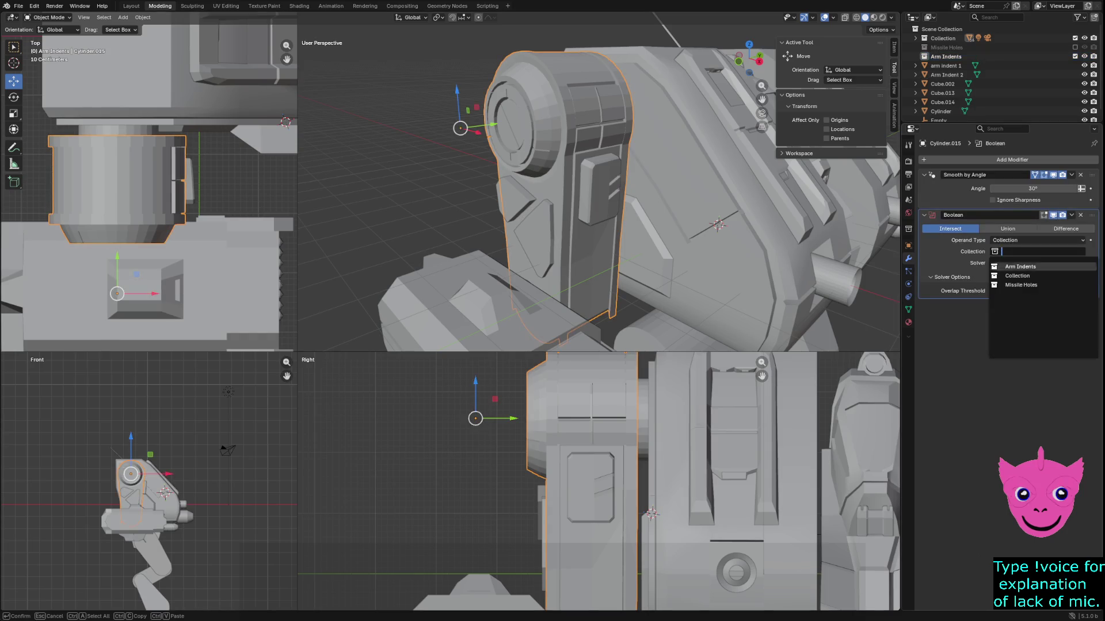
pyautogui.click(1020, 267)
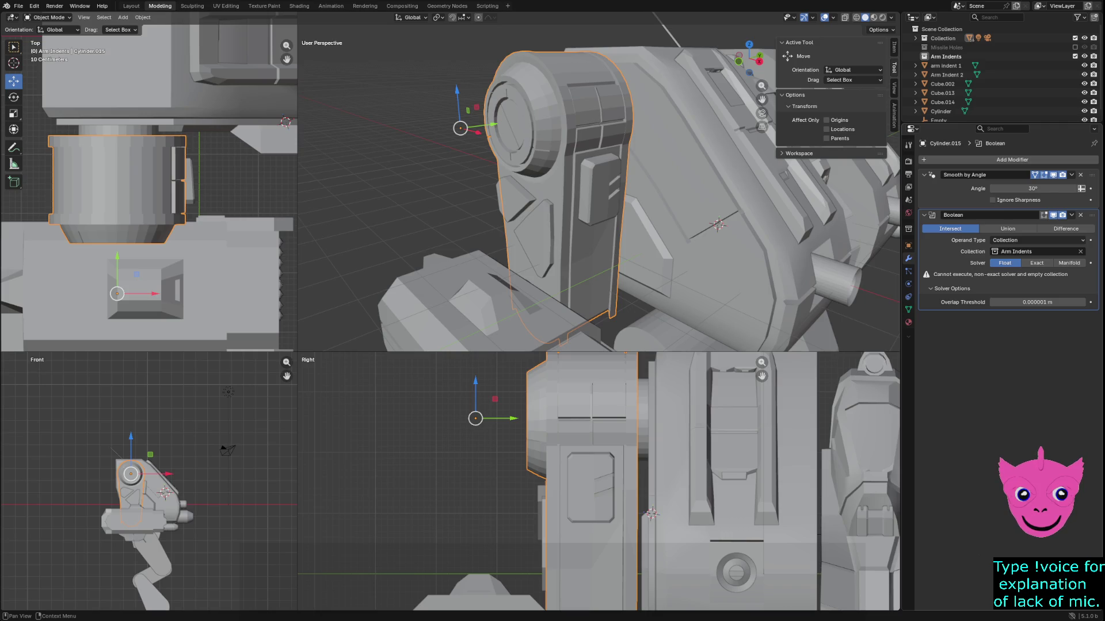
pyautogui.click(1065, 228)
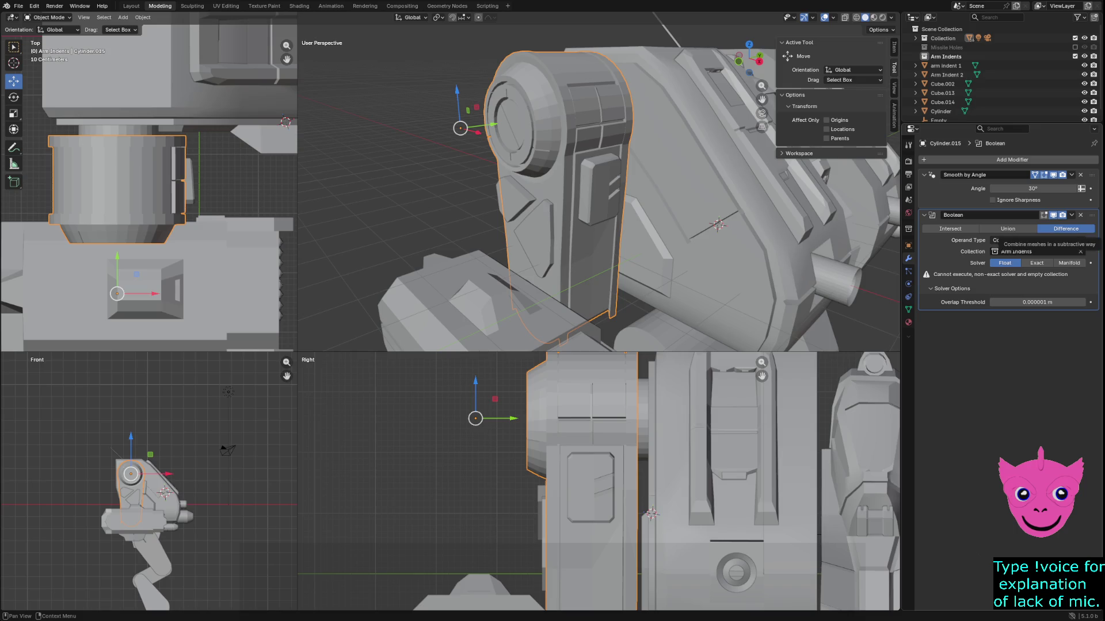
pyautogui.click(538, 239)
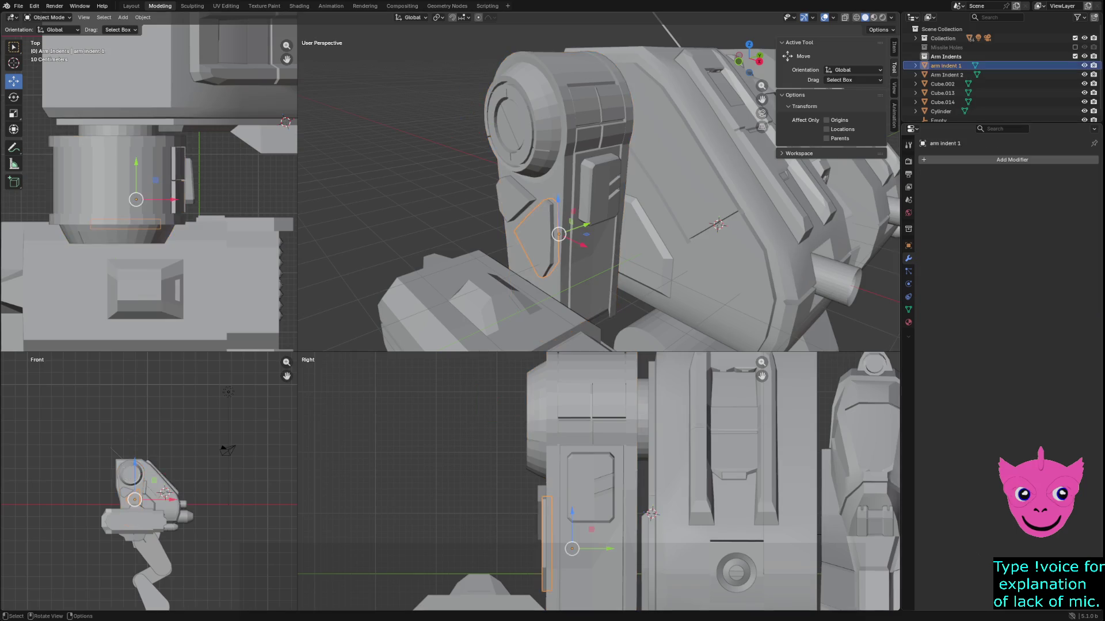
pyautogui.hotkey('ctrl', 'z')
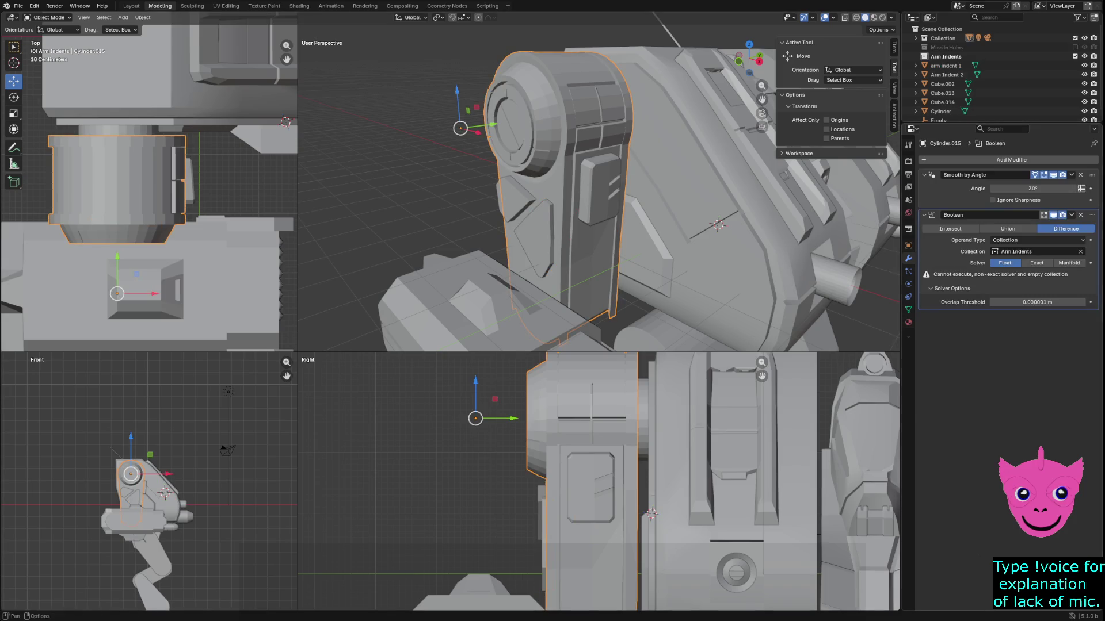
# Delete the arm's Smooth by Angle modifier and keep Arm Indents as the Boolean collection.
pyautogui.click(949, 190)
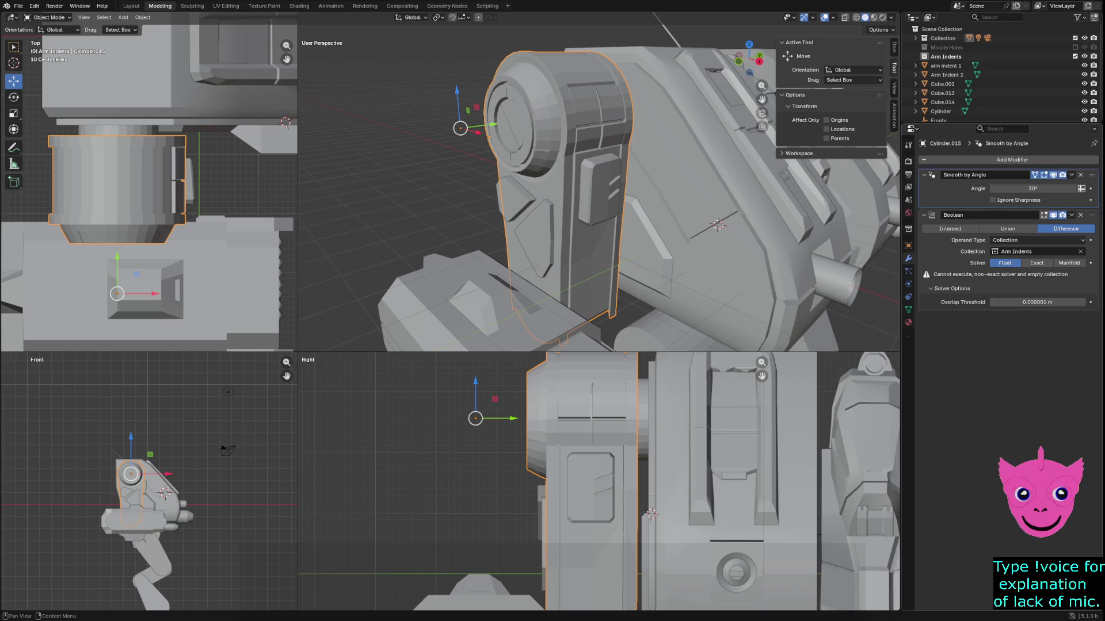
pyautogui.hotkey('ctrl', 'x')
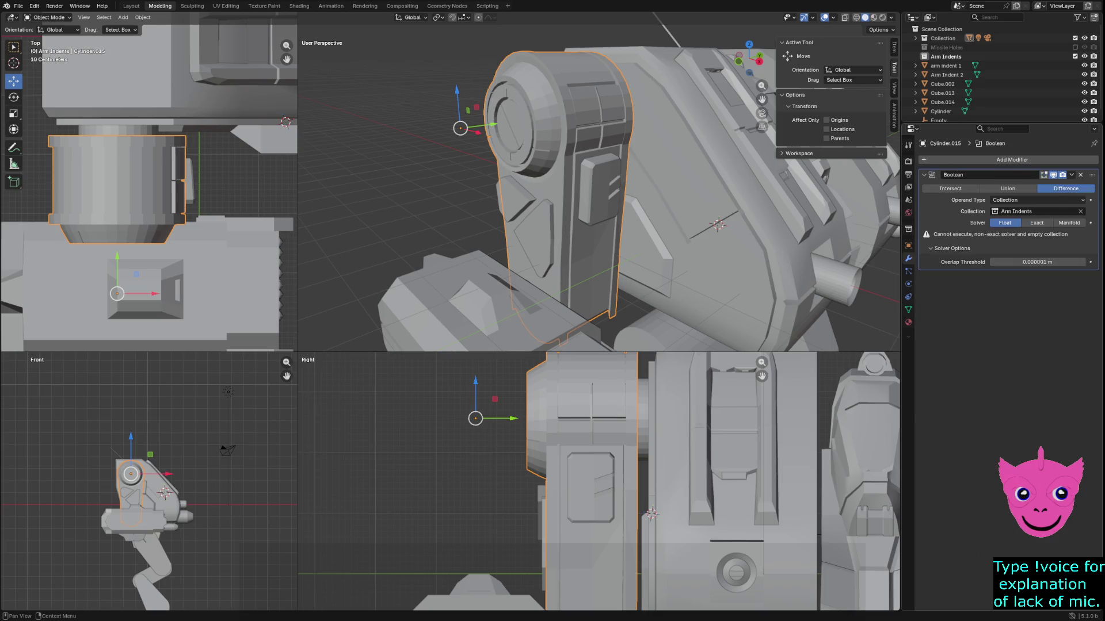
pyautogui.click(1030, 211)
pyautogui.press('Down')
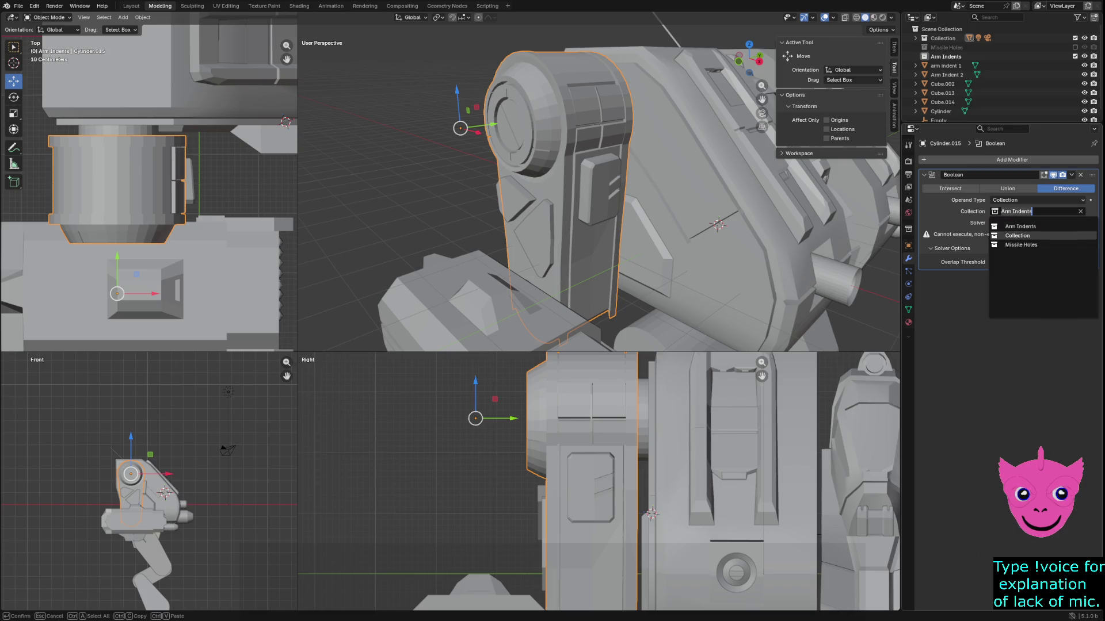
pyautogui.press('Tab')
pyautogui.press('Up')
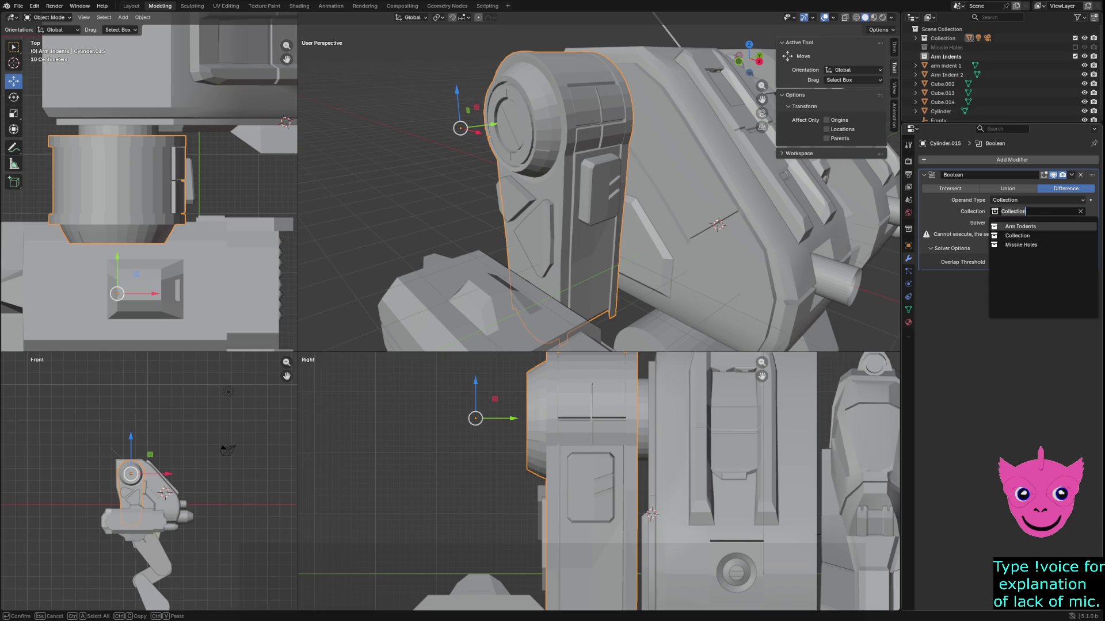
pyautogui.press('Return')
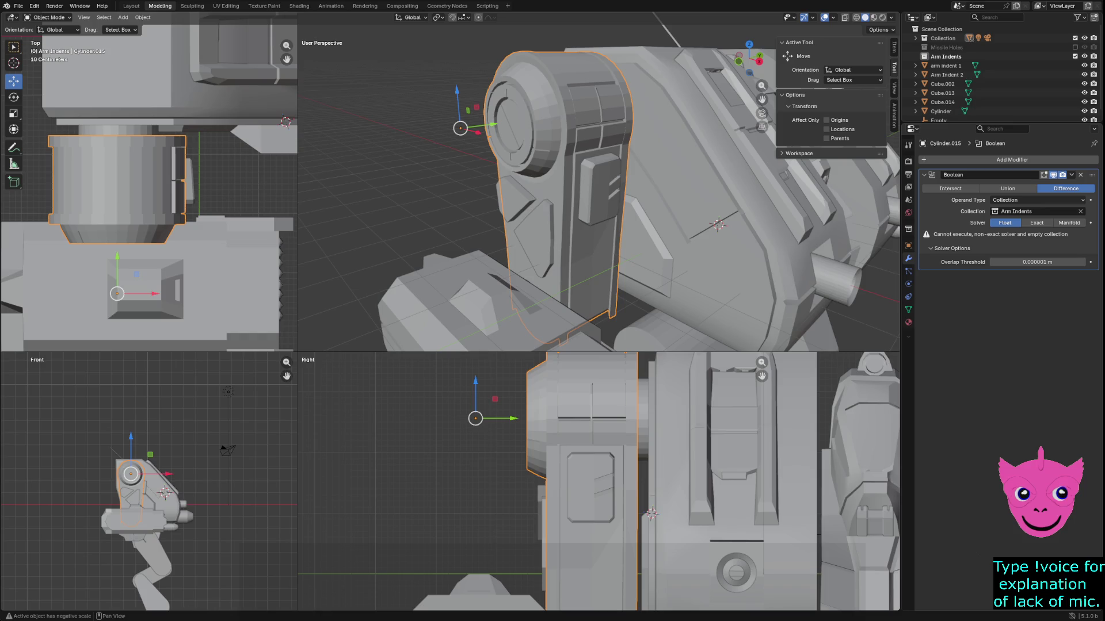
pyautogui.doubleClick(945, 57)
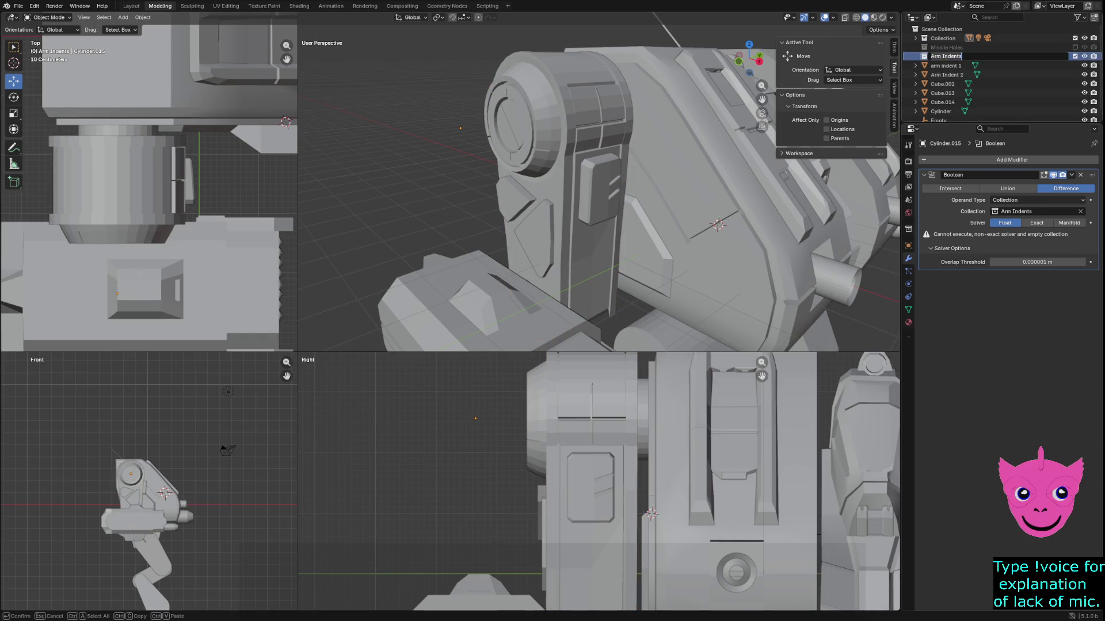
# Re-include the Arm Indents collection and clear it from Cylinder.015's Boolean.
pyautogui.press('Return')
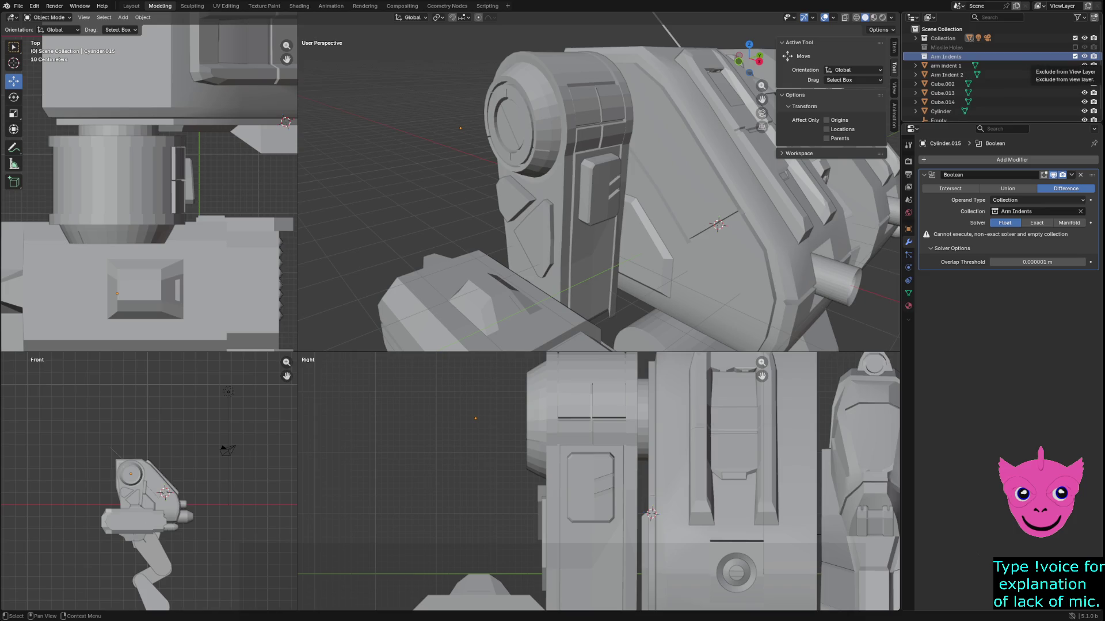
pyautogui.click(1074, 56)
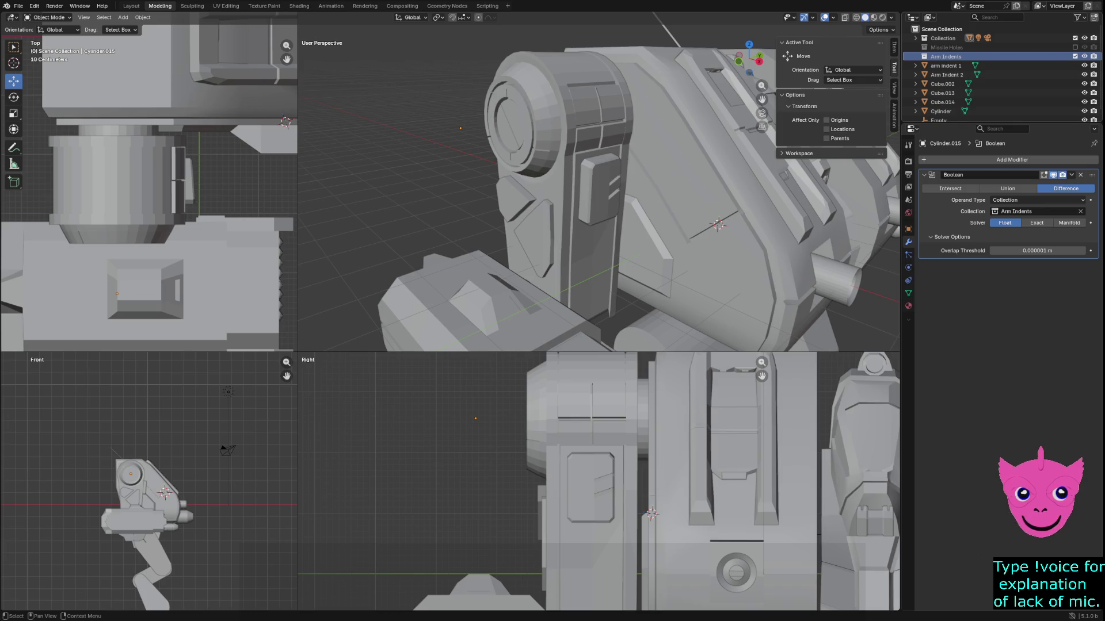
pyautogui.click(945, 66)
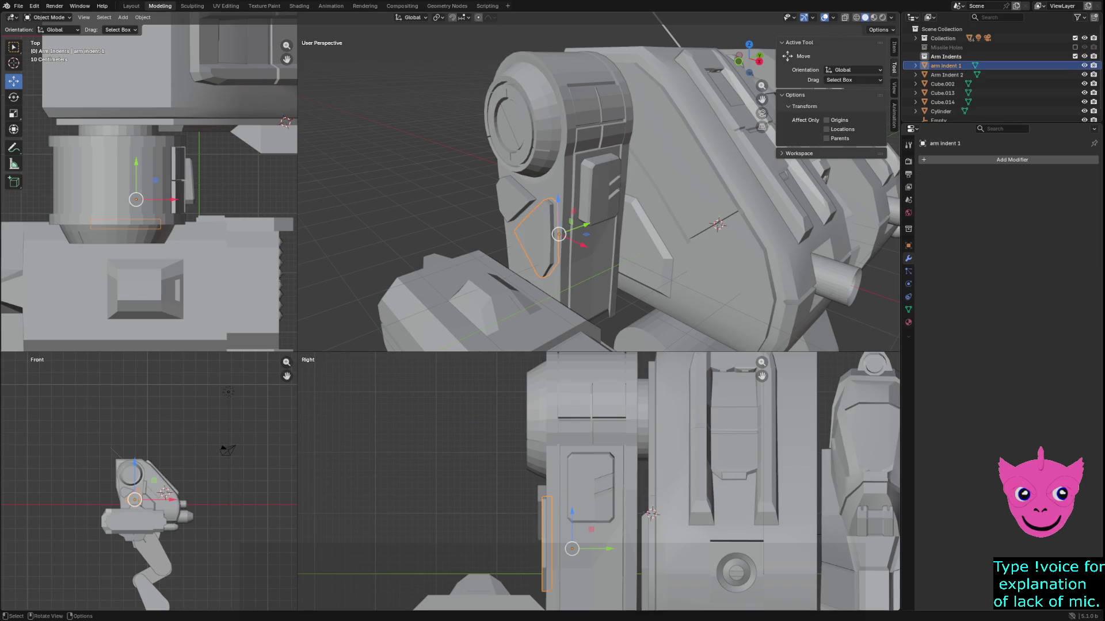
pyautogui.click(535, 173)
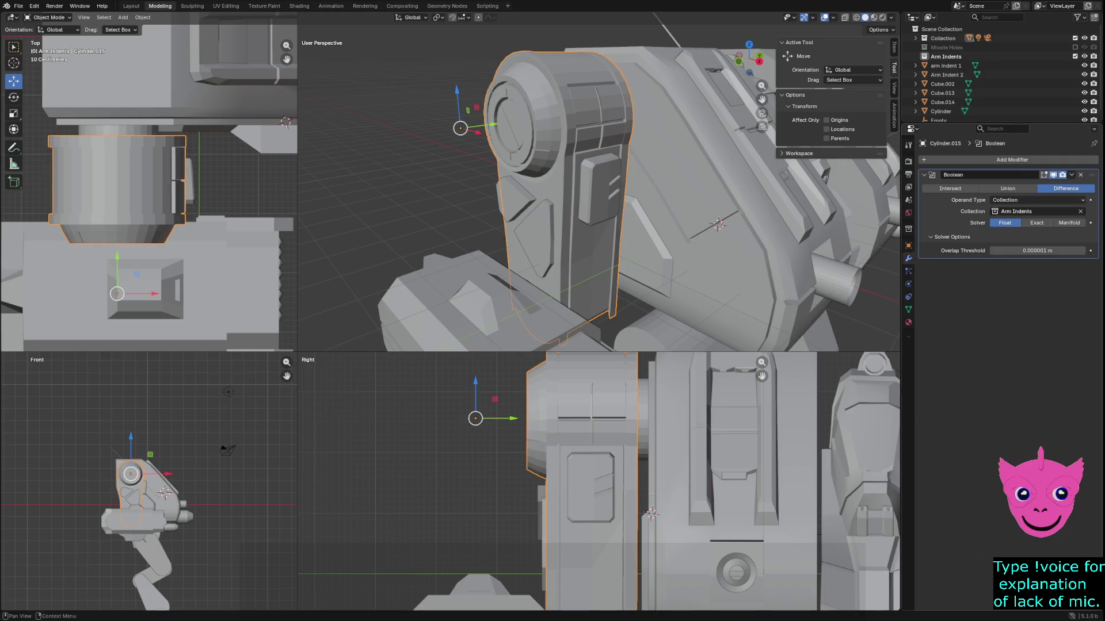
pyautogui.click(1080, 211)
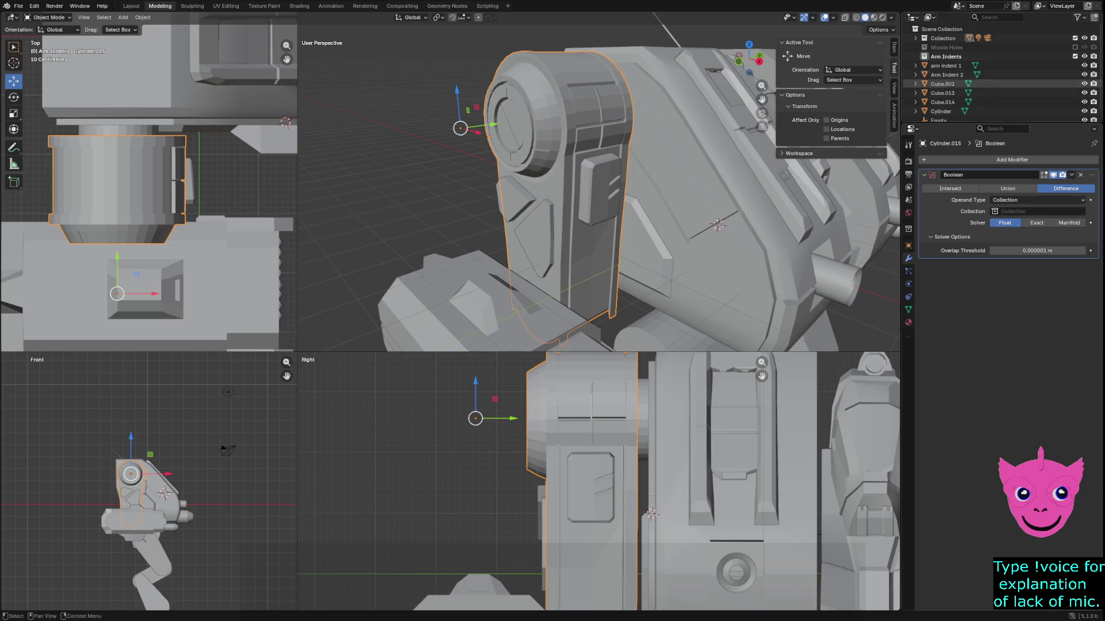
# Delete the Arm Indents collection while keeping its two indent objects.
pyautogui.click(946, 56)
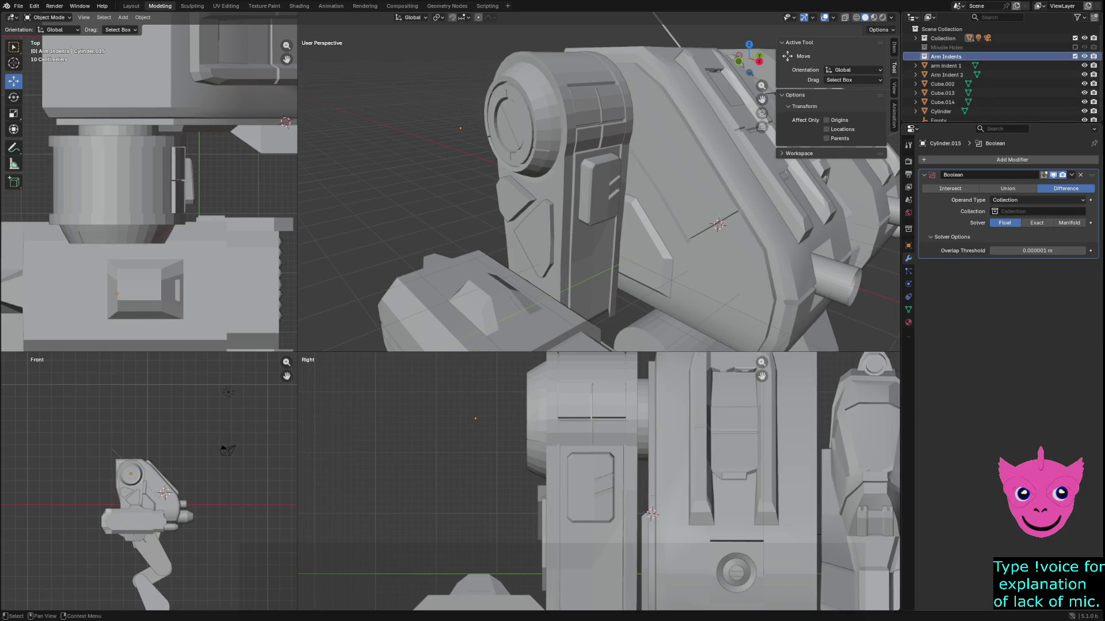
pyautogui.rightClick(946, 57)
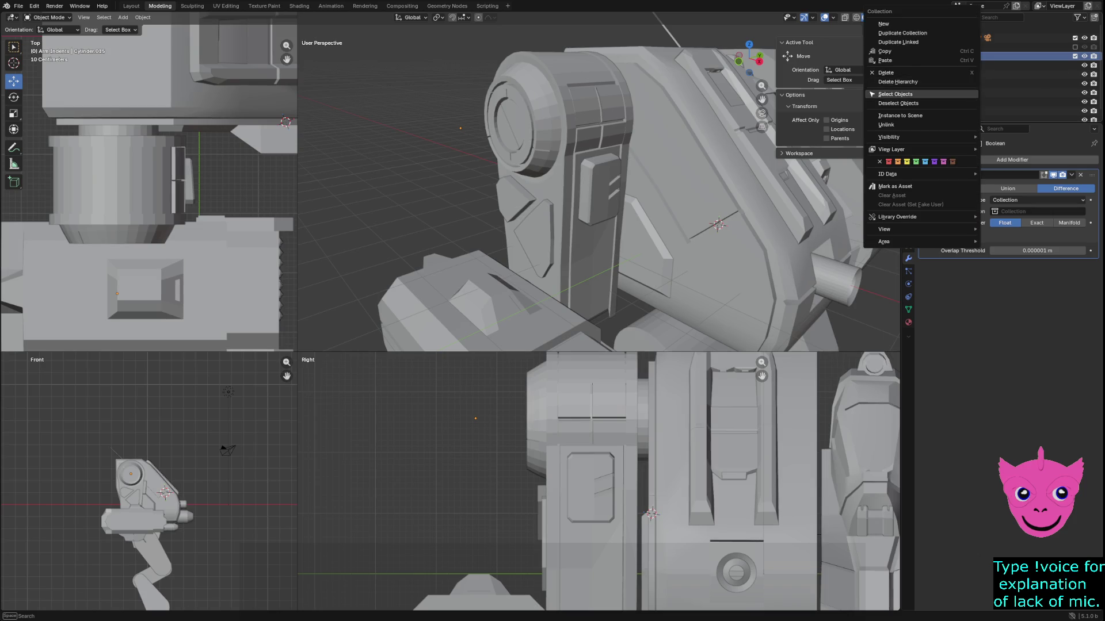
pyautogui.click(943, 93)
pyautogui.click(945, 57)
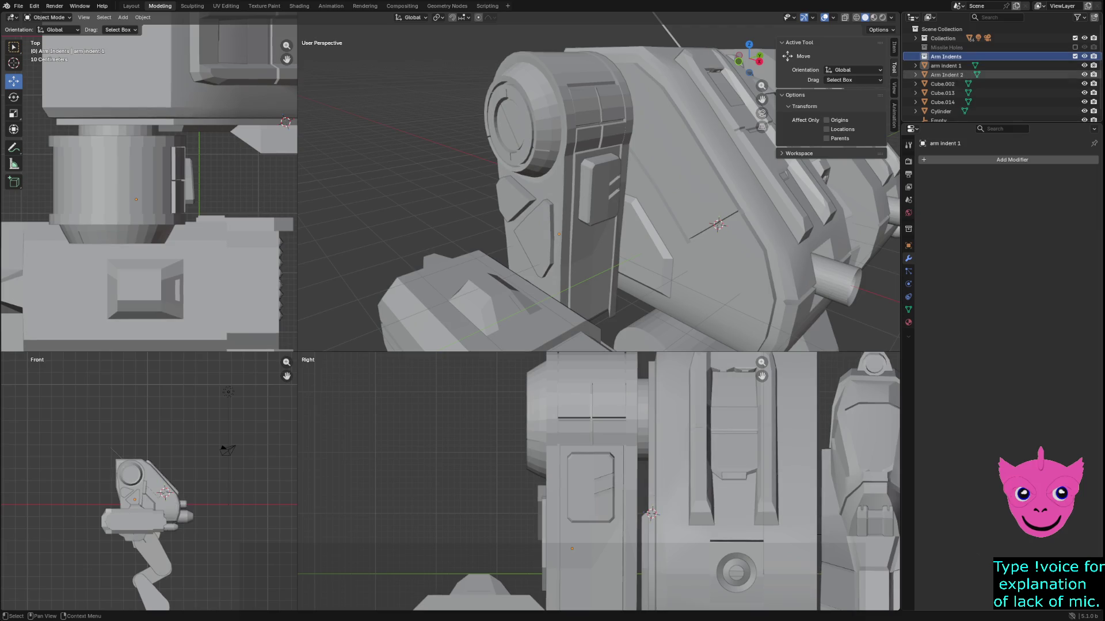
pyautogui.press('x')
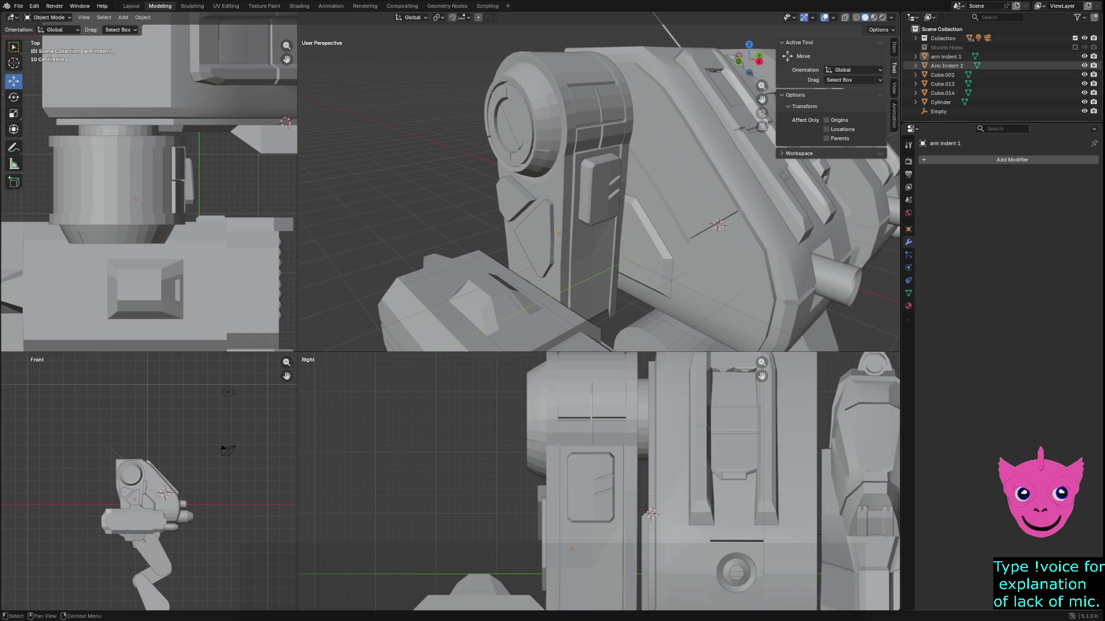
# Switch Cylinder.015's Boolean operand type to Object, cutting with arm indent 1.
pyautogui.click(561, 190)
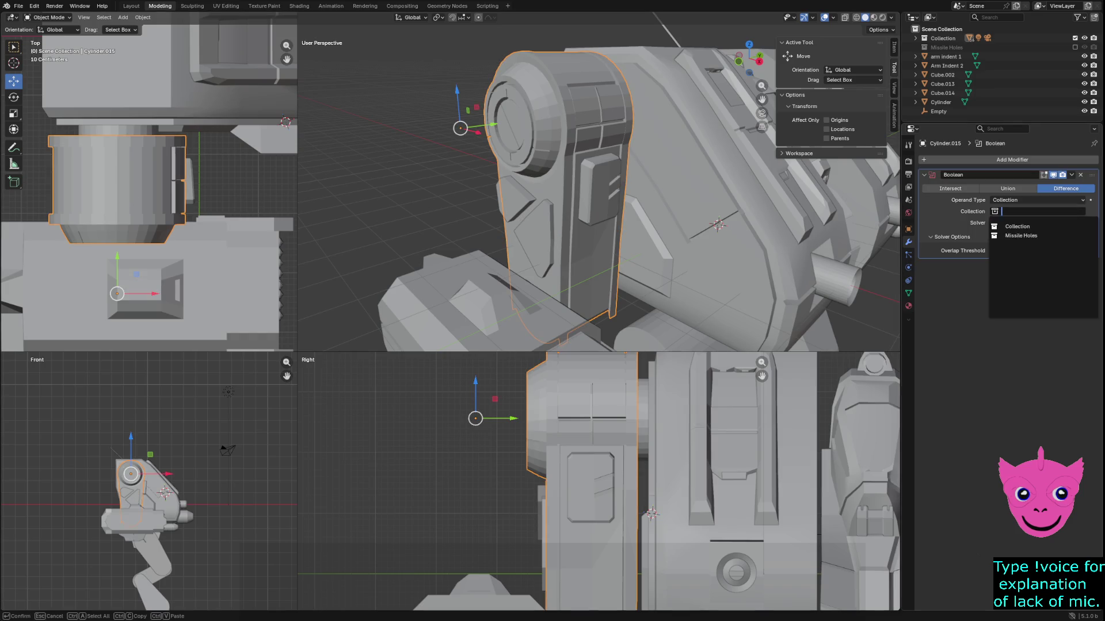
pyautogui.click(1030, 200)
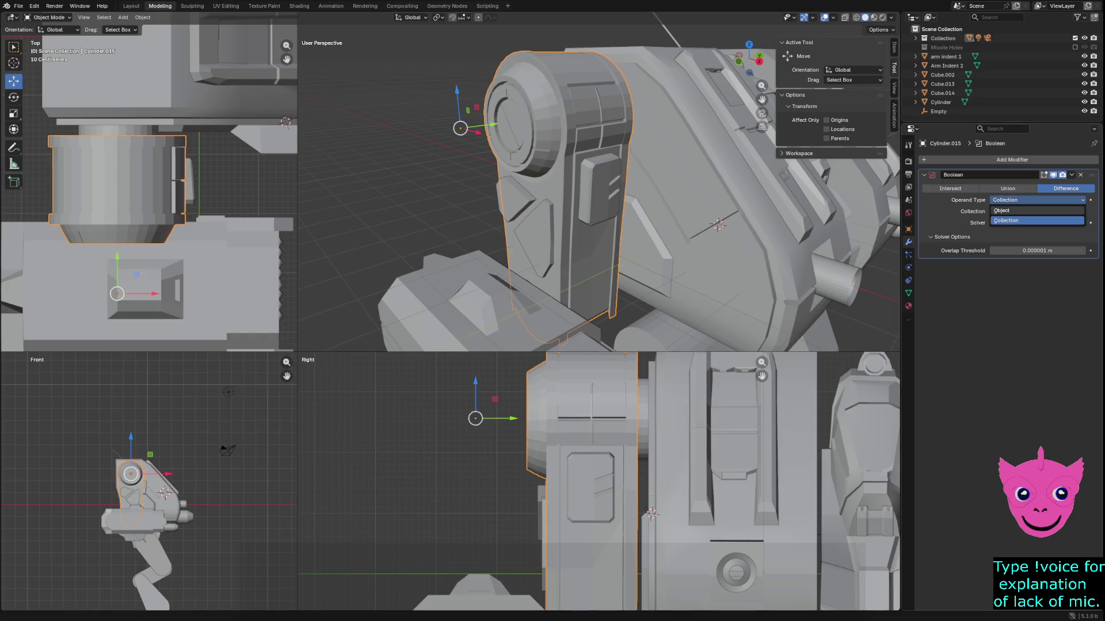
pyautogui.click(1001, 211)
pyautogui.click(1035, 211)
pyautogui.click(1018, 226)
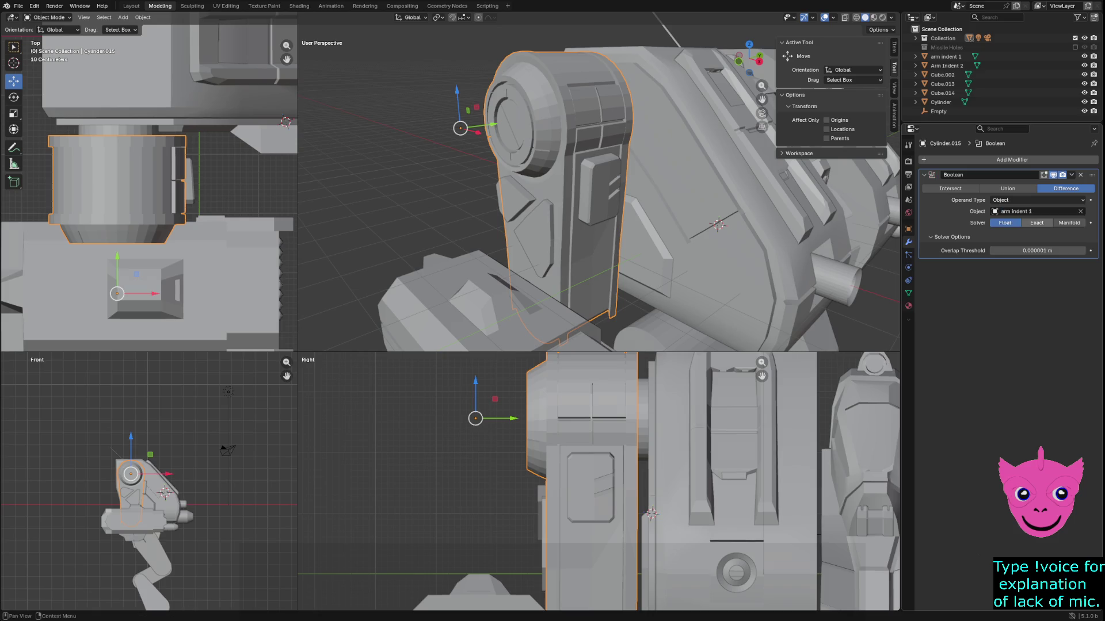
# Compare the solvers and operations, settling on Difference with the Float solver.
pyautogui.click(1036, 223)
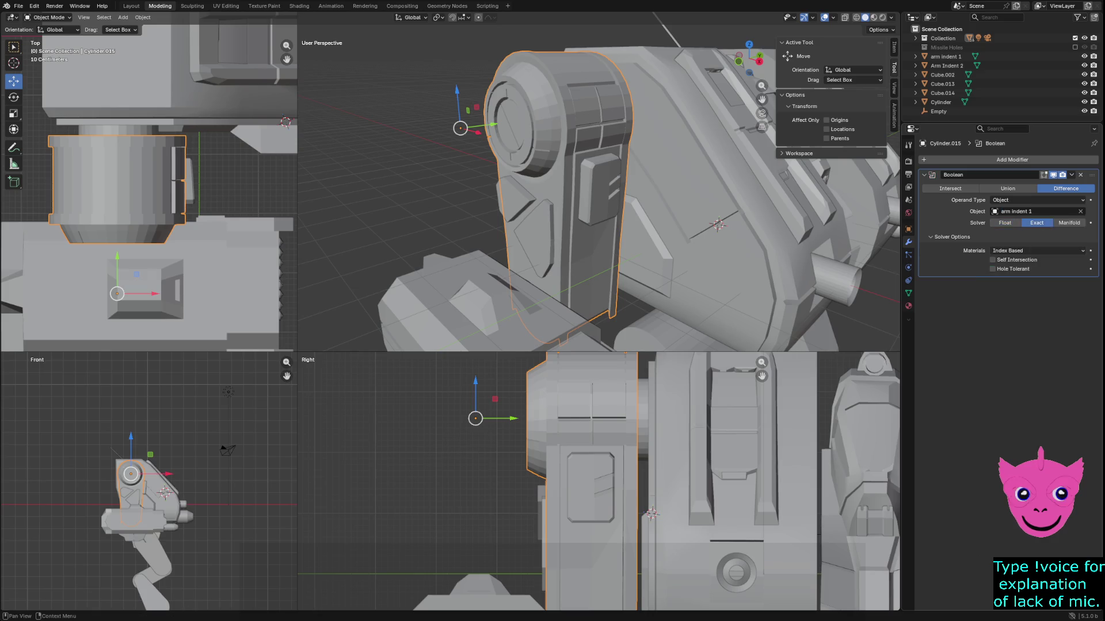
pyautogui.click(1005, 223)
pyautogui.click(1007, 188)
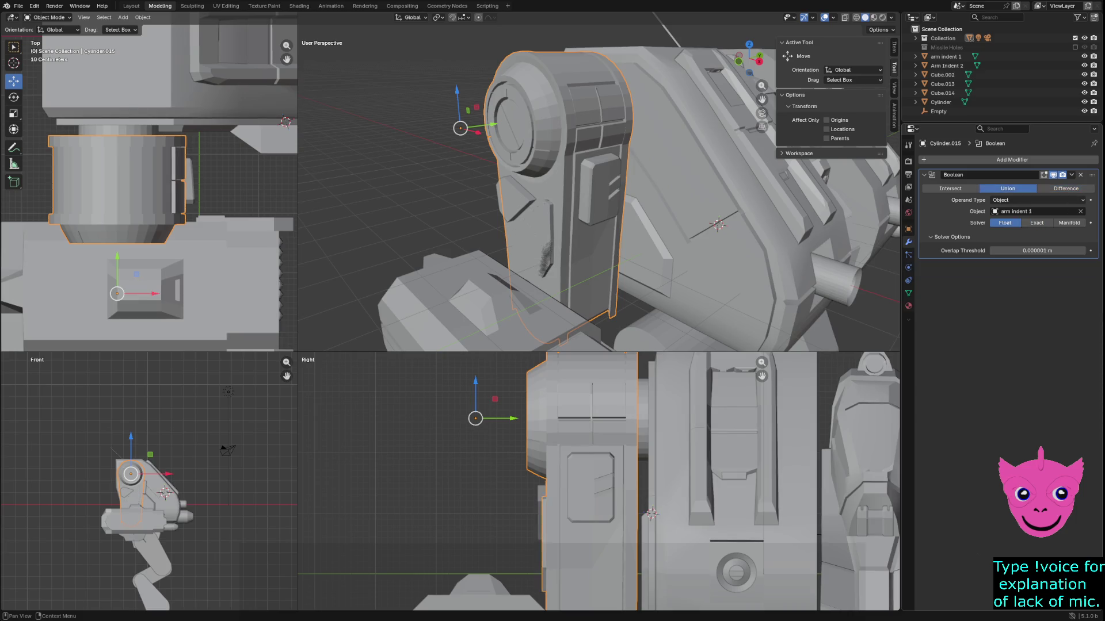
pyautogui.moveTo(575, 201)
pyautogui.mouseDown(button='middle')
pyautogui.moveTo(638, 193)
pyautogui.moveTo(627, 196)
pyautogui.mouseUp(button='middle')
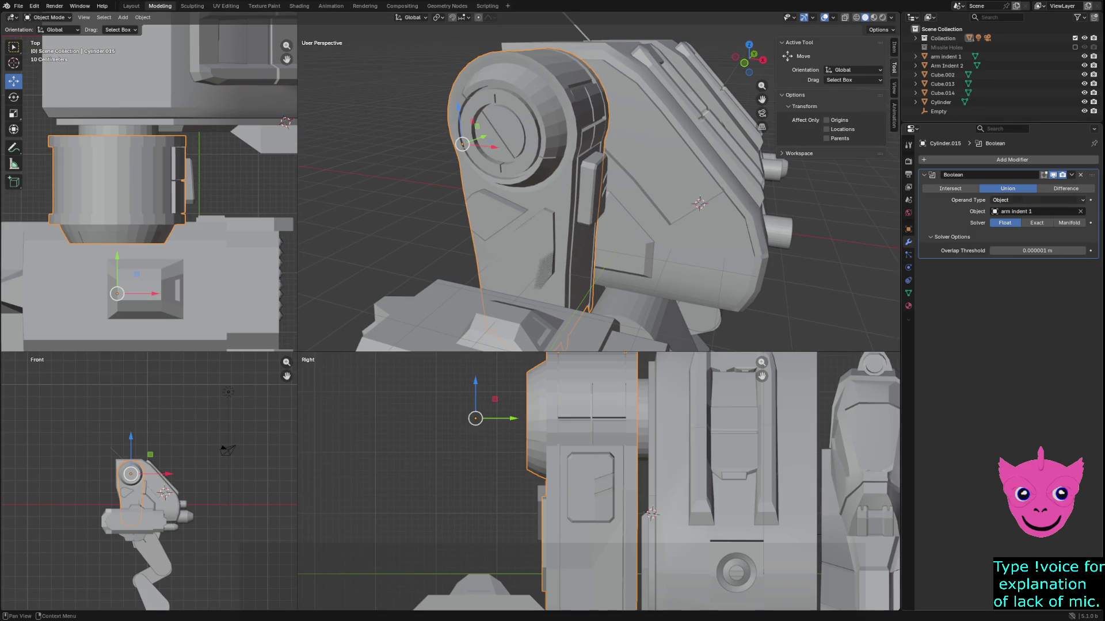
pyautogui.click(950, 188)
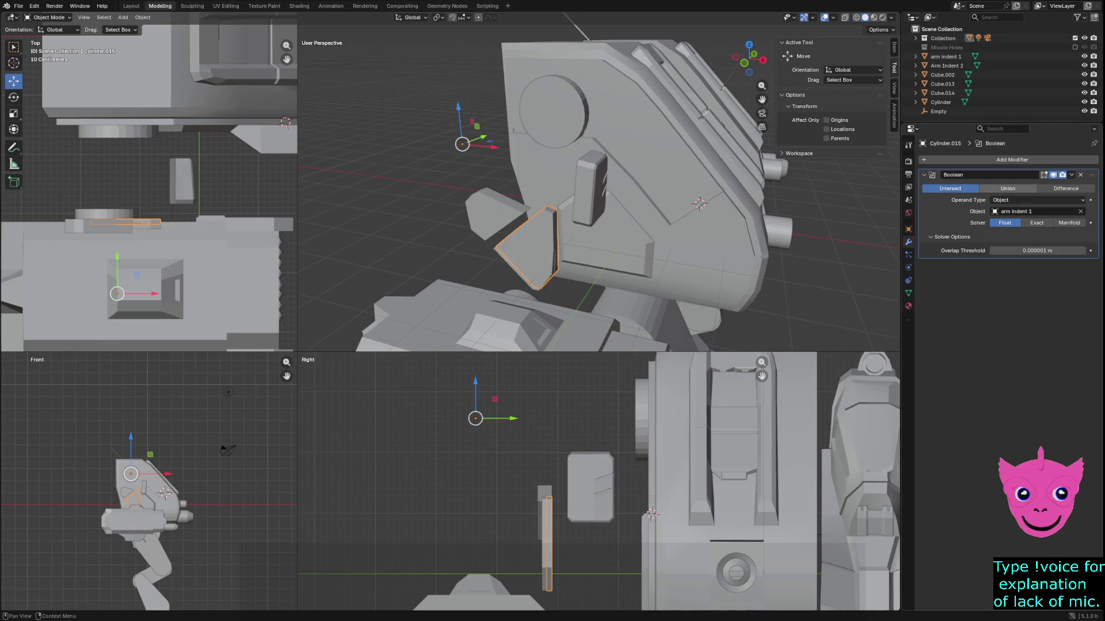
pyautogui.click(1007, 188)
pyautogui.click(1066, 188)
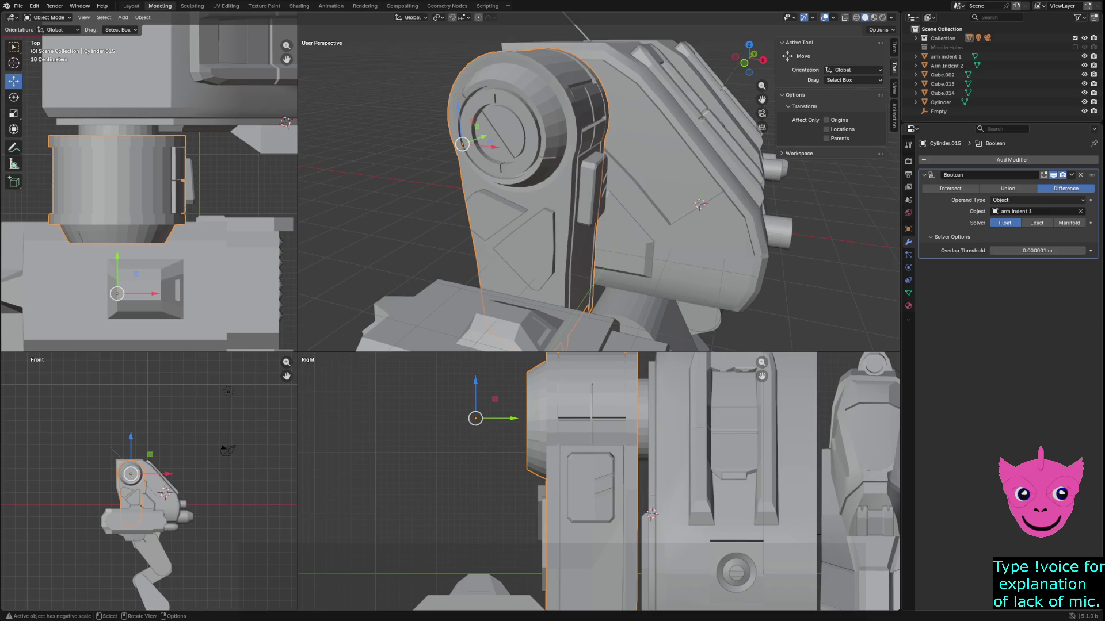
pyautogui.moveTo(598, 190); pyautogui.dragTo(569, 195, button='middle')
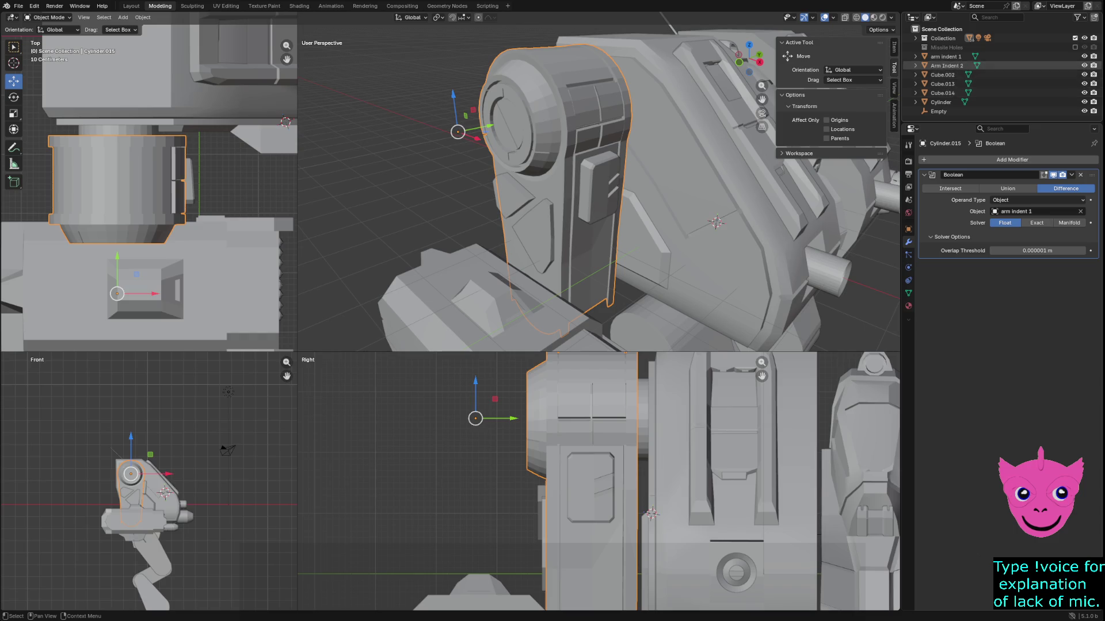
# Hide arm indent 1 in the viewport and orbit to inspect its carved indent.
pyautogui.click(947, 66)
pyautogui.rightClick(946, 65)
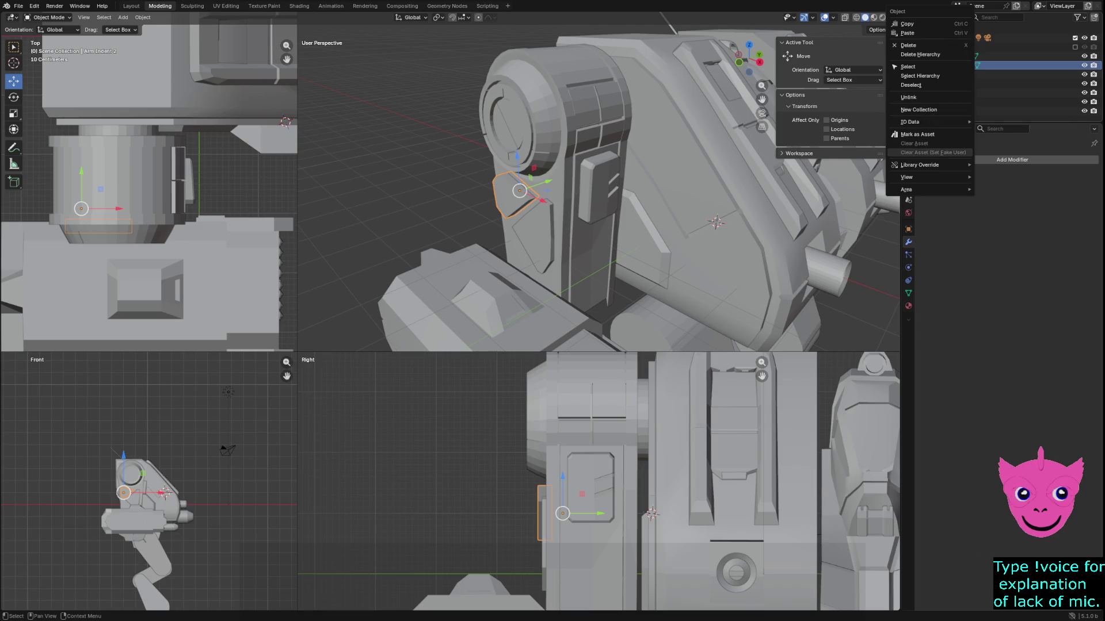
pyautogui.moveTo(920, 178)
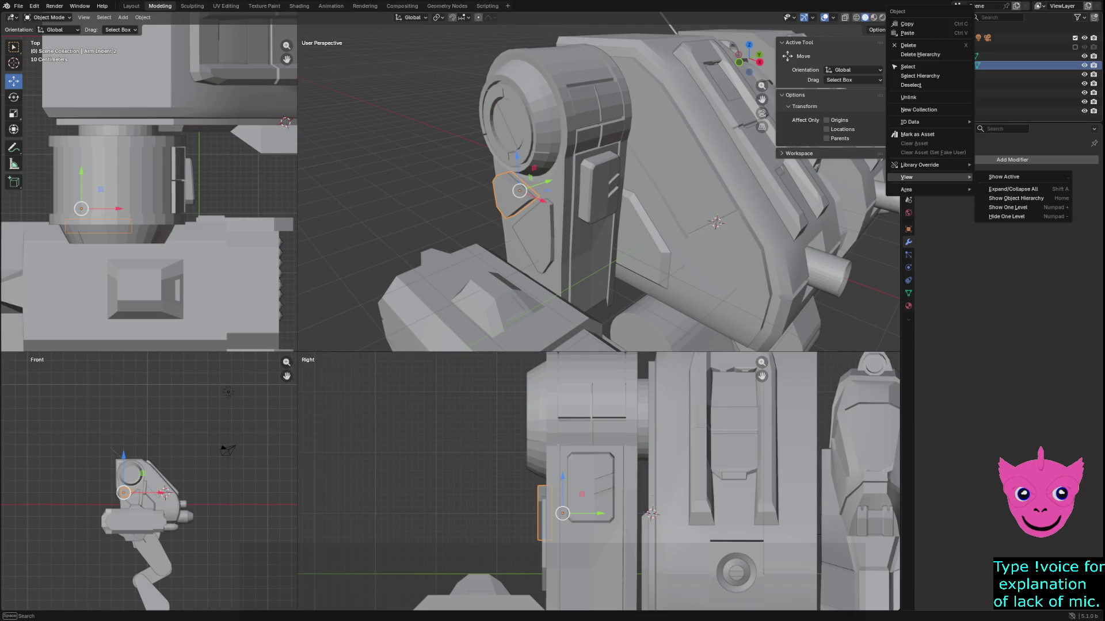
pyautogui.press('Escape')
pyautogui.click(945, 56)
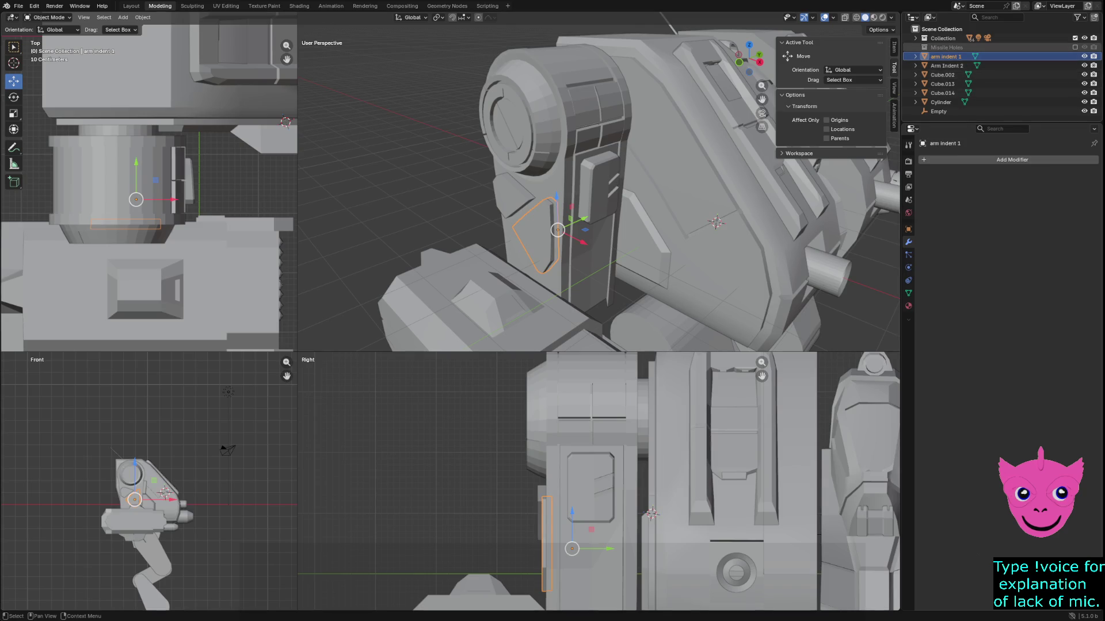
pyautogui.rightClick(920, 55)
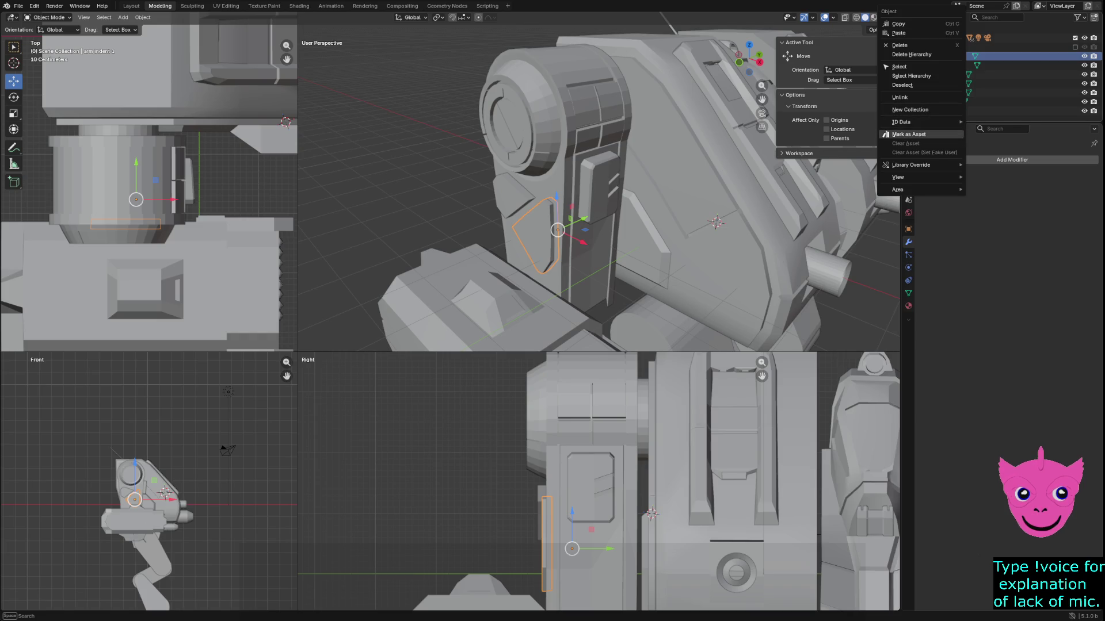
pyautogui.moveTo(920, 177)
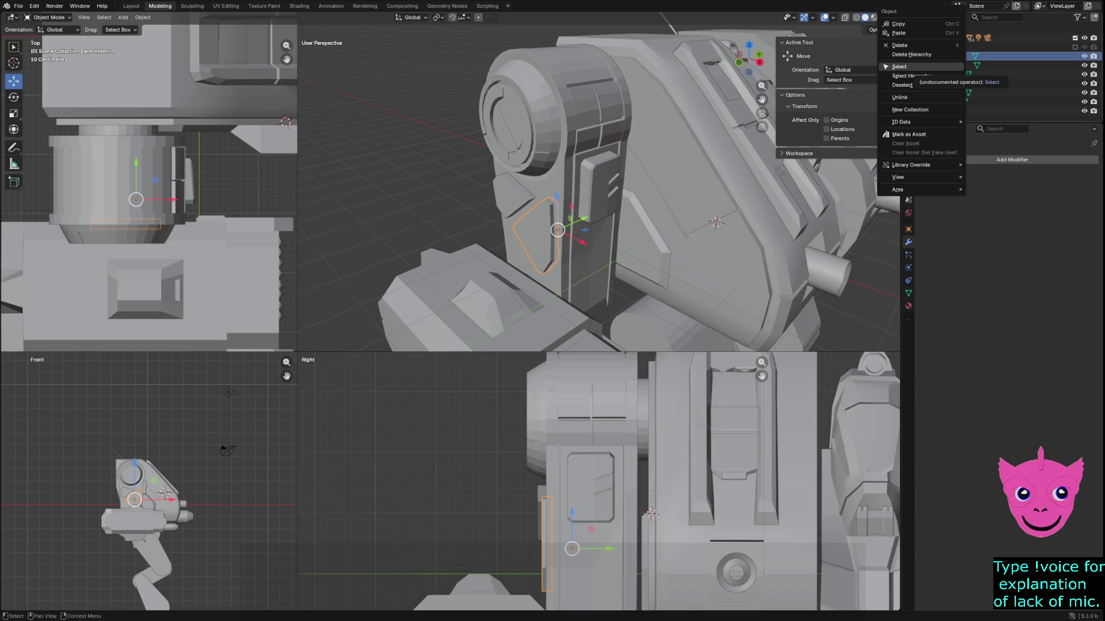
pyautogui.press('Escape')
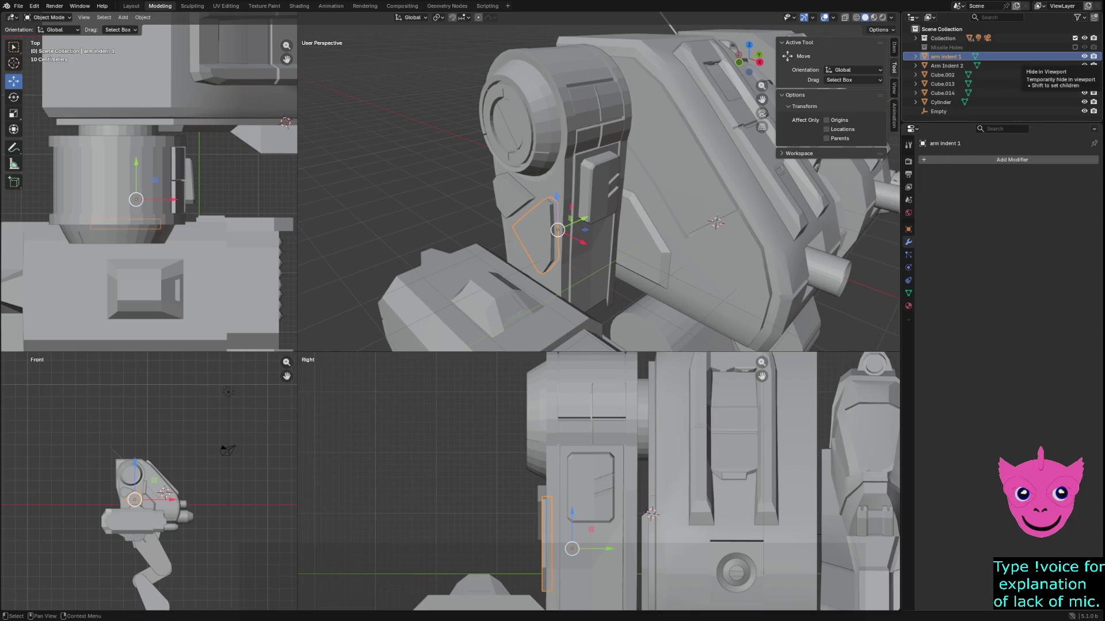
pyautogui.click(1084, 56)
pyautogui.moveTo(575, 201); pyautogui.dragTo(656, 189, button='middle')
pyautogui.click(656, 190)
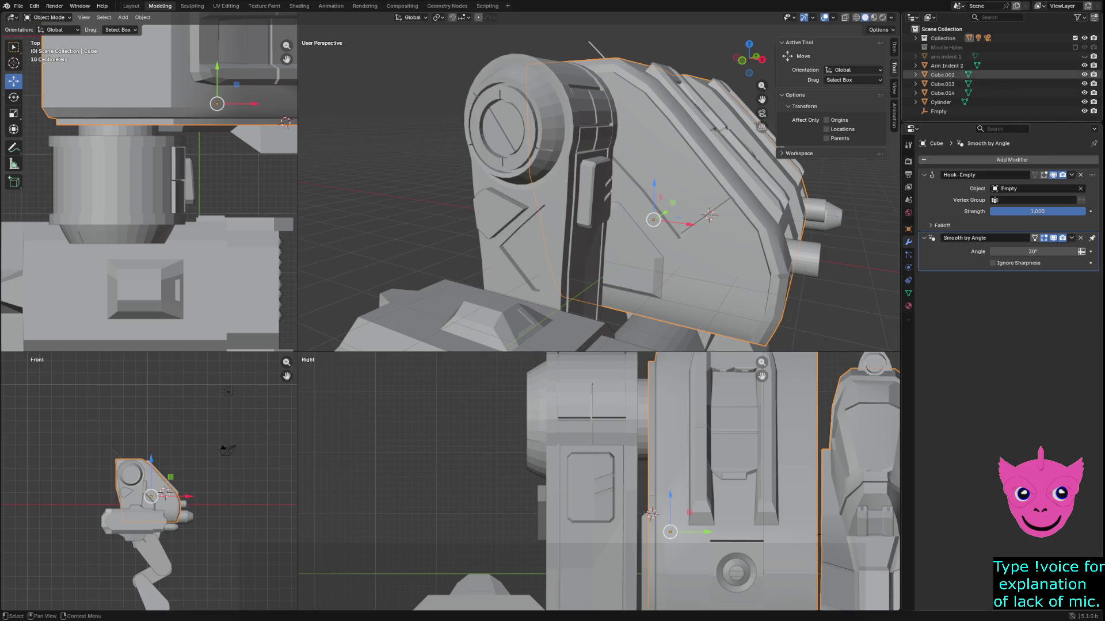
# Add Boolean.001 to Cylinder.015, a Difference cut with Arm Indent 2 using the Float solver.
pyautogui.click(946, 66)
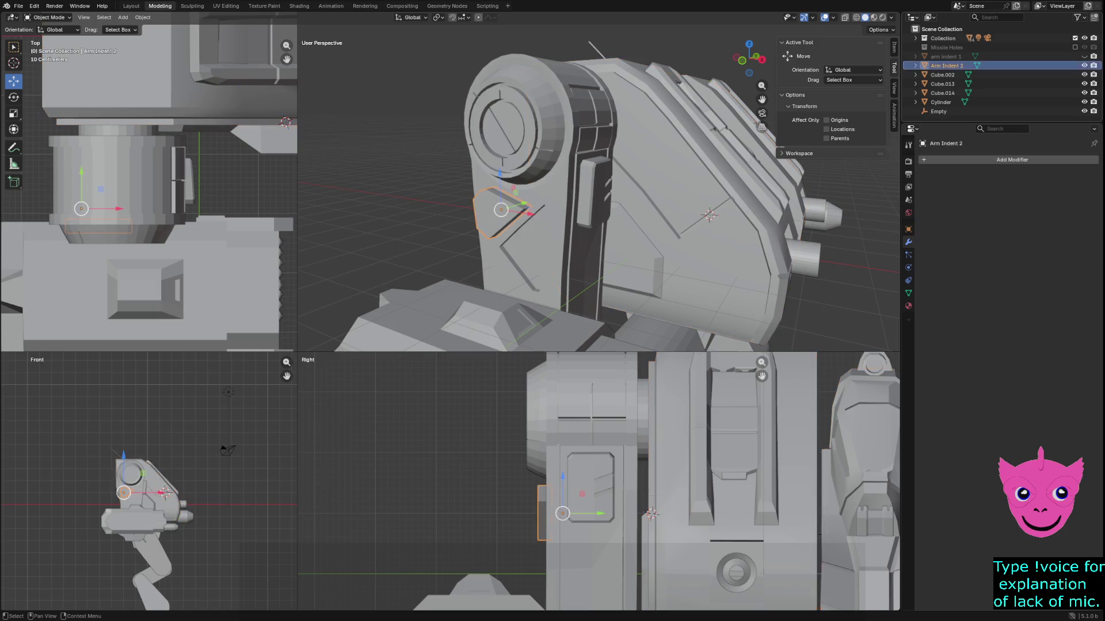
pyautogui.click(500, 115)
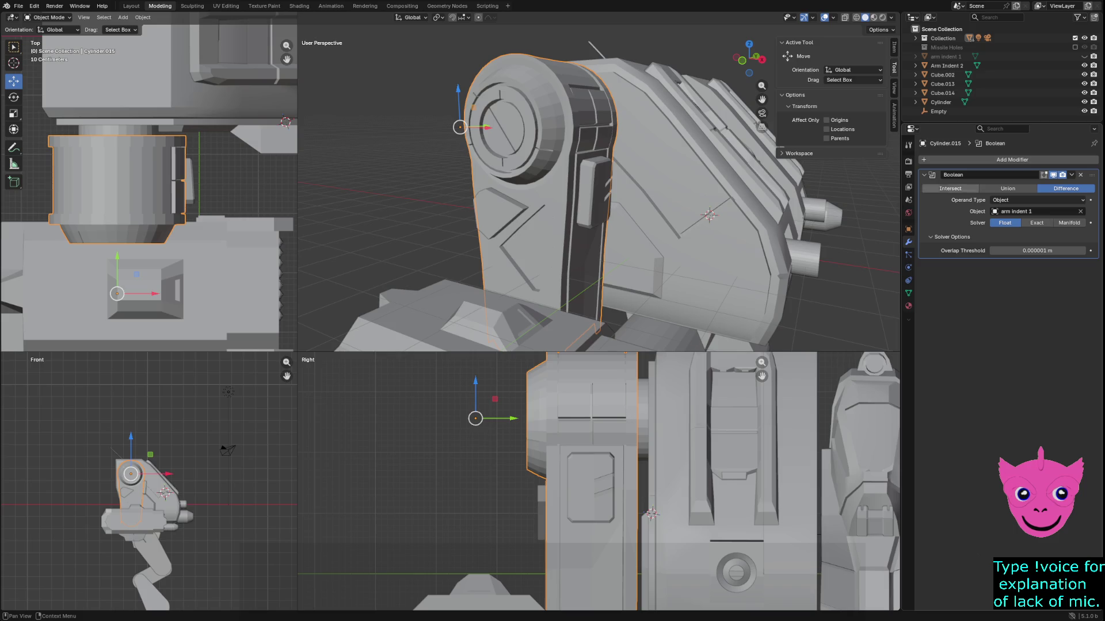
pyautogui.click(952, 159)
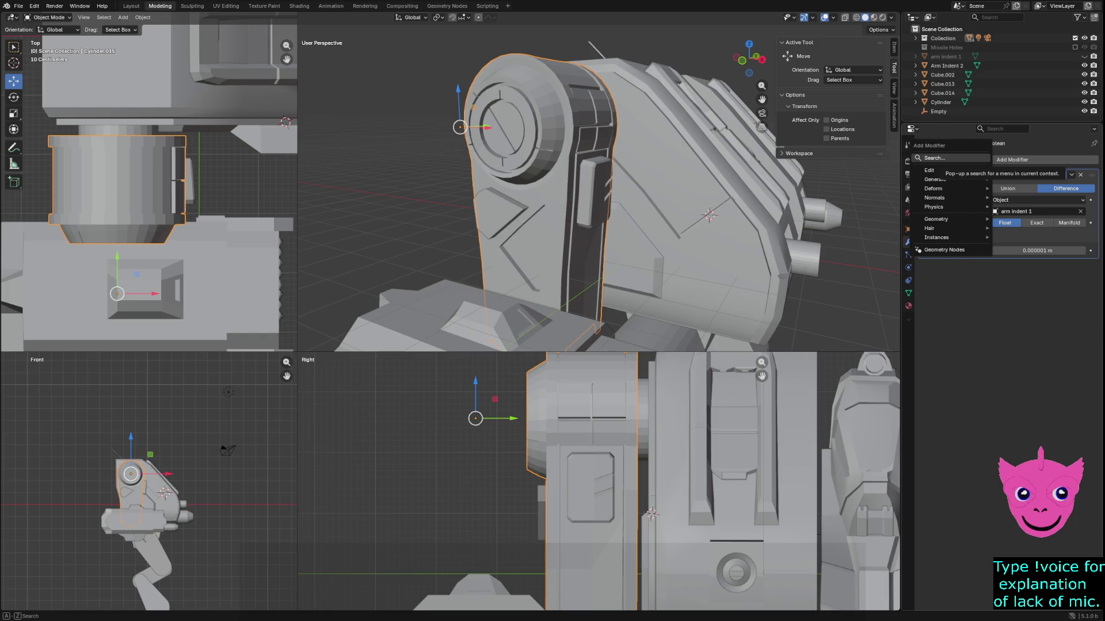
pyautogui.write('bool')
pyautogui.press('Return')
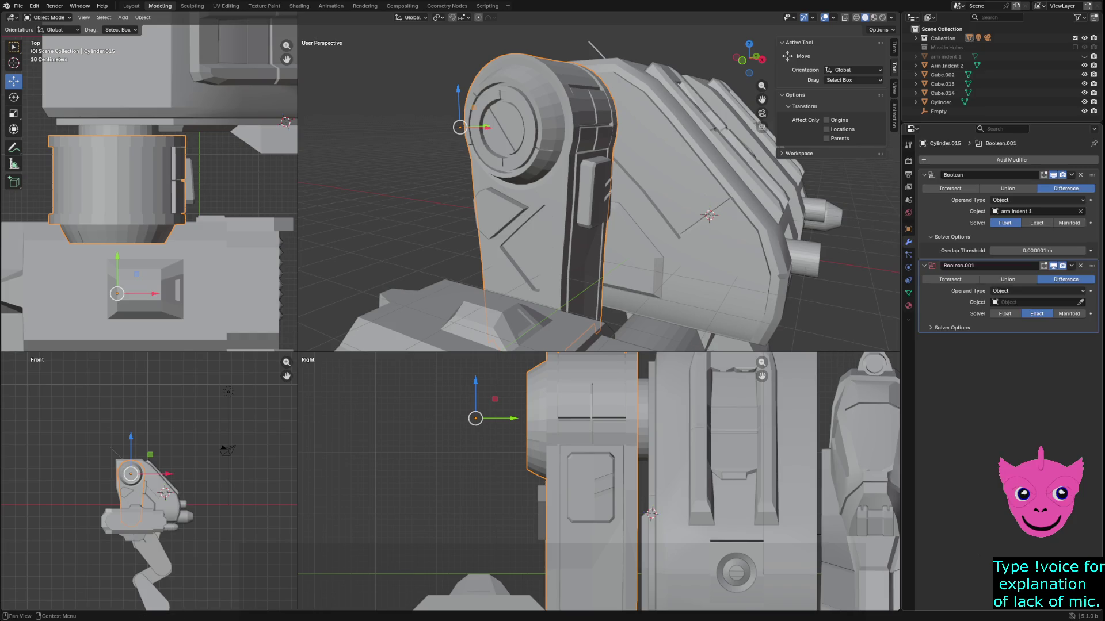
pyautogui.press('e')
pyautogui.click(488, 210)
pyautogui.click(1005, 314)
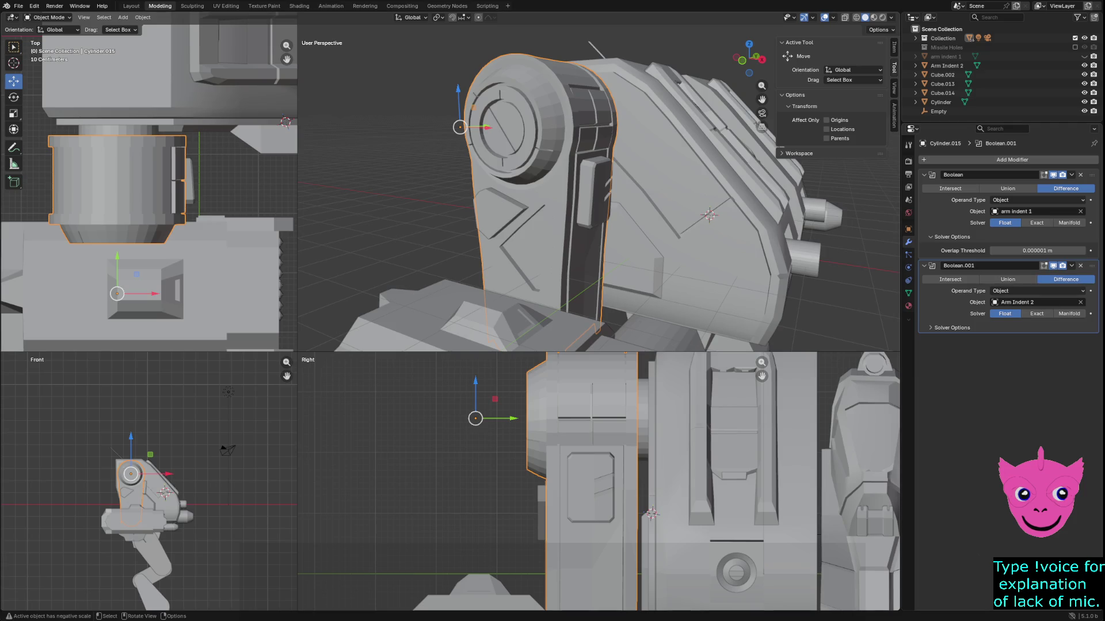
pyautogui.click(947, 66)
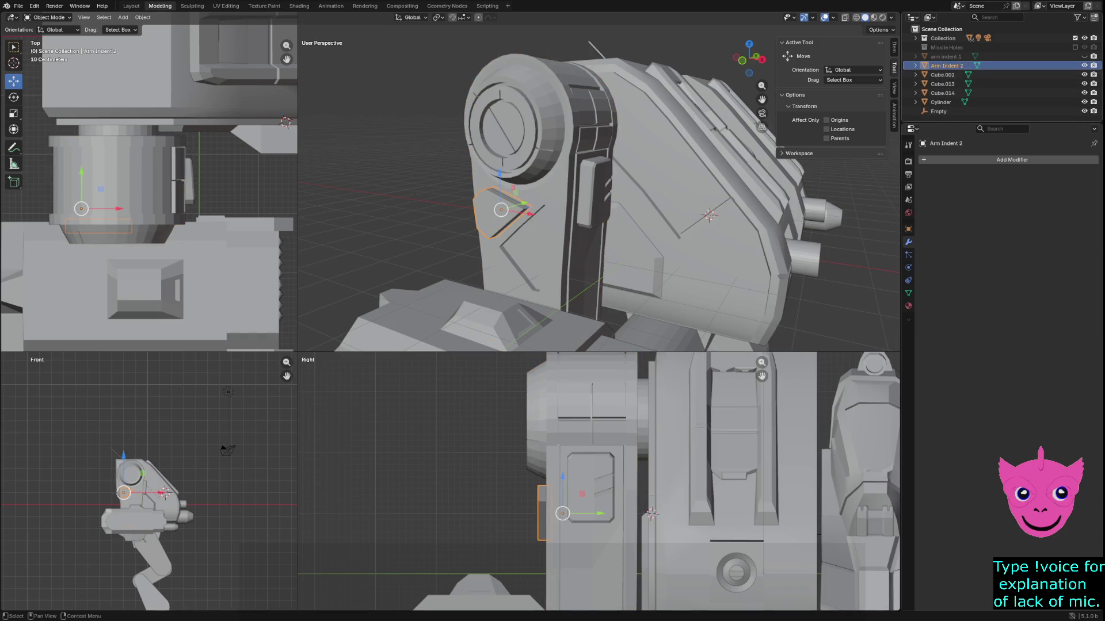
pyautogui.press('h')
pyautogui.moveTo(599, 190); pyautogui.dragTo(410, 199, button='middle')
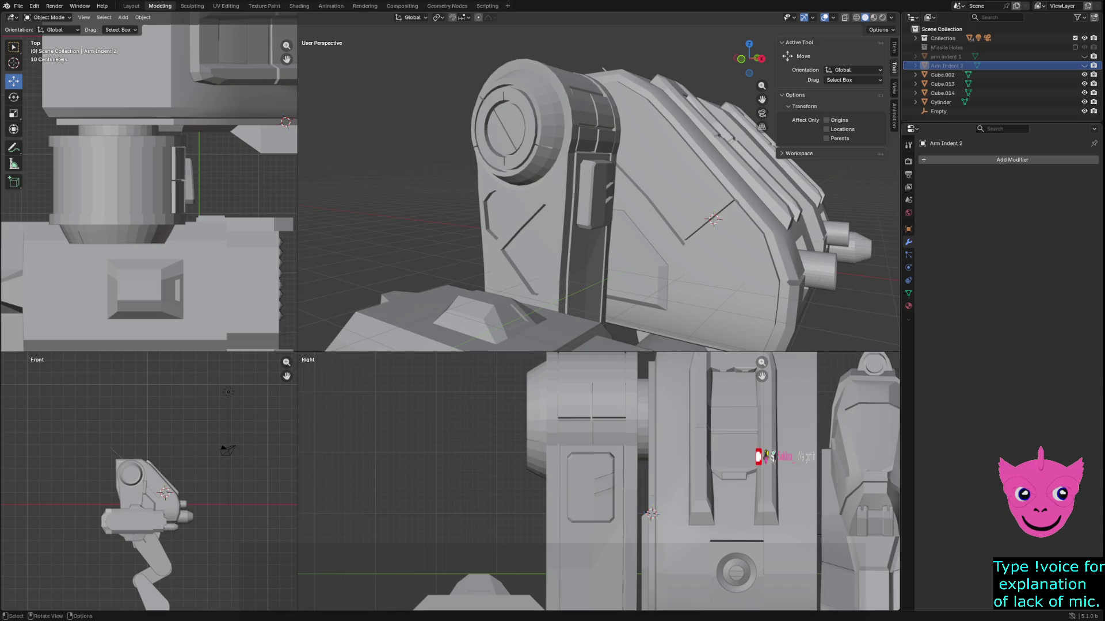
pyautogui.click(541, 230)
pyautogui.scroll(-6, 598, 195)
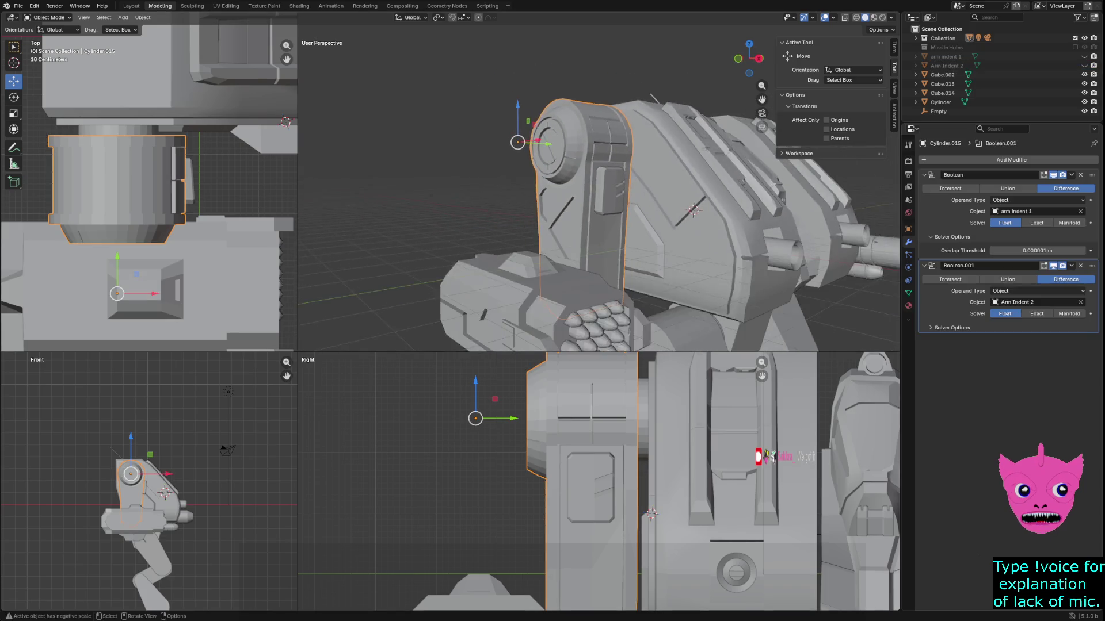
pyautogui.hotkey('alt', 'a')
pyautogui.moveTo(599, 196)
pyautogui.mouseDown(button='middle')
pyautogui.moveTo(526, 196)
pyautogui.moveTo(570, 195)
pyautogui.moveTo(535, 199)
pyautogui.mouseUp(button='middle')
pyautogui.click(595, 190)
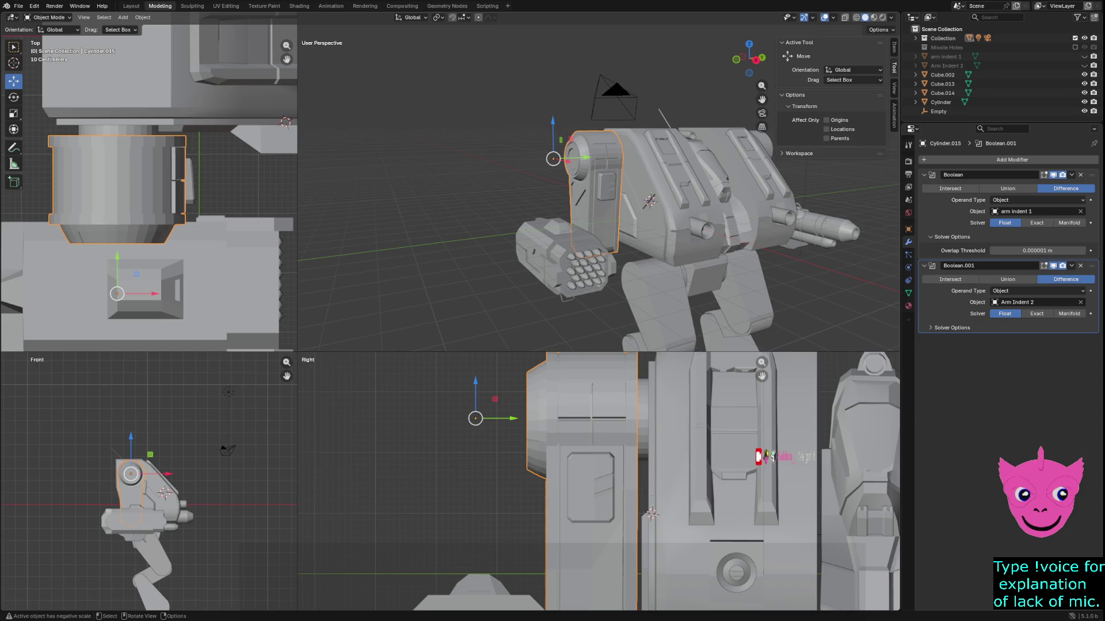
pyautogui.press('r')
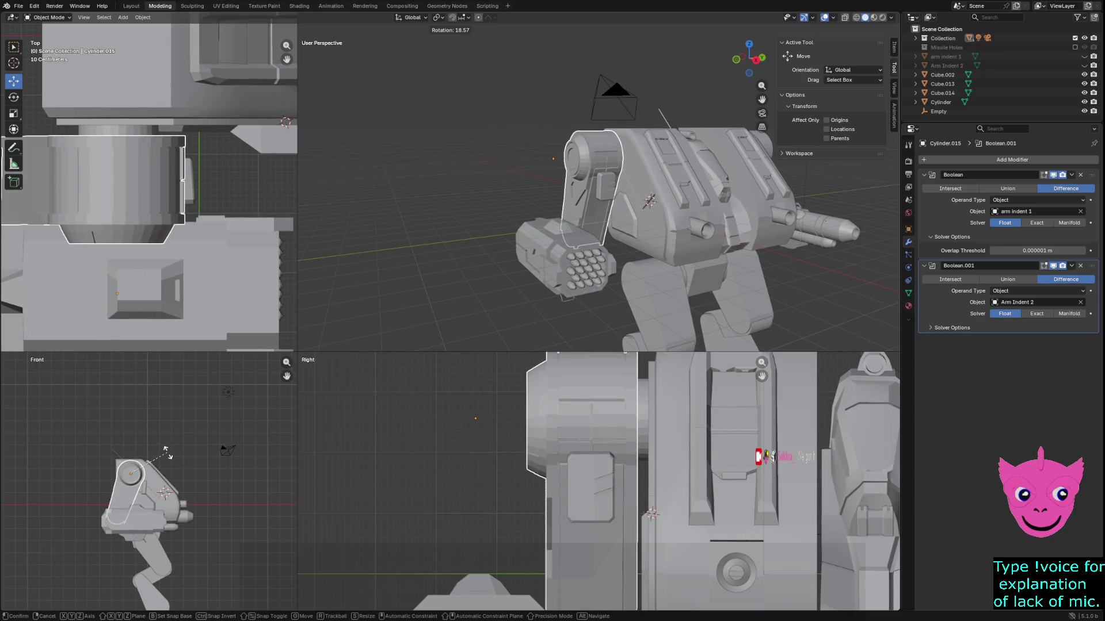
pyautogui.click(163, 456)
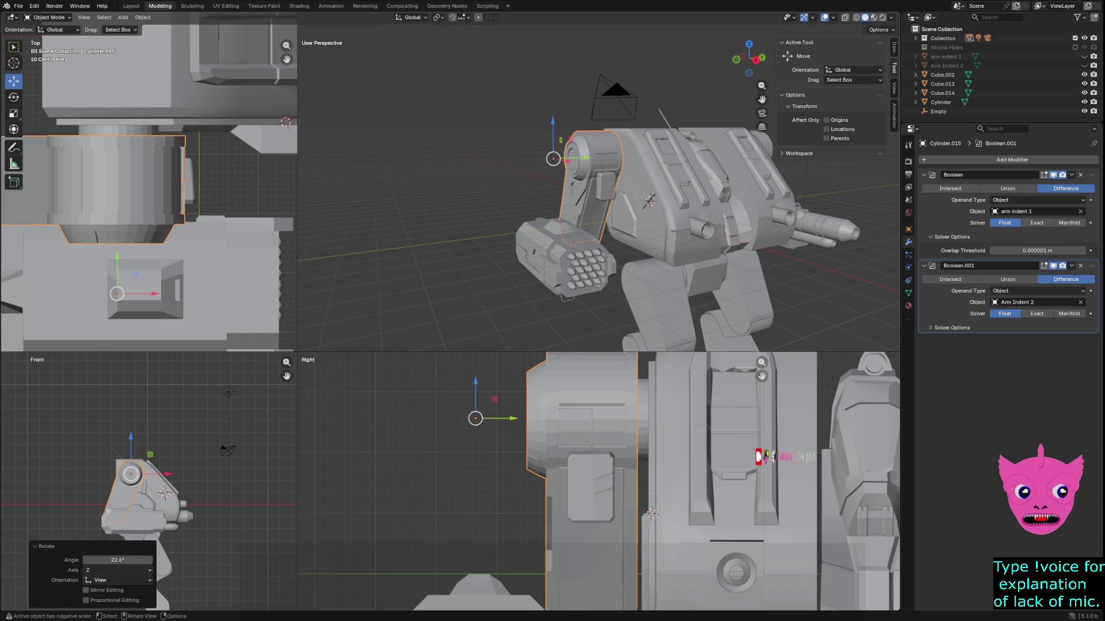
pyautogui.hotkey('ctrl', 'z')
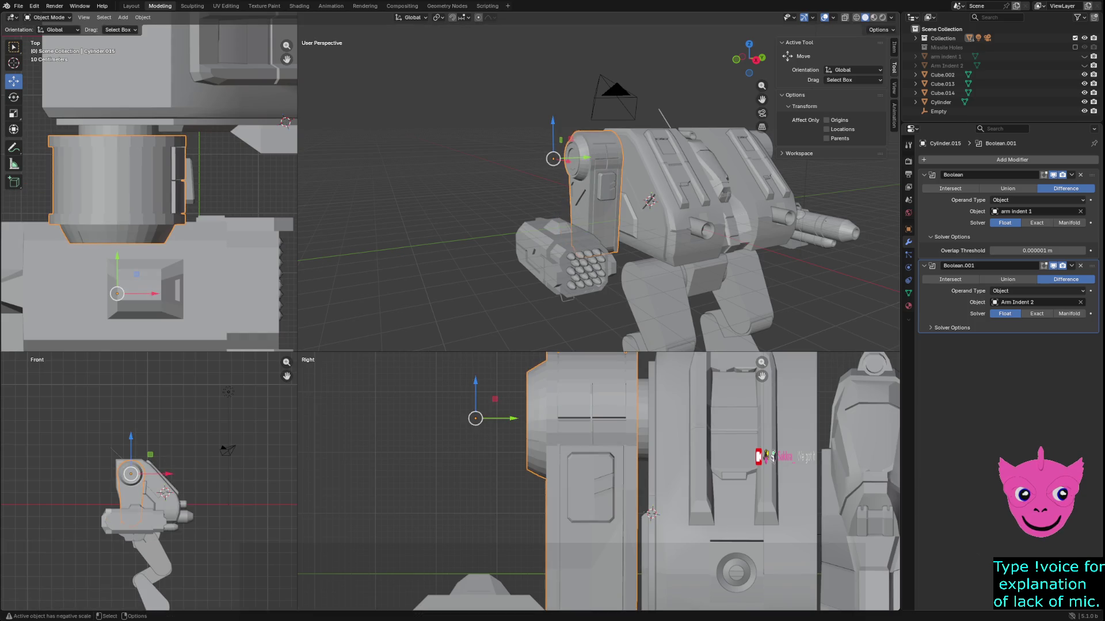
pyautogui.press('r')
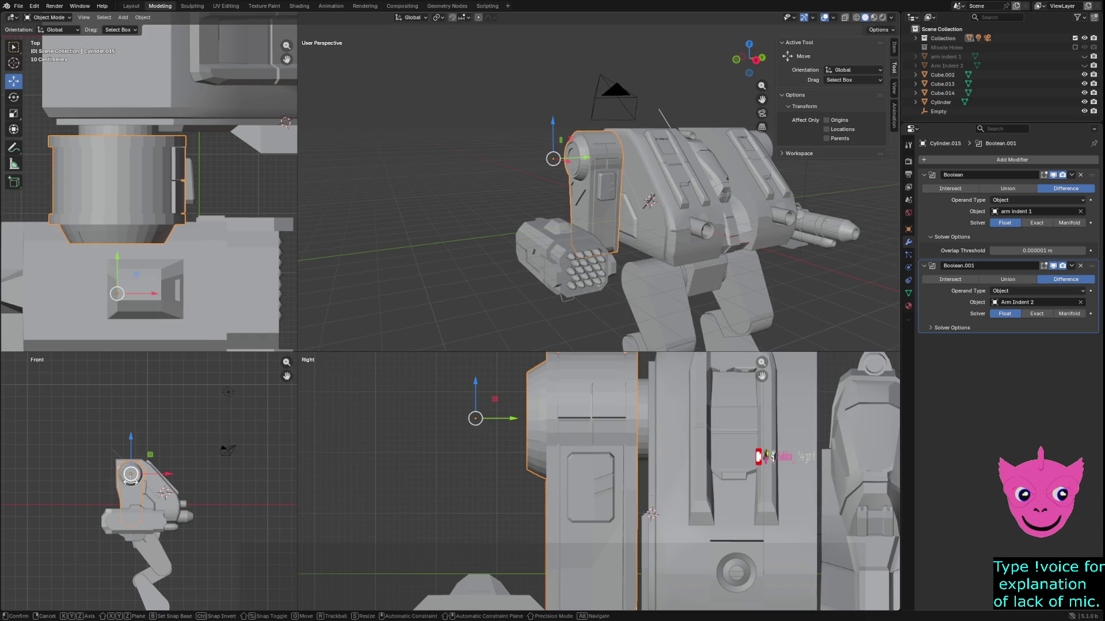
pyautogui.click(129, 481)
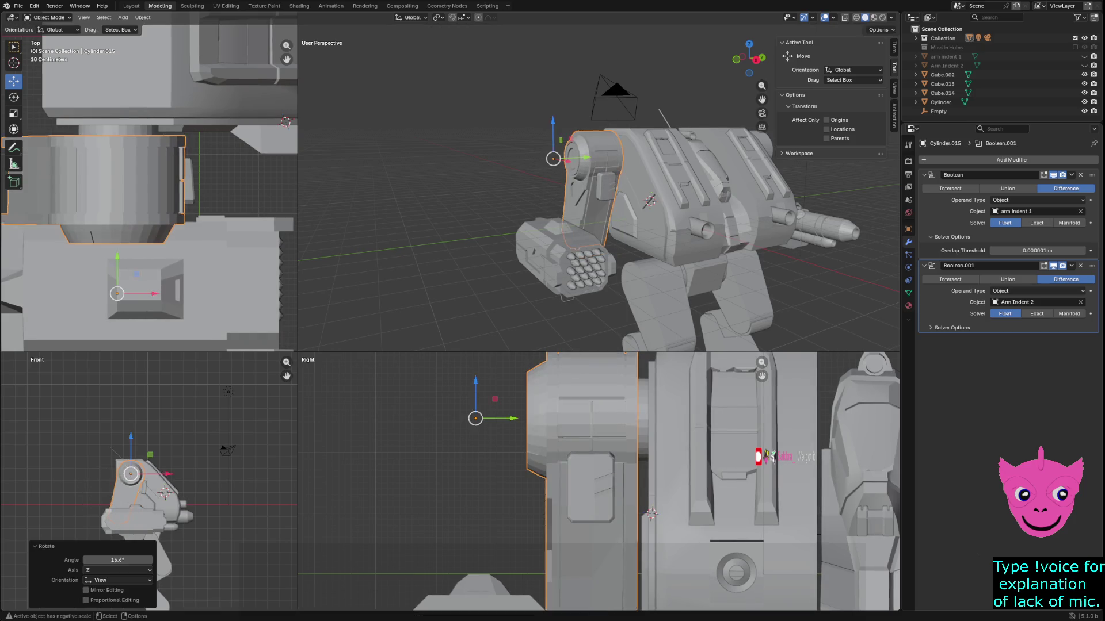
pyautogui.click(132, 520)
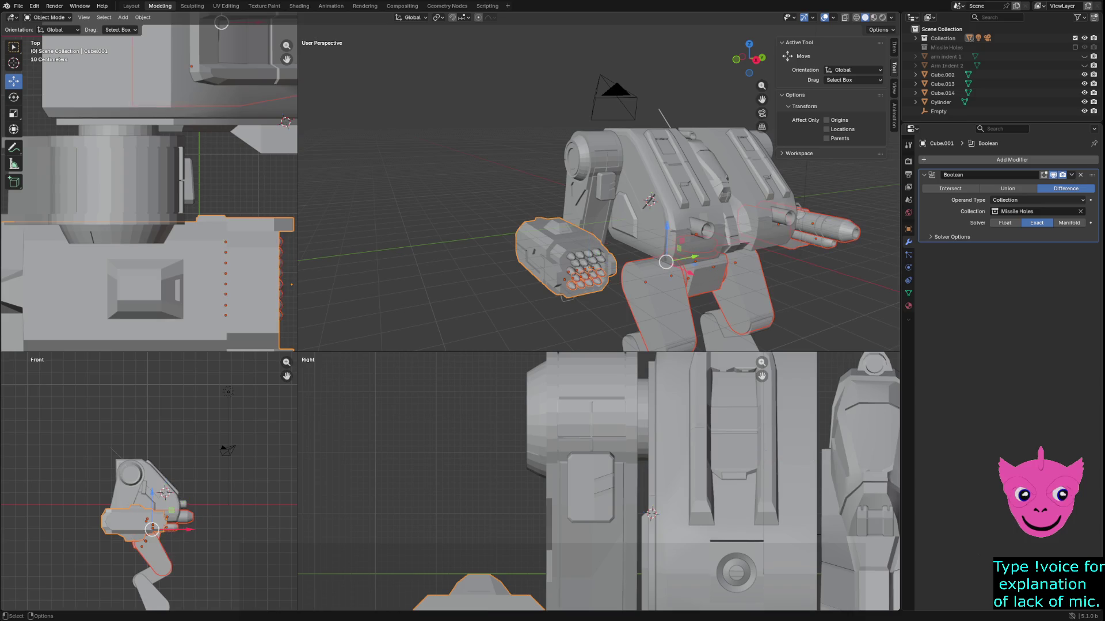
# Select the missile pod on its own, without the shoulder piece.
pyautogui.hotkey('alt', 'a')
pyautogui.moveTo(509, 208)
pyautogui.mouseDown()
pyautogui.moveTo(527, 257)
pyautogui.moveTo(605, 321)
pyautogui.mouseUp()
pyautogui.click(581, 173)
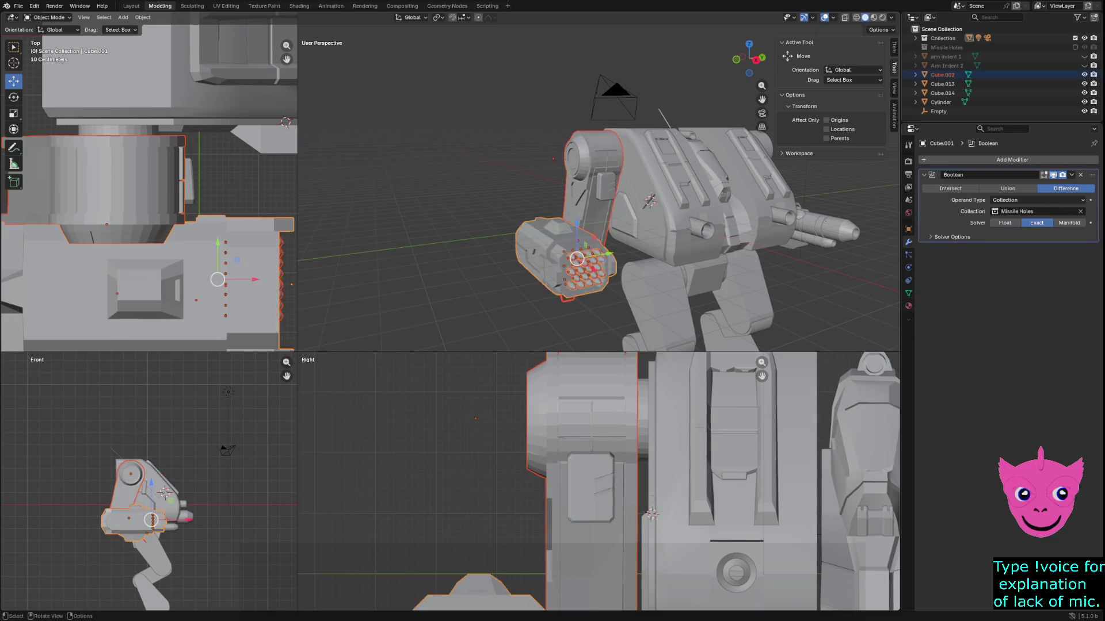
pyautogui.keyDown('shift'); pyautogui.click(566, 271); pyautogui.keyUp('shift')
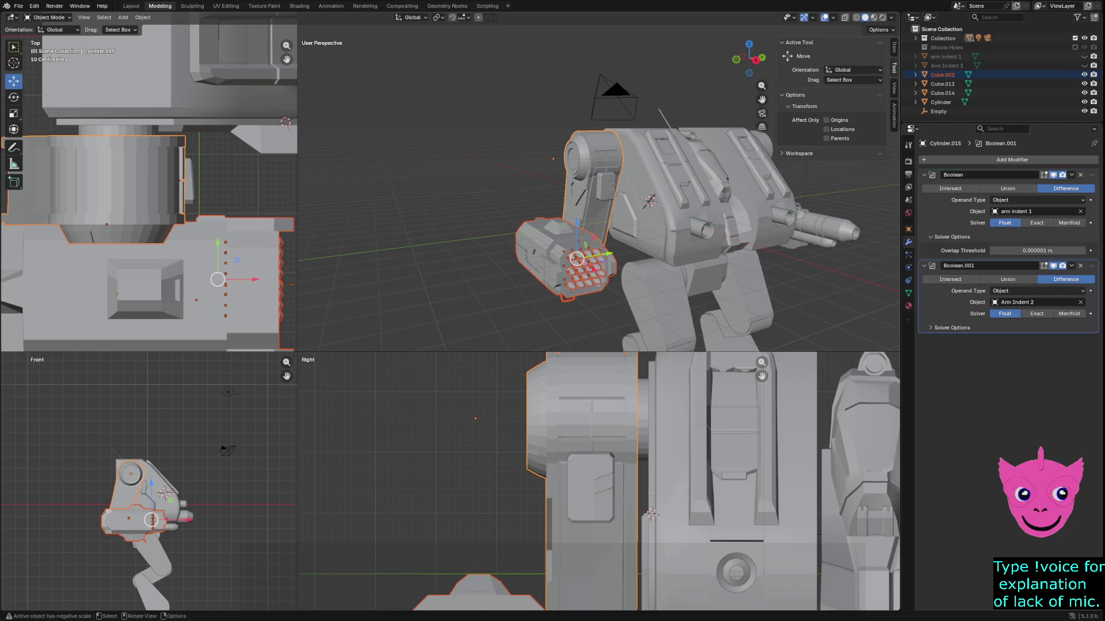
pyautogui.press('r')
pyautogui.press('Escape')
pyautogui.click(577, 260)
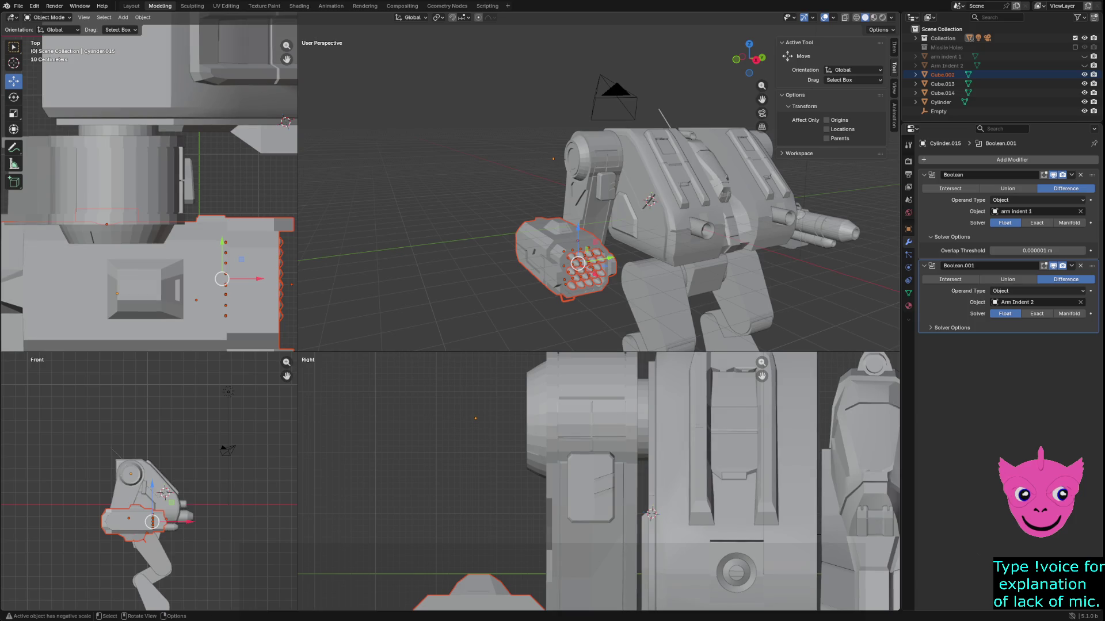
# Move the missile pod -0.494 m along X, then orbit to check its placement.
pyautogui.press('g')
pyautogui.press('x')
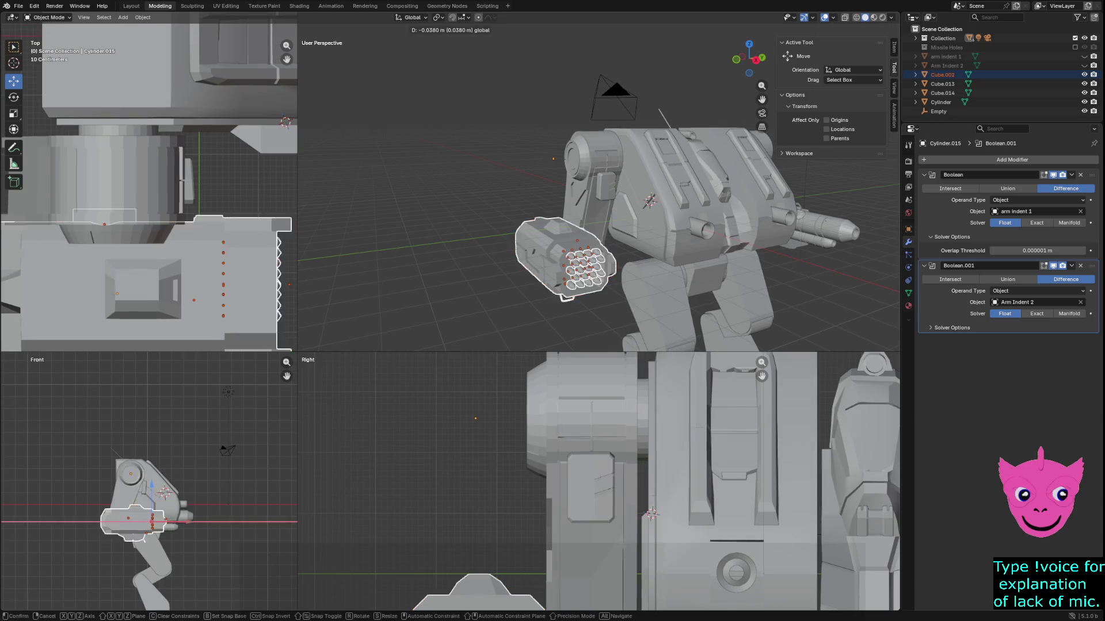
pyautogui.press('Return')
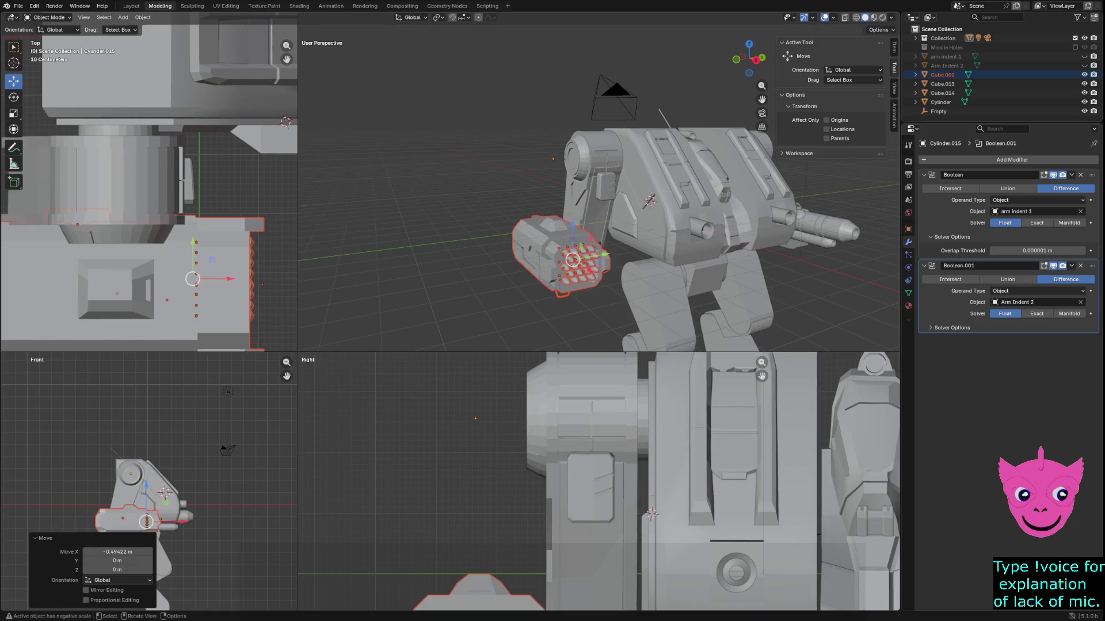
pyautogui.moveTo(599, 195)
pyautogui.mouseDown(button='middle')
pyautogui.moveTo(507, 173)
pyautogui.moveTo(463, 242)
pyautogui.moveTo(379, 245)
pyautogui.moveTo(387, 264)
pyautogui.mouseUp(button='middle')
pyautogui.hotkey('alt', 'a')
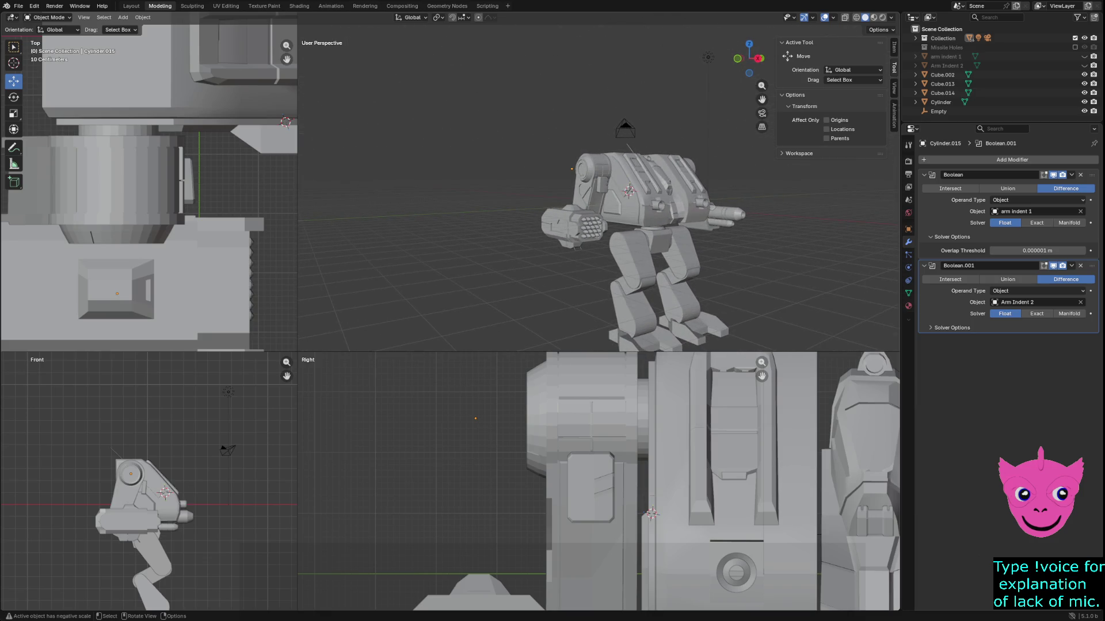
pyautogui.scroll(2, 598, 231)
pyautogui.scroll(2, 599, 230)
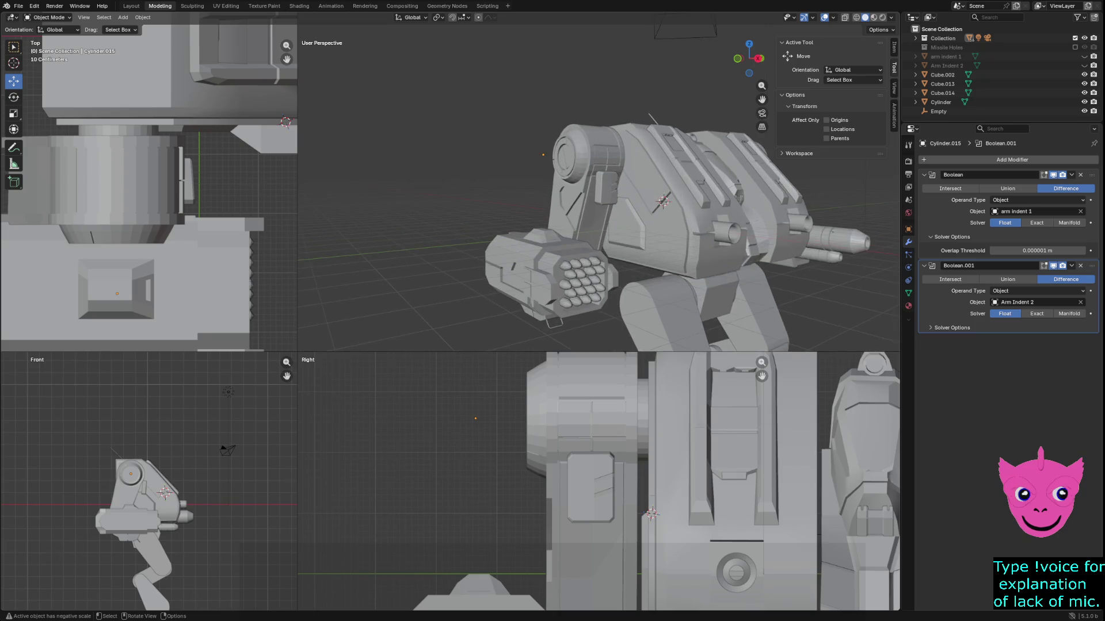
pyautogui.moveTo(599, 230); pyautogui.dragTo(570, 236, button='middle')
# Rotate the small slot piece Cube.014 by about -10°.
pyautogui.click(629, 184)
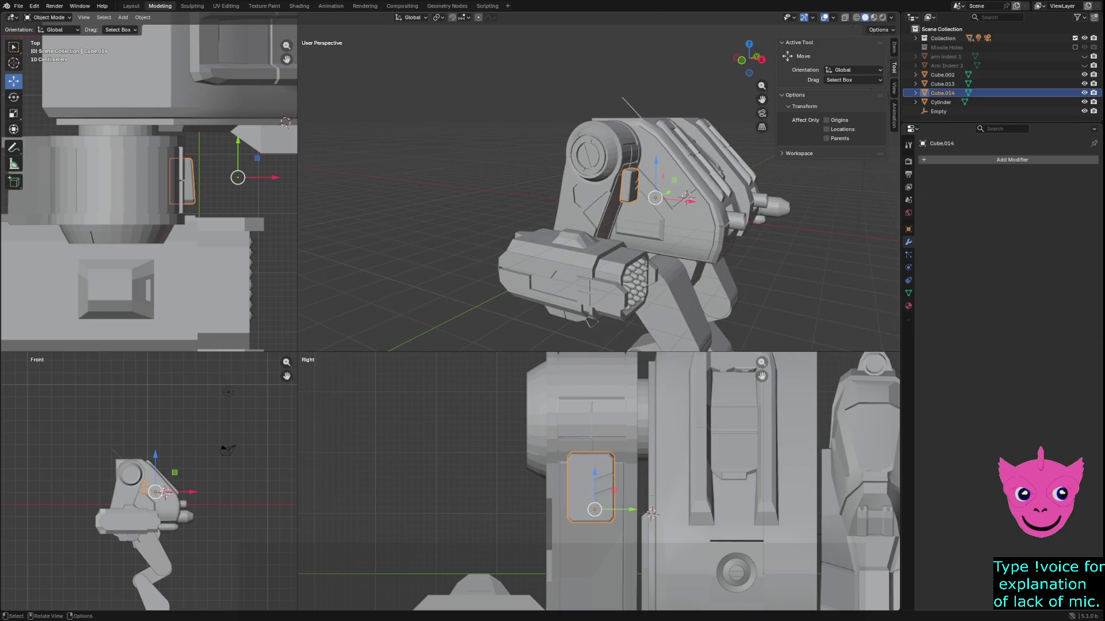
pyautogui.scroll(10, 149, 481)
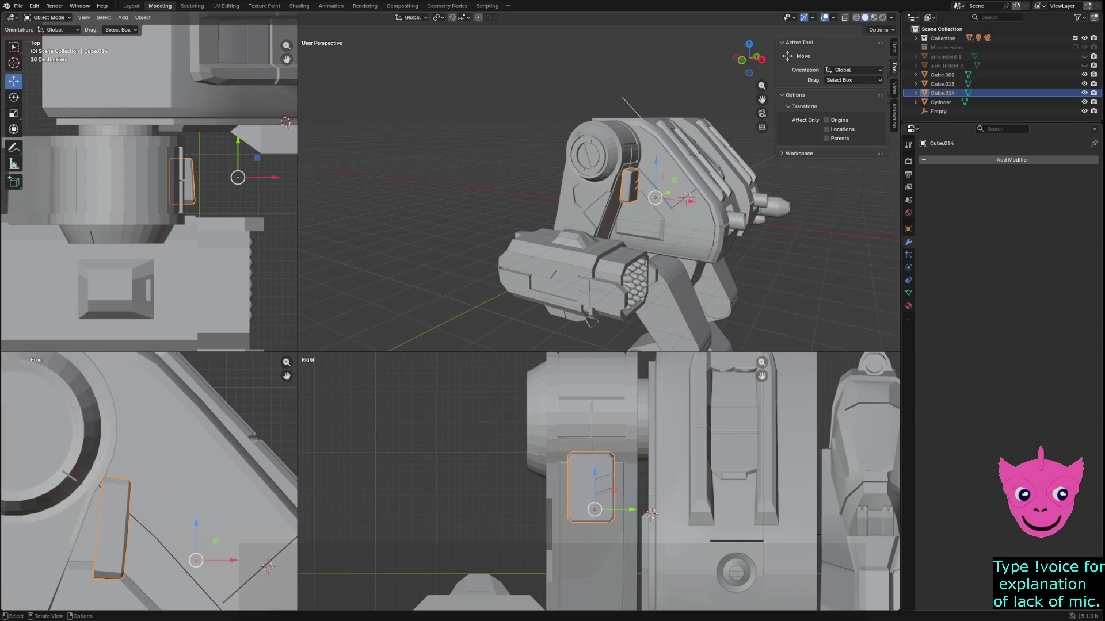
pyautogui.scroll(-1, 149, 481)
pyautogui.scroll(-3, 149, 481)
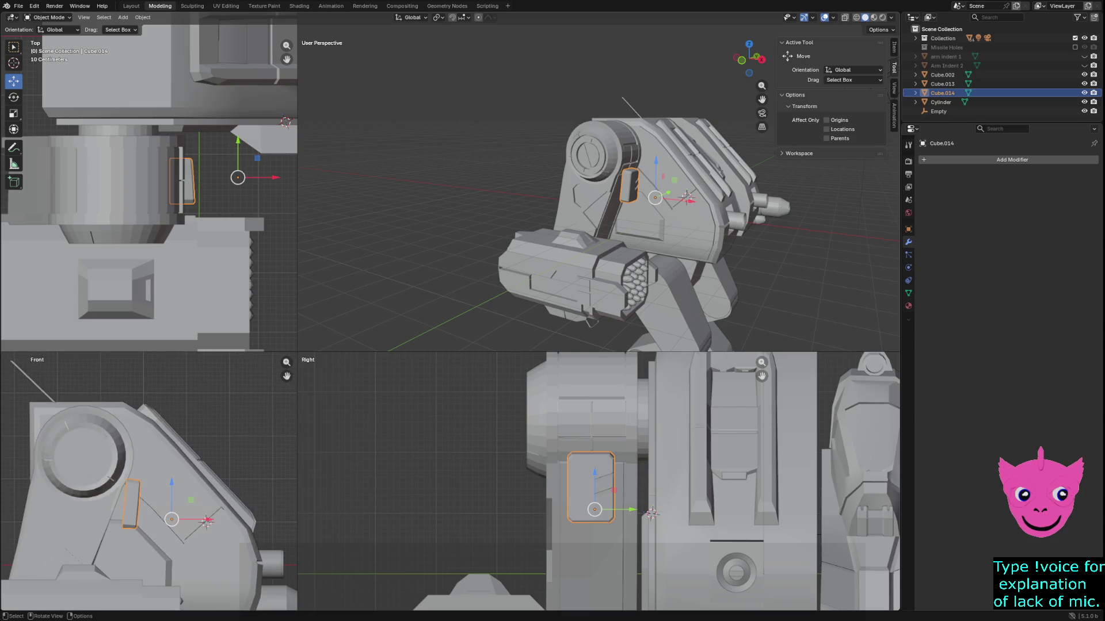
pyautogui.press('r')
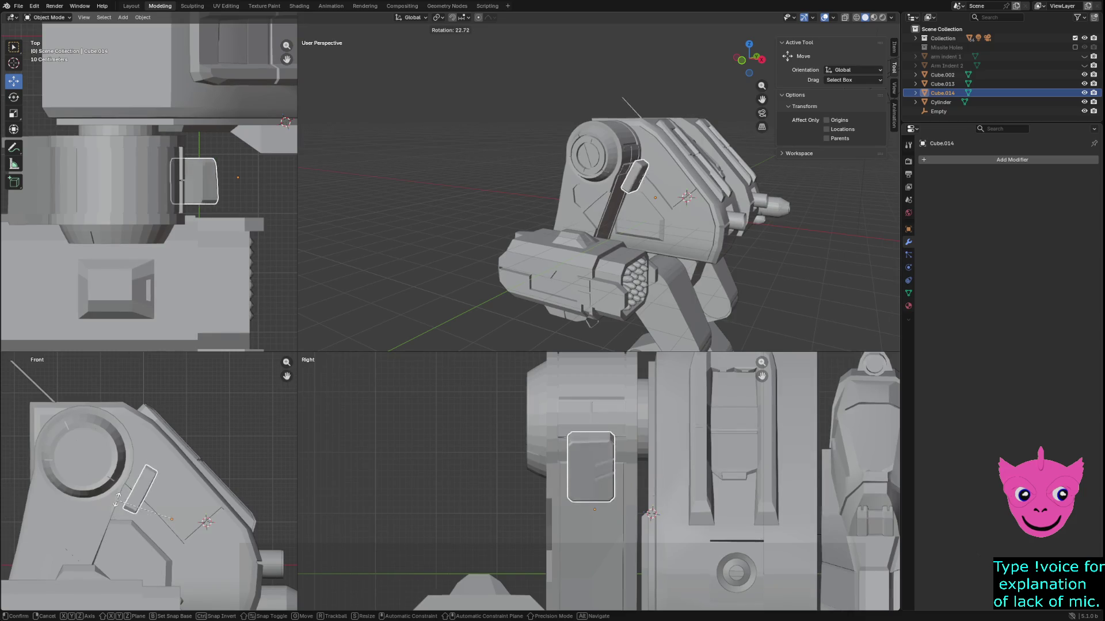
pyautogui.click(117, 496)
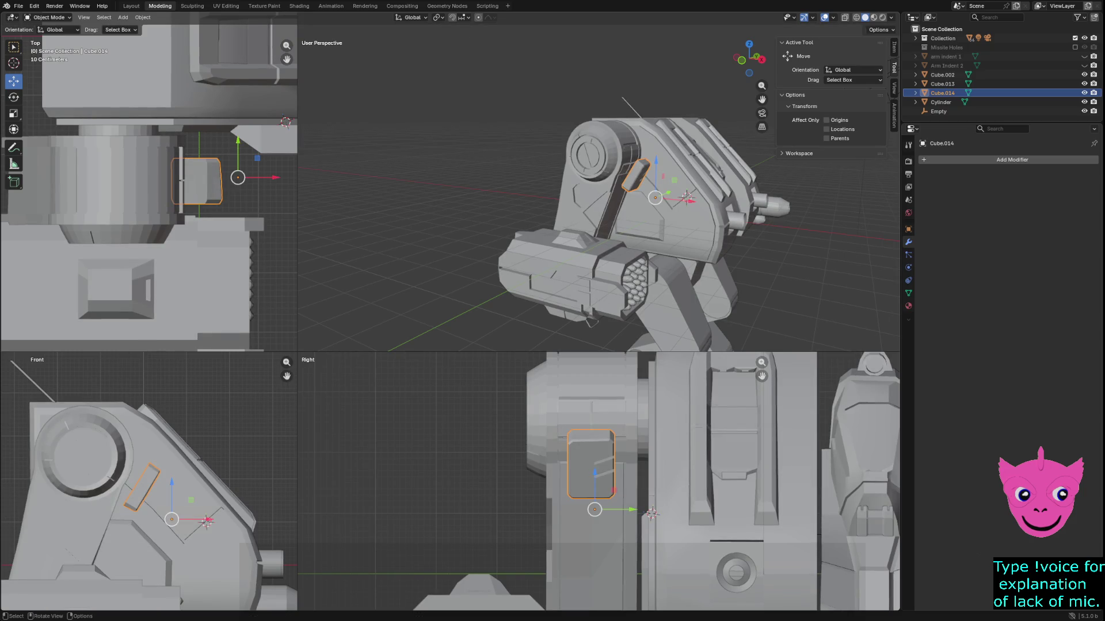
pyautogui.hotkey('ctrl', '1')
pyautogui.hotkey('ctrl', 'z')
pyautogui.press('r')
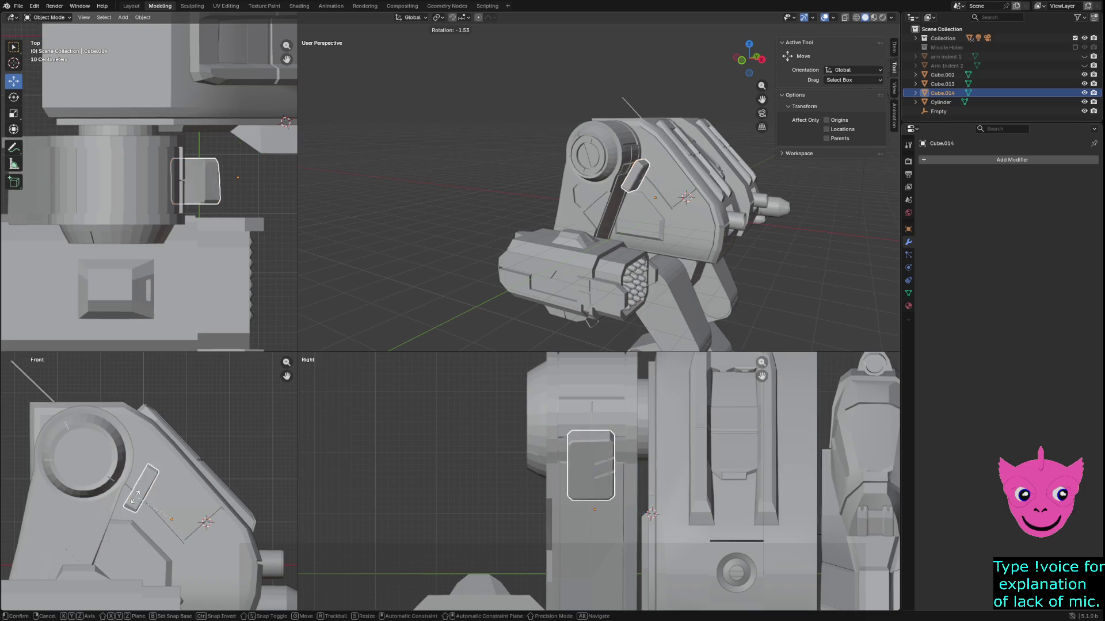
pyautogui.press('Return')
# Drag the slot piece lower on the shoulder plate and deselect it.
pyautogui.hotkey('shift', '[')
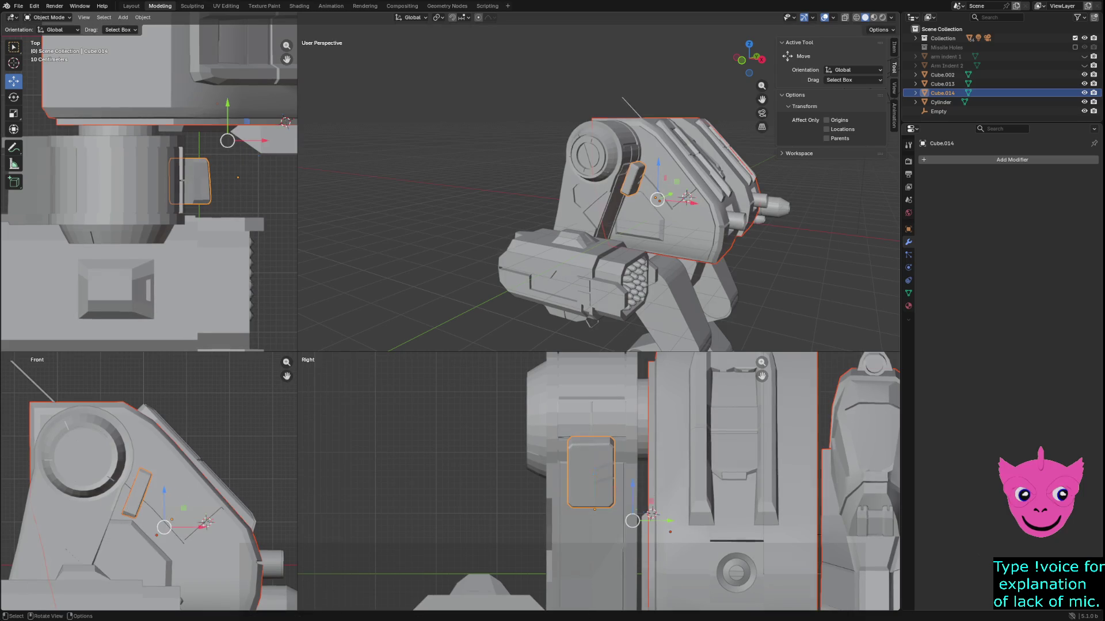
pyautogui.hotkey('ctrl', 'z')
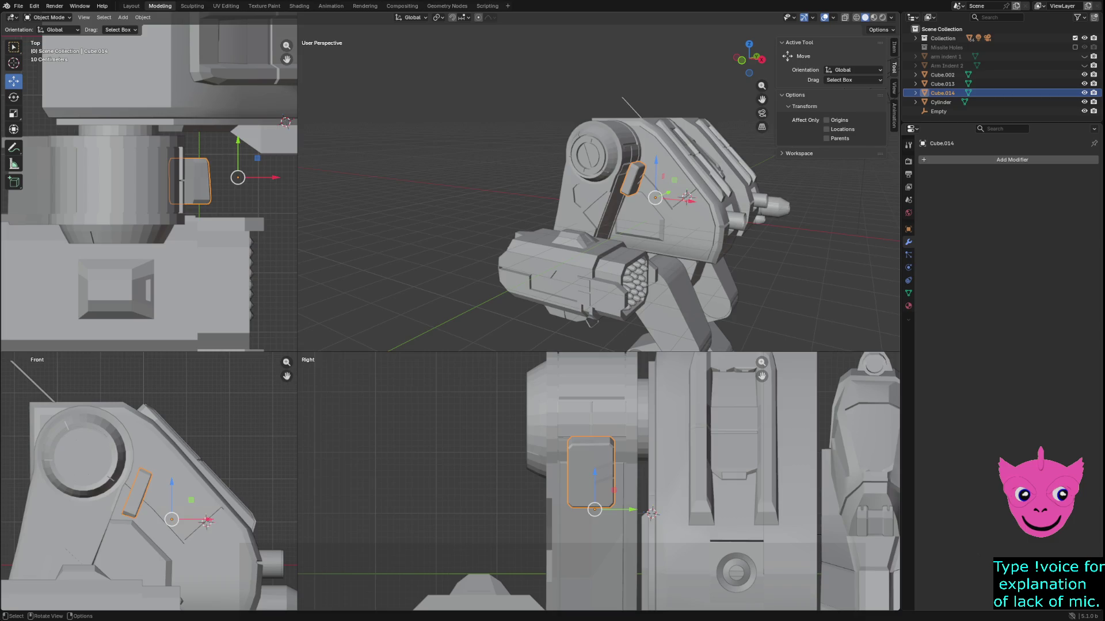
pyautogui.moveTo(191, 500); pyautogui.dragTo(168, 522)
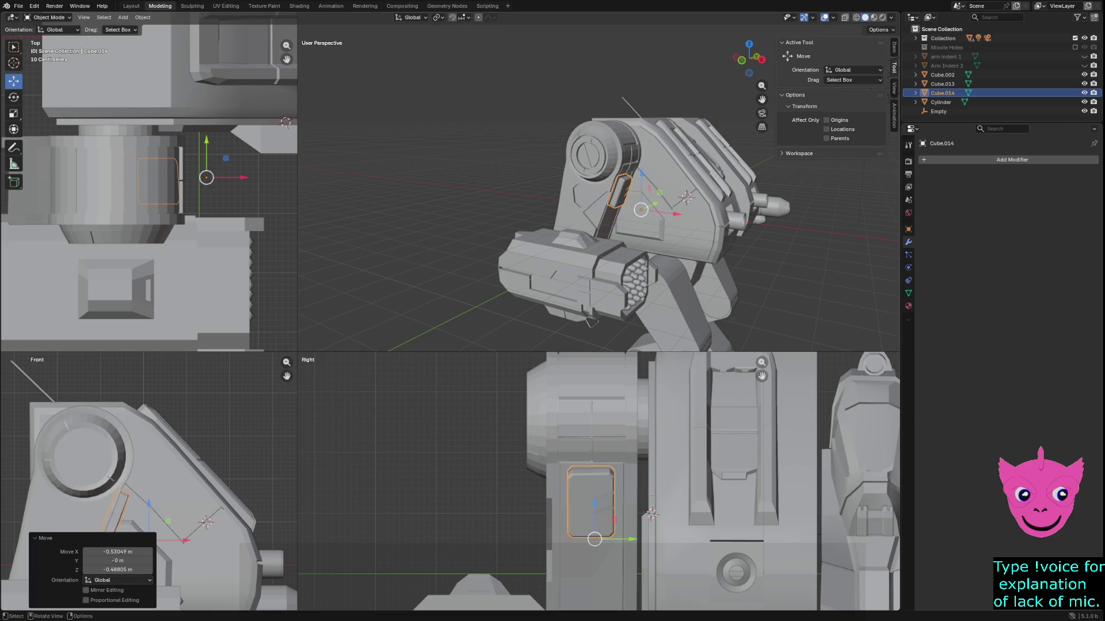
pyautogui.hotkey('alt', 'a')
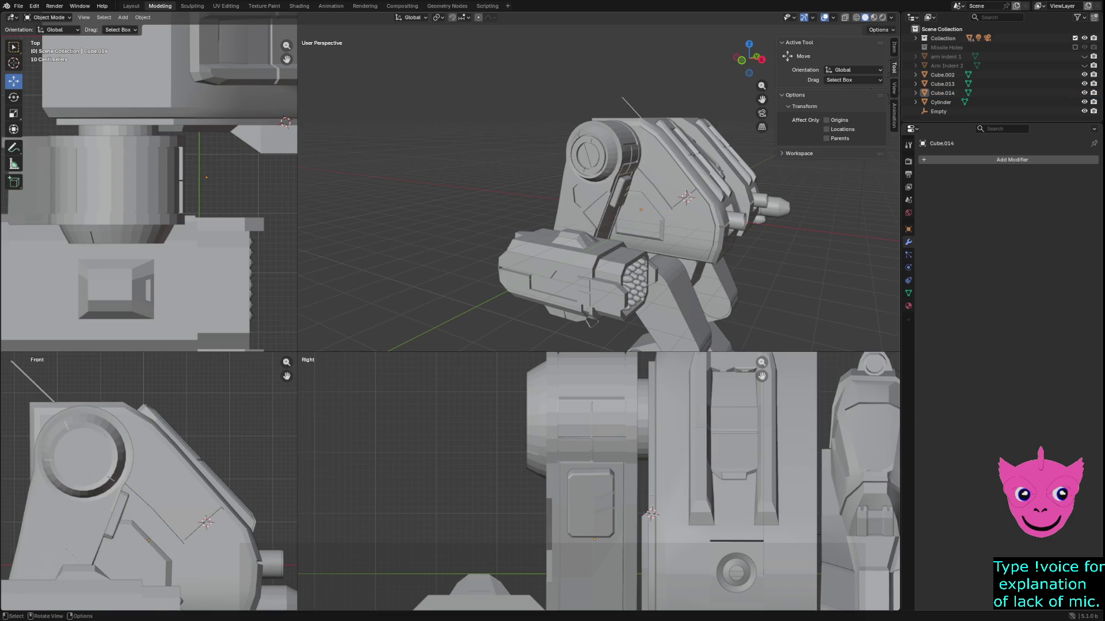
# Select the shoulder cylinder Cylinder.015 and make the arm indent 1 cutter visible.
pyautogui.moveTo(599, 190)
pyautogui.mouseDown(button='middle')
pyautogui.moveTo(624, 190)
pyautogui.moveTo(547, 192)
pyautogui.moveTo(581, 189)
pyautogui.moveTo(415, 173)
pyautogui.mouseUp(button='middle')
pyautogui.scroll(6, 581, 190)
pyautogui.scroll(2, 581, 190)
pyautogui.scroll(-2, 575, 190)
pyautogui.scroll(3, 570, 190)
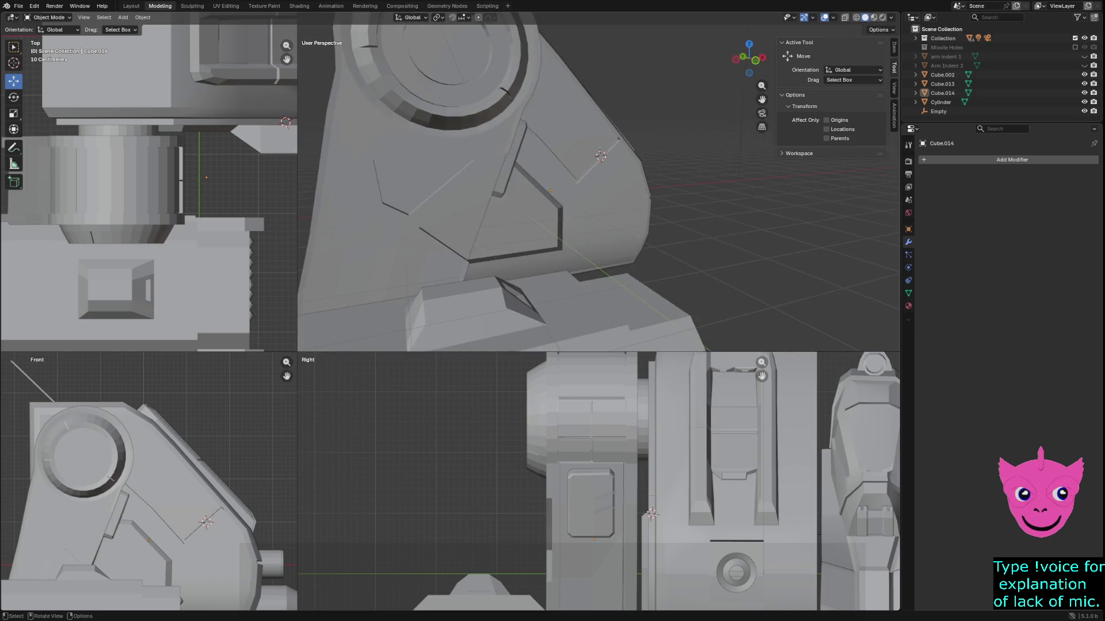
pyautogui.click(414, 173)
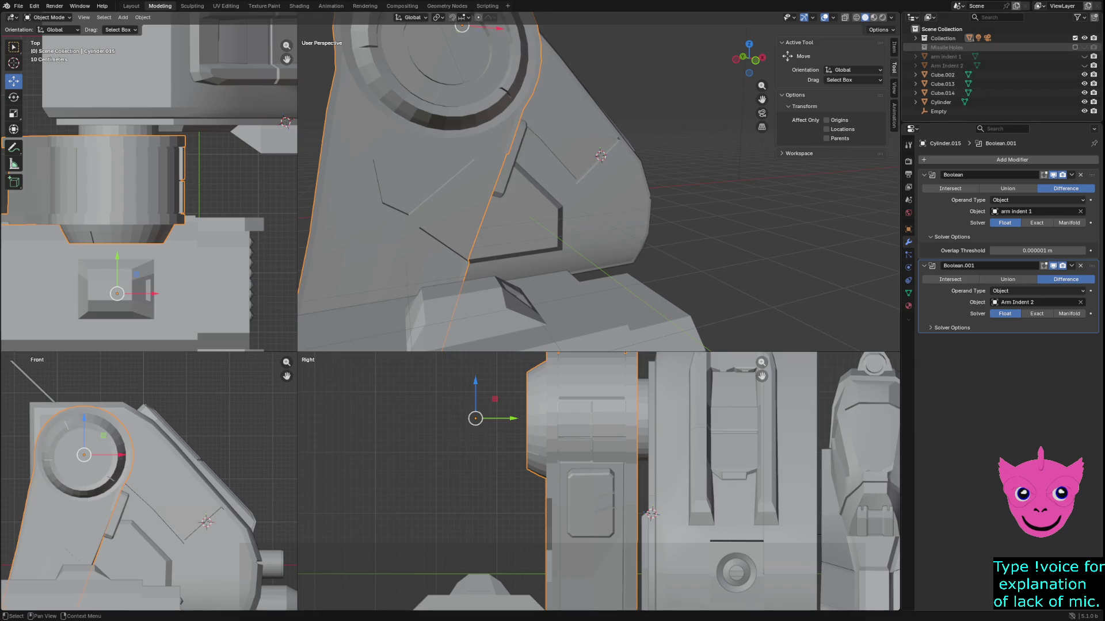
pyautogui.click(1084, 57)
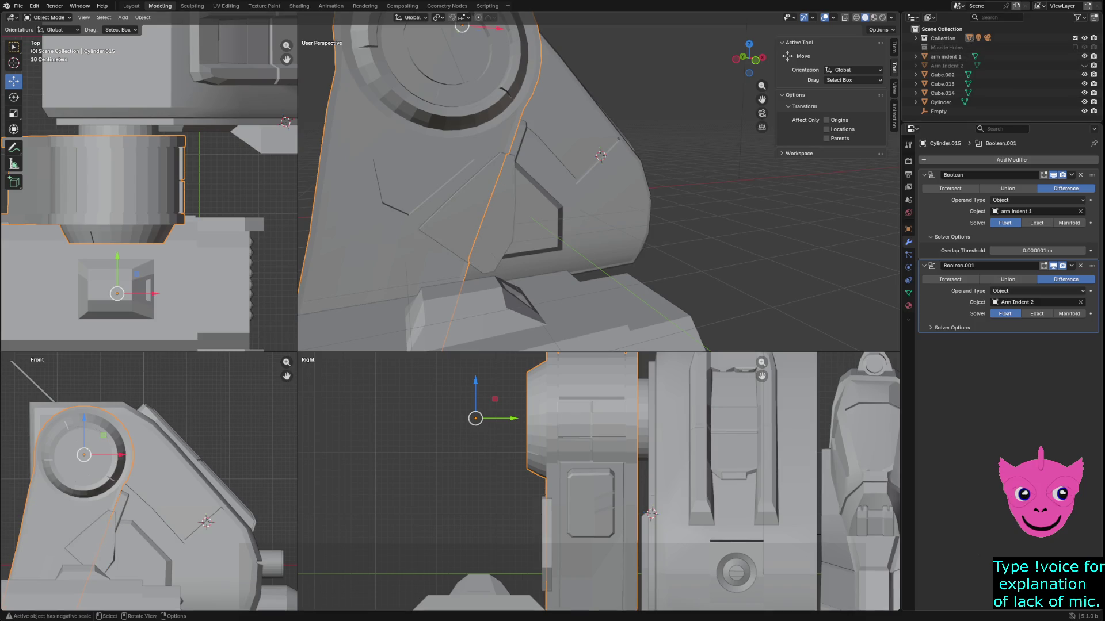
# Undo to hide arm indent 1 again and restore the slot piece's earlier position.
pyautogui.hotkey('ctrl', 'z')
pyautogui.hotkey('ctrl', 'shift', 'z')
pyautogui.hotkey('ctrl', 'z')
pyautogui.hotkey('ctrl', 'z')
pyautogui.hotkey('ctrl', 'z')
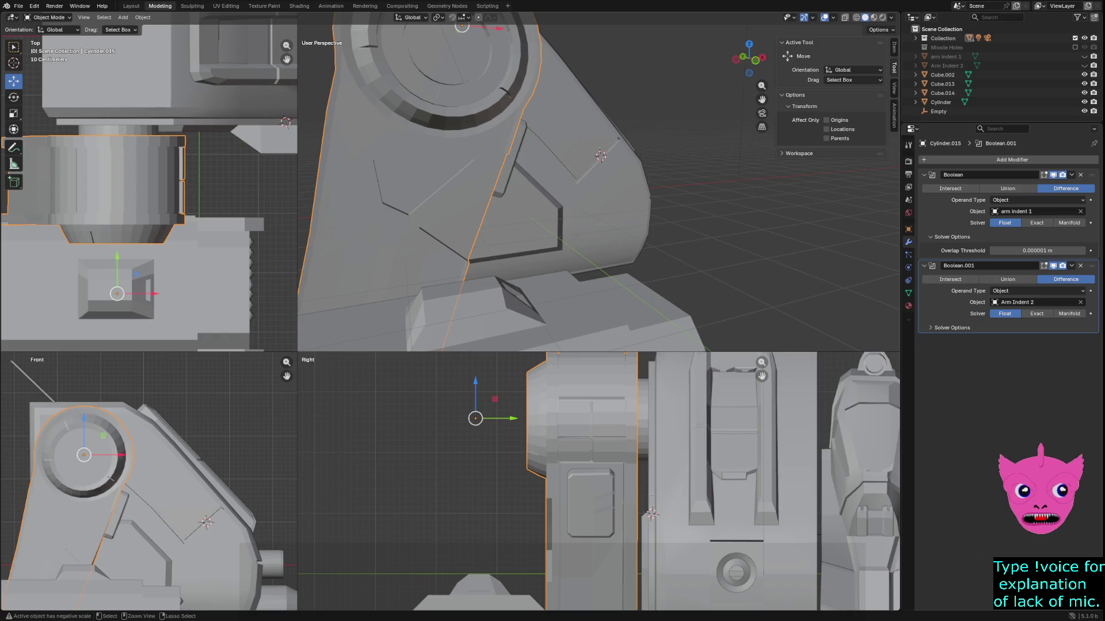
pyautogui.hotkey('ctrl', 'z')
pyautogui.hotkey('ctrl', 'z')
pyautogui.hotkey('ctrl', 'z')
pyautogui.hotkey('ctrl', 'z')
pyautogui.hotkey('ctrl', 'z')
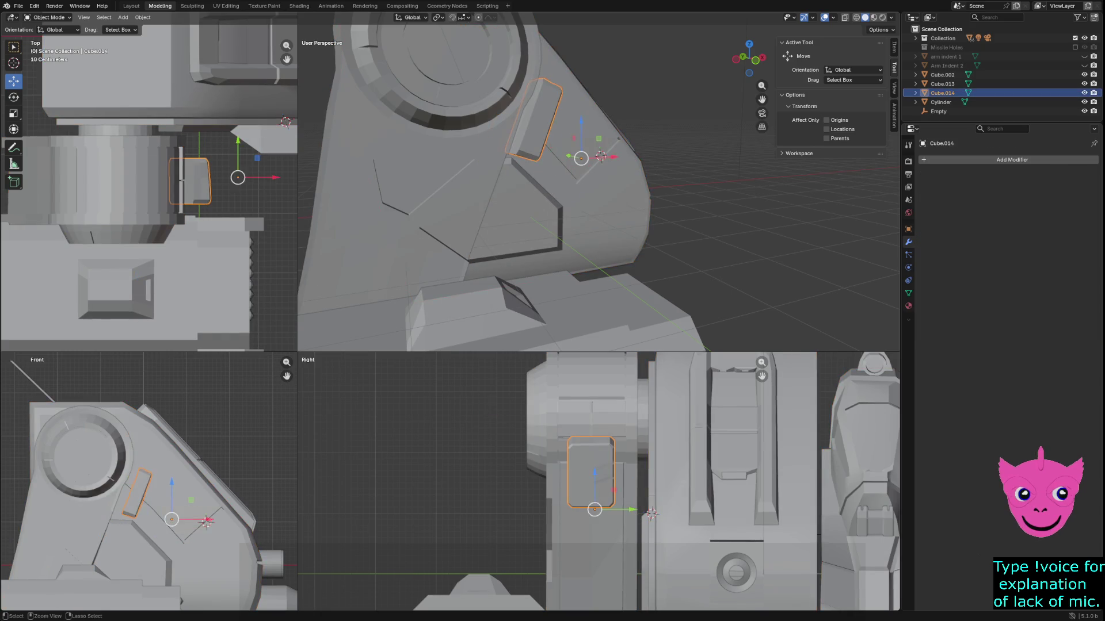
# Undo the last two changes, redo one, and unhide arm indent 1 and Arm Indent 2.
pyautogui.hotkey('ctrl', 'z')
pyautogui.hotkey('ctrl', 'z')
pyautogui.hotkey('ctrl', 'z')
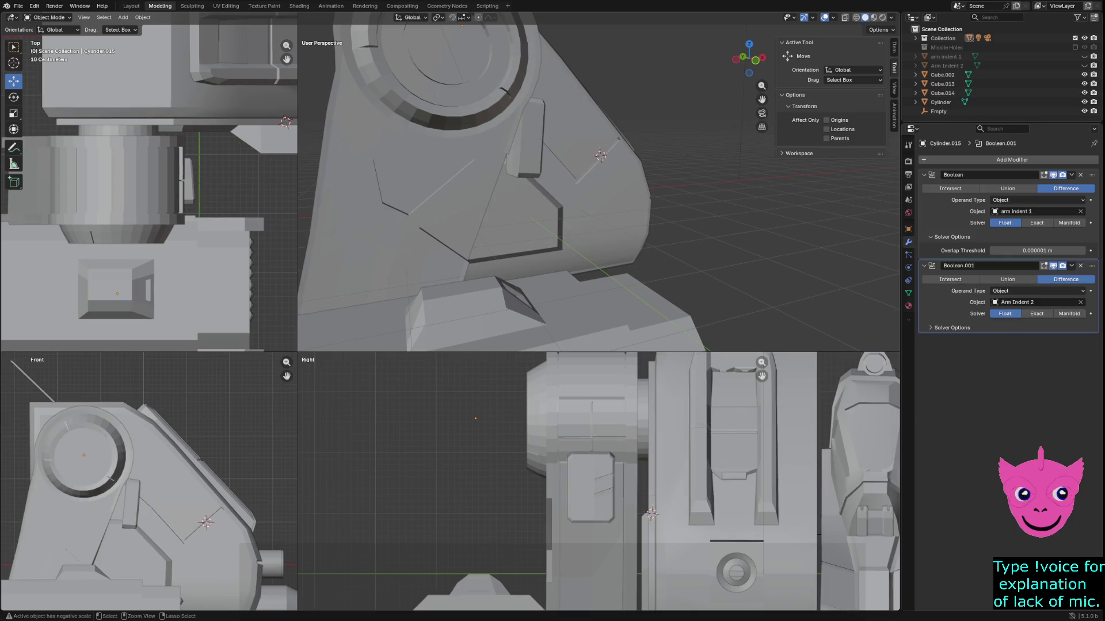
pyautogui.hotkey('ctrl', 'z')
pyautogui.hotkey('ctrl', 'z')
pyautogui.hotkey('ctrl', 'z')
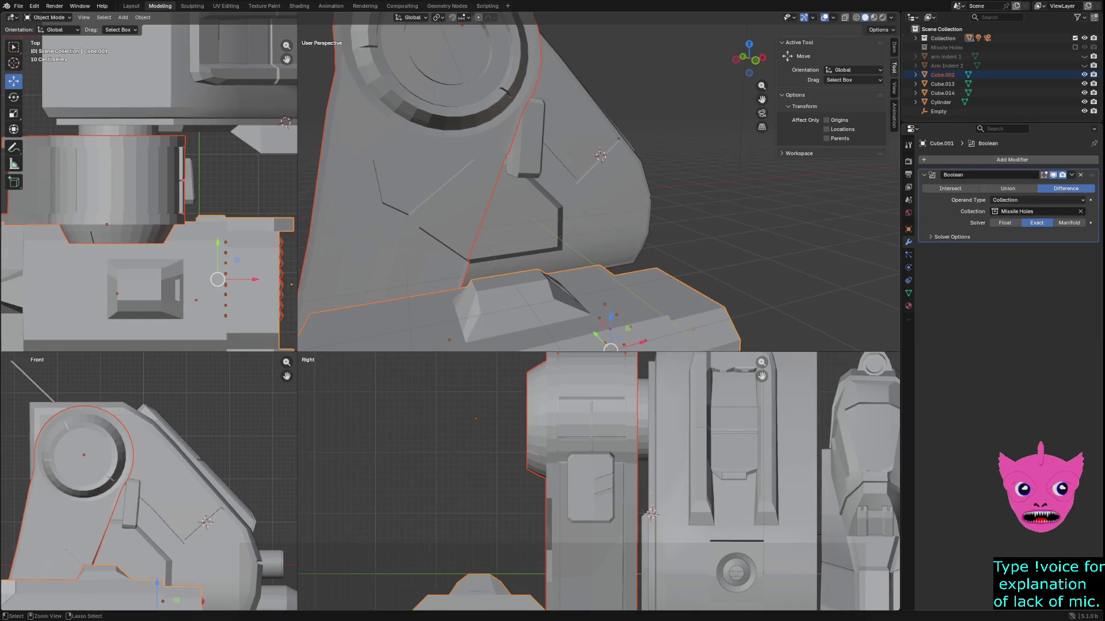
pyautogui.hotkey('ctrl', 'z')
pyautogui.hotkey('ctrl', 'z')
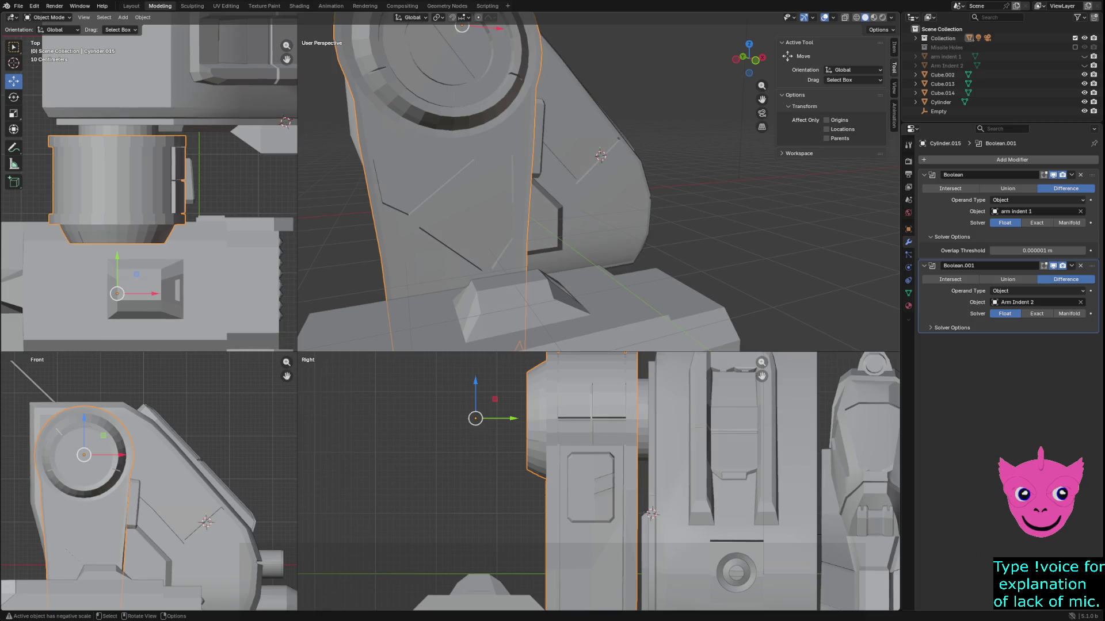
pyautogui.hotkey('ctrl', 'shift', 'z')
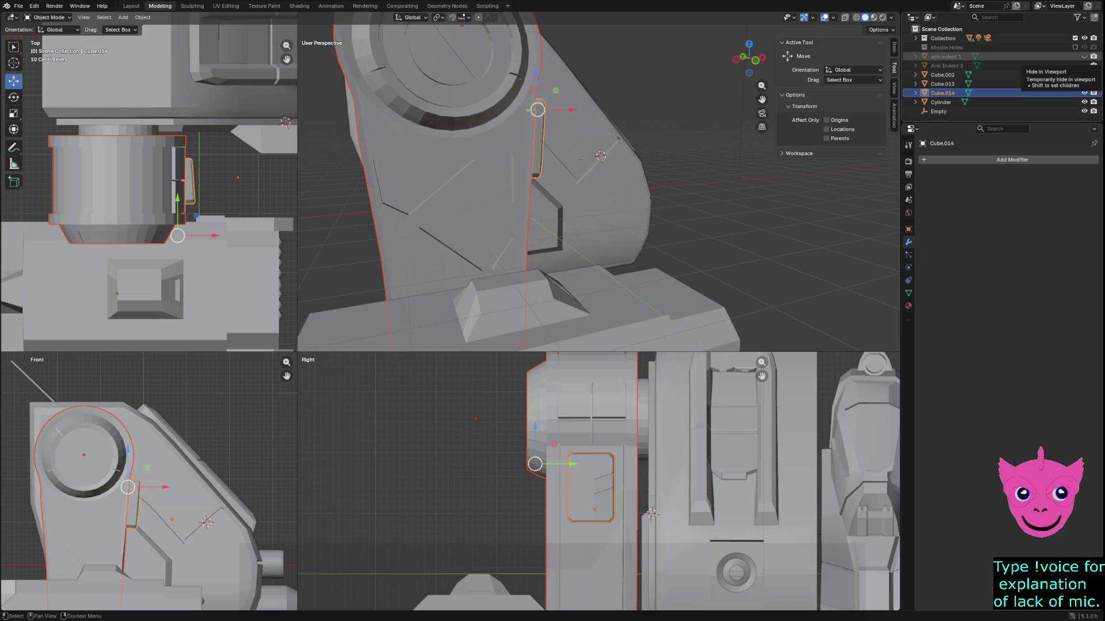
pyautogui.moveTo(1083, 56); pyautogui.dragTo(1084, 65)
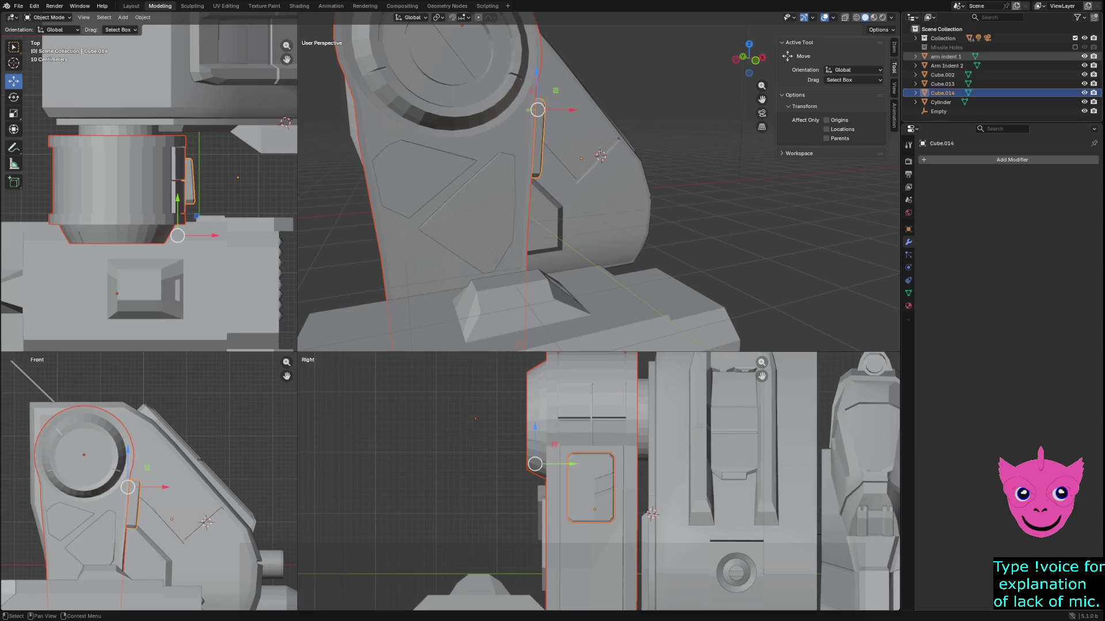
# Toggle each arm indent cutter's visibility to compare the carved arm, leaving both shown.
pyautogui.click(1084, 57)
pyautogui.click(1084, 57)
pyautogui.click(1084, 65)
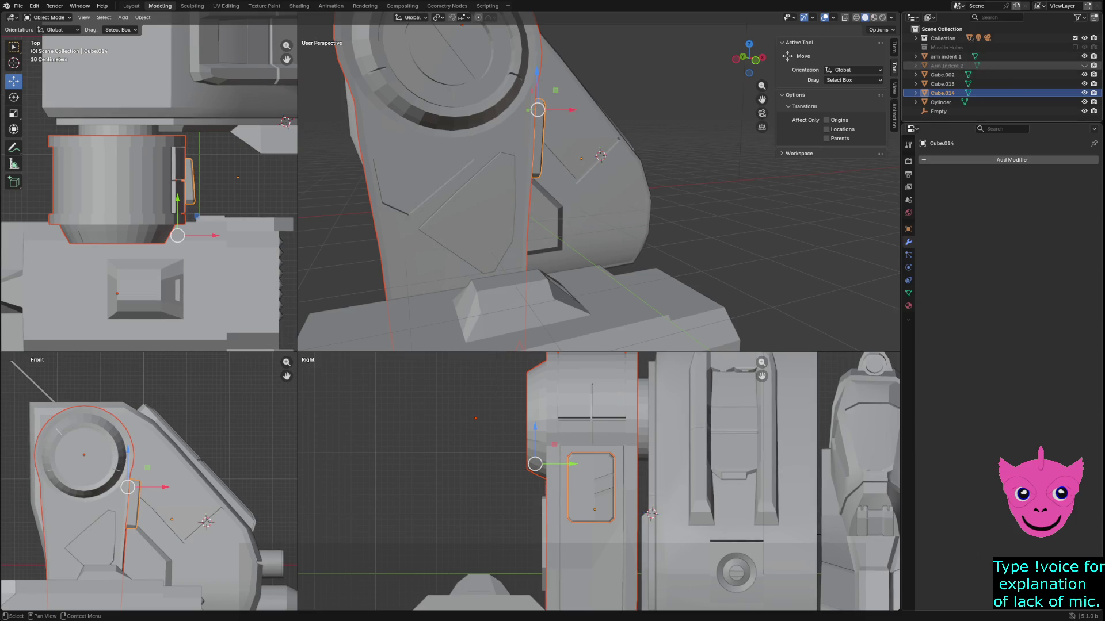
pyautogui.keyDown('shift'); pyautogui.click(449, 143); pyautogui.keyUp('shift')
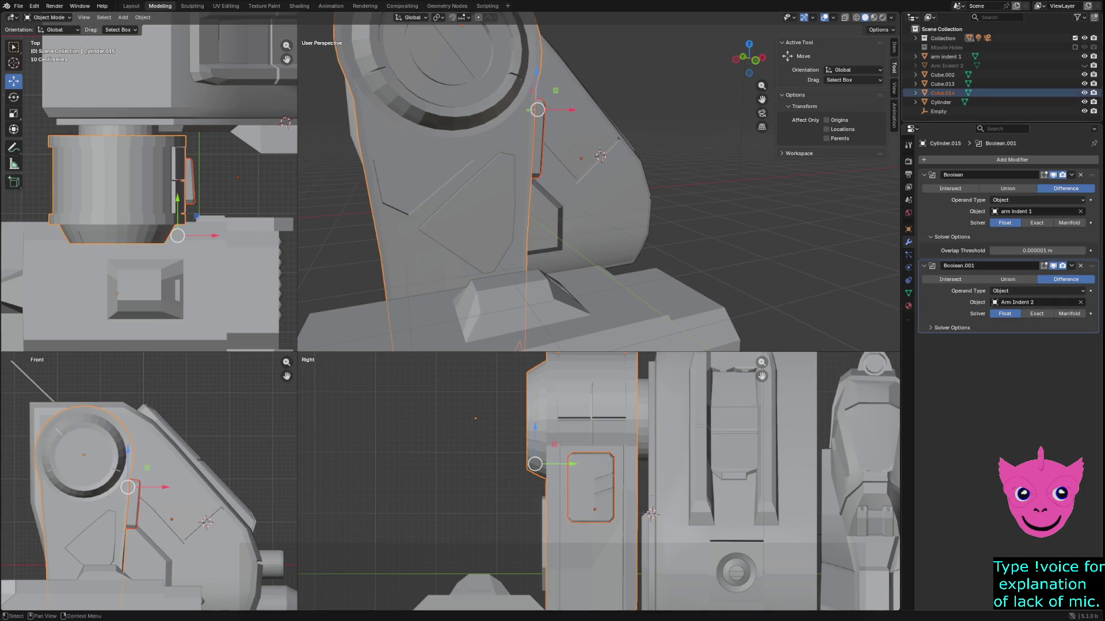
pyautogui.click(1084, 66)
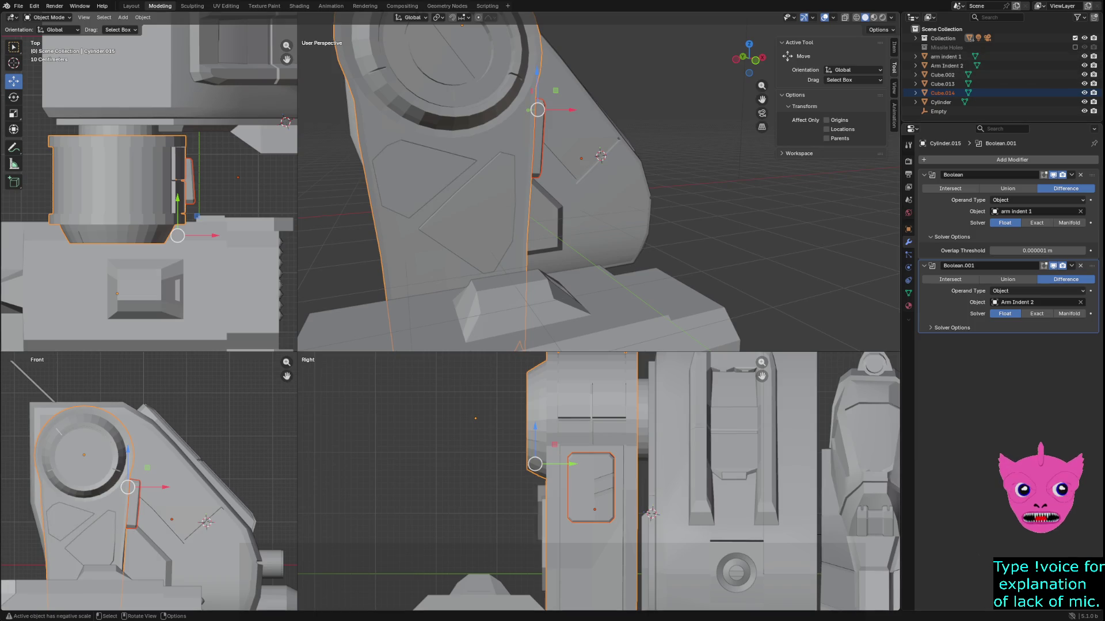
pyautogui.moveTo(599, 173); pyautogui.dragTo(570, 180, button='middle')
# Select arm indent 1, Arm Indent 2 and the Cube.014 bracket together.
pyautogui.keyDown('ctrl'); pyautogui.click(947, 65); pyautogui.keyUp('ctrl')
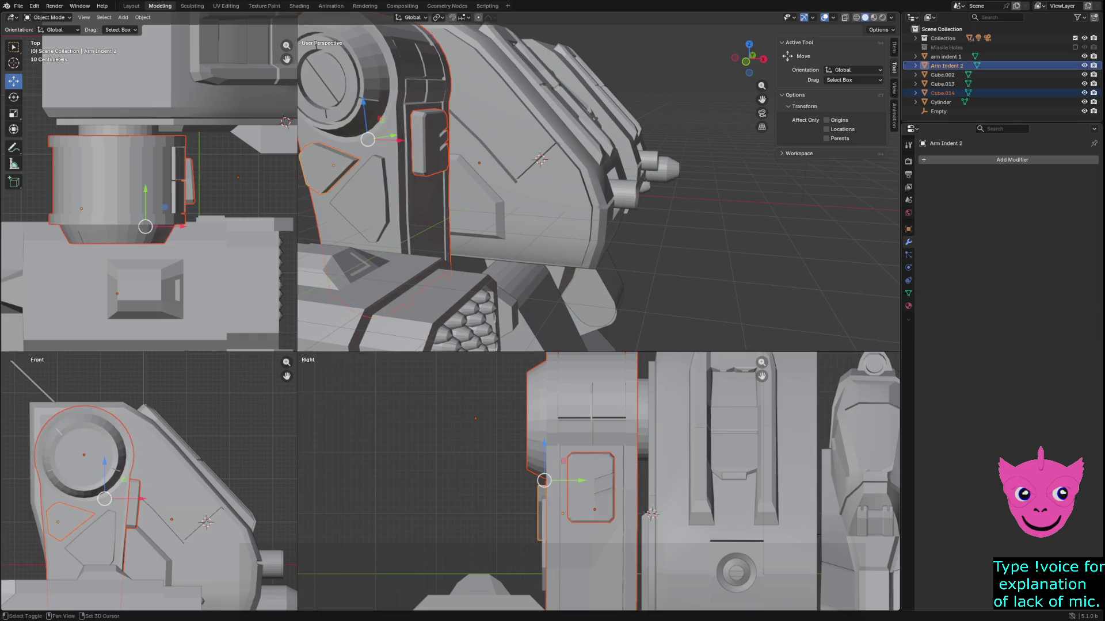
pyautogui.keyDown('ctrl'); pyautogui.click(945, 57); pyautogui.keyUp('ctrl')
pyautogui.keyDown('ctrl'); pyautogui.click(941, 92); pyautogui.keyUp('ctrl')
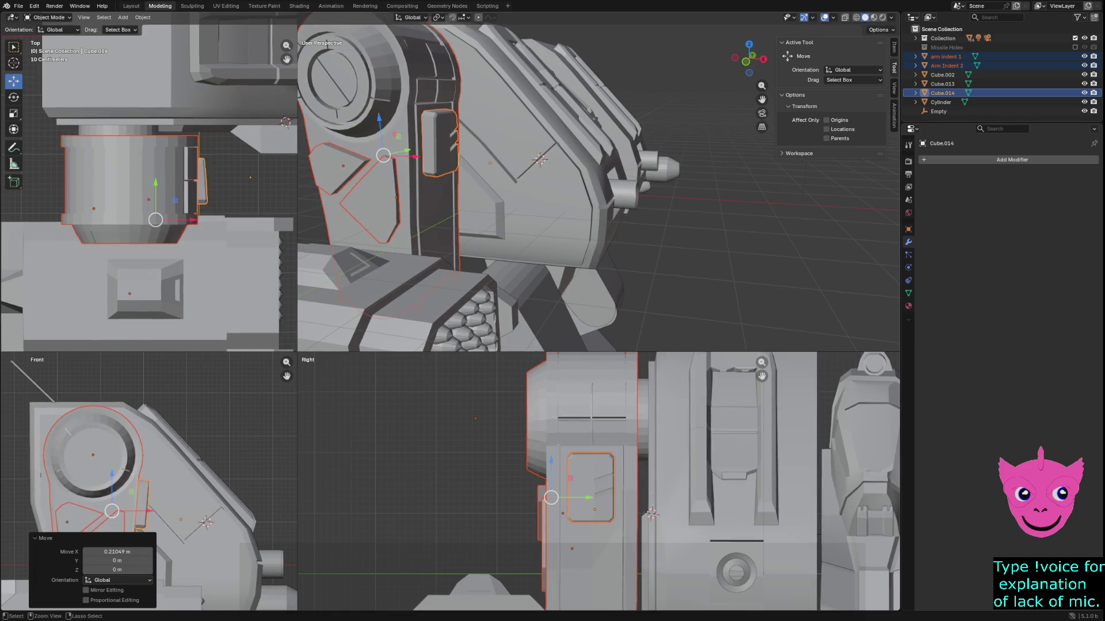
# Try small free rotations of the selection, undoing the 17.6° attempt.
pyautogui.moveTo(518, 198); pyautogui.dragTo(430, 200, button='middle')
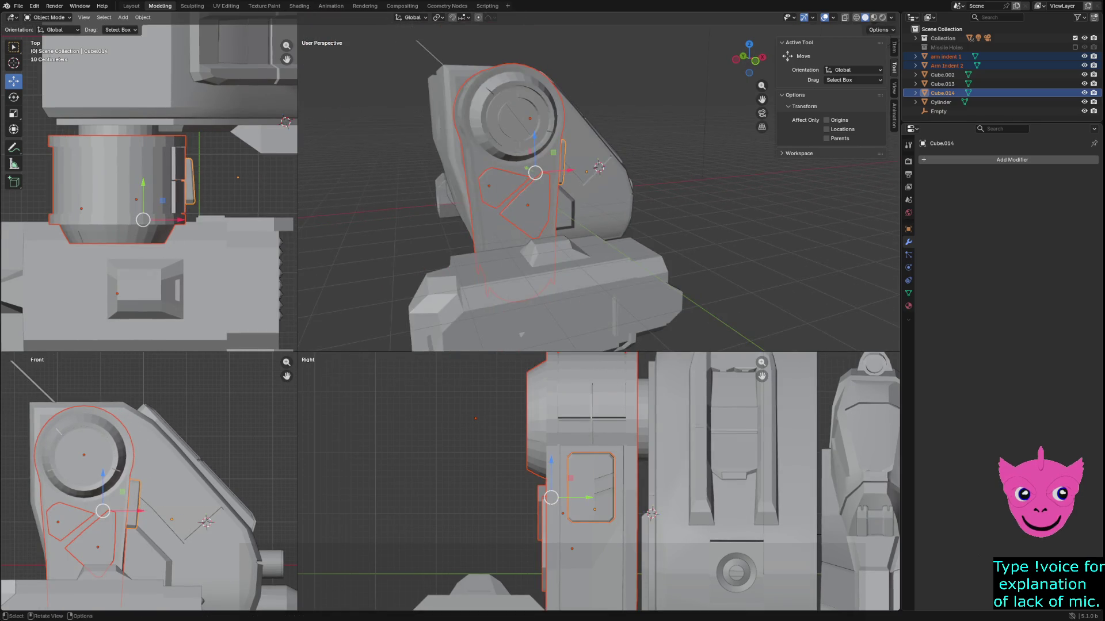
pyautogui.press('r')
pyautogui.click(431, 200)
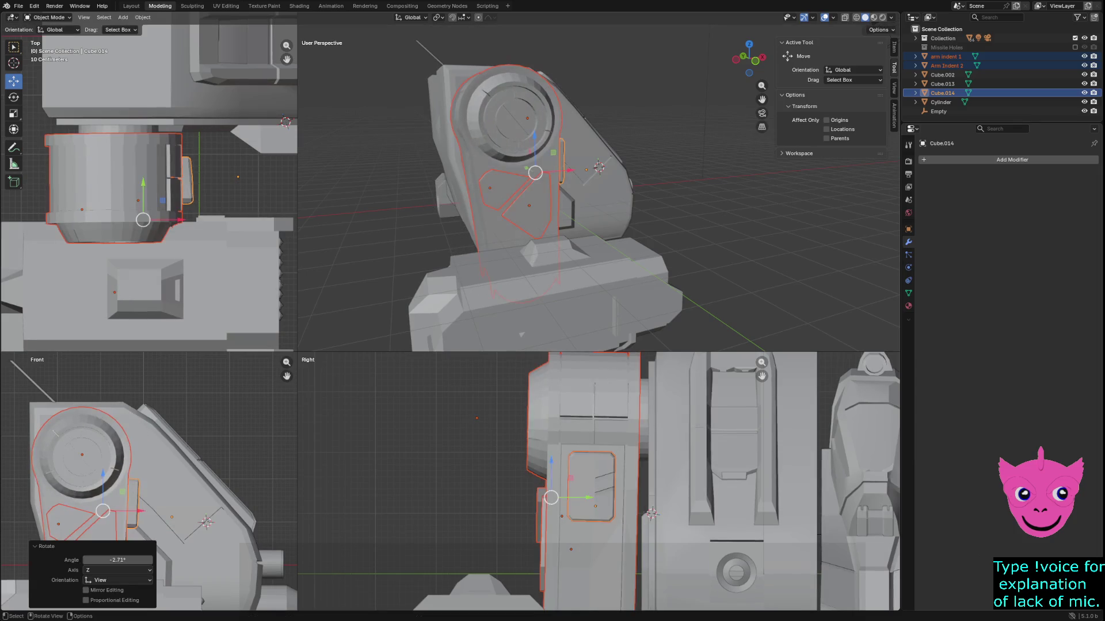
pyautogui.press('r')
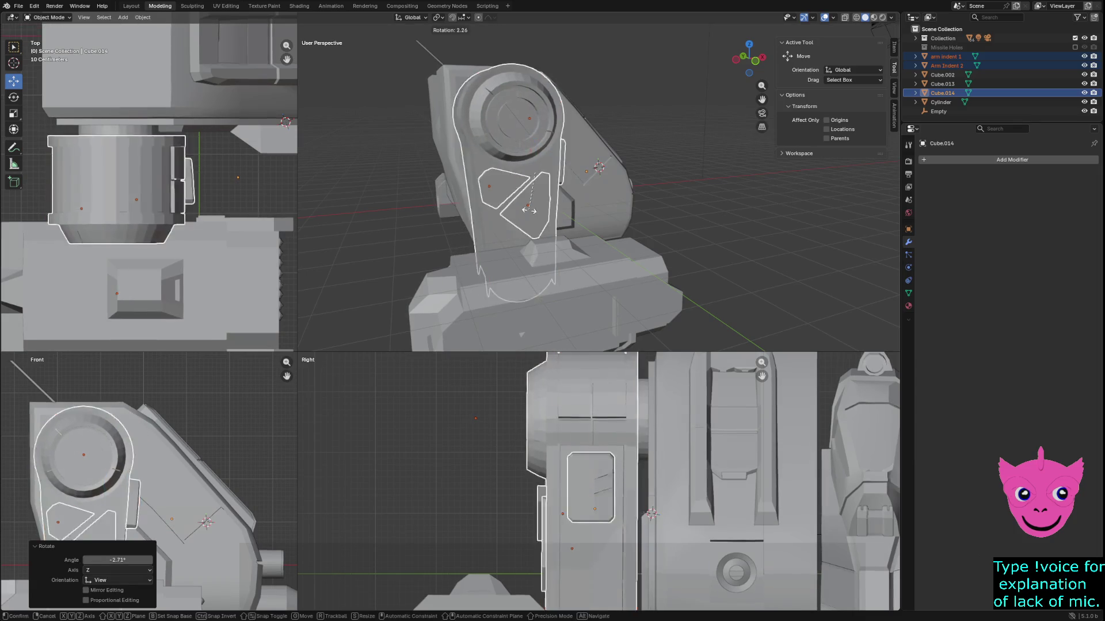
pyautogui.click(525, 188)
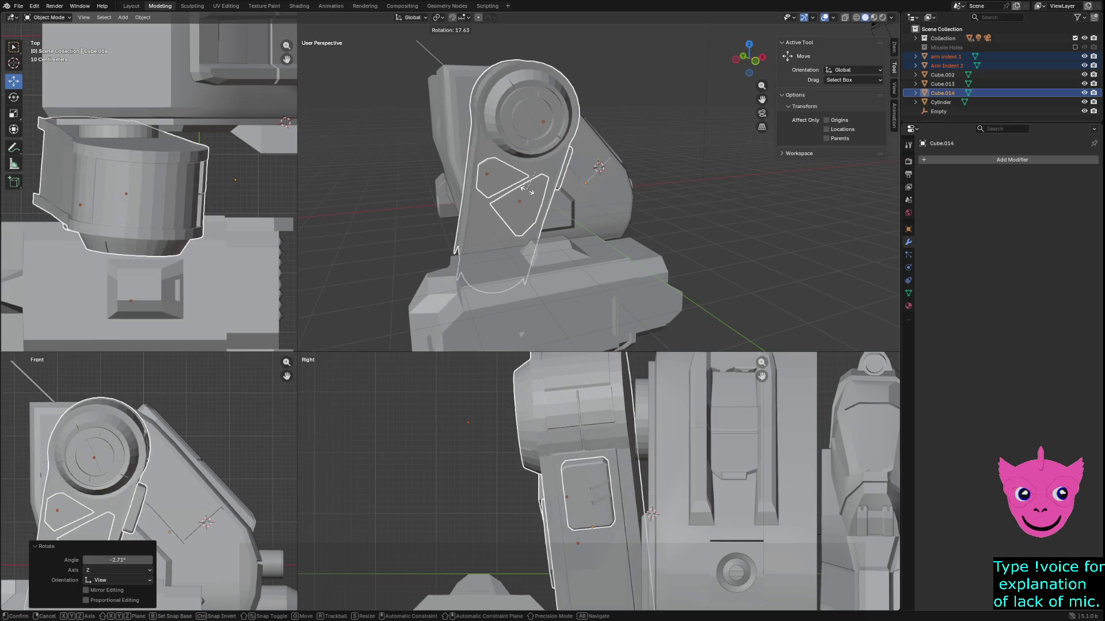
pyautogui.hotkey('ctrl', 'z')
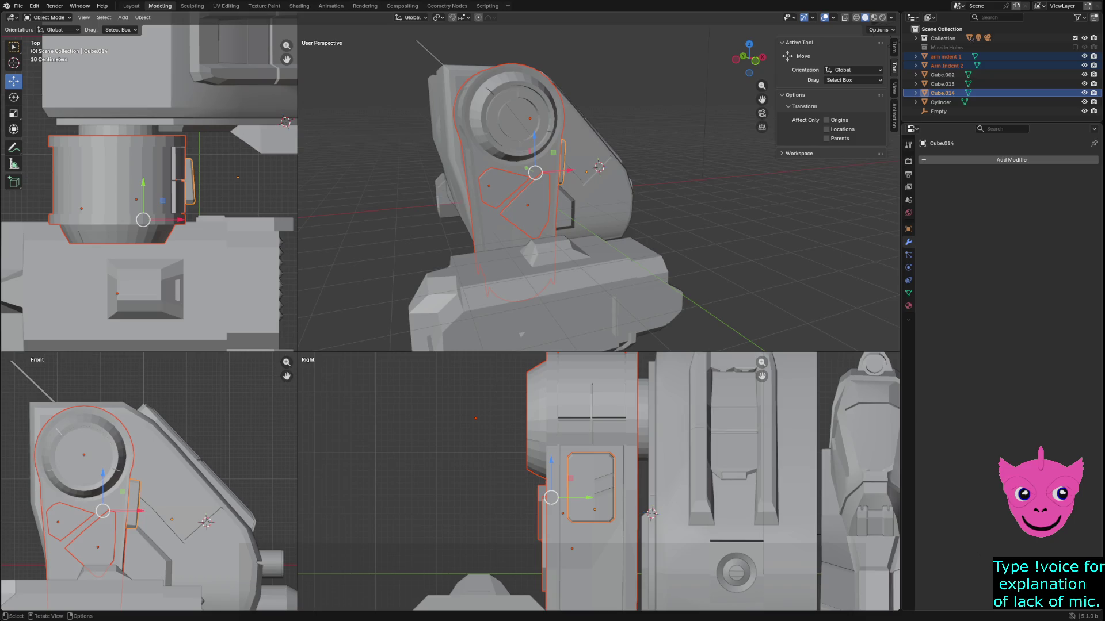
# Rotate the bracket and cutters 15.1° about global Y, then switch to wireframe shading.
pyautogui.press('r')
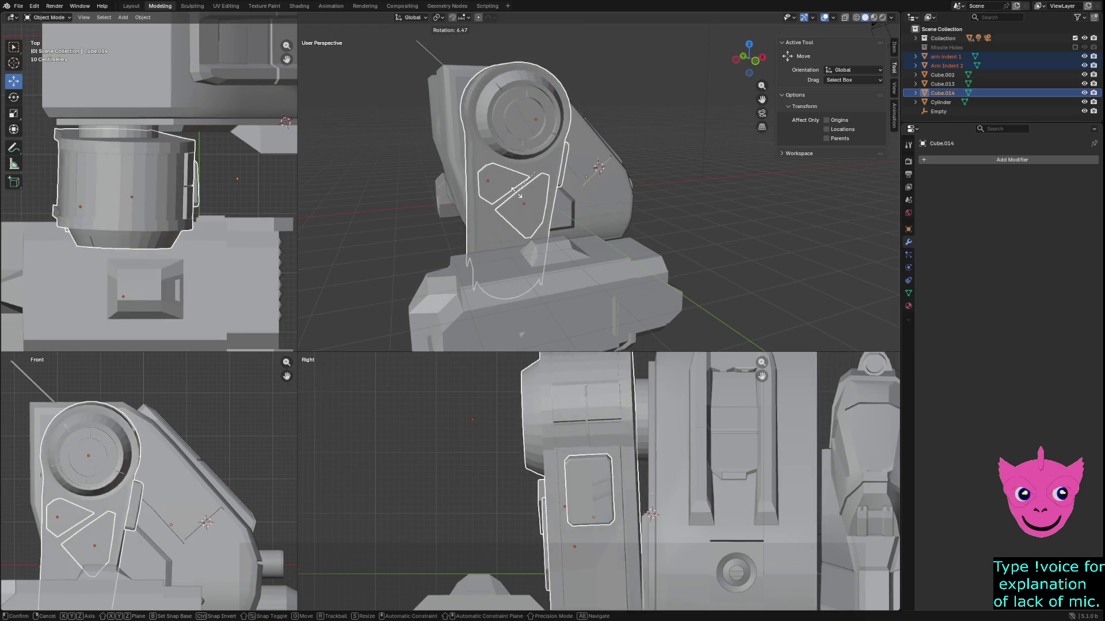
pyautogui.press('y')
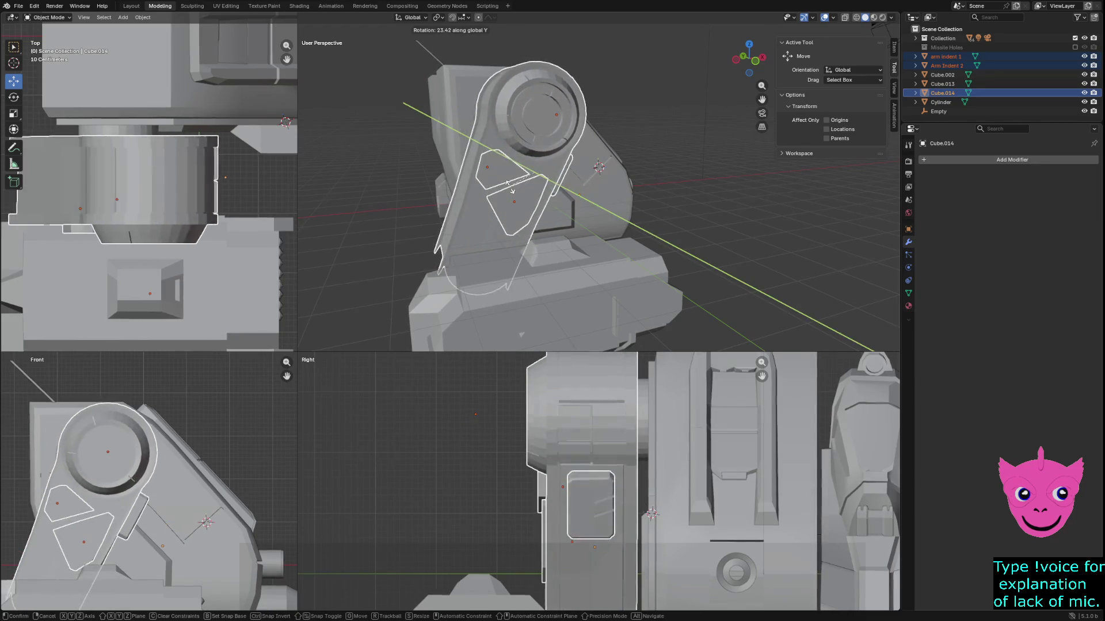
pyautogui.click(512, 185)
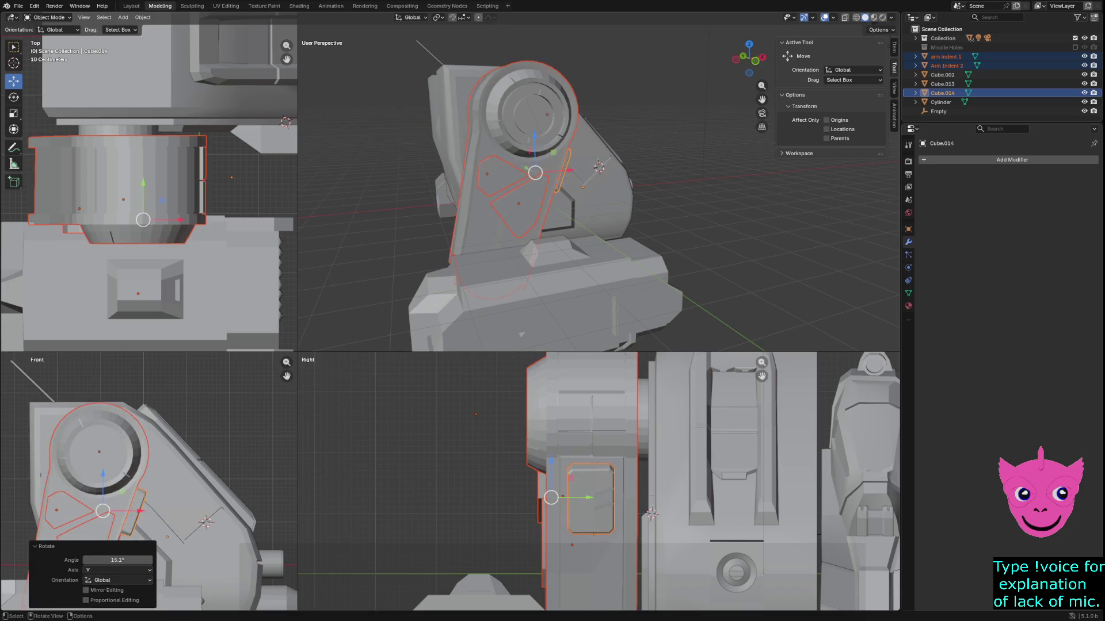
pyautogui.press('z')
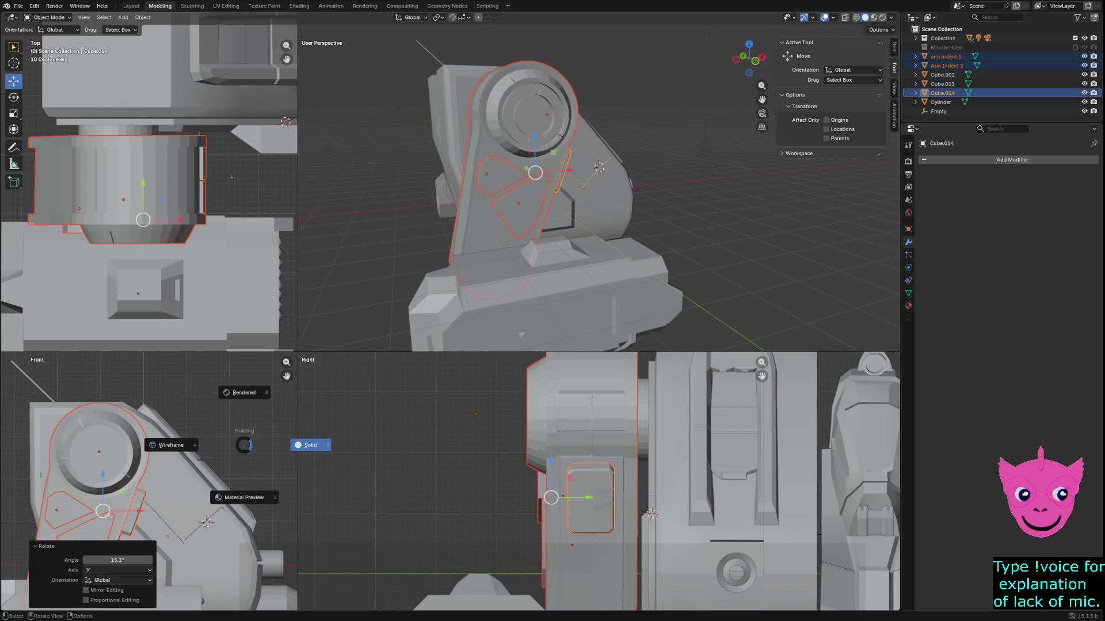
pyautogui.click(173, 447)
# Restore the arm-piece selection, move it along the arm, then deselect everything.
pyautogui.moveTo(598, 189)
pyautogui.mouseDown(button='middle')
pyautogui.moveTo(684, 164)
pyautogui.moveTo(811, 148)
pyautogui.moveTo(702, 156)
pyautogui.mouseUp(button='middle')
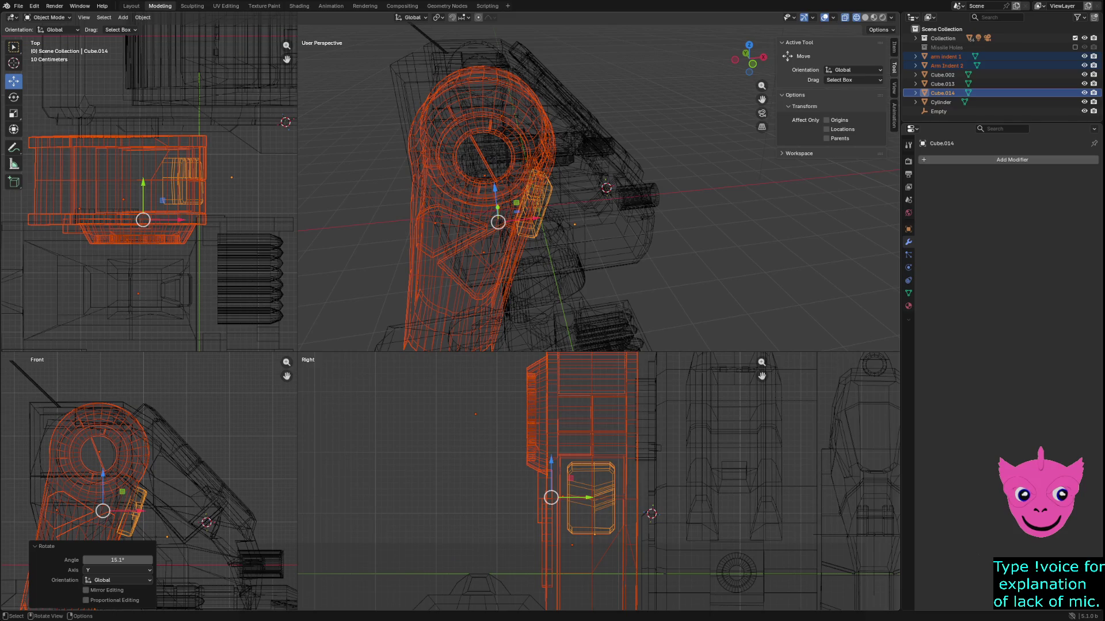
pyautogui.click(433, 132)
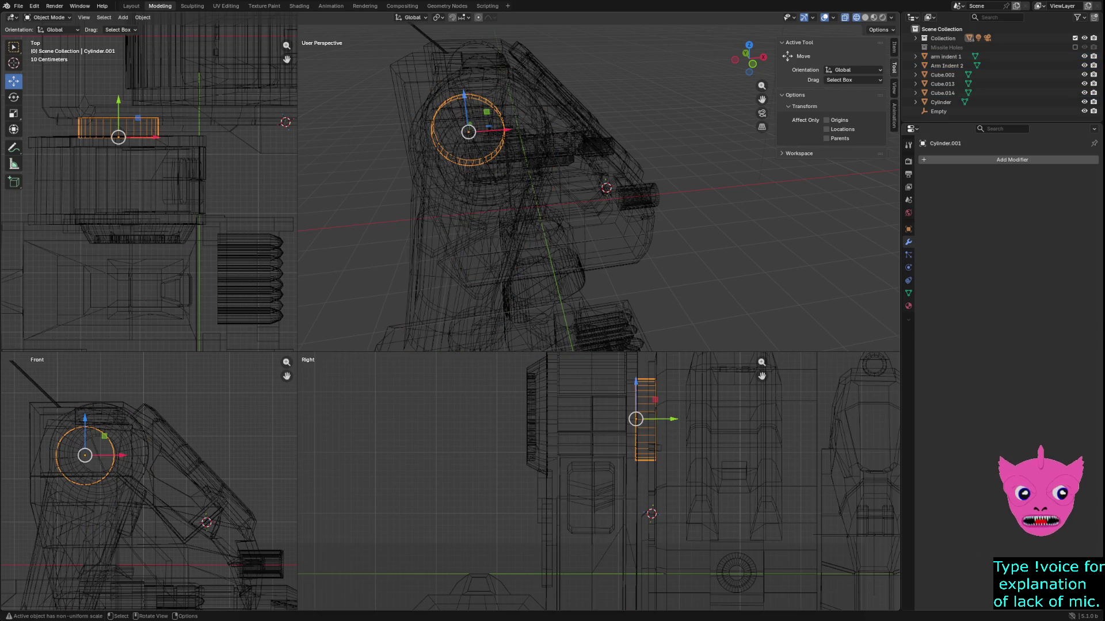
pyautogui.hotkey('ctrl', 'z')
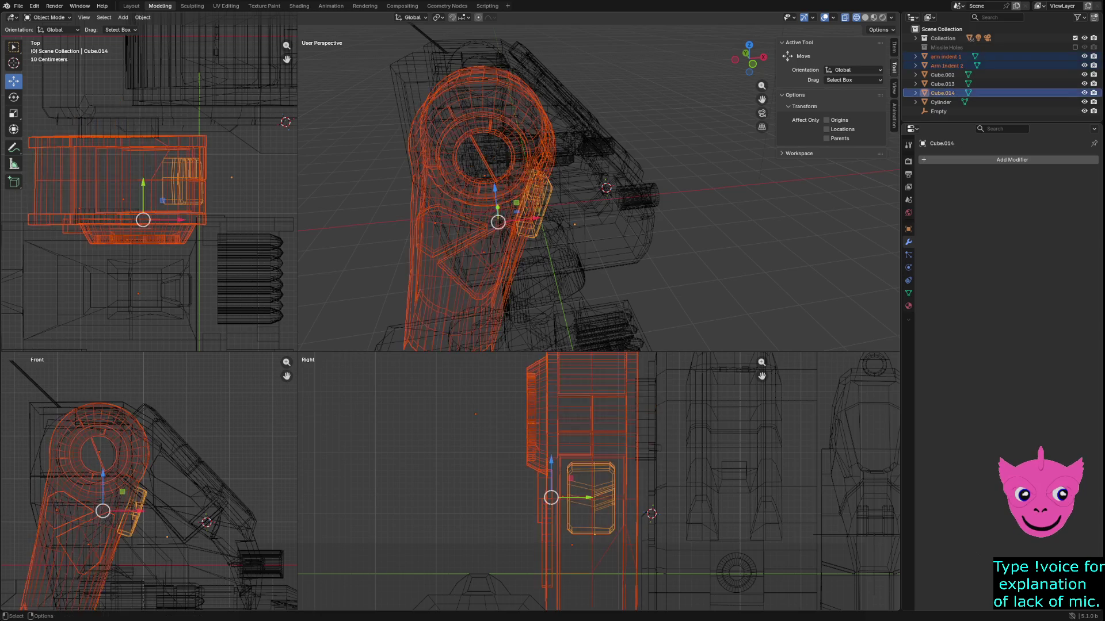
pyautogui.press('g')
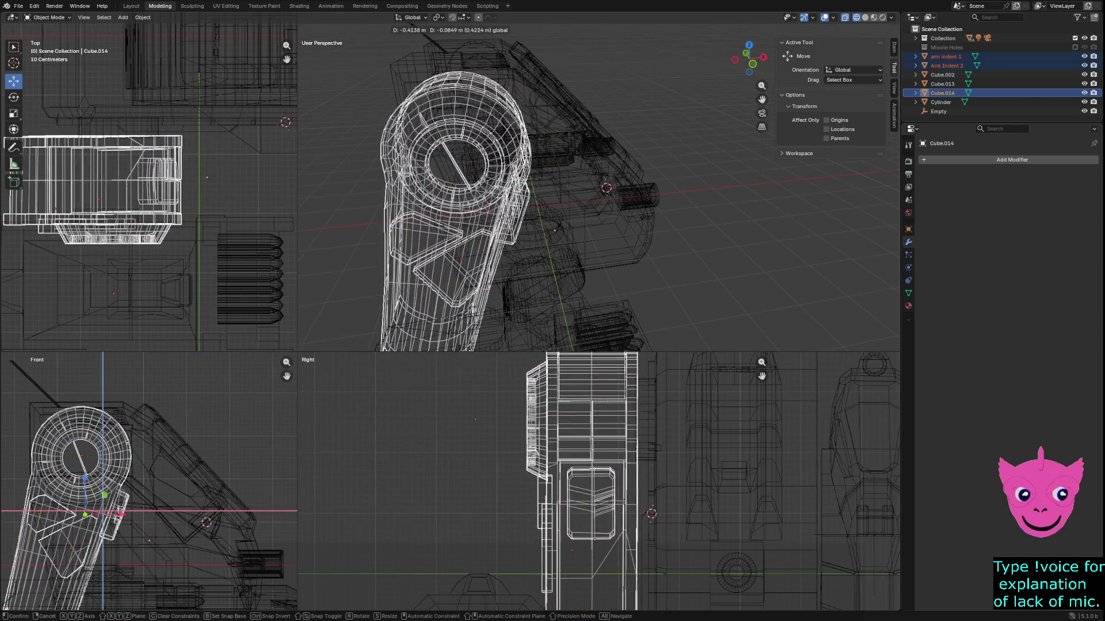
pyautogui.press('Return')
pyautogui.hotkey('alt', 'a')
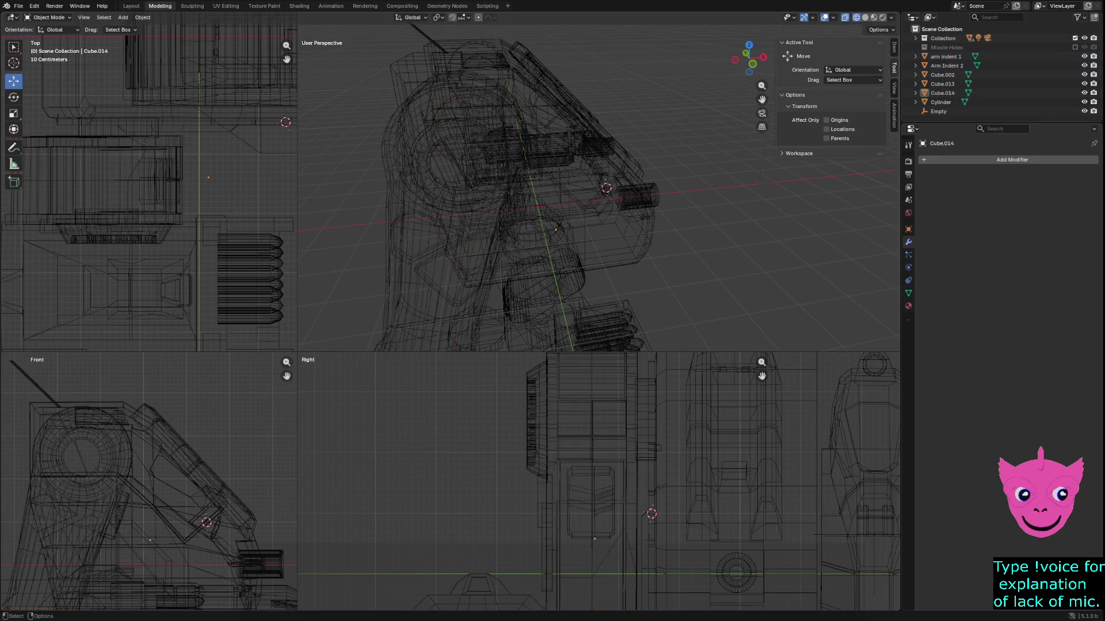
pyautogui.scroll(-4, 148, 481)
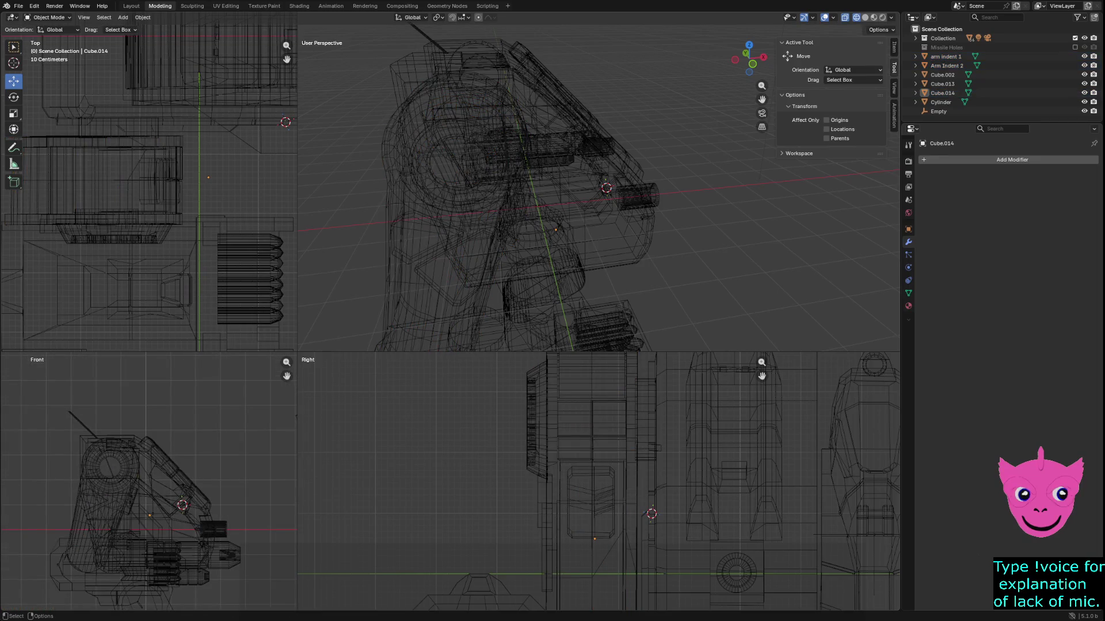
# Return to solid shading and box-select the missile pod and arm in the Right view.
pyautogui.press('z')
pyautogui.click(633, 314)
pyautogui.moveTo(633, 313); pyautogui.dragTo(512, 268, button='middle')
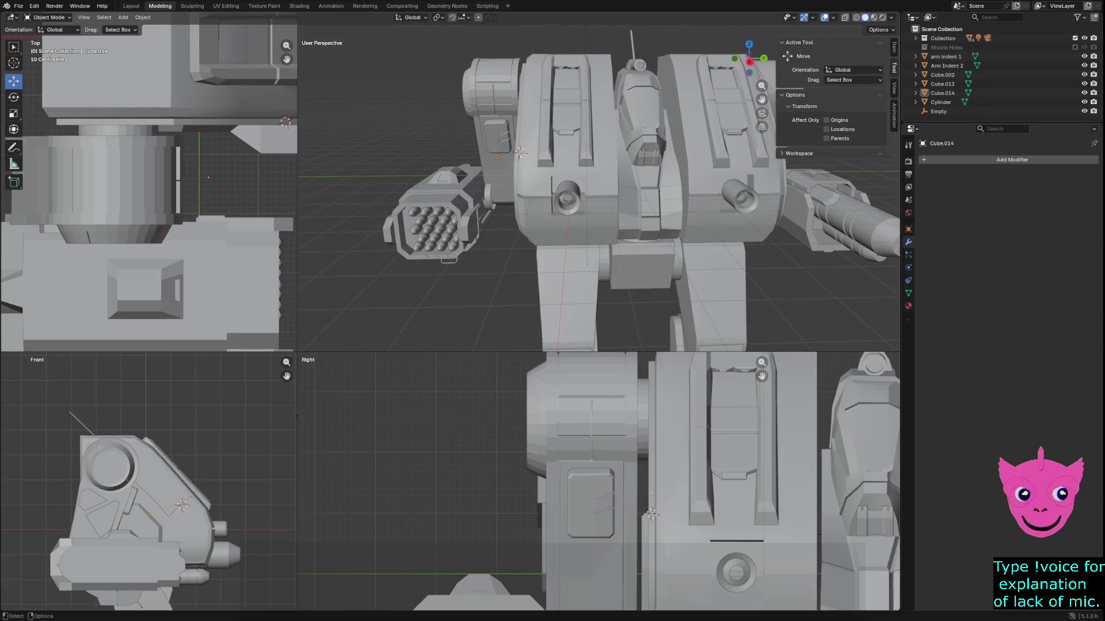
pyautogui.scroll(-4, 598, 480)
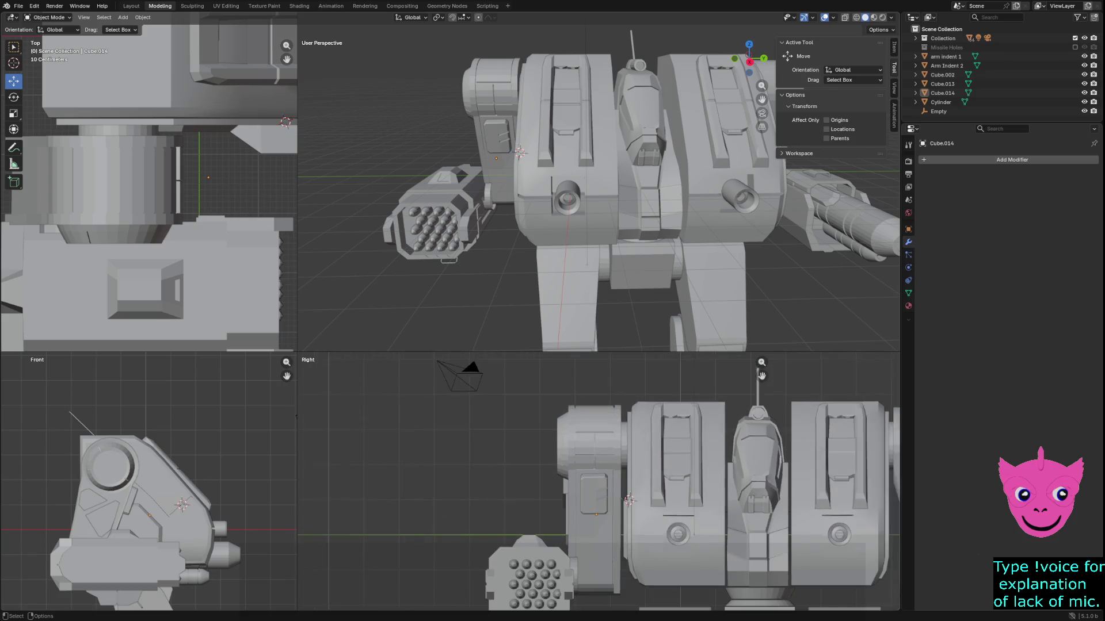
pyautogui.keyDown('shift'); pyautogui.moveTo(433, 469); pyautogui.dragTo(456, 471, button='middle'); pyautogui.keyUp('shift')
pyautogui.moveTo(455, 471); pyautogui.dragTo(581, 604)
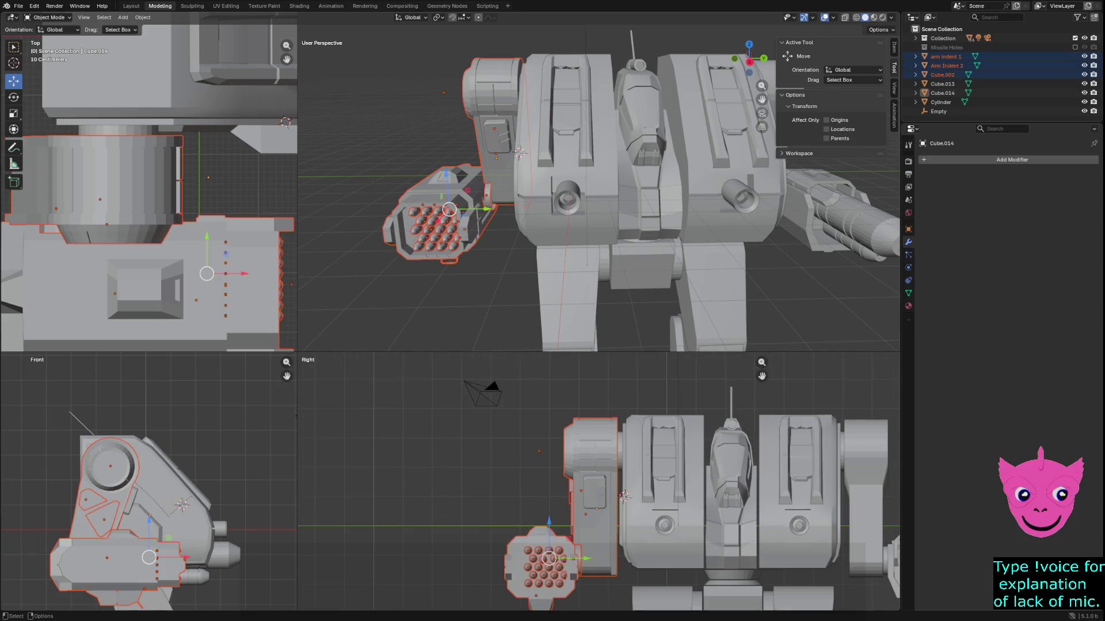
pyautogui.keyDown('alt'); pyautogui.click(538, 489); pyautogui.keyUp('alt')
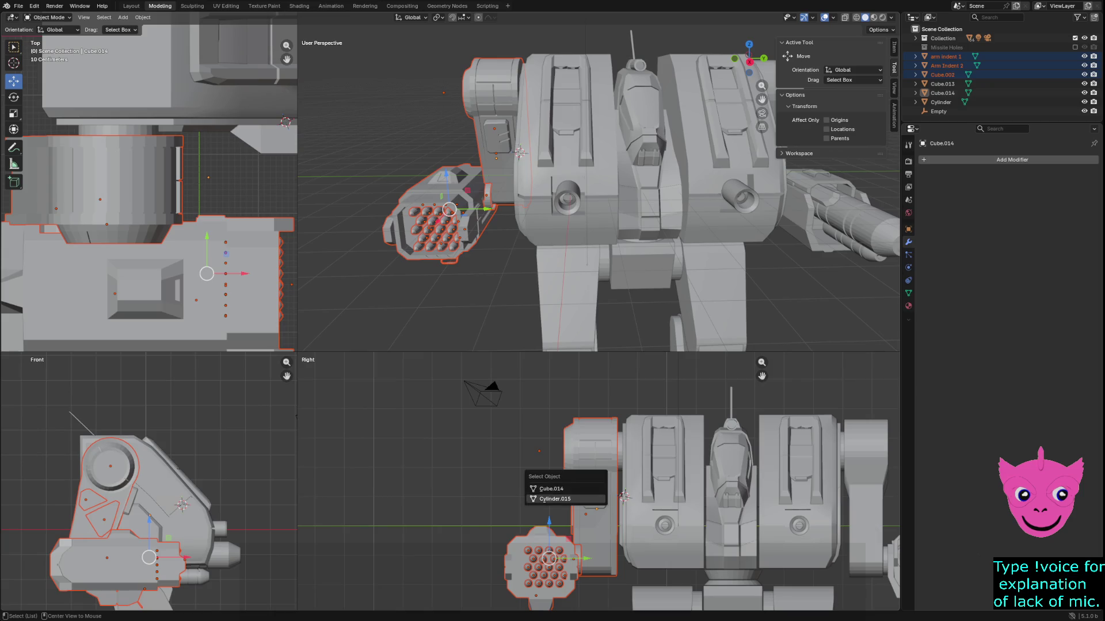
pyautogui.press('Escape')
pyautogui.click(541, 567)
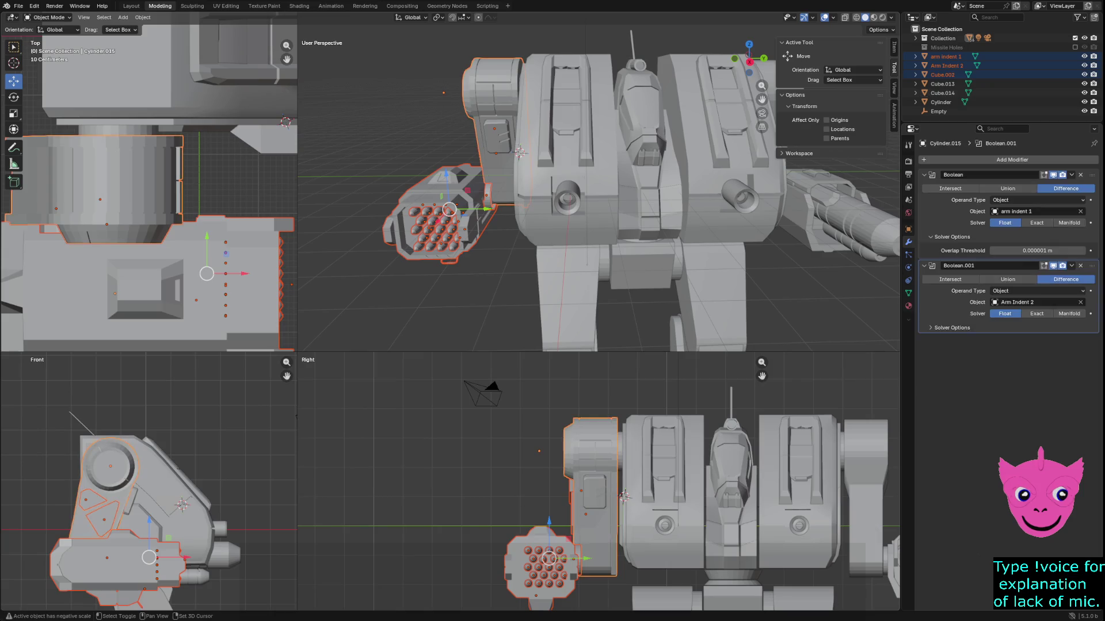
pyautogui.hotkey('ctrl', 'z')
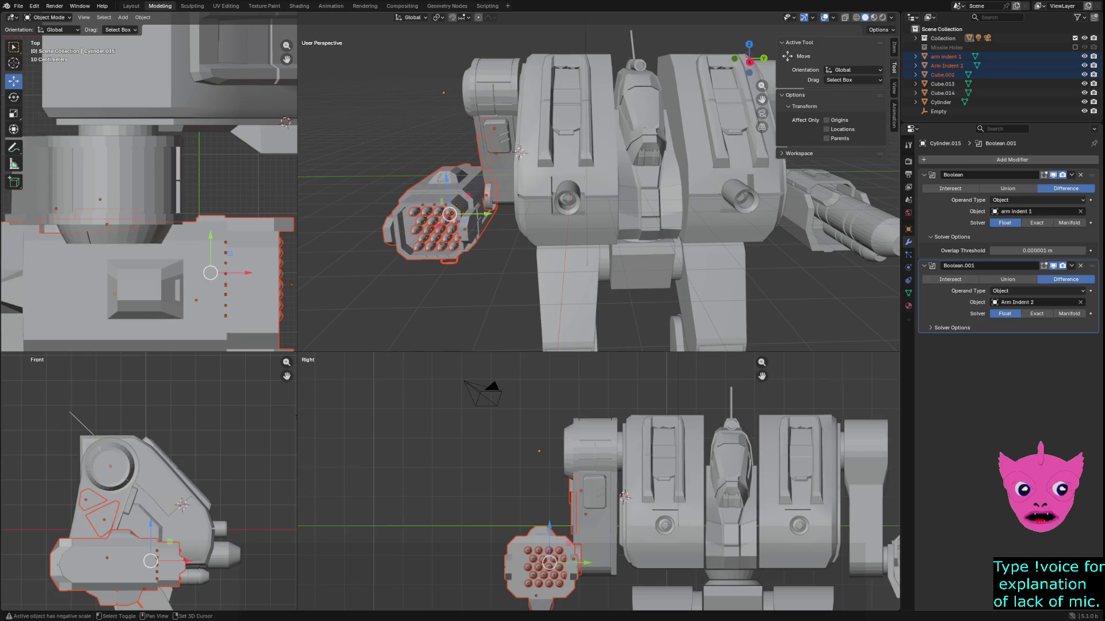
pyautogui.keyDown('shift'); pyautogui.click(104, 518); pyautogui.keyUp('shift')
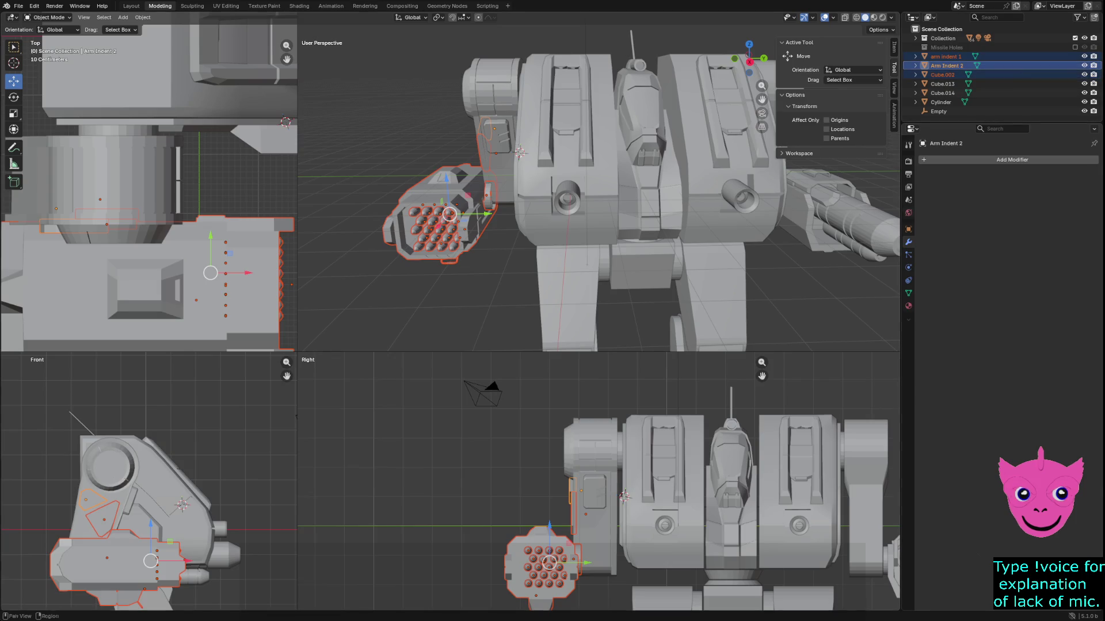
# Select the missile pod body Cube.001 and move it about -0.98 m along X.
pyautogui.hotkey('alt', 'a')
pyautogui.click(533, 575)
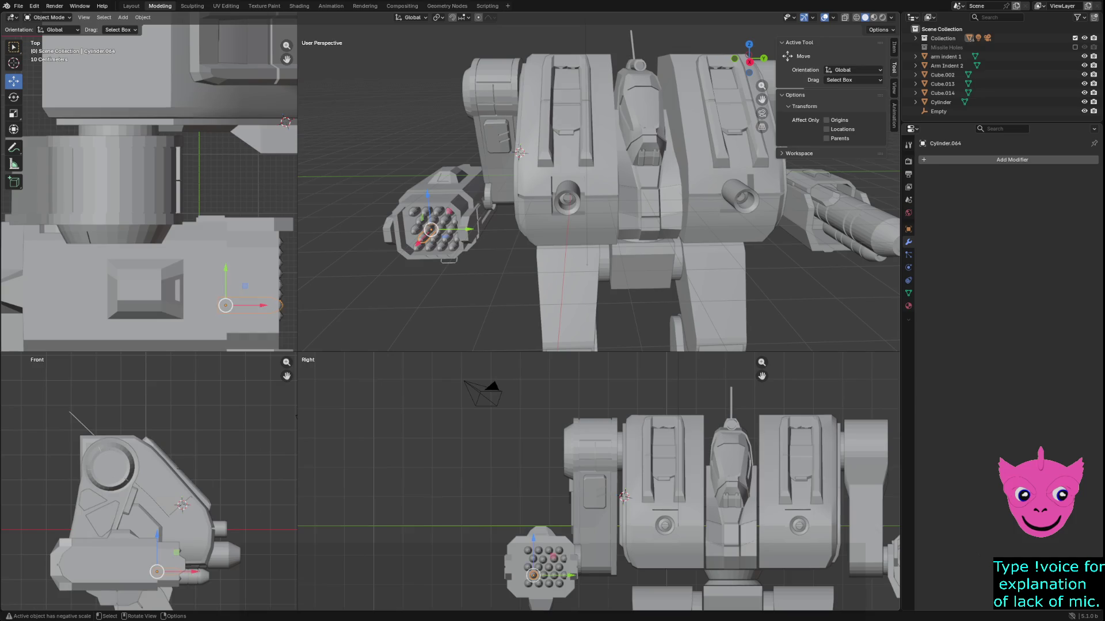
pyautogui.moveTo(469, 527)
pyautogui.mouseDown()
pyautogui.moveTo(563, 602)
pyautogui.moveTo(570, 567)
pyautogui.moveTo(540, 567)
pyautogui.mouseUp()
pyautogui.keyDown('shift'); pyautogui.click(547, 578); pyautogui.keyUp('shift')
pyautogui.hotkey('ctrl', 'z')
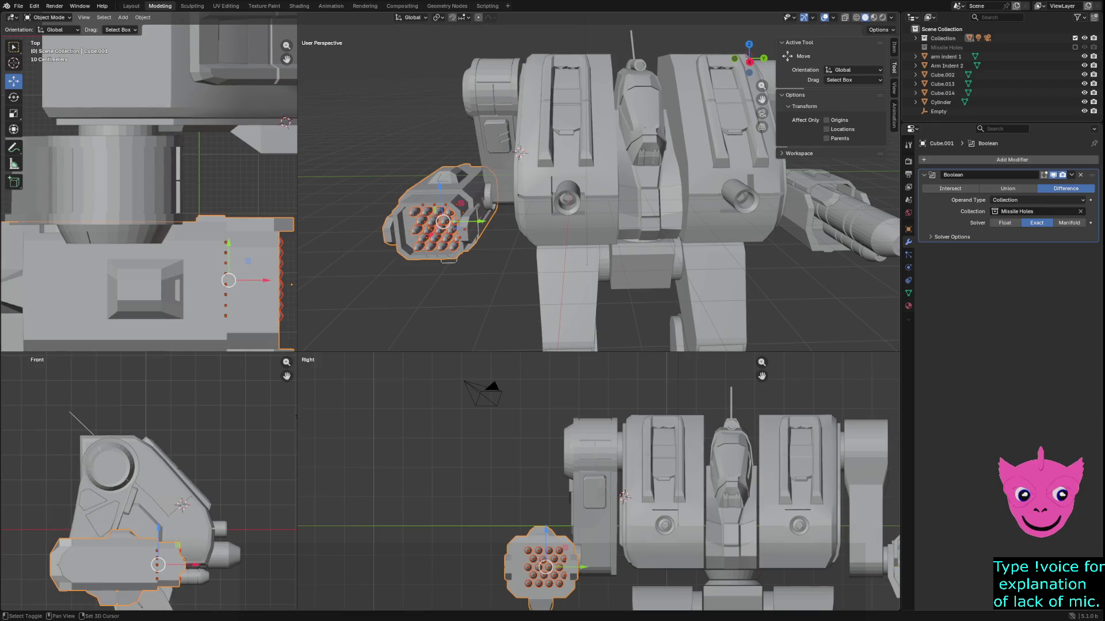
pyautogui.hotkey('ctrl', 'z')
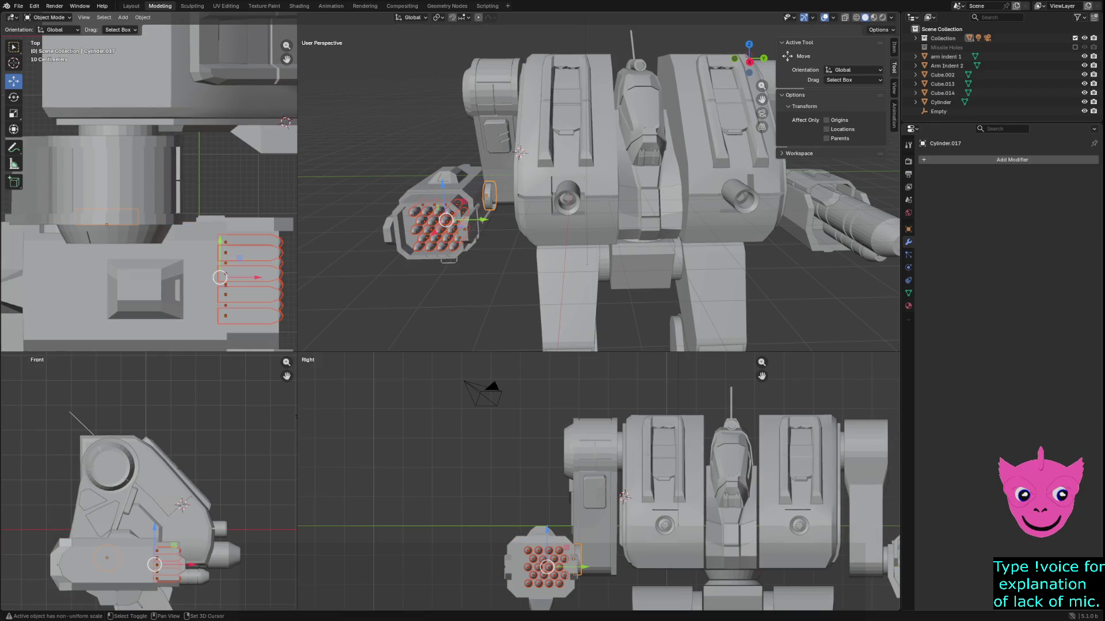
pyautogui.keyDown('shift'); pyautogui.click(567, 578); pyautogui.keyUp('shift')
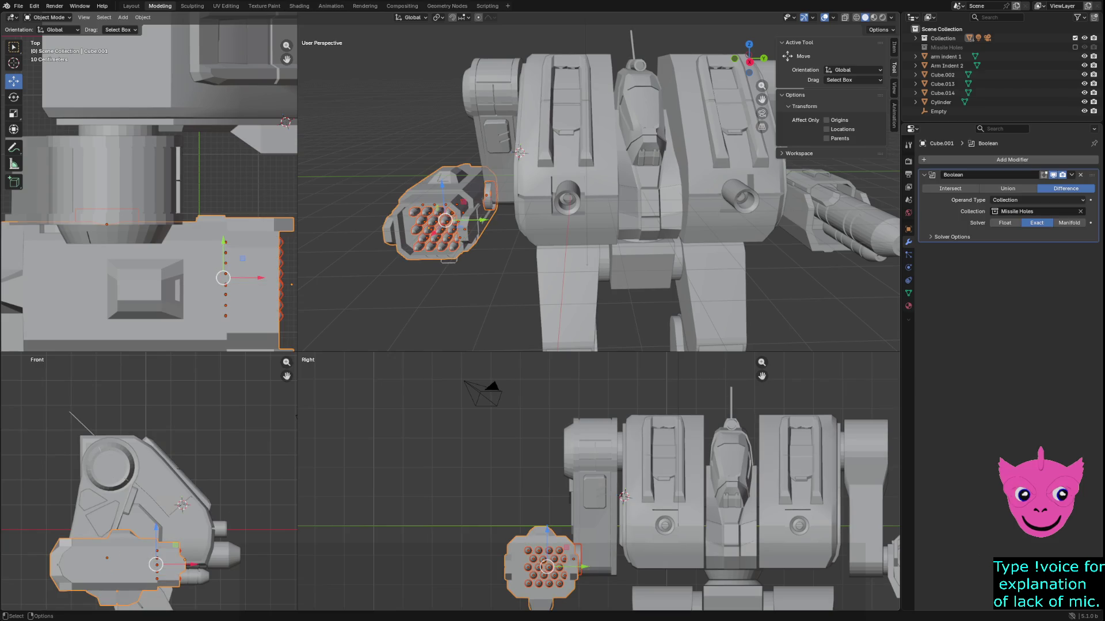
pyautogui.moveTo(598, 230); pyautogui.dragTo(566, 162, button='middle')
pyautogui.moveTo(469, 327); pyautogui.dragTo(444, 304)
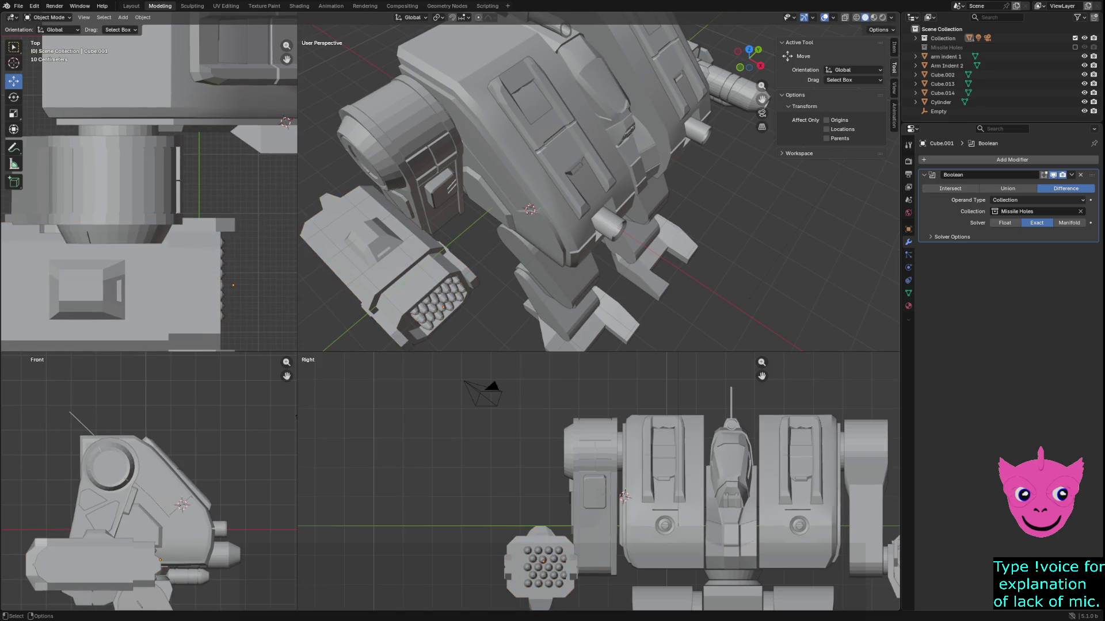
# Select Arm Indent 2, then hide both Arm Indent 2 and arm indent 1.
pyautogui.moveTo(444, 304)
pyautogui.mouseDown(button='middle')
pyautogui.moveTo(414, 287)
pyautogui.moveTo(460, 270)
pyautogui.mouseUp(button='middle')
pyautogui.click(515, 224)
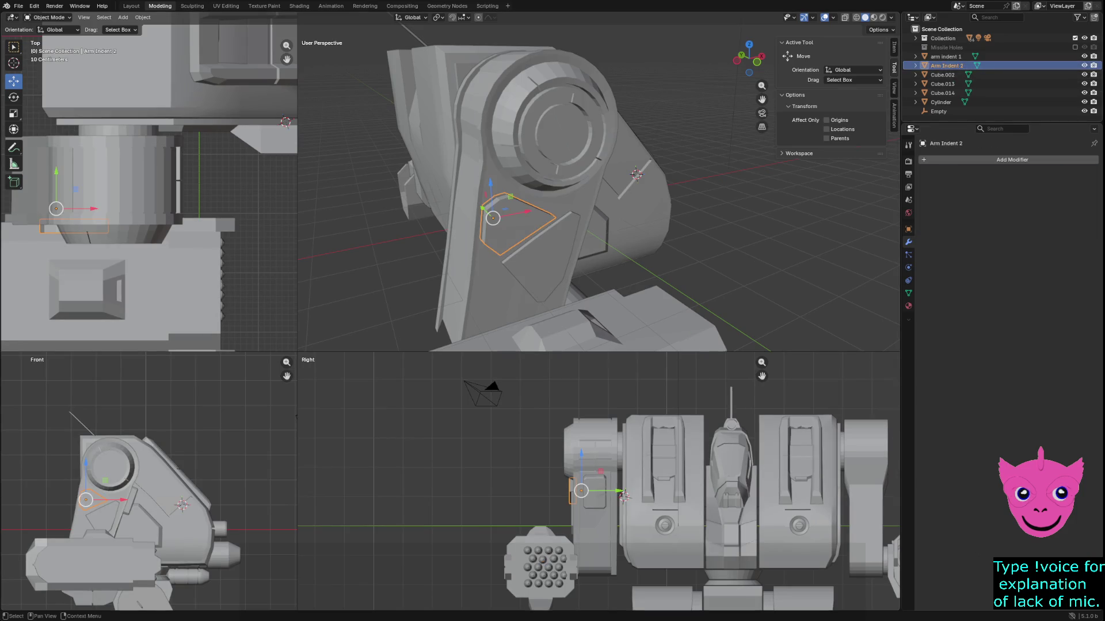
pyautogui.click(1083, 65)
pyautogui.click(1084, 56)
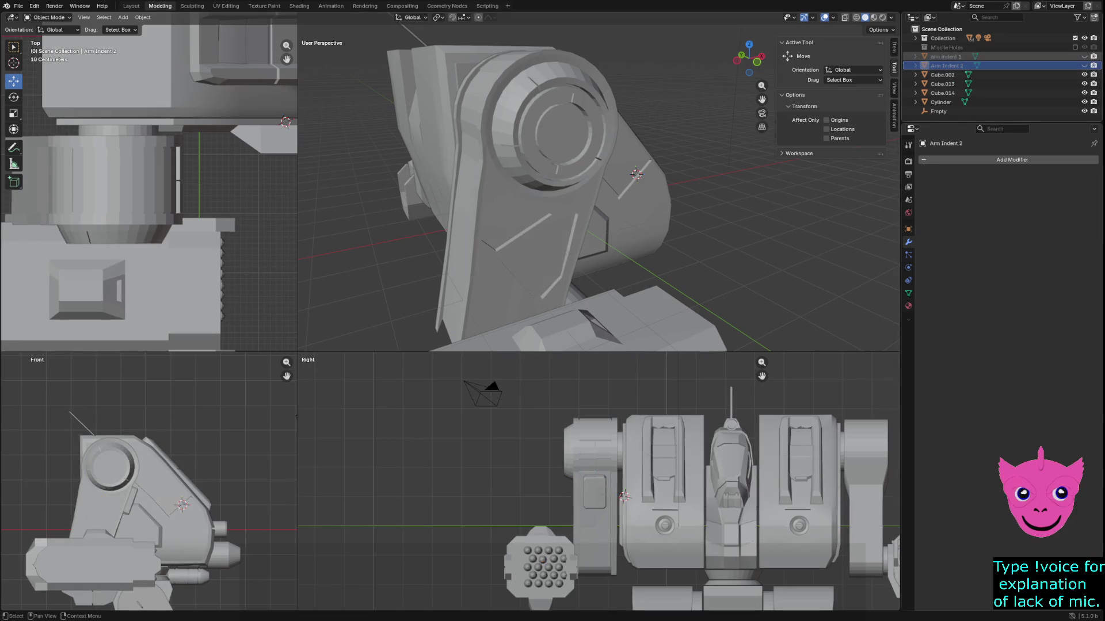
pyautogui.scroll(-5, 460, 271)
pyautogui.moveTo(460, 270); pyautogui.dragTo(577, 234, button='middle')
pyautogui.scroll(-2, 552, 247)
# Check wireframe, return to solid shading, and enlarge the perspective viewport over the others.
pyautogui.press('z')
pyautogui.click(537, 235)
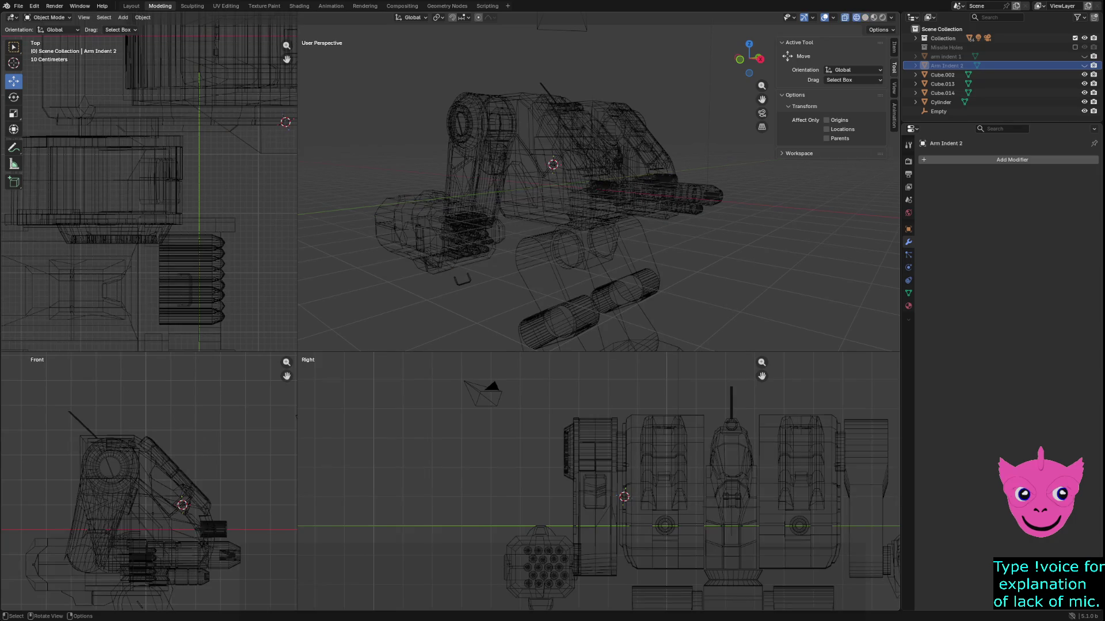
pyautogui.press('z')
pyautogui.click(575, 258)
pyautogui.scroll(-2, 552, 207)
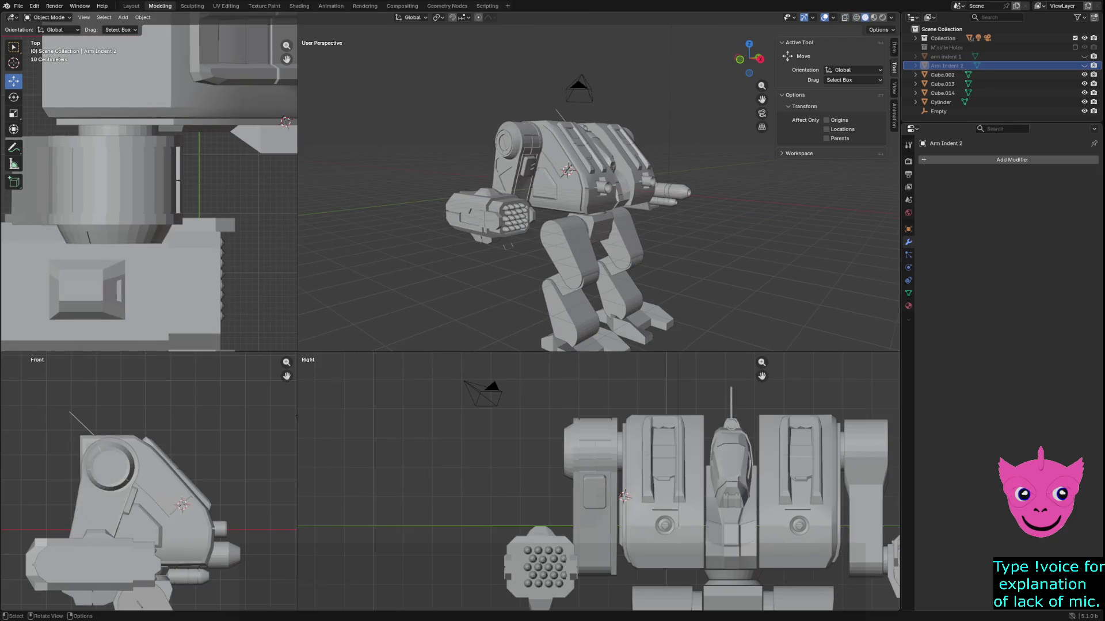
pyautogui.moveTo(297, 351); pyautogui.dragTo(91, 491)
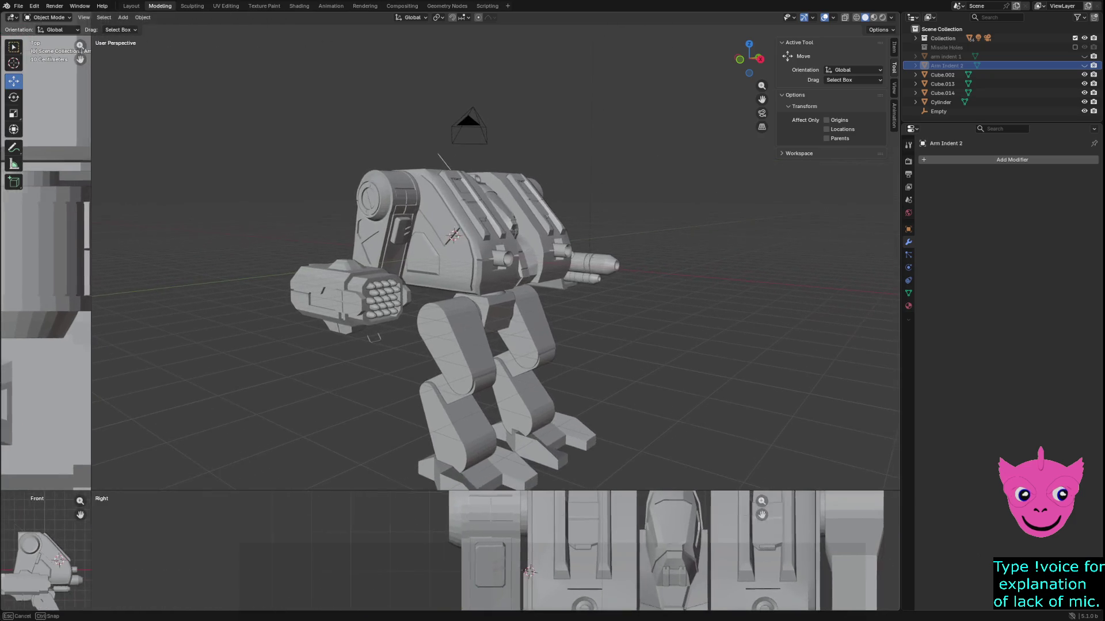
pyautogui.moveTo(495, 259)
pyautogui.mouseDown(button='middle')
pyautogui.moveTo(426, 248)
pyautogui.moveTo(460, 251)
pyautogui.moveTo(451, 256)
pyautogui.mouseUp(button='middle')
pyautogui.scroll(5, 494, 253)
# Select the U-shaped bracket Cube.002 and move it along Z, then along Y.
pyautogui.click(228, 262)
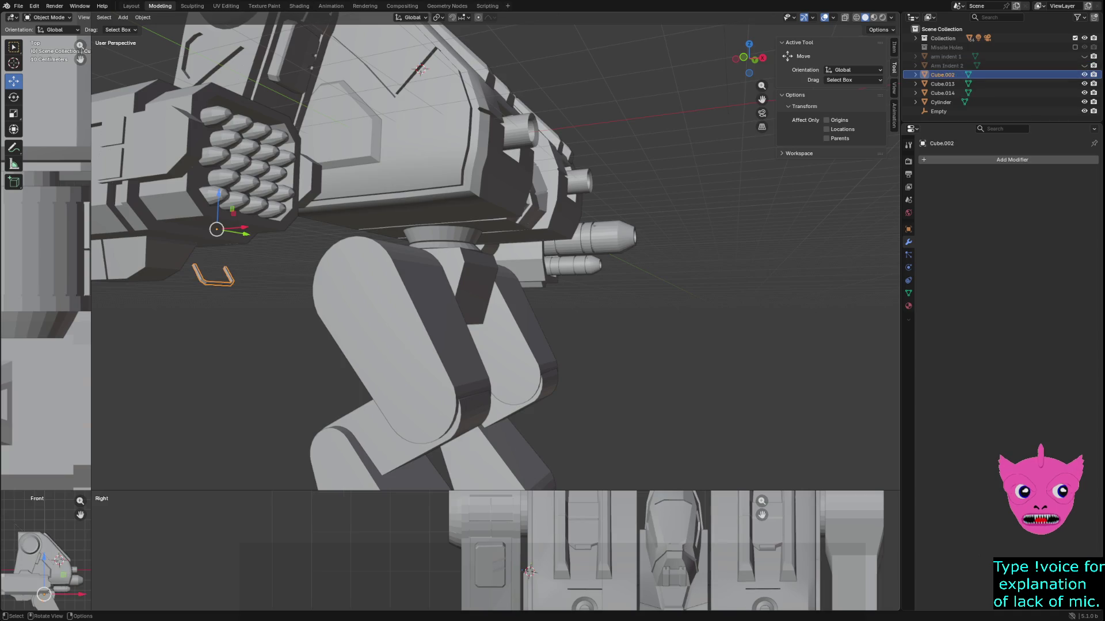
pyautogui.moveTo(227, 262); pyautogui.dragTo(247, 271, button='middle')
pyautogui.press('g')
pyautogui.press('z')
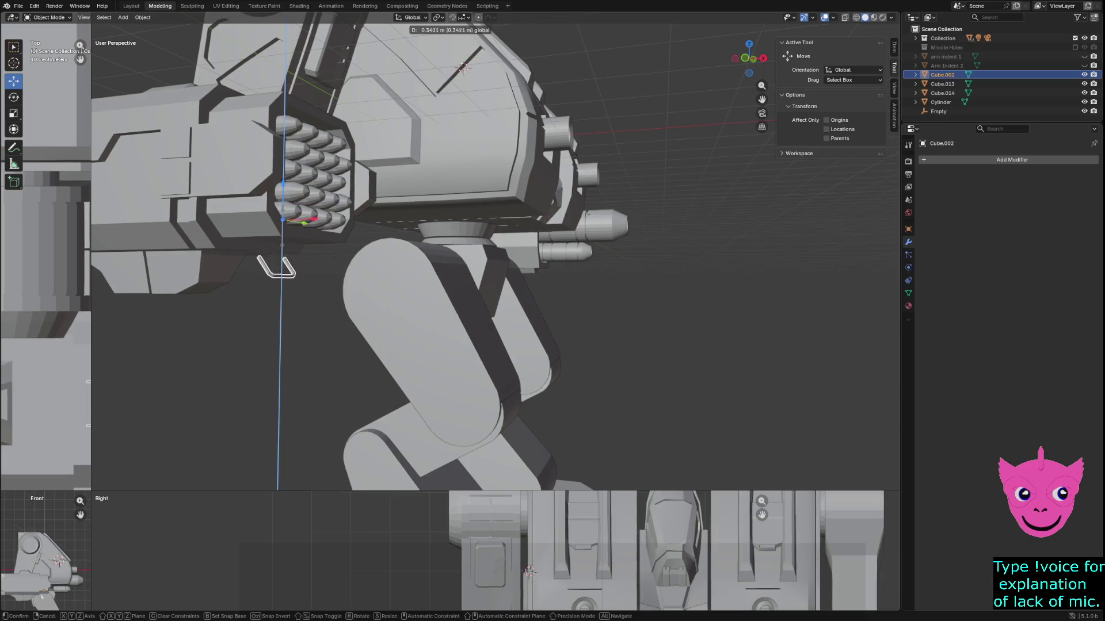
pyautogui.press('Return')
pyautogui.press('g')
pyautogui.press('y')
pyautogui.press('Return')
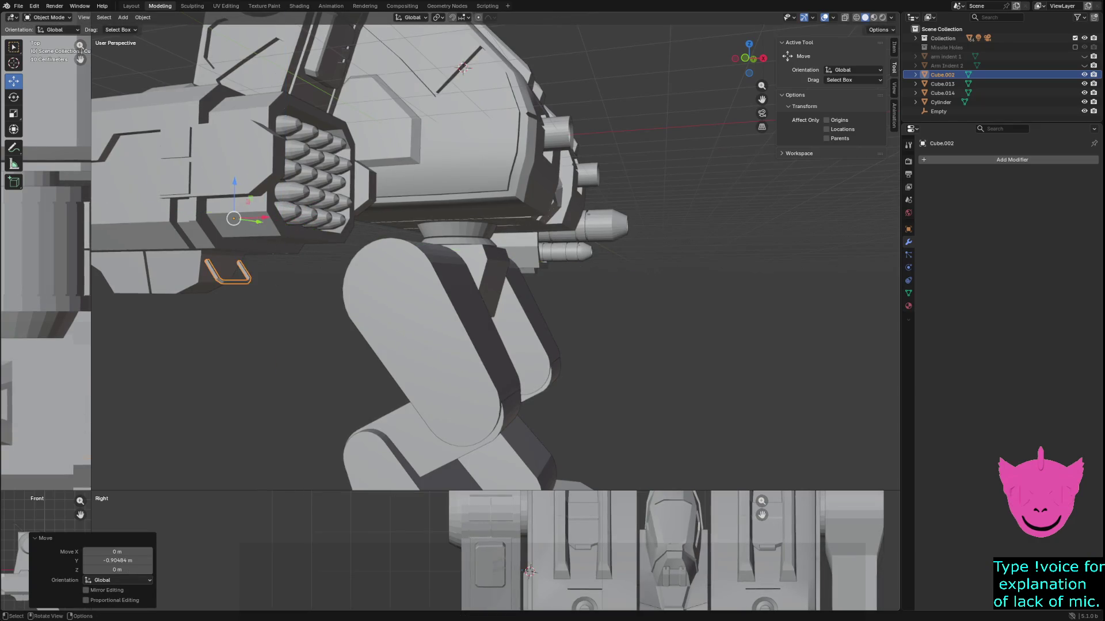
pyautogui.scroll(-5, 495, 259)
pyautogui.scroll(-1, 496, 258)
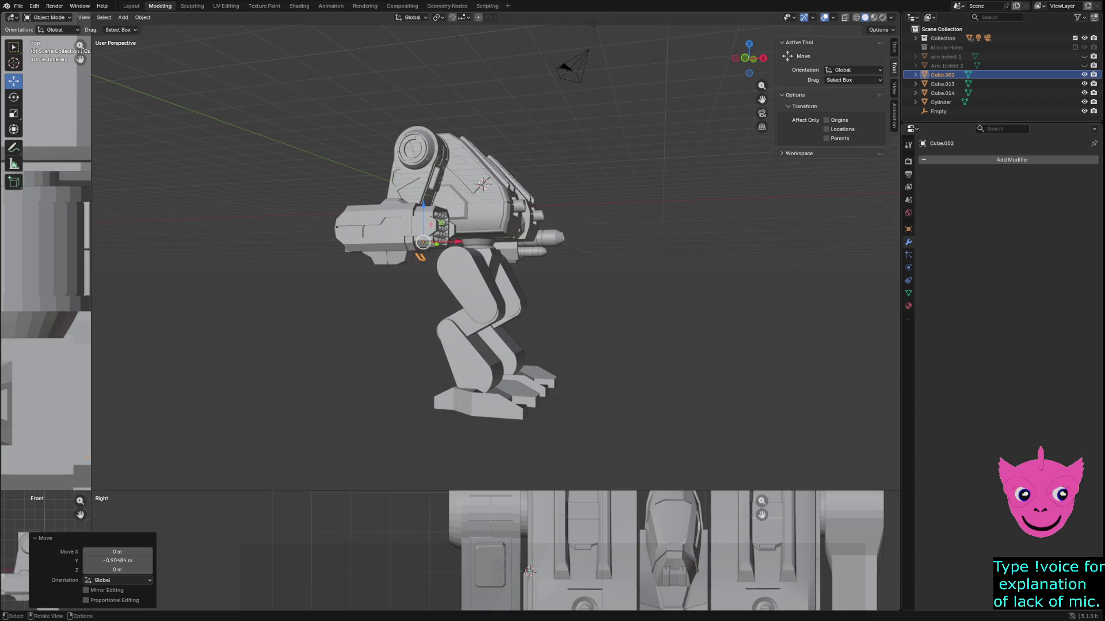
# Enlarge the front and side views, frame the missile pod, and drag the bracket toward it.
pyautogui.hotkey('ctrl', 'space')
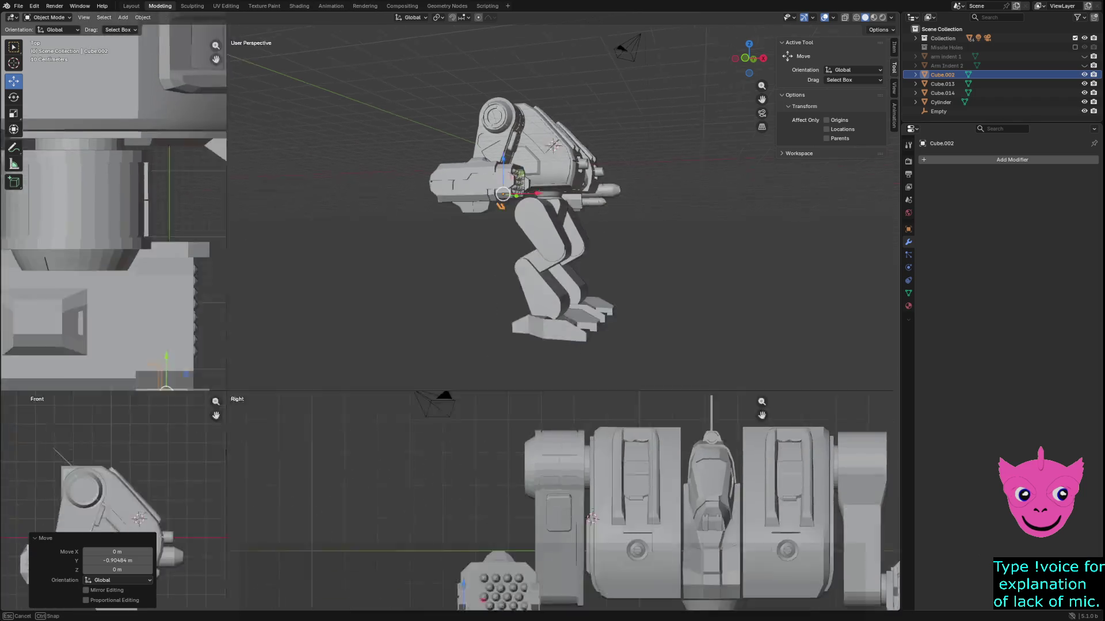
pyautogui.scroll(-1, 273, 371)
pyautogui.scroll(1, 272, 371)
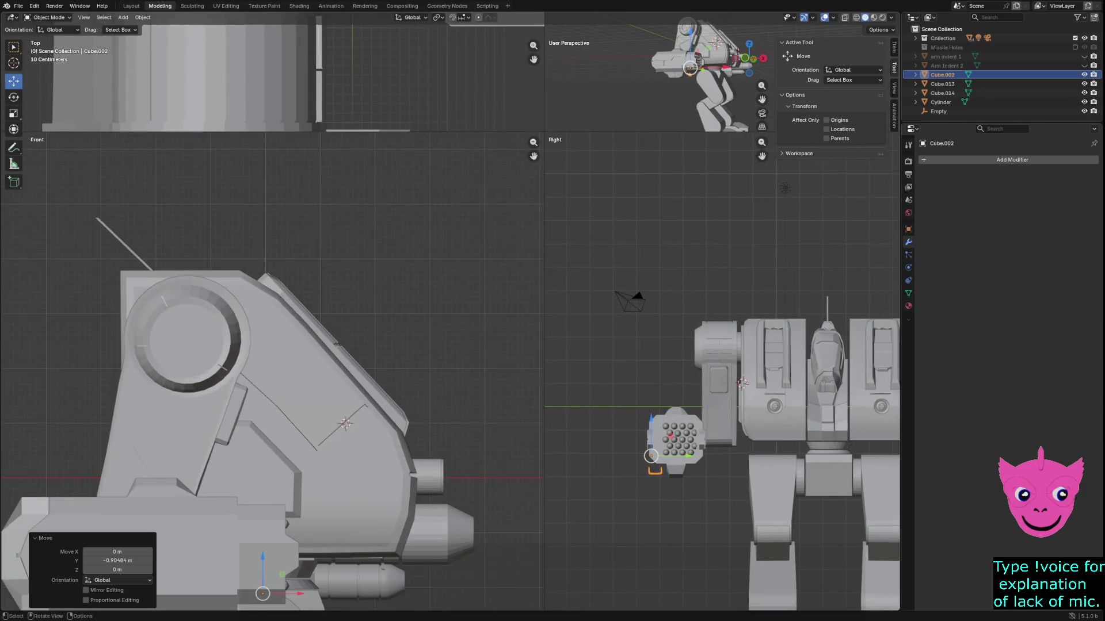
pyautogui.press('KP_Decimal')
pyautogui.scroll(1, 518, 345)
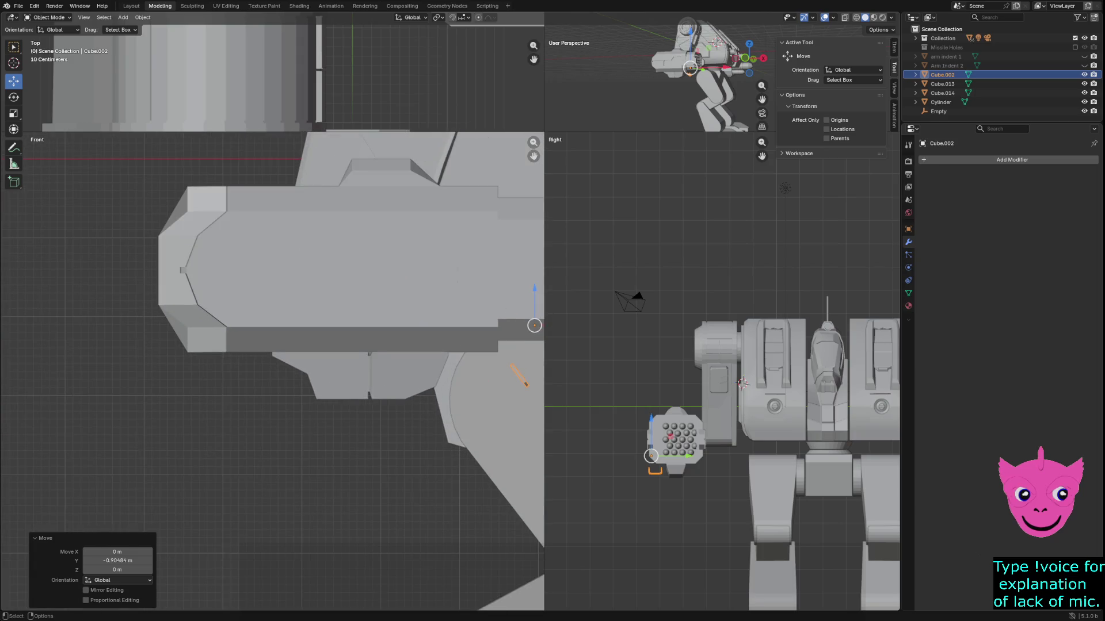
pyautogui.scroll(1, 518, 345)
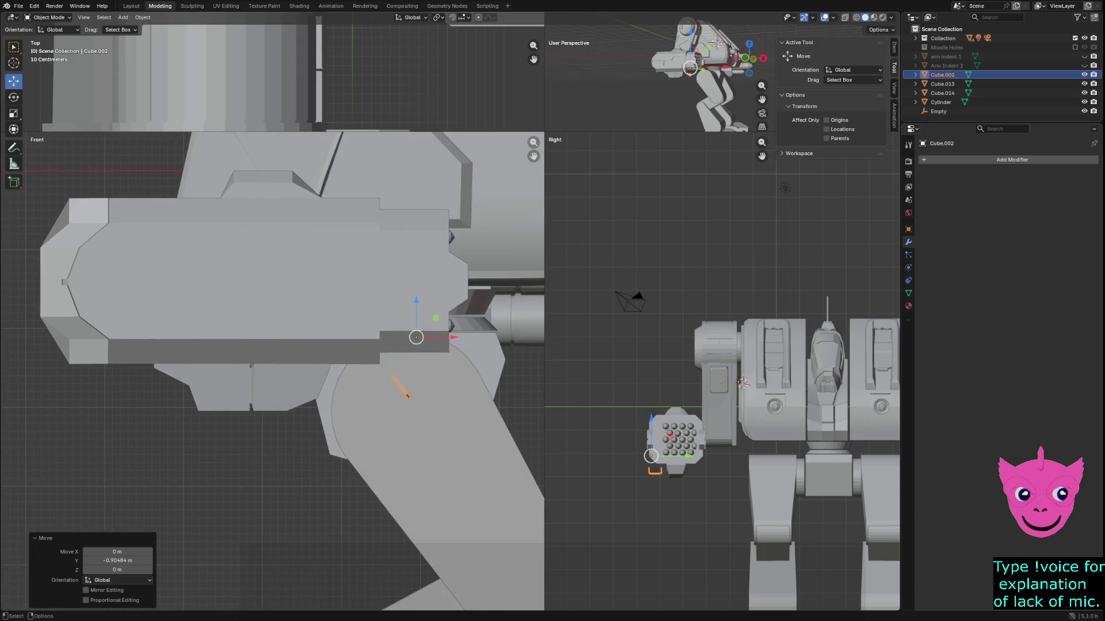
pyautogui.moveTo(436, 318); pyautogui.dragTo(419, 304)
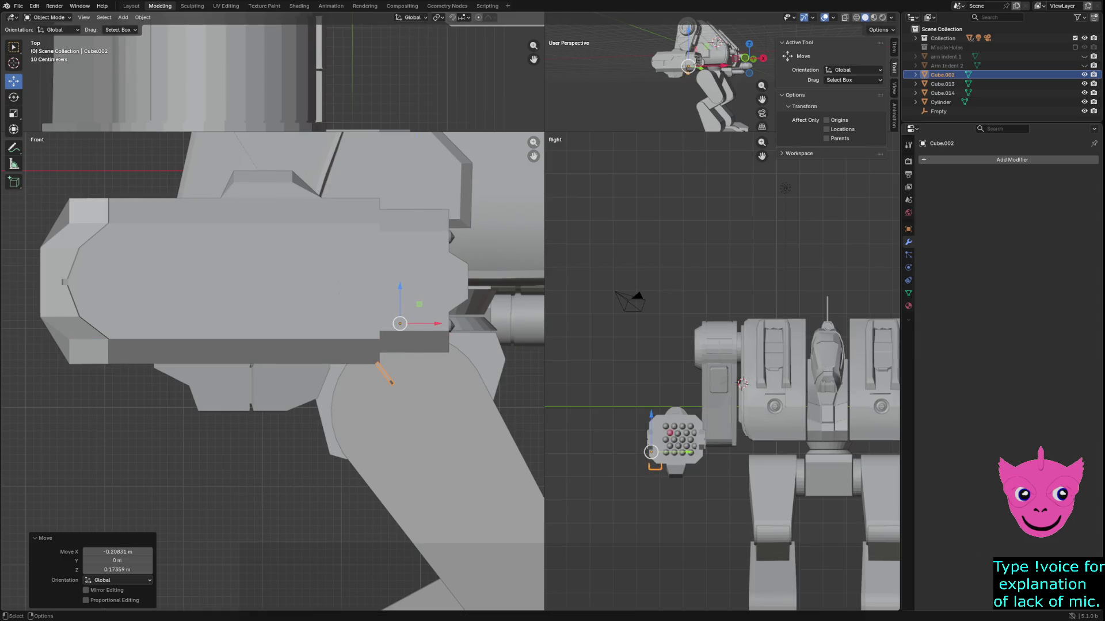
pyautogui.scroll(2, 722, 371)
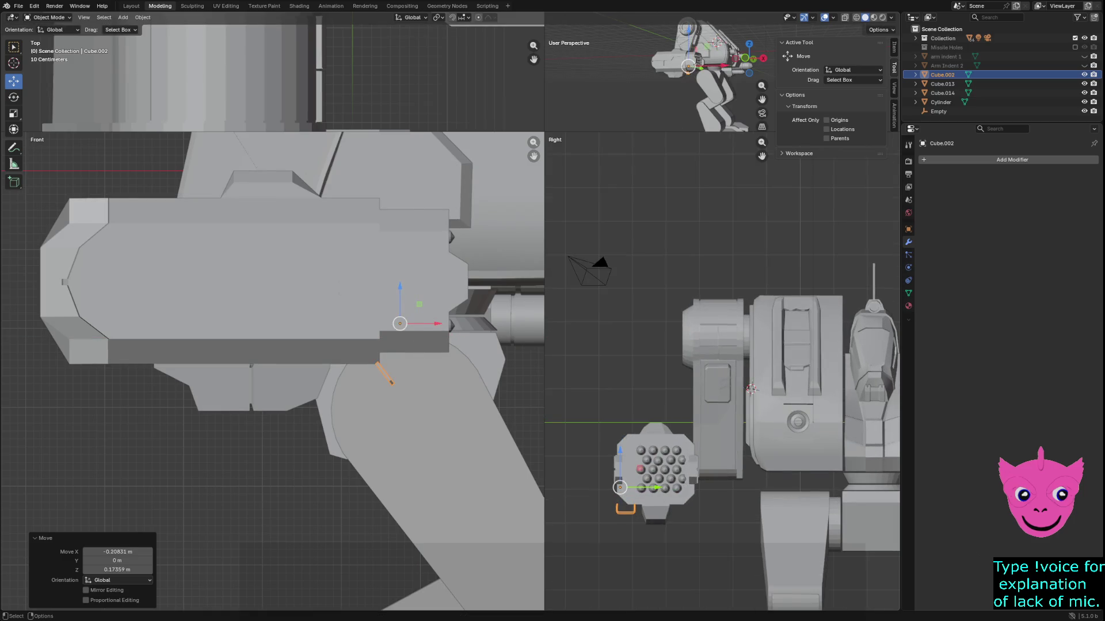
# Refine the bracket's Y and front-view position beneath the pod, then frame the whole mech.
pyautogui.press('g')
pyautogui.press('y')
pyautogui.click(646, 509)
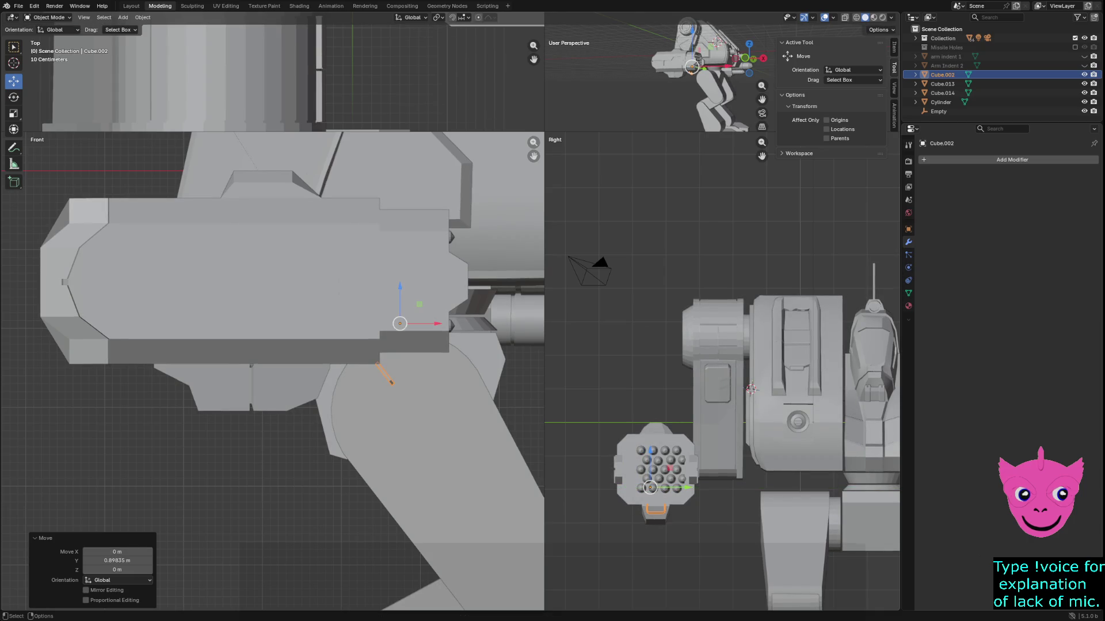
pyautogui.press('g')
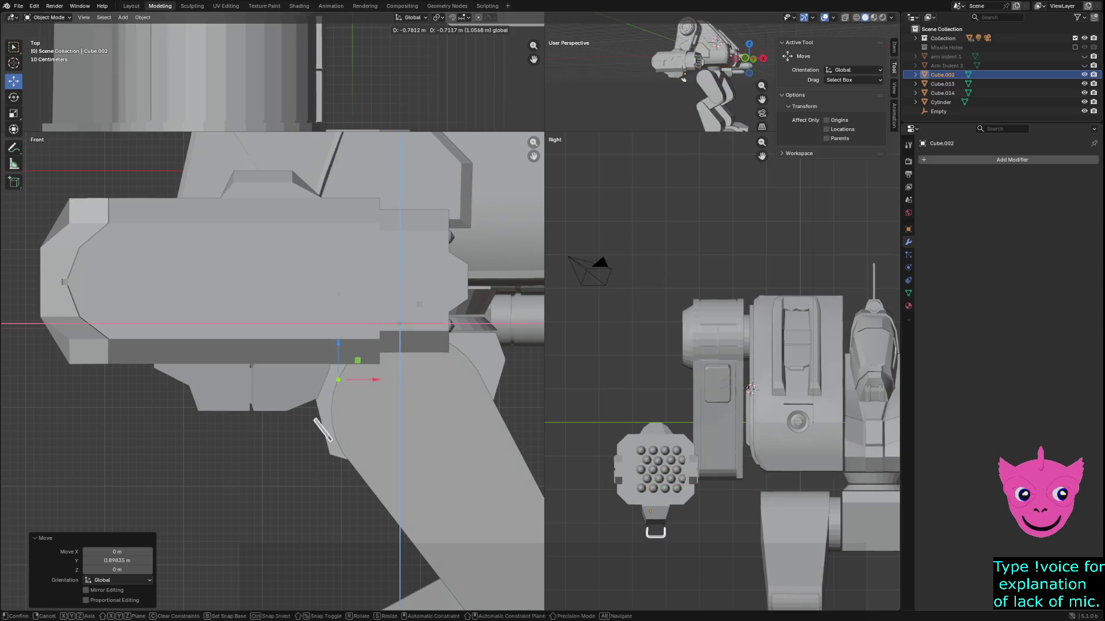
pyautogui.press('Return')
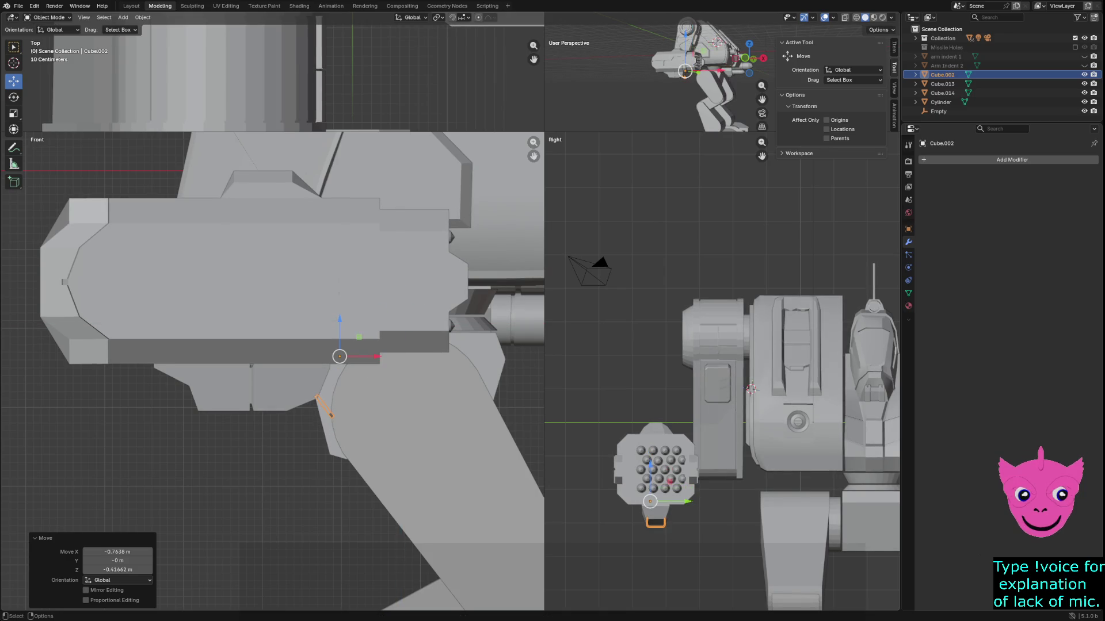
pyautogui.scroll(3, 722, 372)
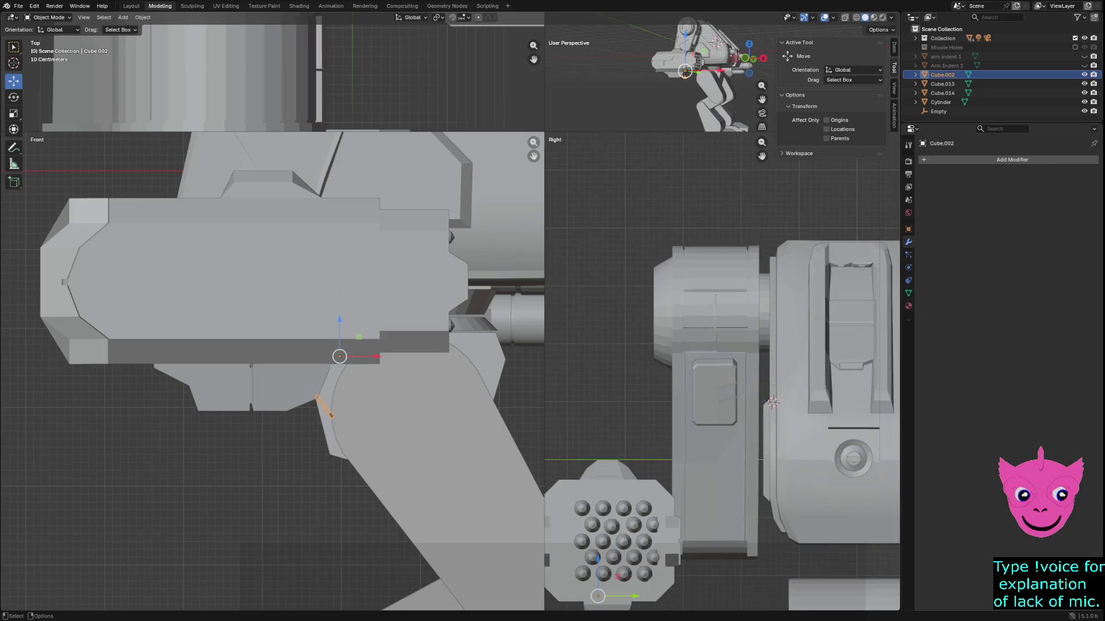
pyautogui.keyDown('shift'); pyautogui.moveTo(722, 460); pyautogui.dragTo(725, 352, button='middle'); pyautogui.keyUp('shift')
pyautogui.scroll(1, 722, 371)
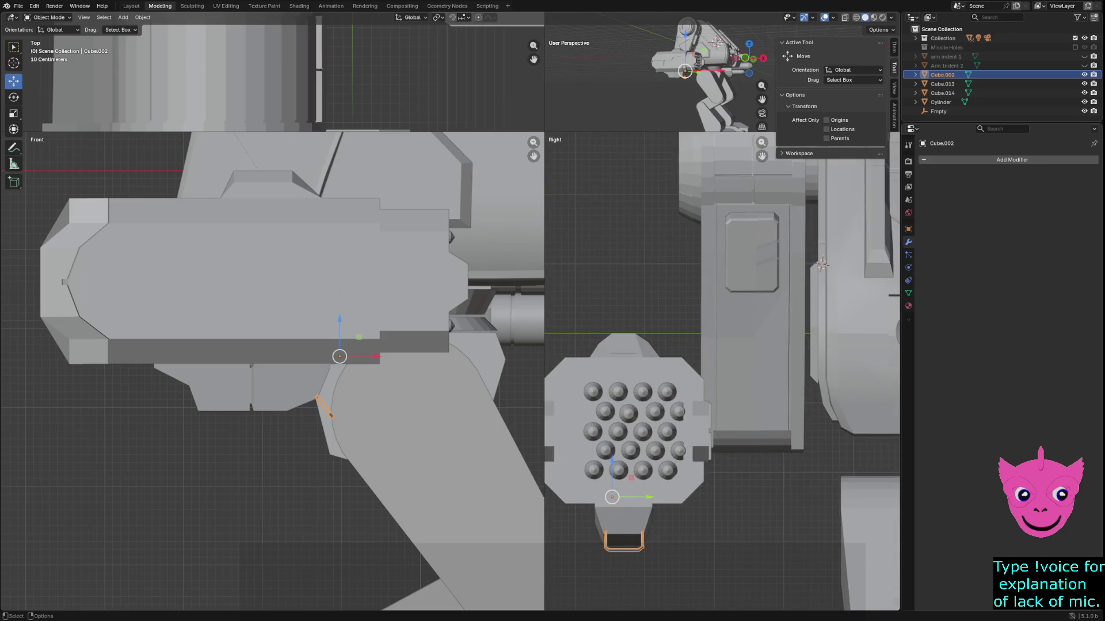
pyautogui.moveTo(649, 497); pyautogui.dragTo(646, 497)
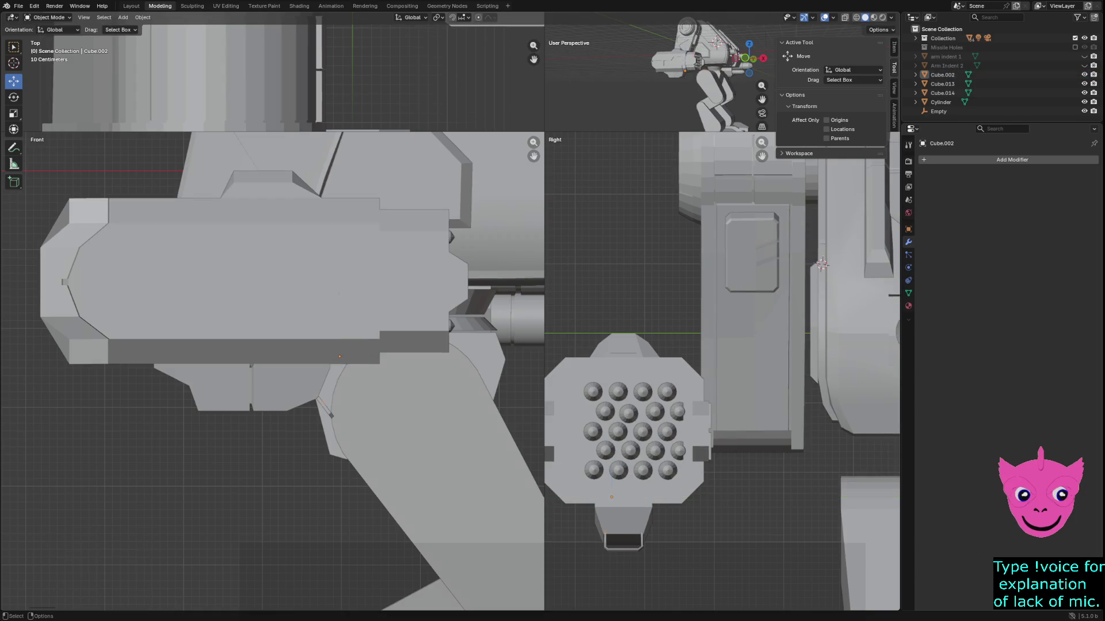
pyautogui.scroll(-5, 722, 372)
pyautogui.scroll(-2, 722, 372)
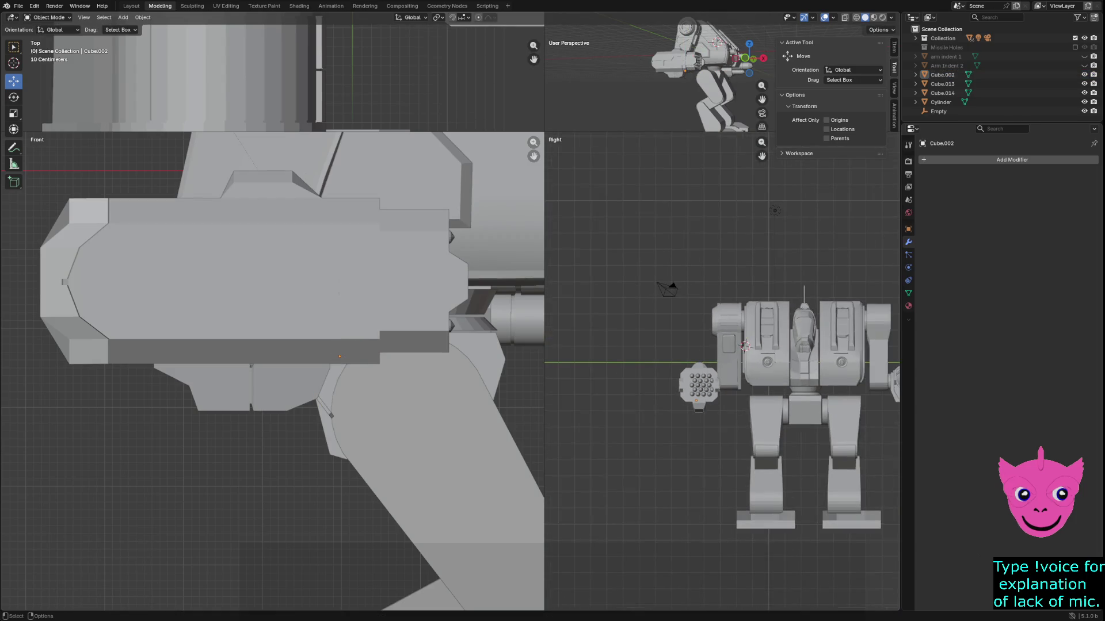
pyautogui.keyDown('shift'); pyautogui.moveTo(800, 402); pyautogui.dragTo(671, 403, button='middle'); pyautogui.keyUp('shift')
# Orbit the perspective view to a higher angle and zoom to frame the complete mech.
pyautogui.moveTo(633, 87); pyautogui.dragTo(610, 74, button='middle')
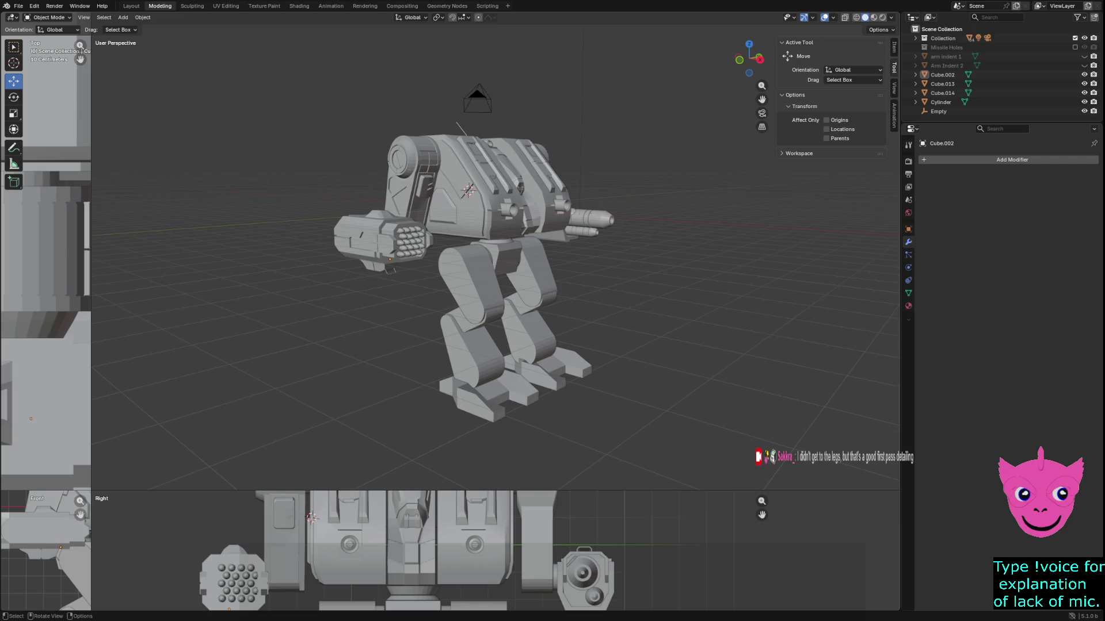
pyautogui.scroll(1, 495, 259)
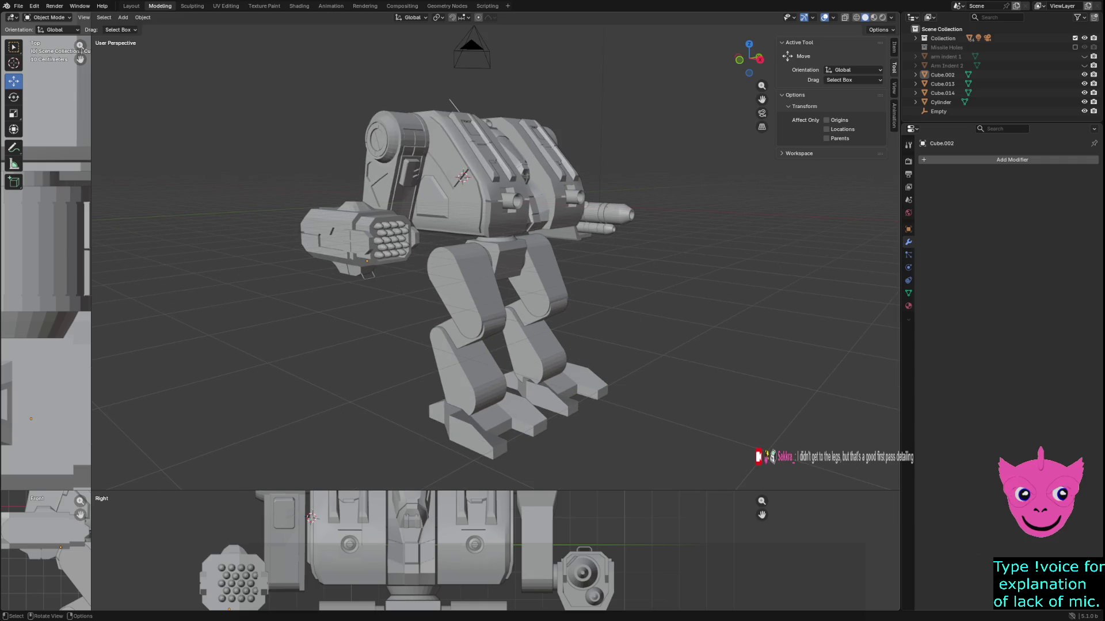